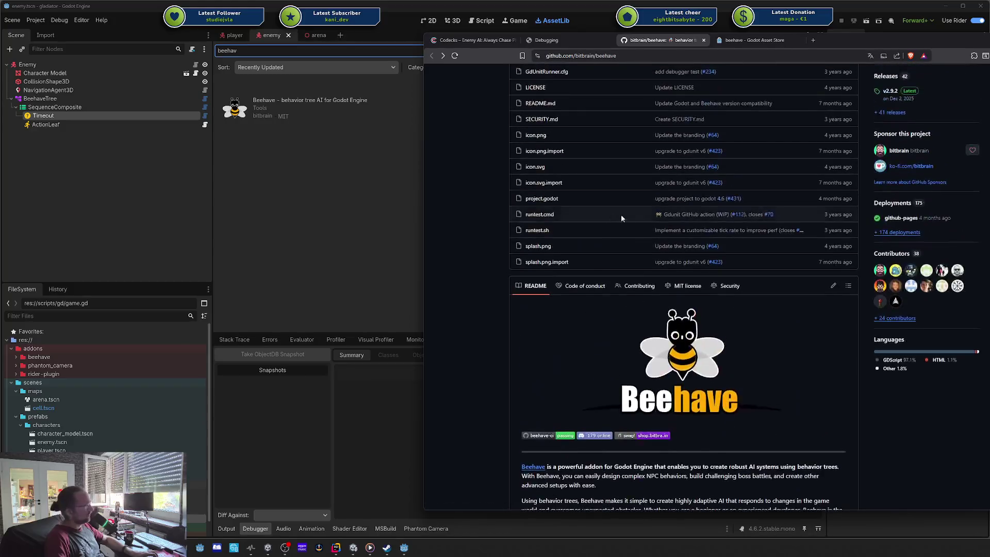
Expand the beehave addon folder in the project files.
{"action": "scroll", "coordinate": [944, 232], "scroll_direction": "up", "scroll_amount": 1}
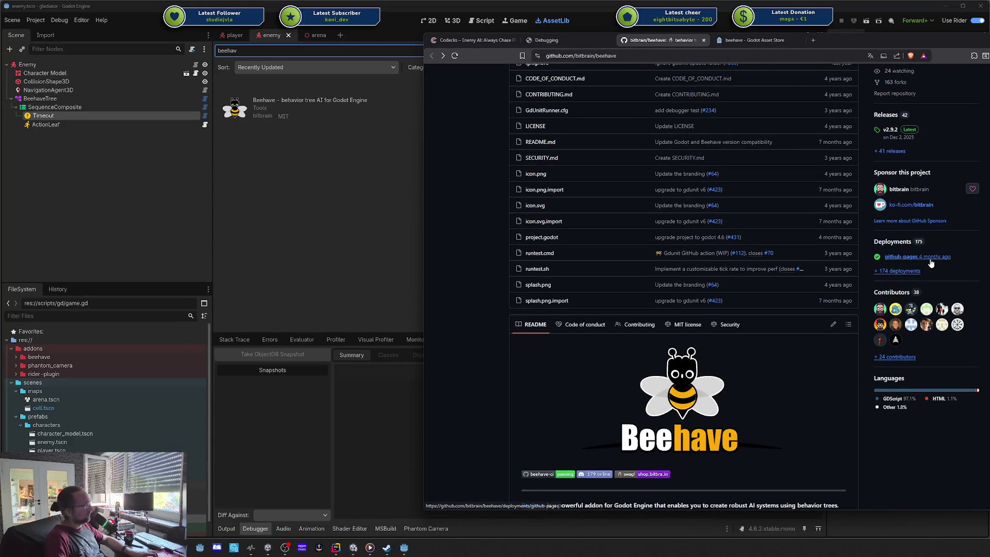
{"action": "scroll", "coordinate": [936, 258], "scroll_direction": "up", "scroll_amount": 5}
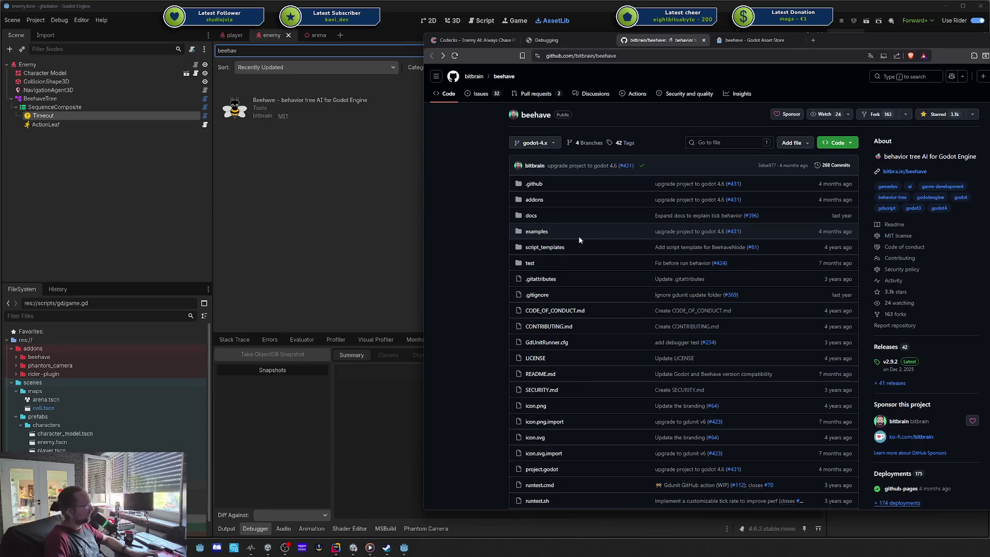
{"action": "left_click", "coordinate": [16, 358]}
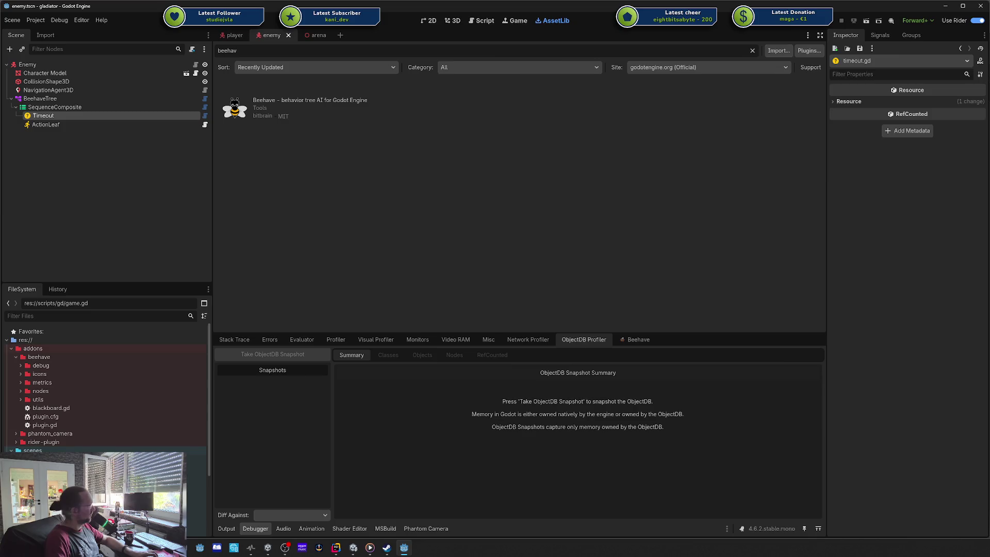
Browse the repository's script_templates/BeehaveNode folder, then return to the main page.
{"action": "key", "text": "alt+Tab"}
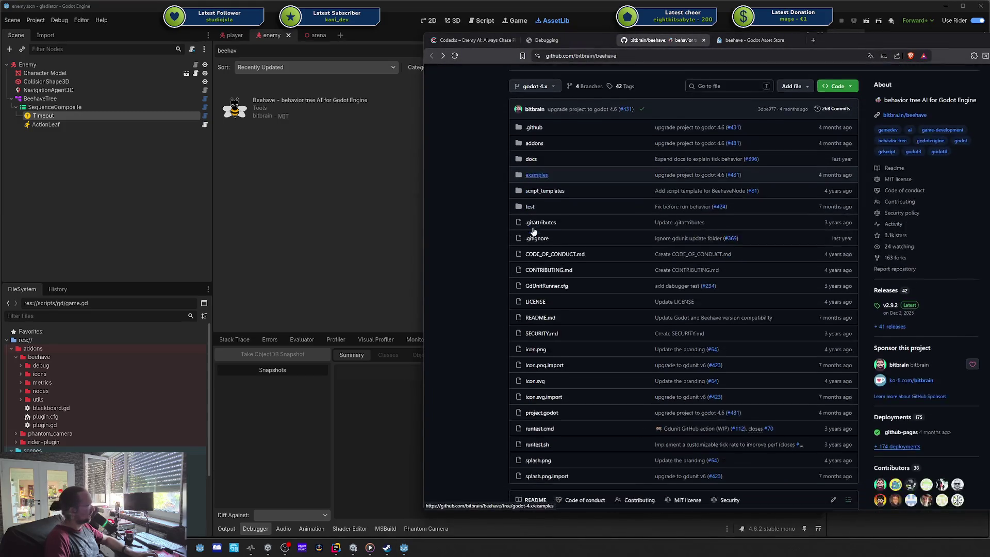
{"action": "left_click", "coordinate": [547, 174]}
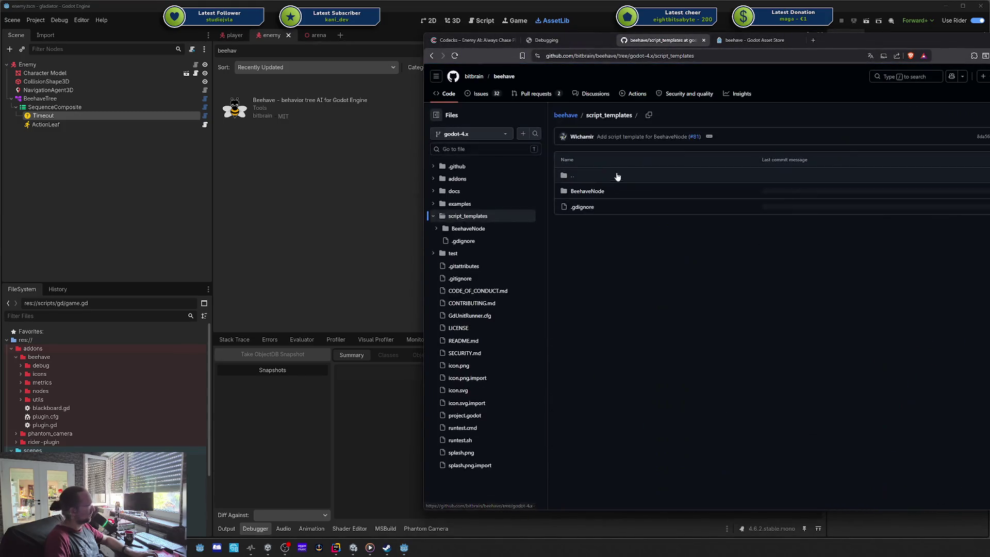
{"action": "left_click", "coordinate": [596, 190]}
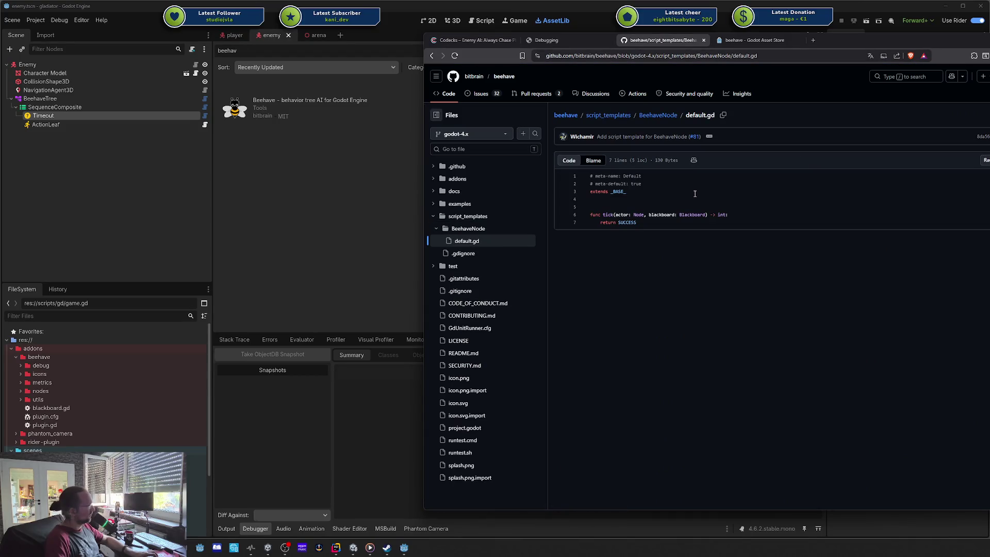
{"action": "key", "text": "alt+Left"}
{"action": "key", "text": "alt+Left"}
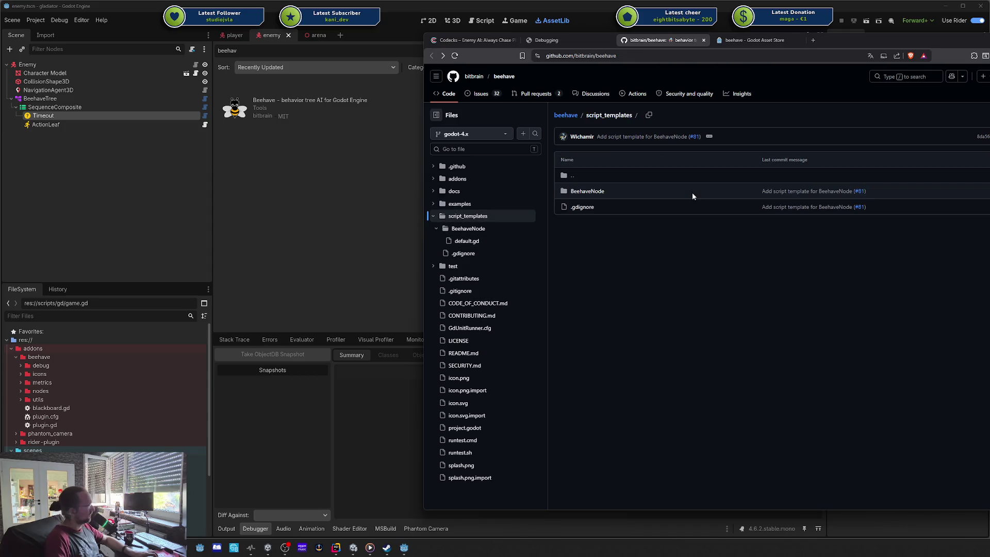
View the debug tree animation, then scroll the README to Installation and the version table.
{"action": "scroll", "coordinate": [579, 209], "scroll_direction": "down", "scroll_amount": 8}
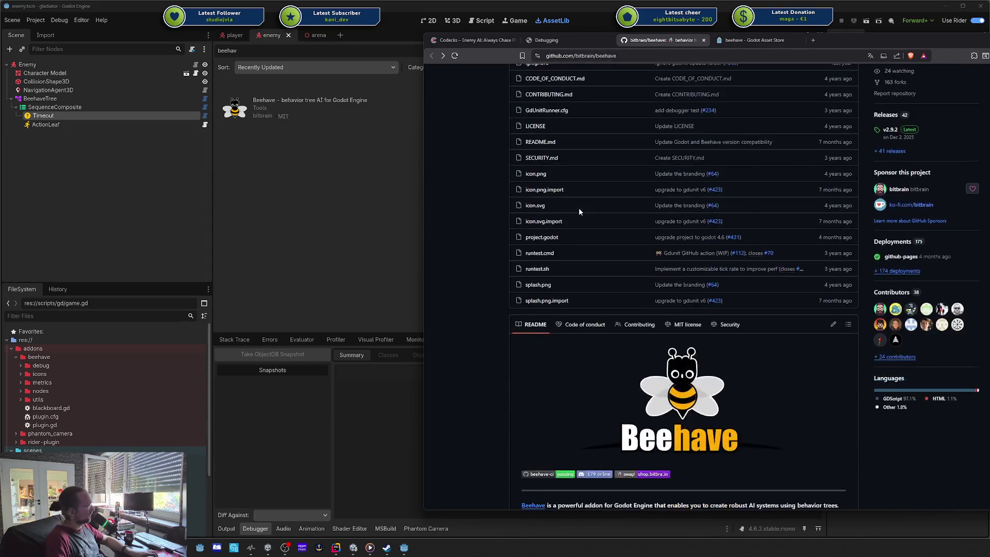
{"action": "scroll", "coordinate": [578, 213], "scroll_direction": "down", "scroll_amount": 3}
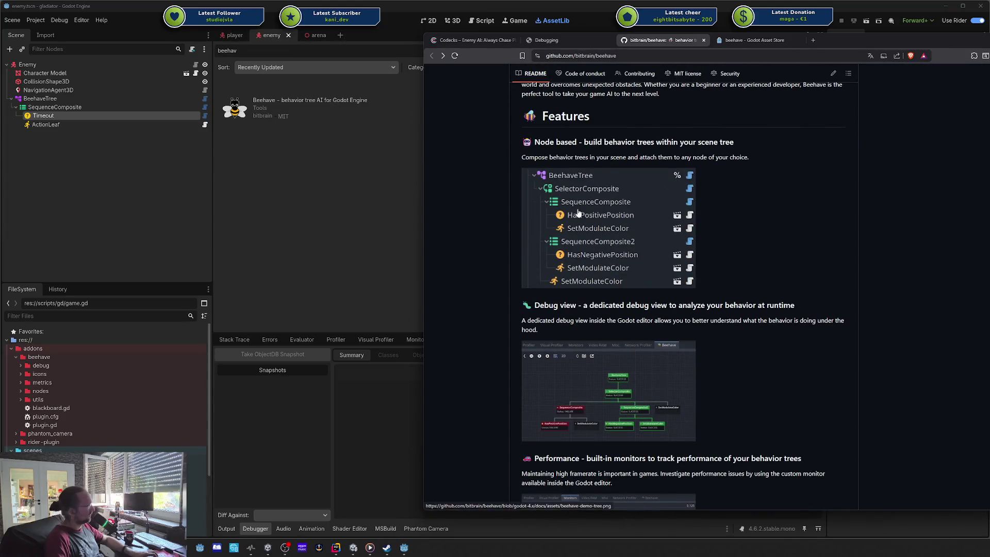
{"action": "scroll", "coordinate": [578, 212], "scroll_direction": "down", "scroll_amount": 2}
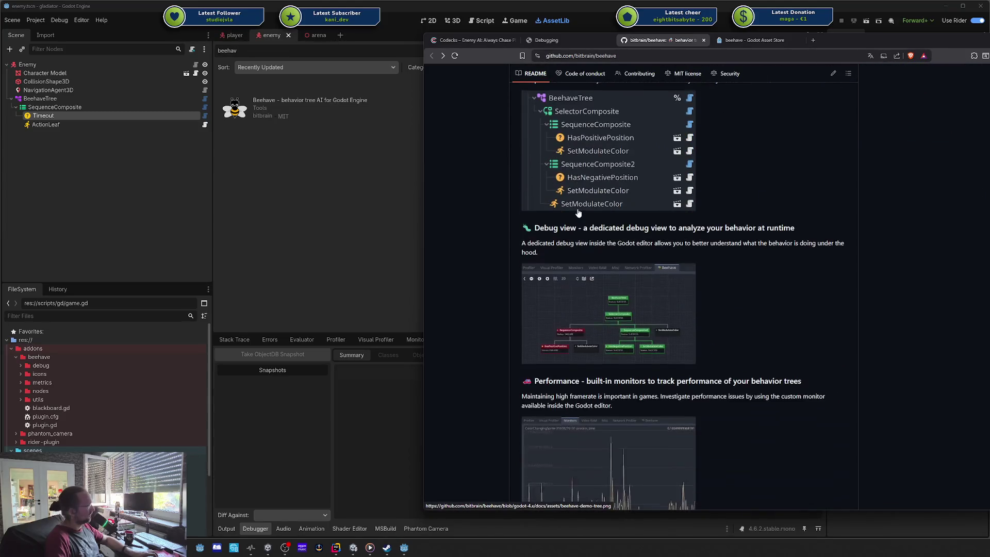
{"action": "scroll", "coordinate": [578, 213], "scroll_direction": "down", "scroll_amount": 4}
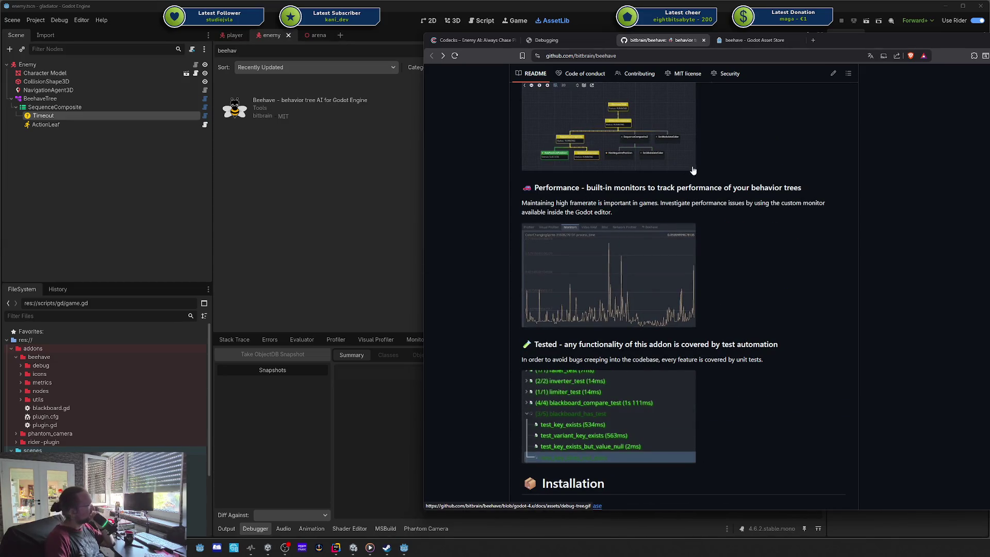
{"action": "left_click", "coordinate": [623, 156]}
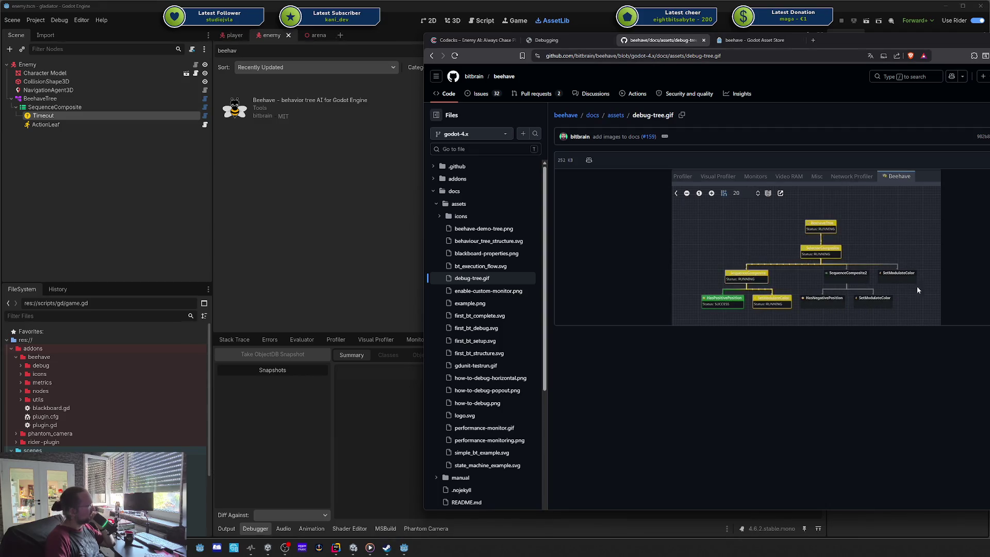
{"action": "key", "text": "alt+Left"}
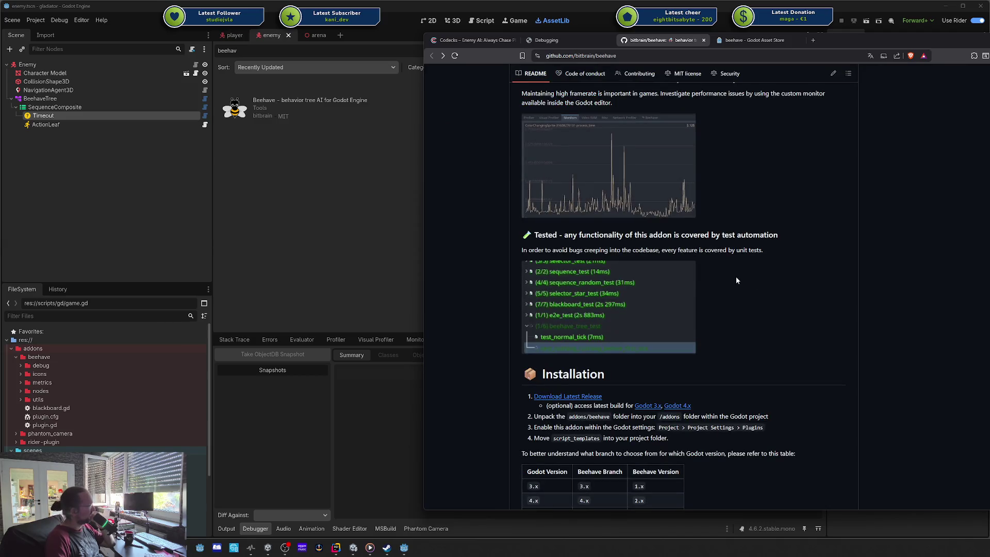
{"action": "scroll", "coordinate": [699, 283], "scroll_direction": "down", "scroll_amount": 1}
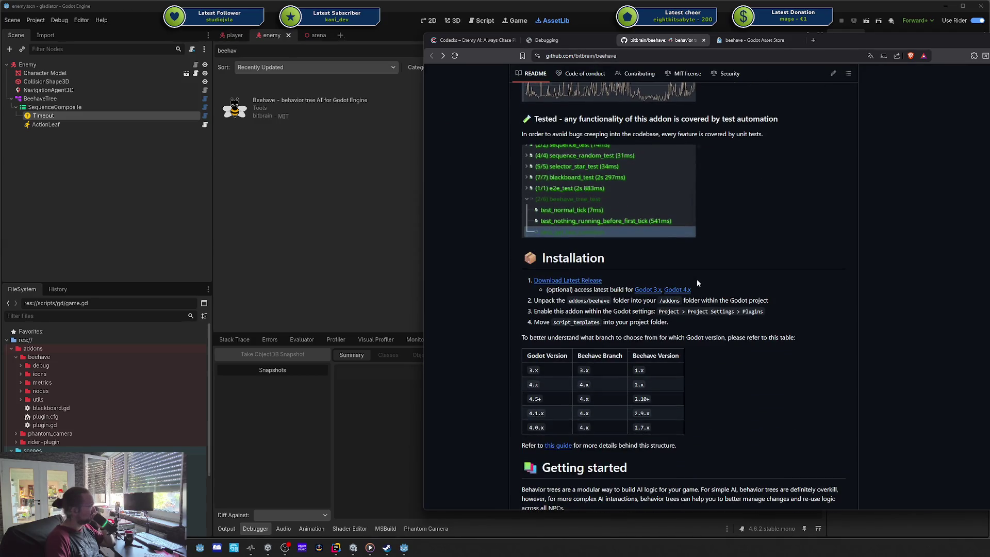
{"action": "scroll", "coordinate": [698, 281], "scroll_direction": "down", "scroll_amount": 1}
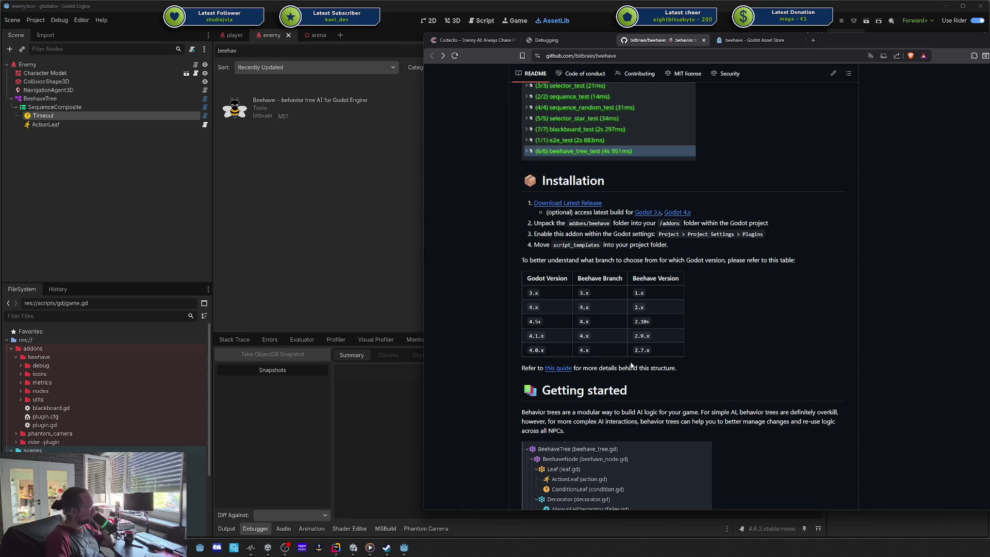
Read the bitbra.in guide on Godot addon version compatibility, then return to the repository.
{"action": "left_click", "coordinate": [560, 369]}
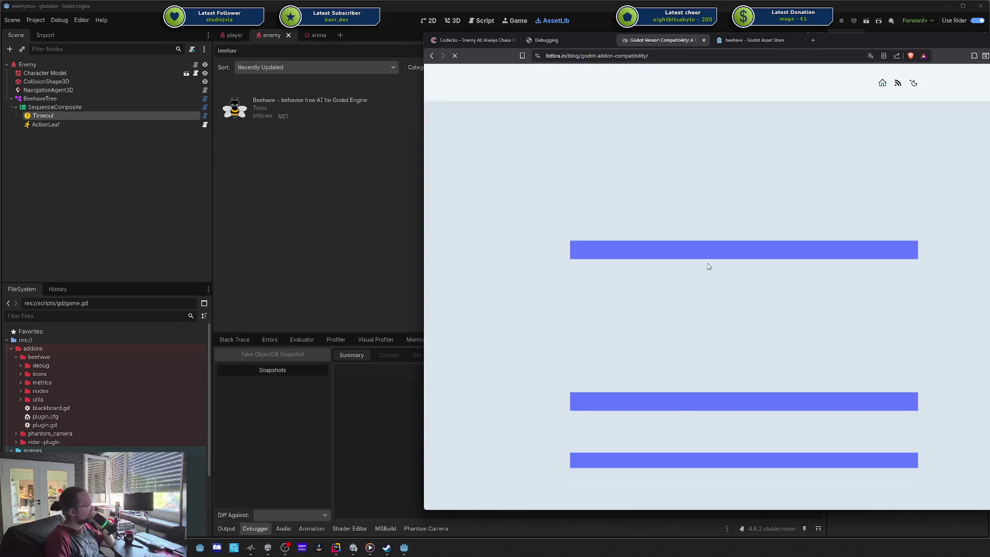
{"action": "scroll", "coordinate": [711, 237], "scroll_direction": "down", "scroll_amount": 5}
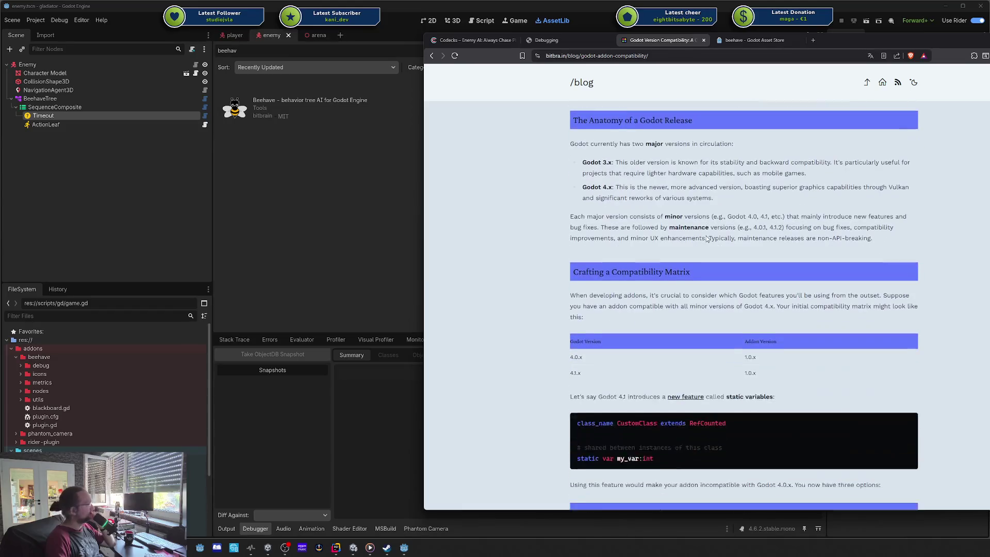
{"action": "scroll", "coordinate": [706, 238], "scroll_direction": "down", "scroll_amount": 10}
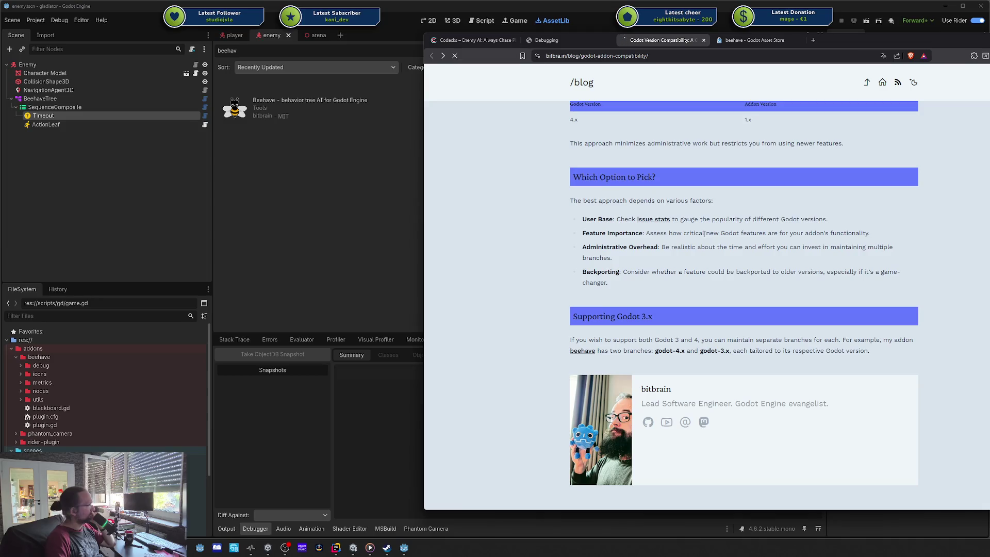
{"action": "key", "text": "alt+Right"}
Scroll to the version table and select the Beehave version listed for Godot 4.1.x.
{"action": "scroll", "coordinate": [703, 234], "scroll_direction": "down", "scroll_amount": 7}
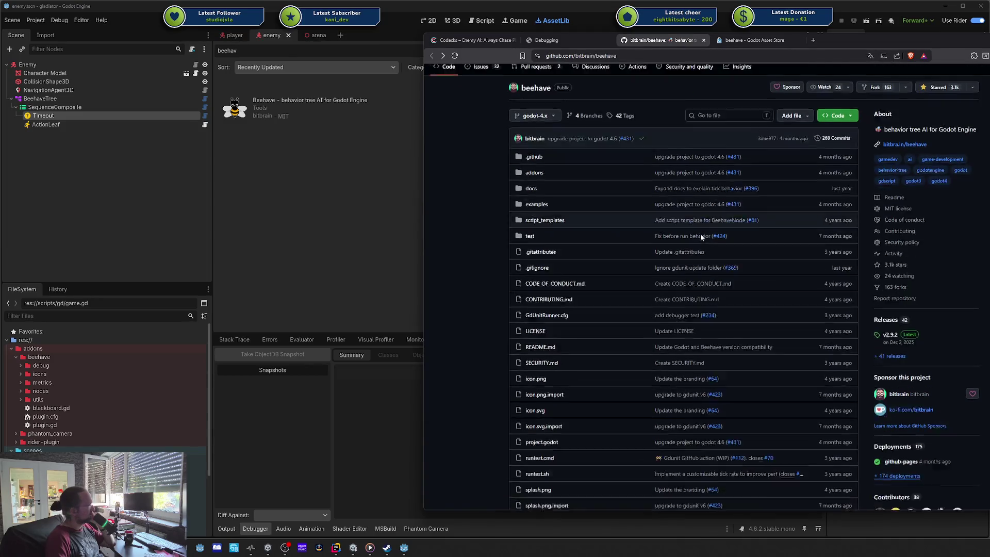
{"action": "scroll", "coordinate": [701, 237], "scroll_direction": "down", "scroll_amount": 15}
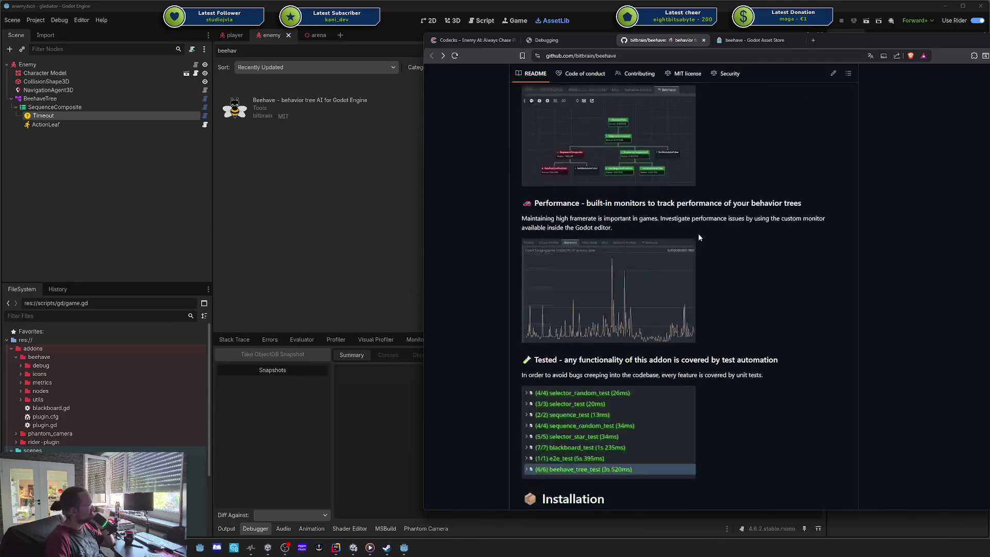
{"action": "scroll", "coordinate": [696, 237], "scroll_direction": "down", "scroll_amount": 3}
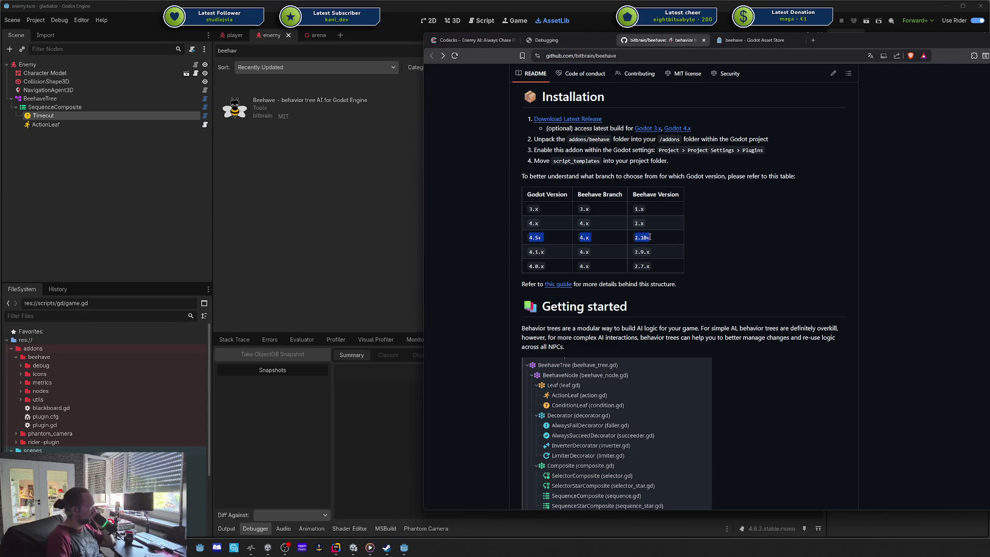
{"action": "left_click_drag", "start_coordinate": [657, 252], "coordinate": [642, 251]}
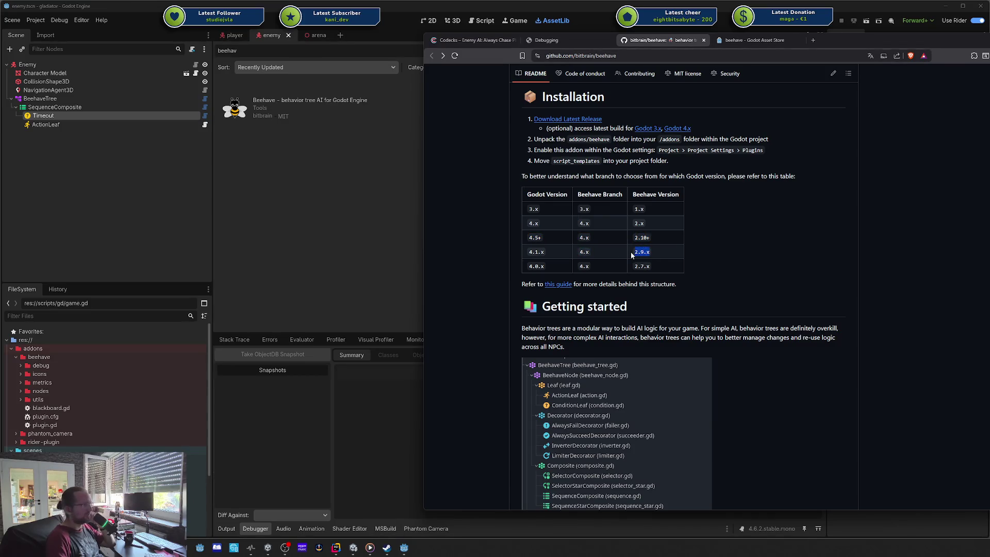
Scroll through the rest of the README, then leave the browser for the Godot editor.
{"action": "scroll", "coordinate": [646, 235], "scroll_direction": "down", "scroll_amount": 7}
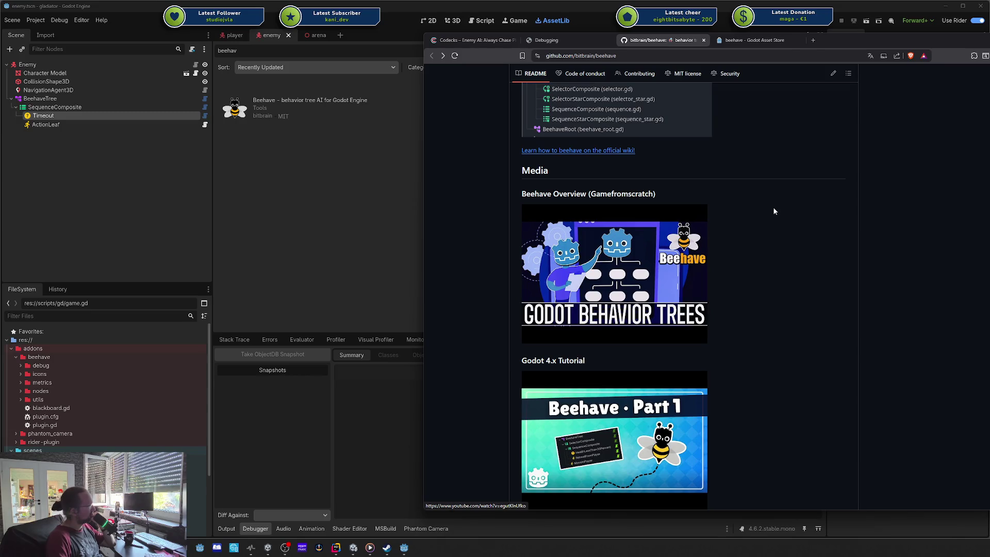
{"action": "scroll", "coordinate": [728, 223], "scroll_direction": "down", "scroll_amount": 3}
{"action": "scroll", "coordinate": [726, 225], "scroll_direction": "down", "scroll_amount": 4}
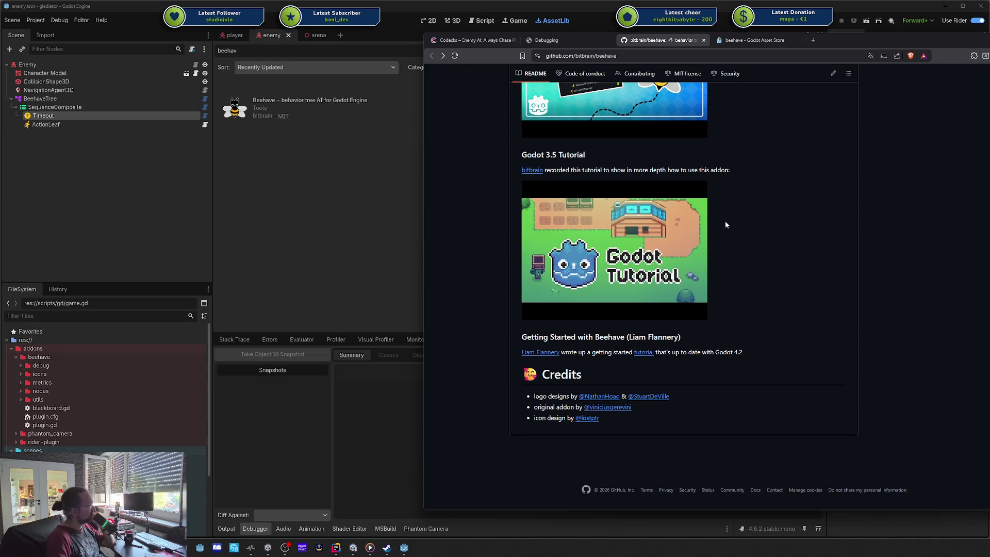
{"action": "scroll", "coordinate": [724, 225], "scroll_direction": "up", "scroll_amount": 20}
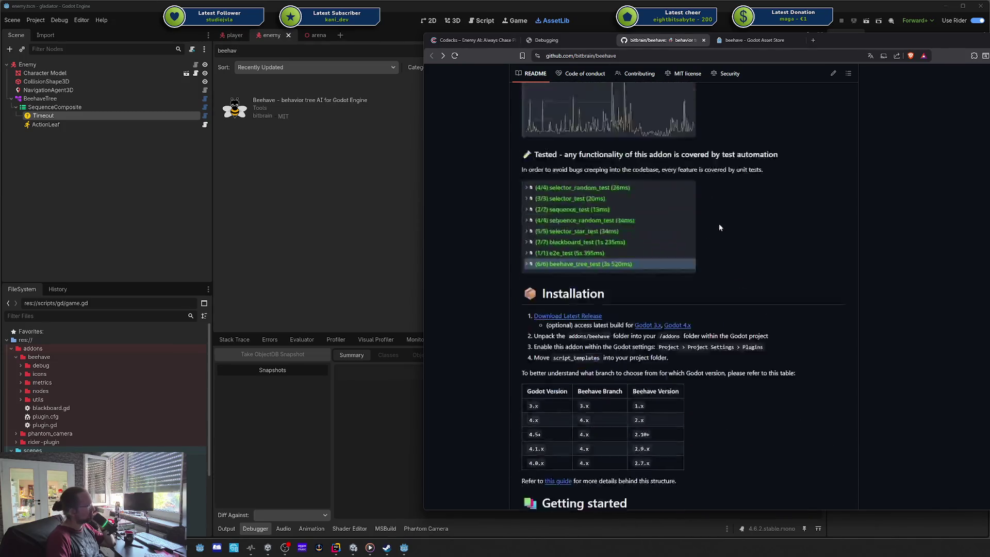
{"action": "scroll", "coordinate": [719, 224], "scroll_direction": "up", "scroll_amount": 15}
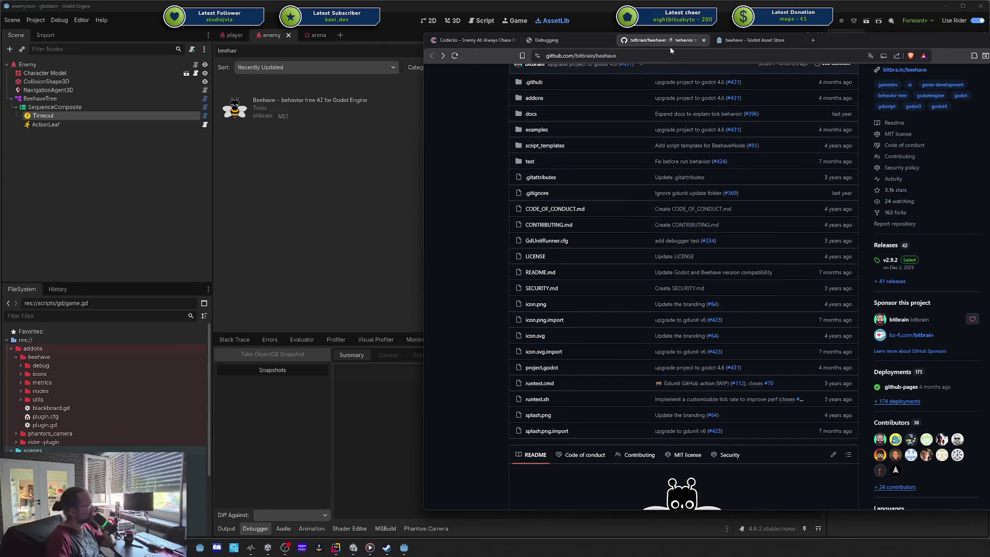
{"action": "key", "text": "alt+Tab"}
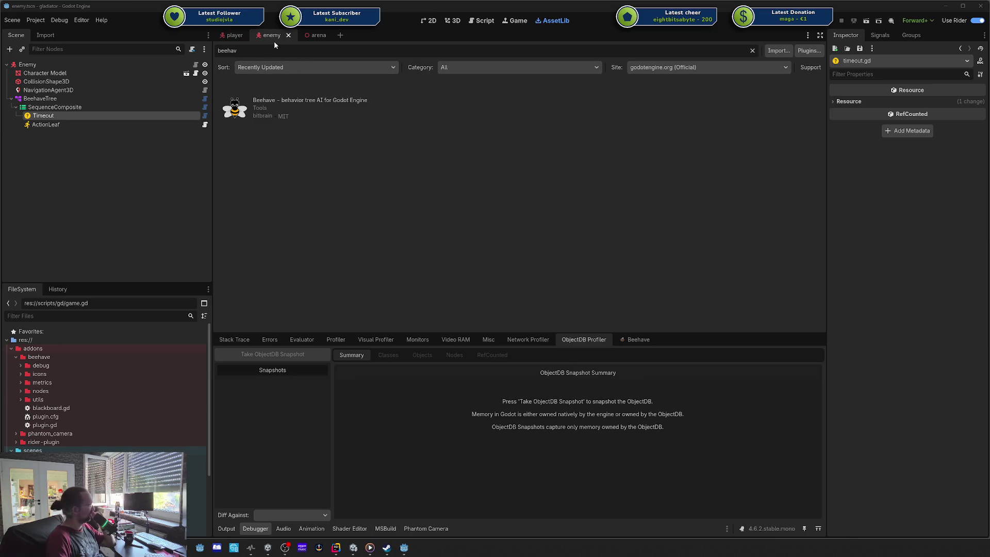
Run the game from the 3D view and open the Beehave behaviour tree debugger.
{"action": "left_click", "coordinate": [456, 20]}
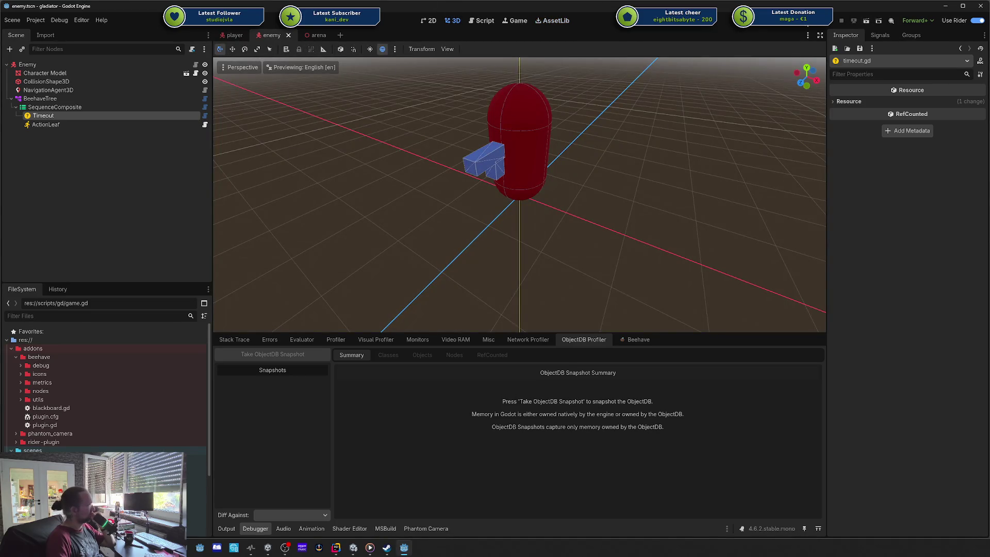
{"action": "key", "text": "F5"}
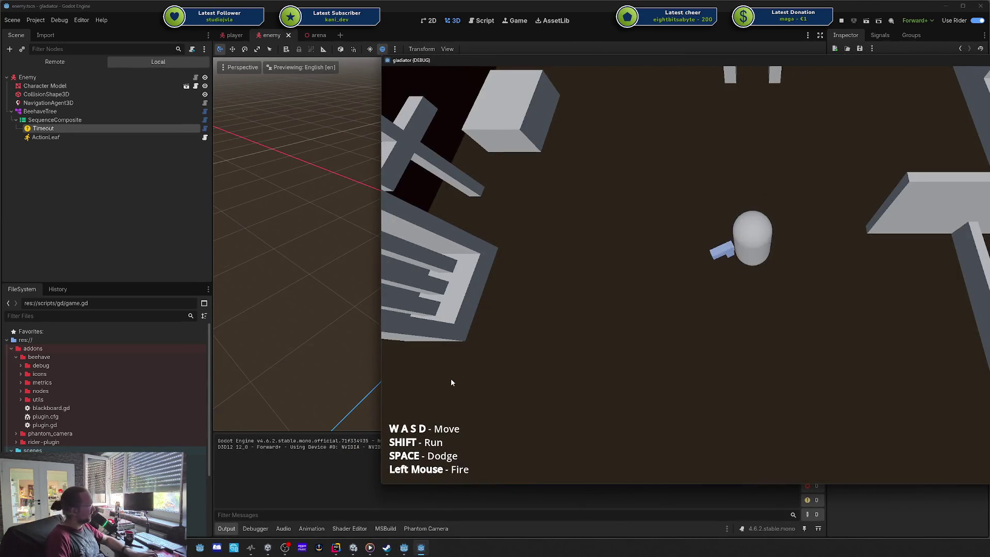
{"action": "left_click", "coordinate": [255, 529]}
{"action": "left_click", "coordinate": [635, 340]}
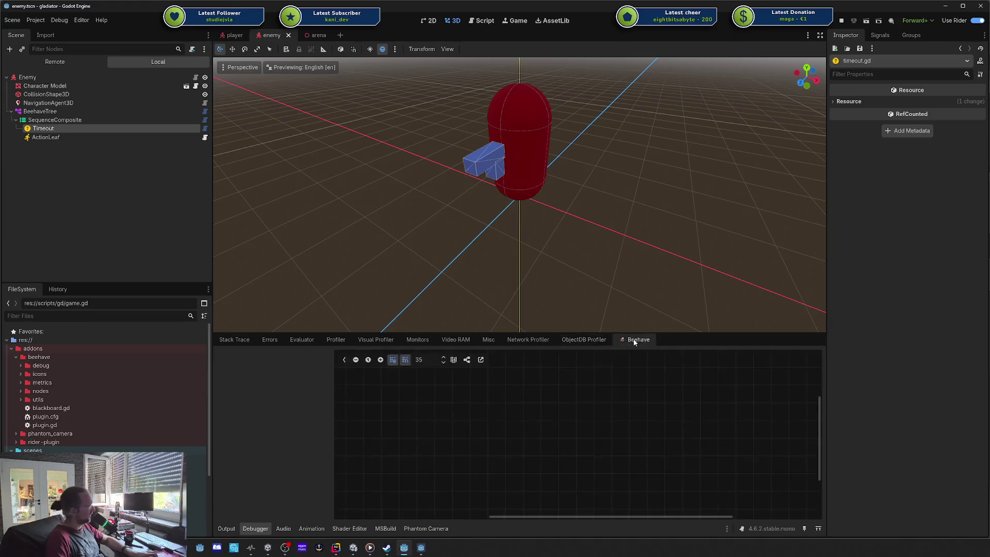
Walk the player to the arena arch and confirm Arena Settings to spawn an enemy.
{"action": "key", "text": "alt+Tab"}
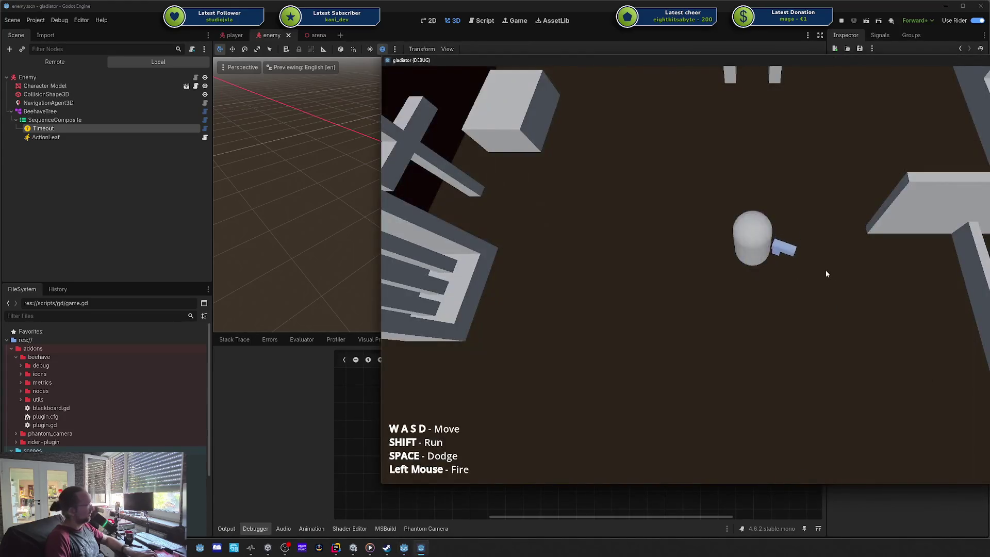
{"action": "key", "text": "w"}
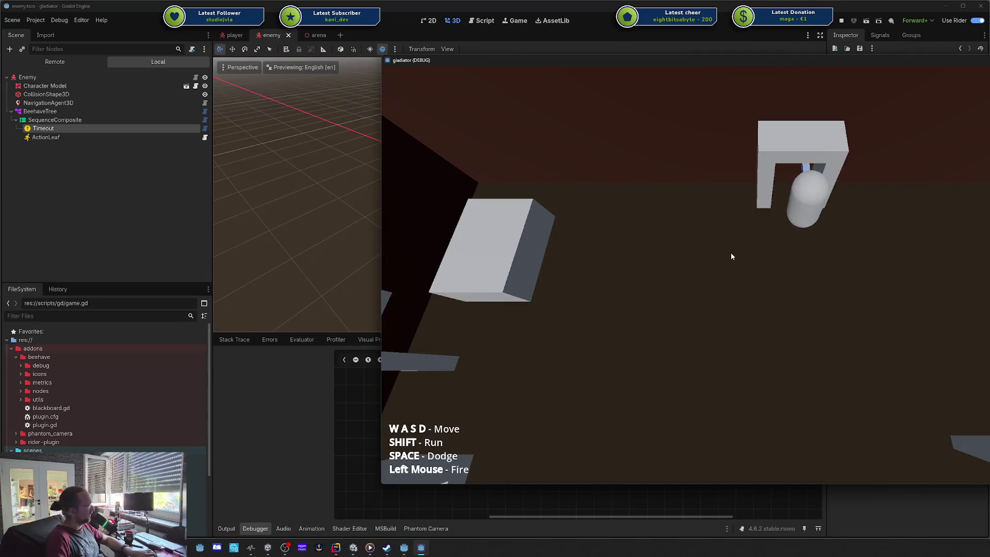
{"action": "left_click", "coordinate": [717, 306]}
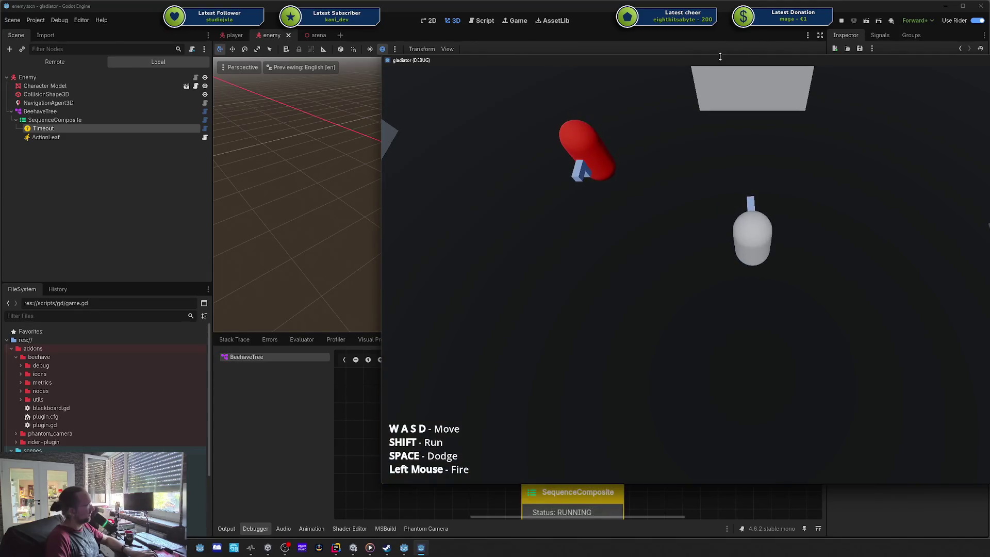
{"action": "key", "text": "alt+Tab"}
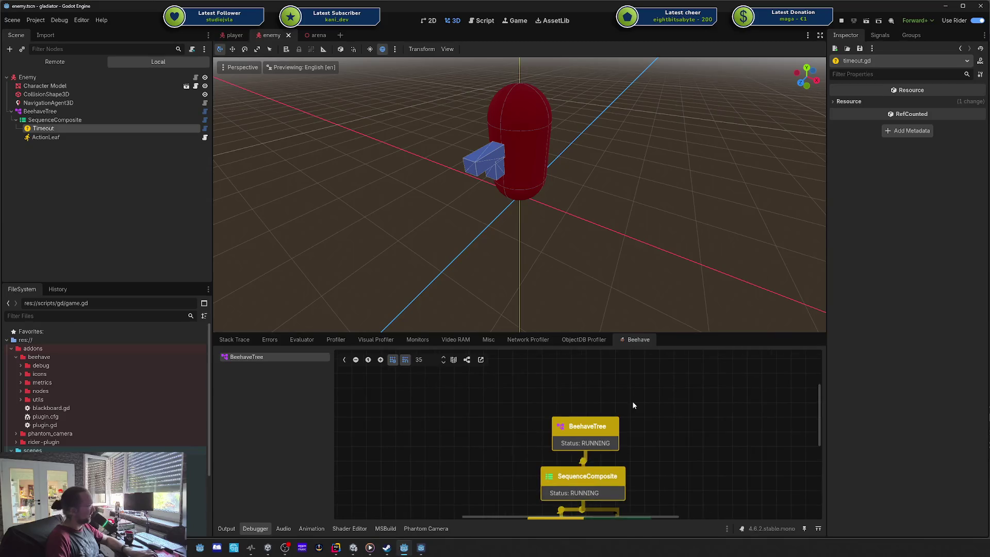
{"action": "scroll", "coordinate": [625, 392], "scroll_direction": "up", "scroll_amount": 3}
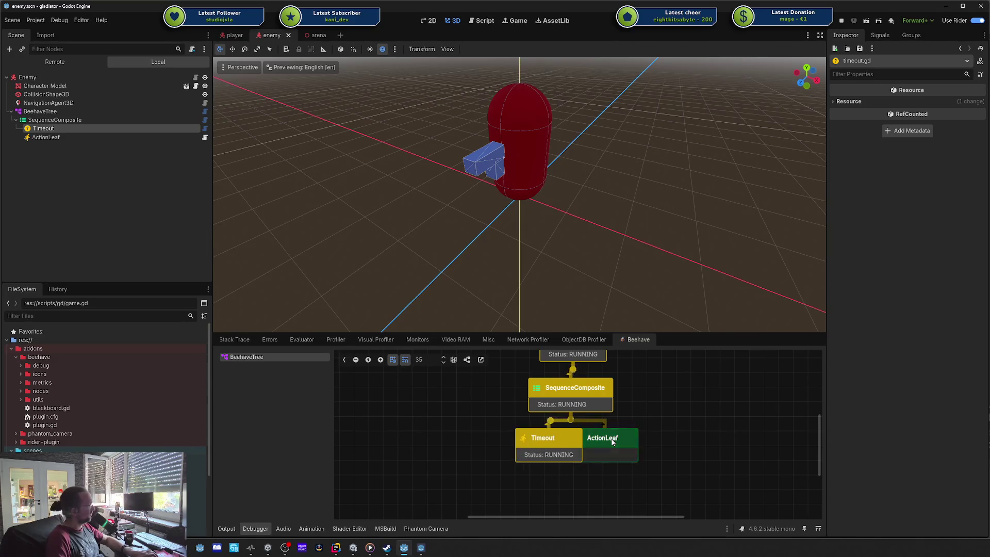
Rename ActionLeaf to 'ActionLeaf AAAAA BBBB CCC DDD EE' and save the enemy scene.
{"action": "double_click", "coordinate": [63, 136]}
{"action": "type", "text": "A"}
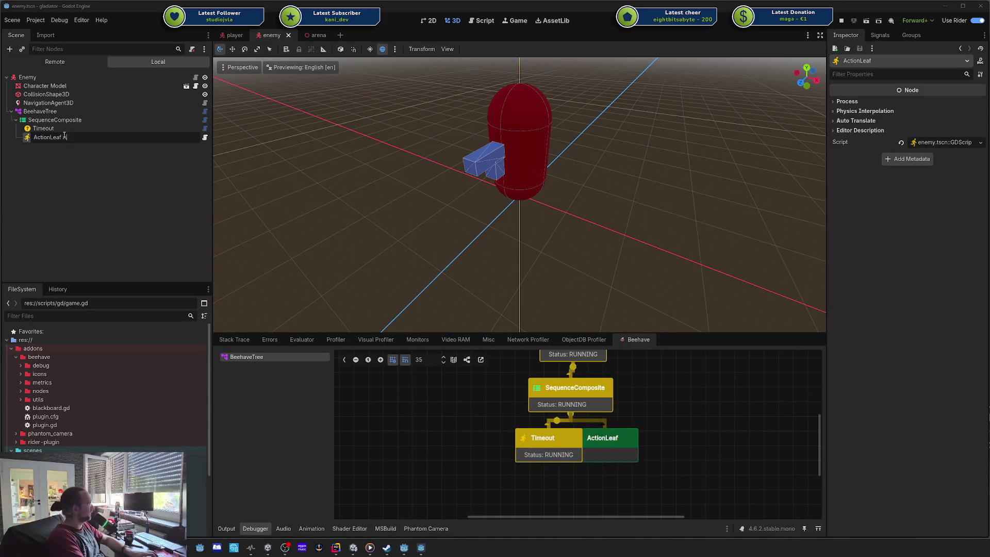
{"action": "type", "text": "AAAA BBBB CCC D"}
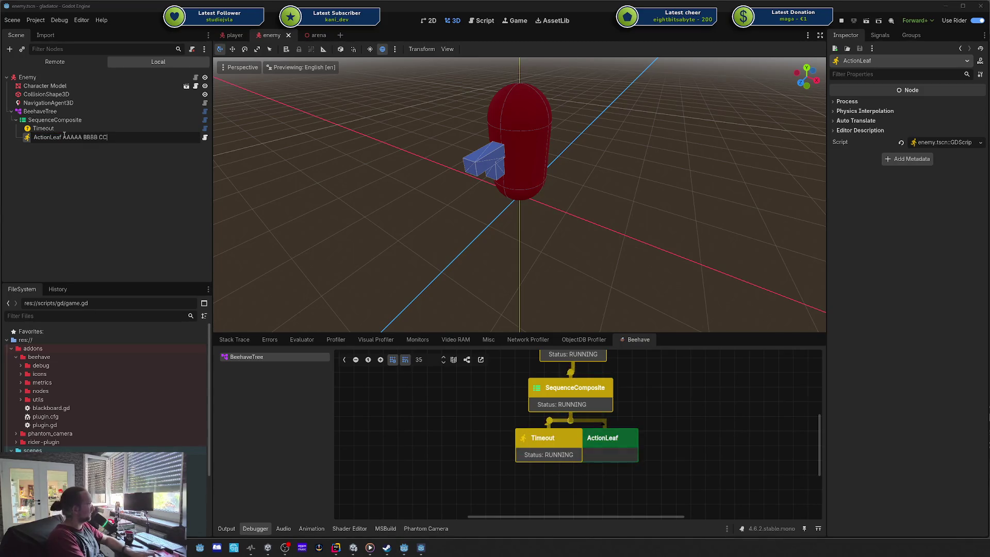
{"action": "type", "text": "DD EE"}
{"action": "key", "text": "Return"}
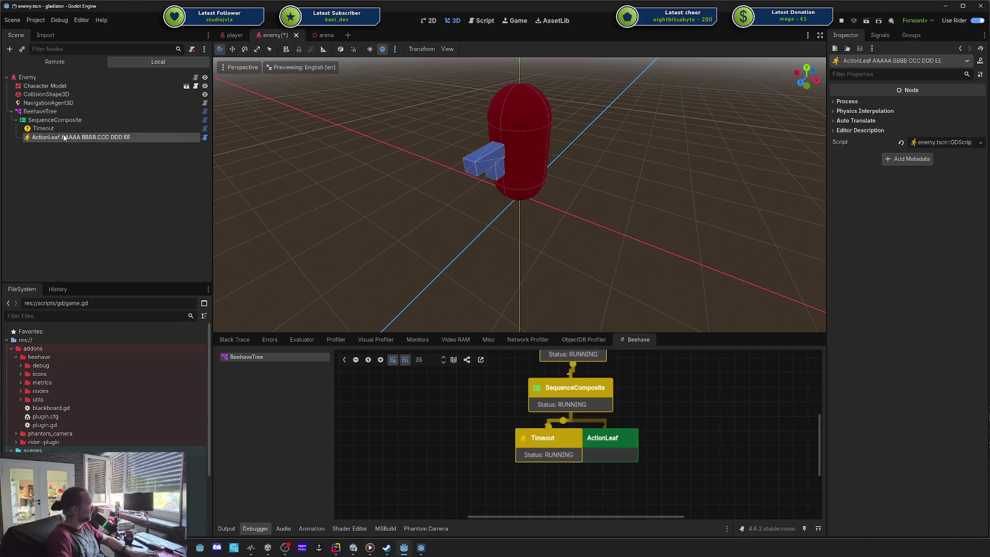
{"action": "key", "text": "ctrl+s"}
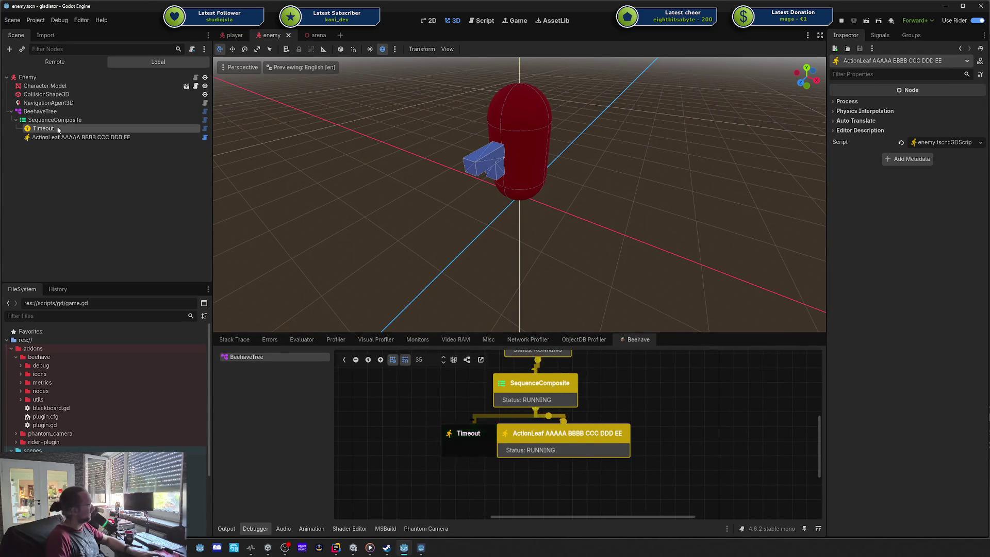
Rename Timeout to 'Timeout AAAAA BBBB CCC DDD EE' and return to the live graph.
{"action": "left_click", "coordinate": [67, 139]}
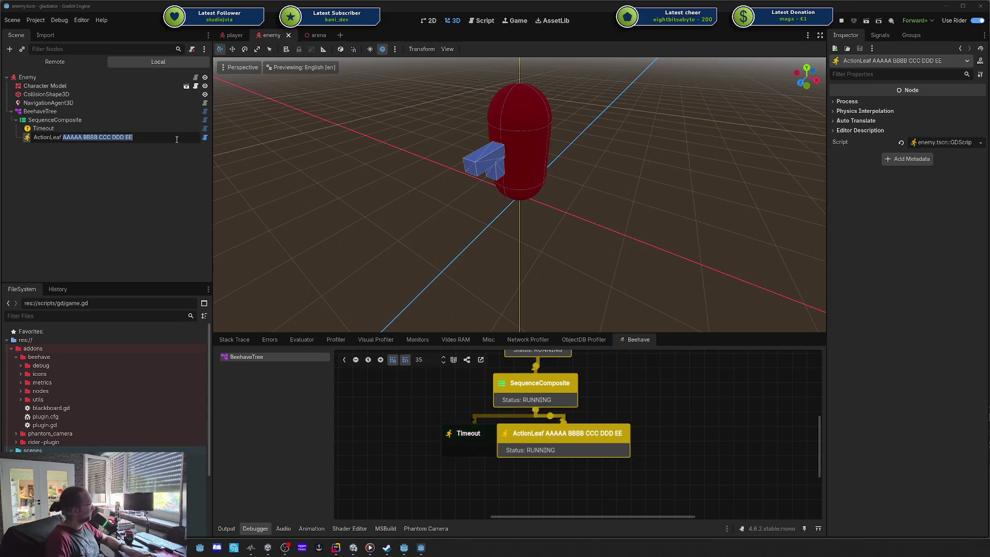
{"action": "double_click", "coordinate": [72, 129]}
{"action": "type", "text": "AAAAA BBBB CCC DDD EE"}
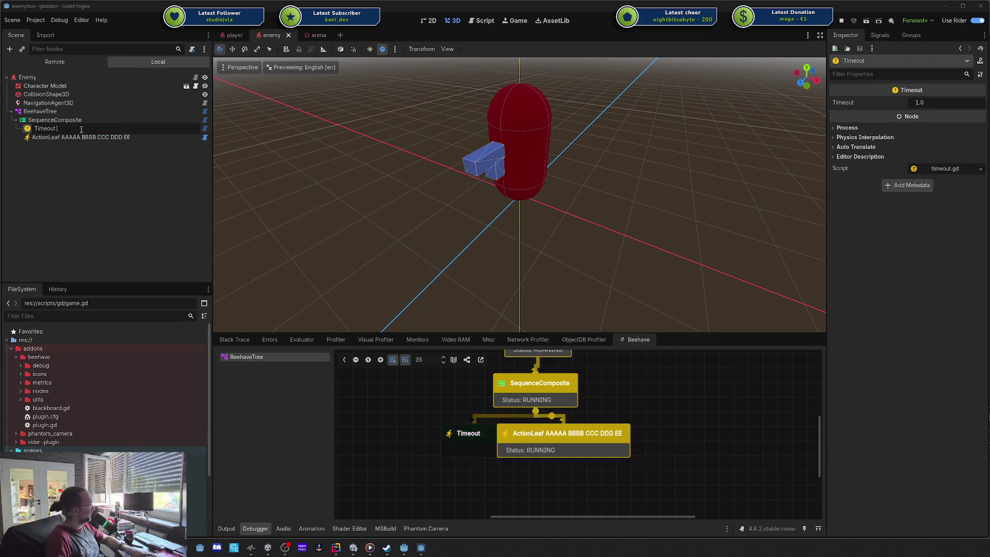
{"action": "key", "text": "Return"}
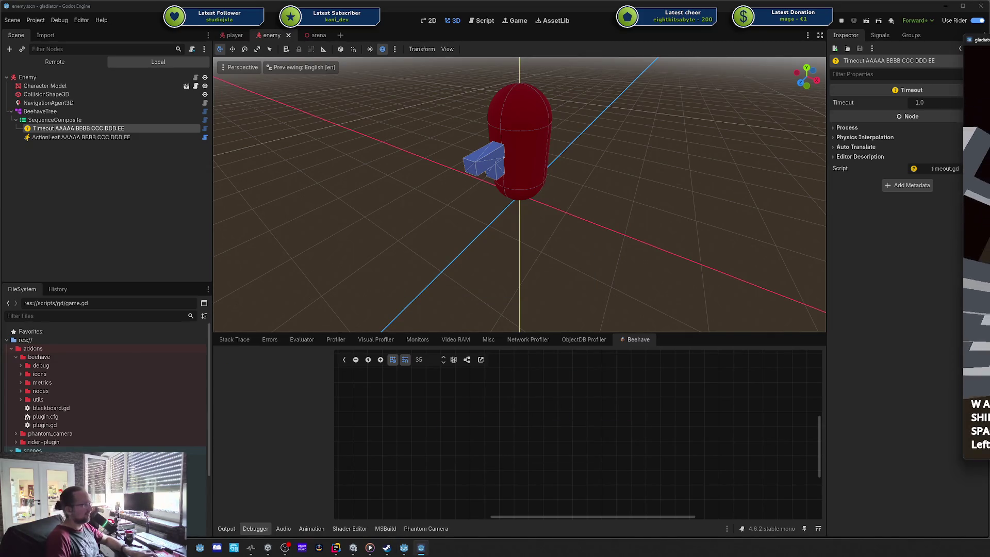
{"action": "left_click", "coordinate": [682, 404]}
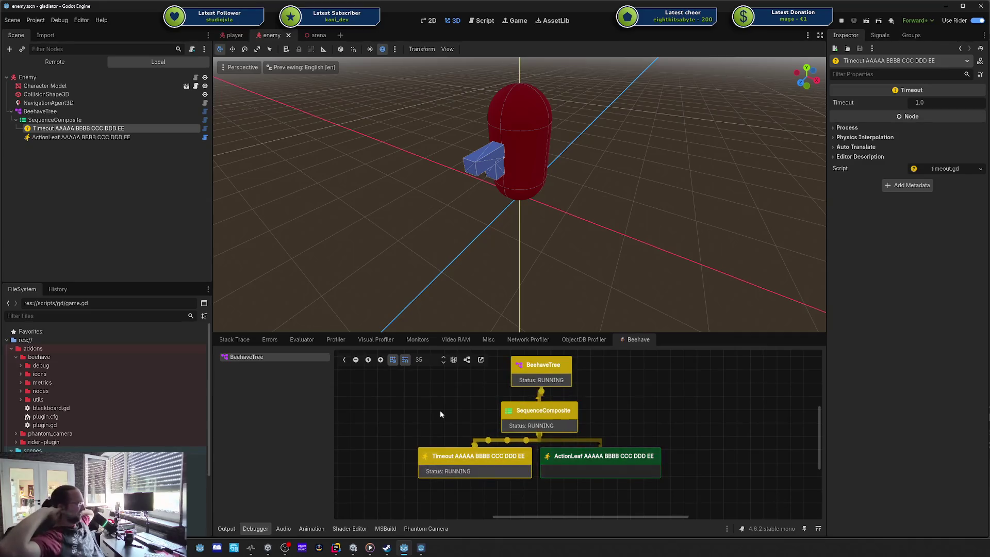
{"action": "left_click", "coordinate": [454, 457]}
{"action": "left_click", "coordinate": [389, 411]}
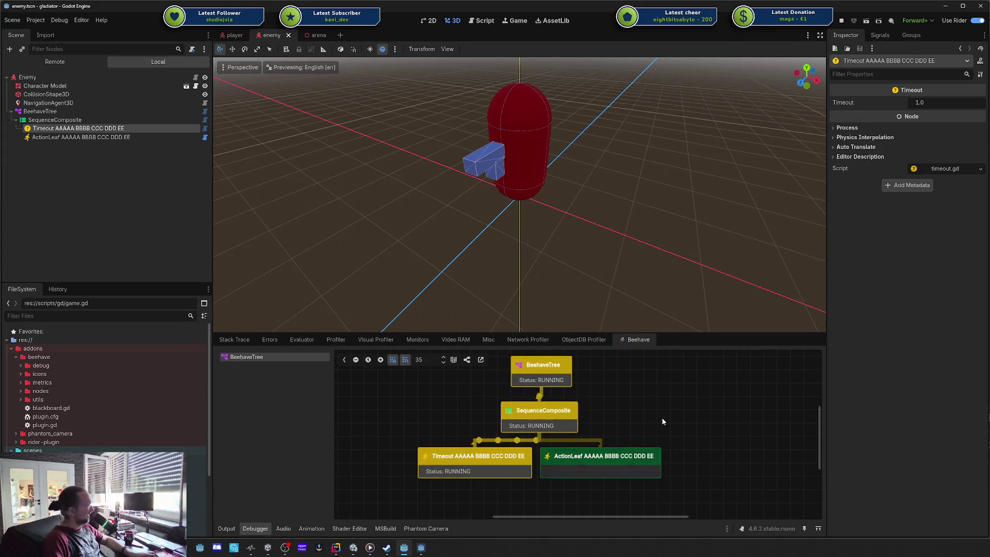
{"action": "left_click_drag", "start_coordinate": [660, 419], "coordinate": [652, 423]}
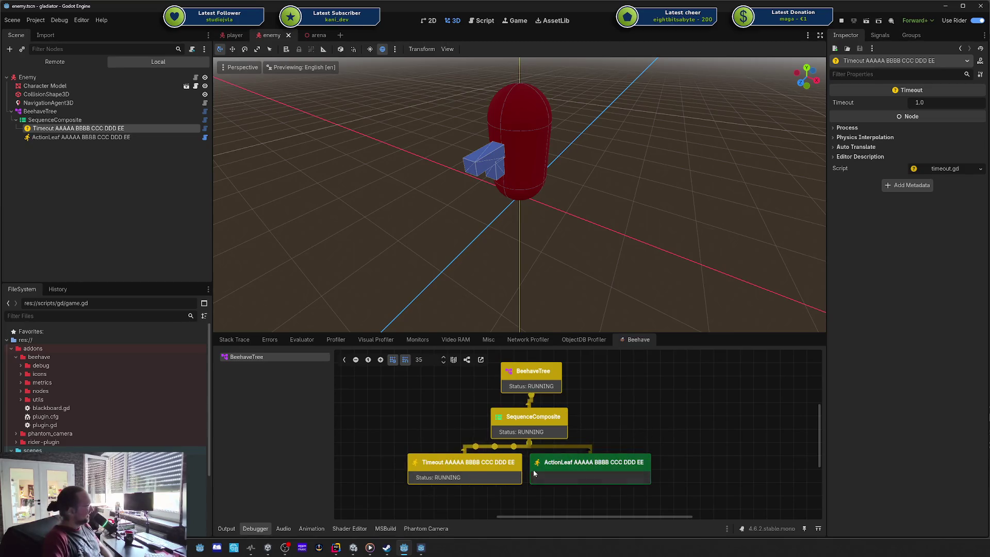
{"action": "scroll", "coordinate": [581, 433], "scroll_direction": "down", "scroll_amount": 3}
{"action": "scroll", "coordinate": [616, 429], "scroll_direction": "up", "scroll_amount": 3}
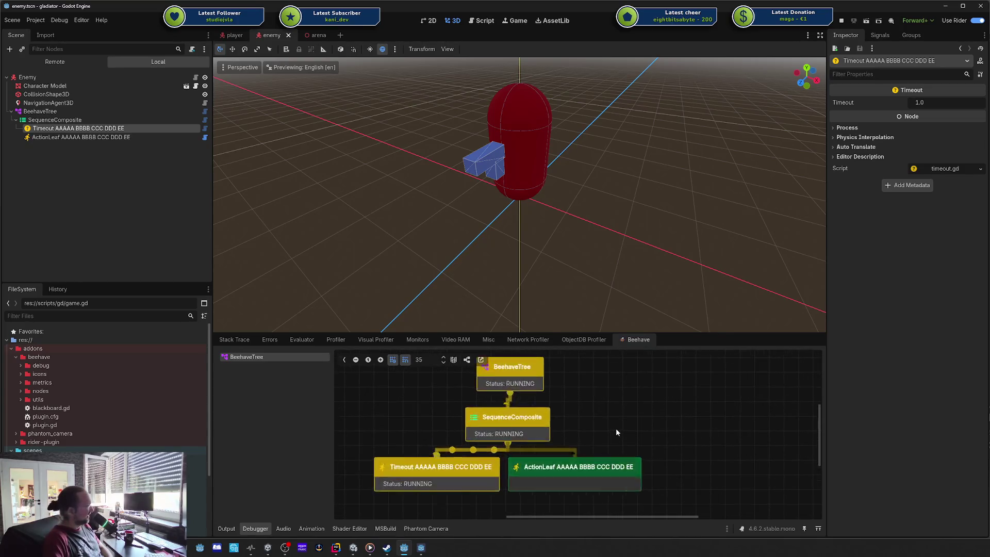
{"action": "left_click", "coordinate": [467, 360]}
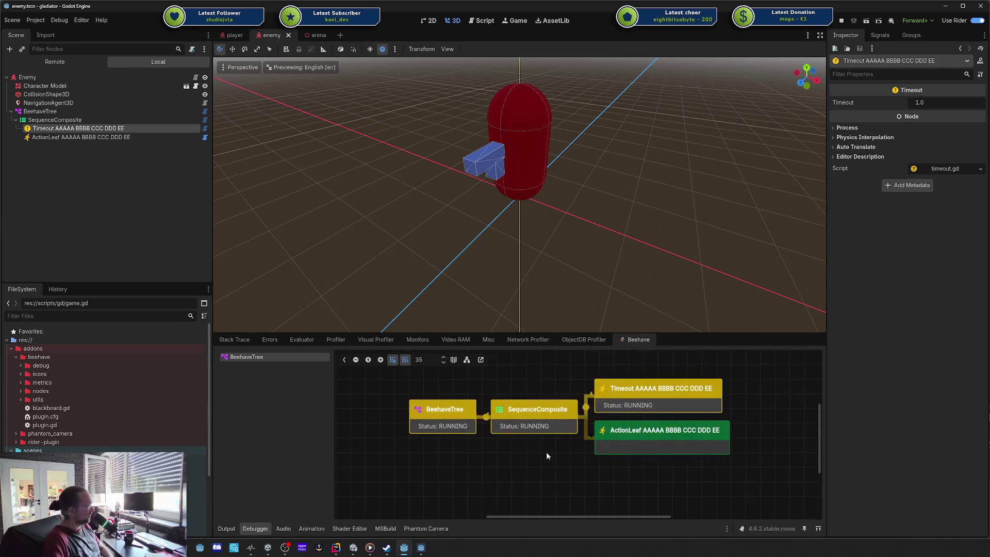
{"action": "left_click", "coordinate": [467, 360]}
{"action": "scroll", "coordinate": [491, 394], "scroll_direction": "down", "scroll_amount": 1}
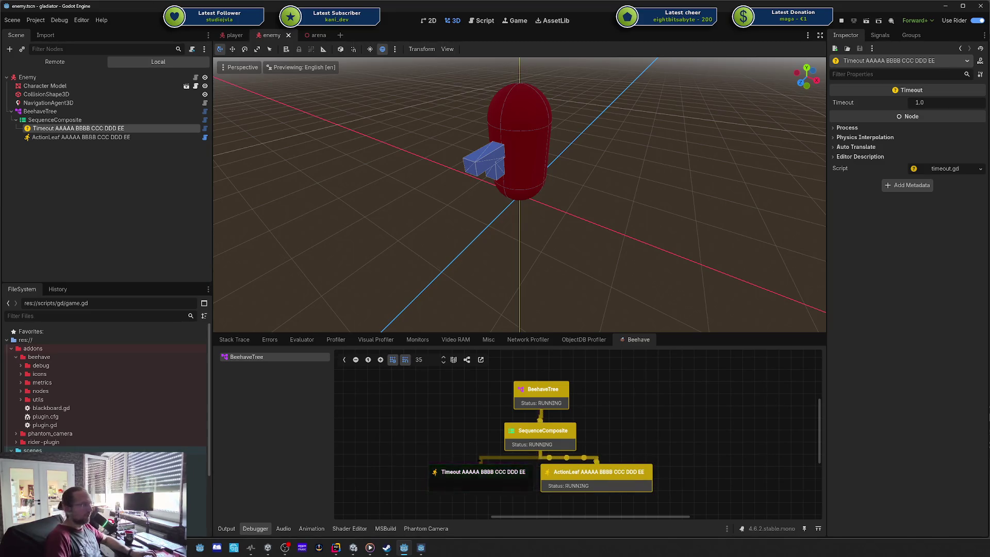
Stop the game, restore the names 'Timeout' and 'Action Leaf', and save the scene.
{"action": "key", "text": "F8"}
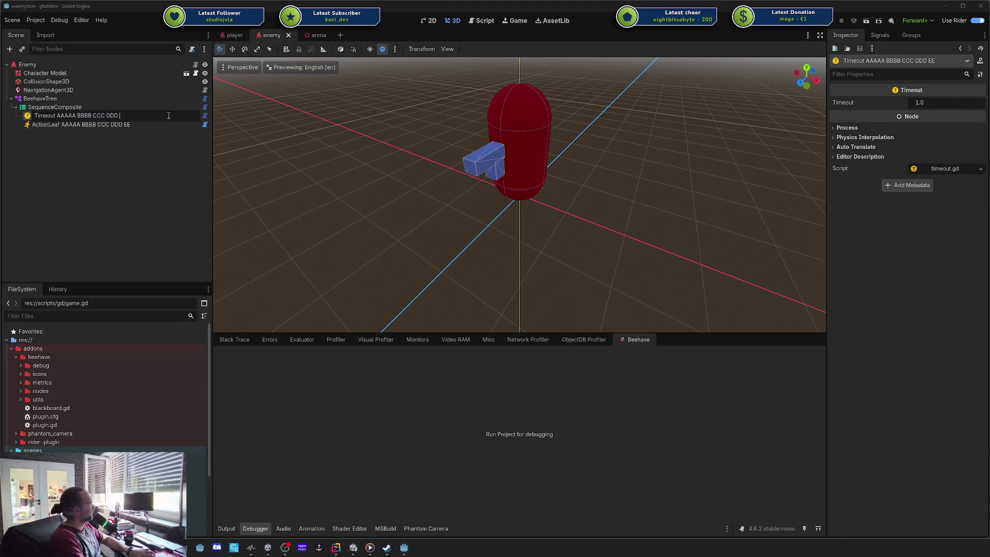
{"action": "key", "text": "Return"}
{"action": "key", "text": "Down"}
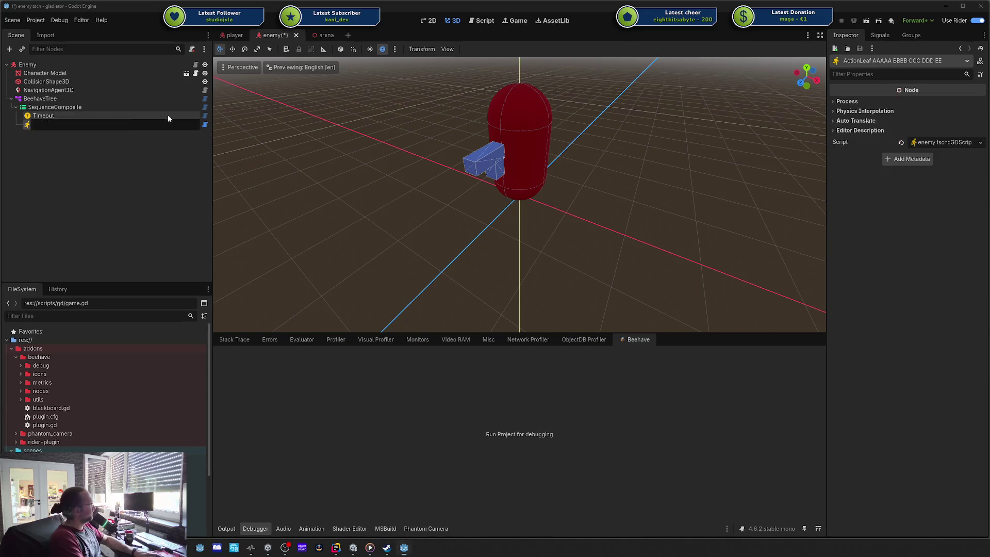
{"action": "key", "text": "F2"}
{"action": "key", "text": "End"}
{"action": "key", "text": "ctrl+BackSpace"}
{"action": "key", "text": "ctrl+BackSpace"}
{"action": "key", "text": "ctrl+BackSpace"}
{"action": "key", "text": "ctrl+BackSpace"}
{"action": "key", "text": "ctrl+BackSpace"}
{"action": "type", "text": "Action Leaf"}
{"action": "key", "text": "Return"}
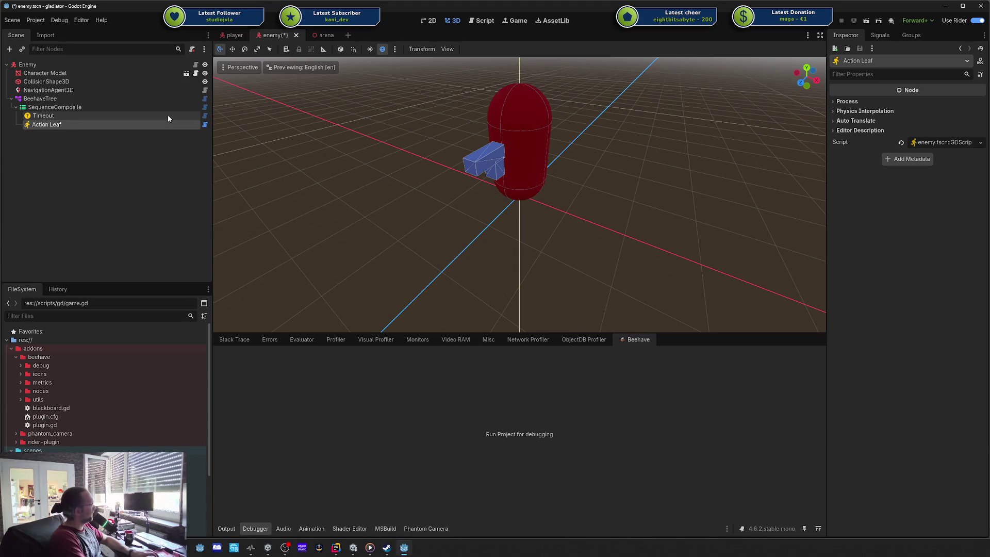
{"action": "key", "text": "ctrl+s"}
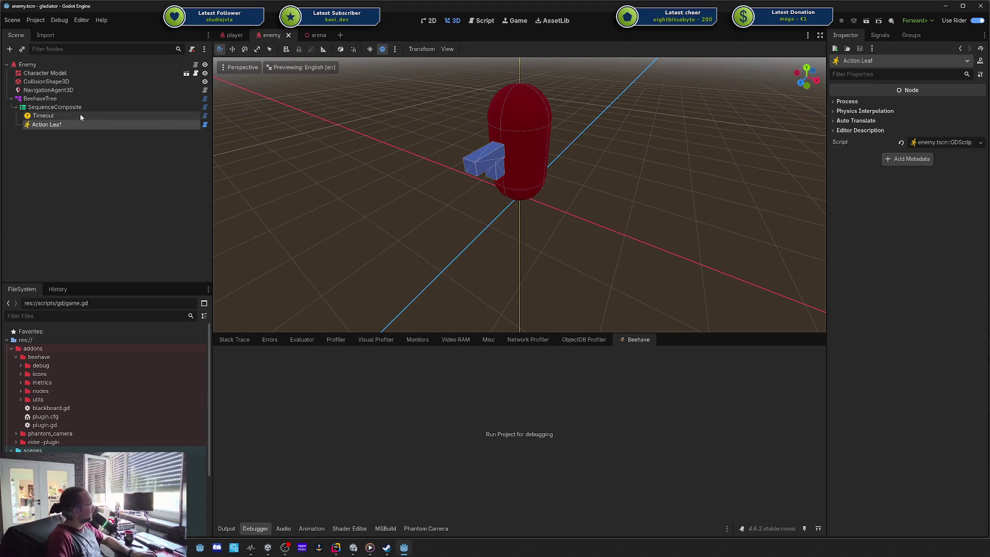
Delete the Timeout node and select SequenceComposite.
{"action": "left_click", "coordinate": [80, 117]}
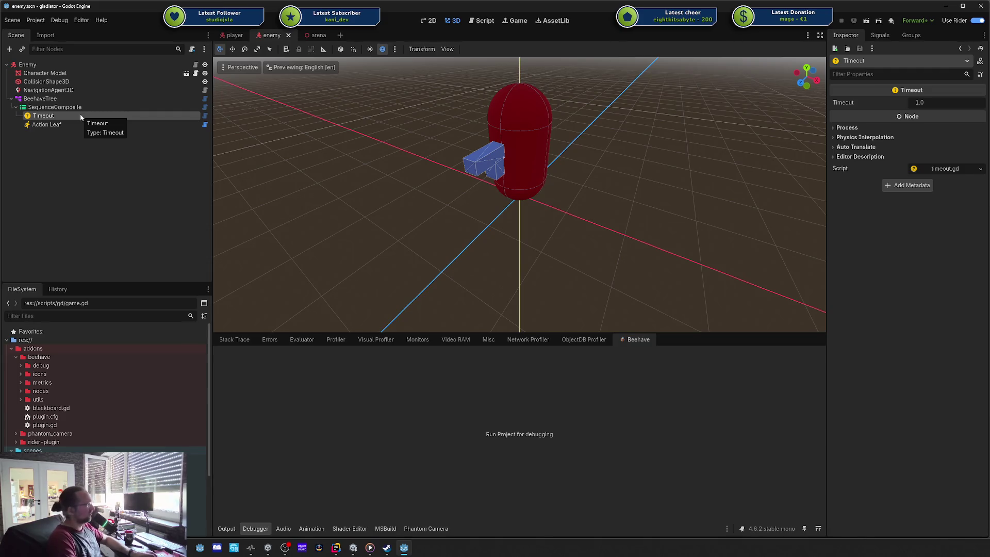
{"action": "key", "text": "Delete"}
{"action": "key", "text": "Return"}
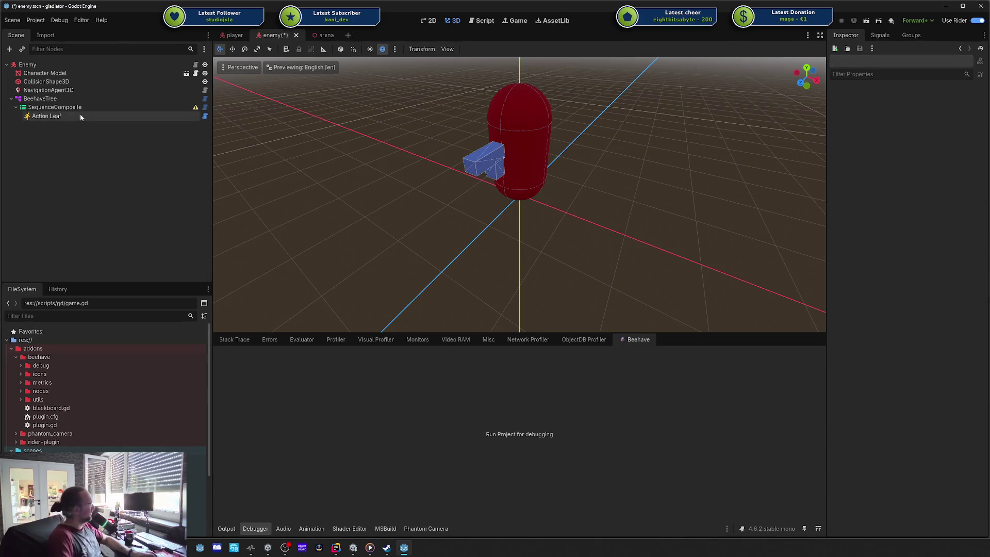
{"action": "left_click", "coordinate": [76, 107]}
Add a Timeout node found by searching 'timeout' under SequenceComposite, dragging it above Action Leaf.
{"action": "key", "text": "ctrl+a"}
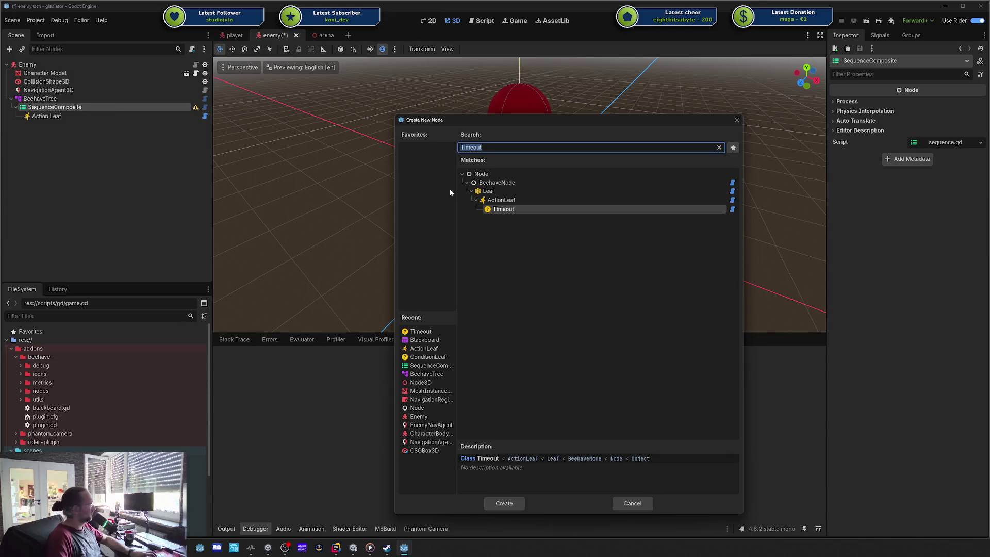
{"action": "left_click", "coordinate": [504, 209]}
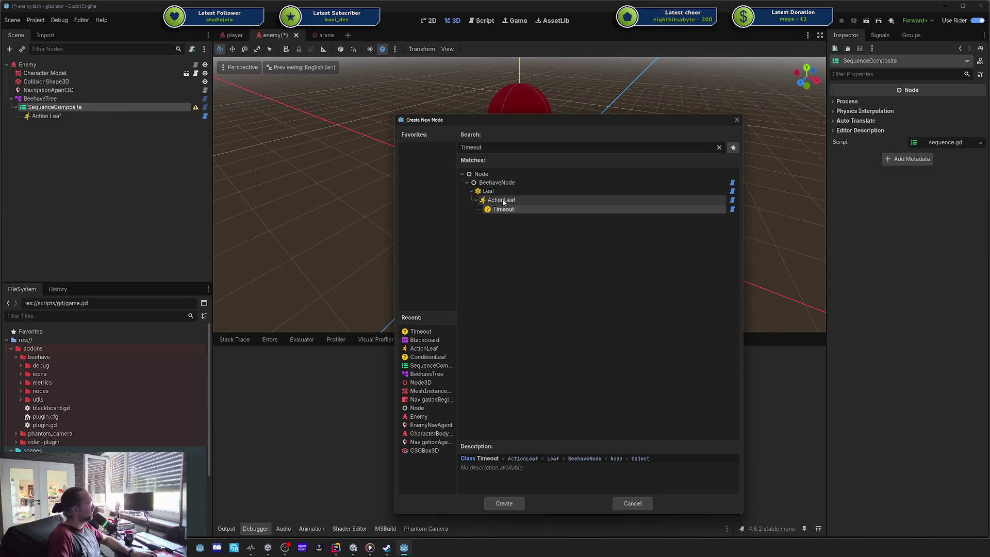
{"action": "left_click", "coordinate": [503, 201]}
{"action": "left_click", "coordinate": [504, 209]}
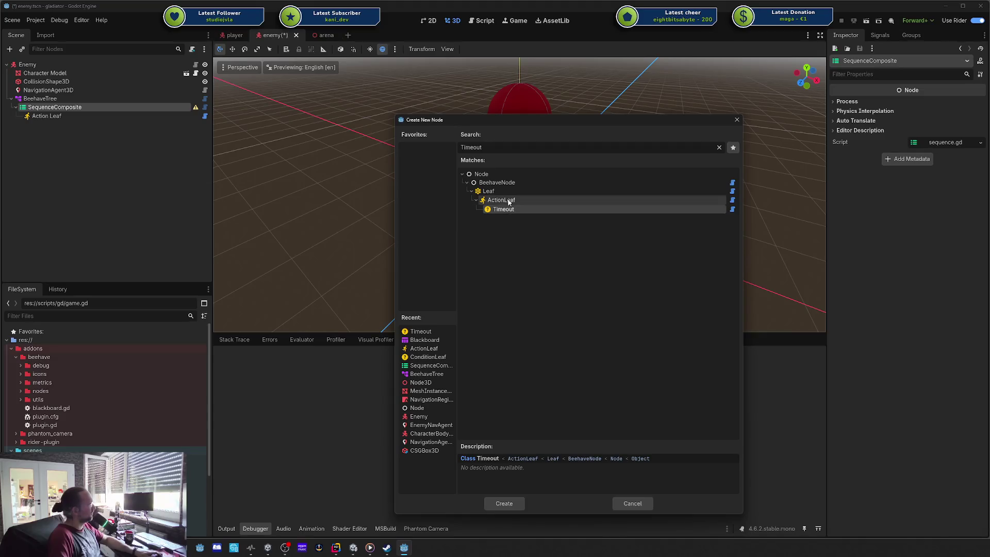
{"action": "double_click", "coordinate": [500, 150]}
{"action": "key", "text": "BackSpace"}
{"action": "type", "text": "t"}
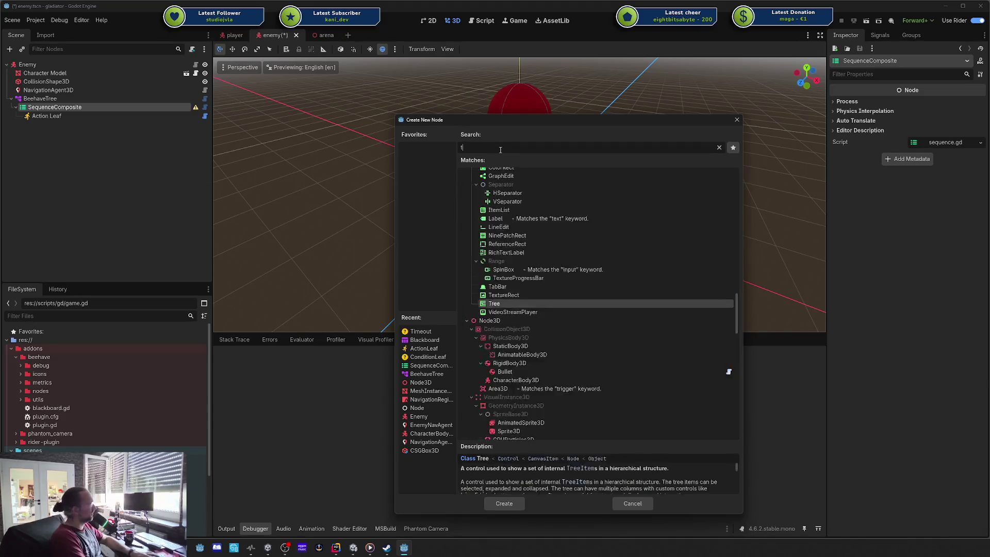
{"action": "type", "text": "imeout"}
{"action": "key", "text": "Up"}
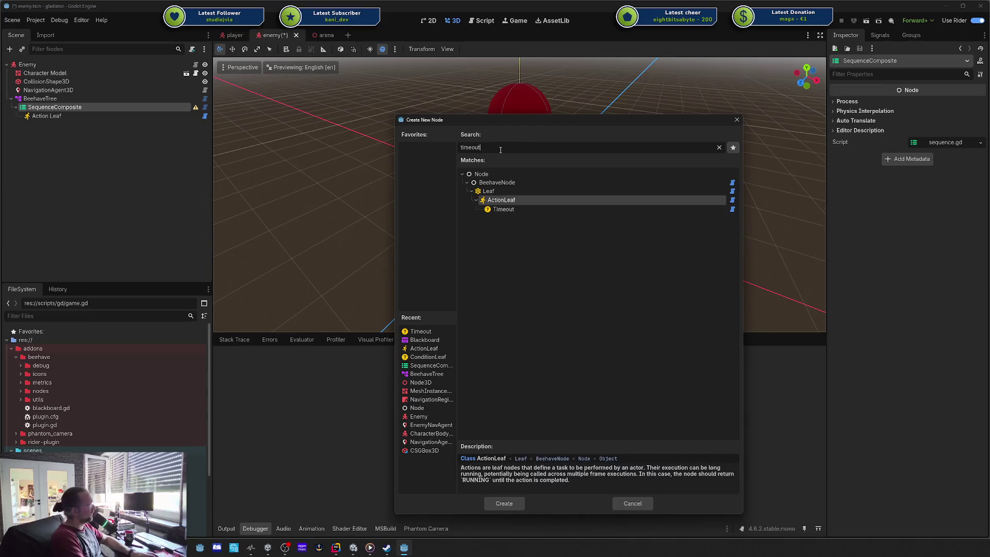
{"action": "key", "text": "Down"}
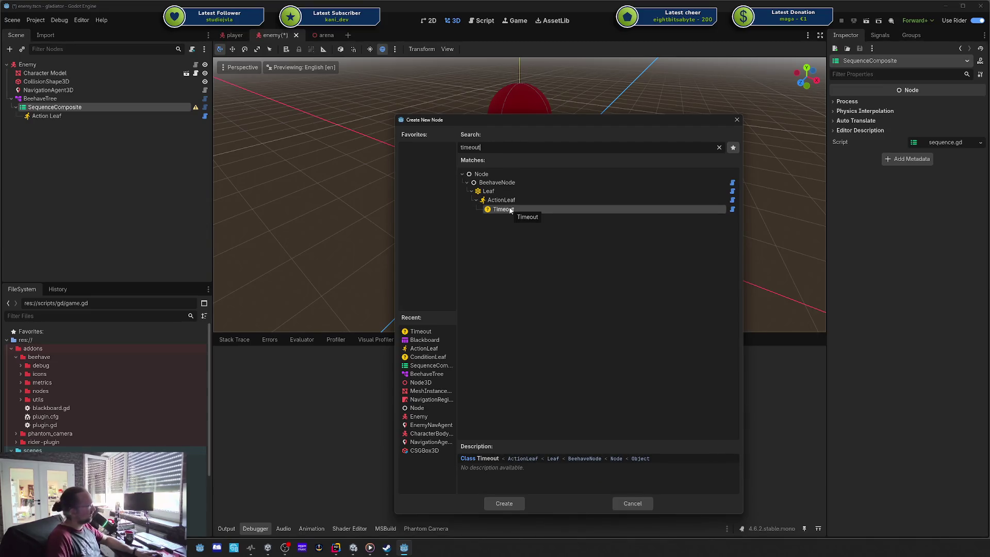
{"action": "double_click", "coordinate": [510, 210]}
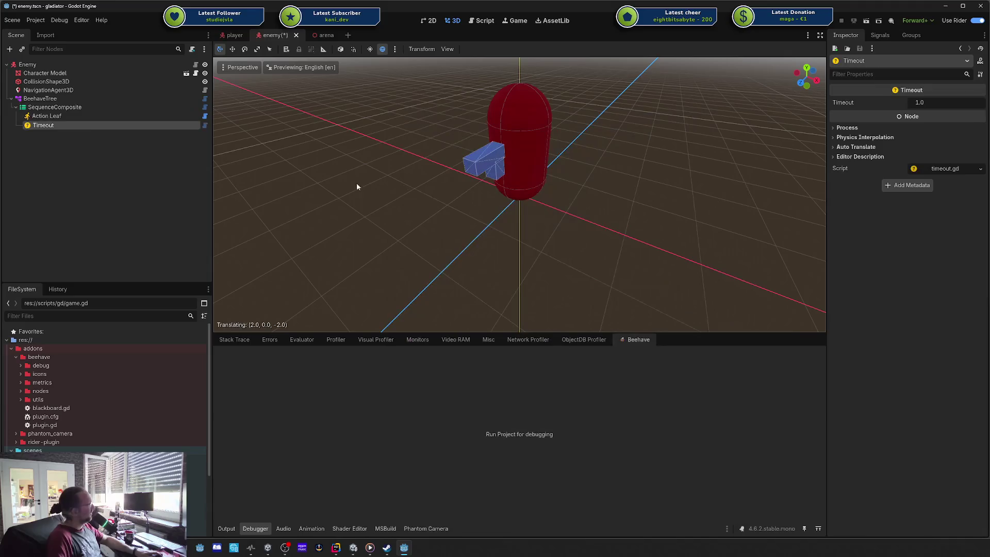
{"action": "left_click_drag", "start_coordinate": [87, 126], "coordinate": [82, 114]}
Save the enemy scene and reload the current project.
{"action": "key", "text": "ctrl+s"}
{"action": "left_click", "coordinate": [39, 22]}
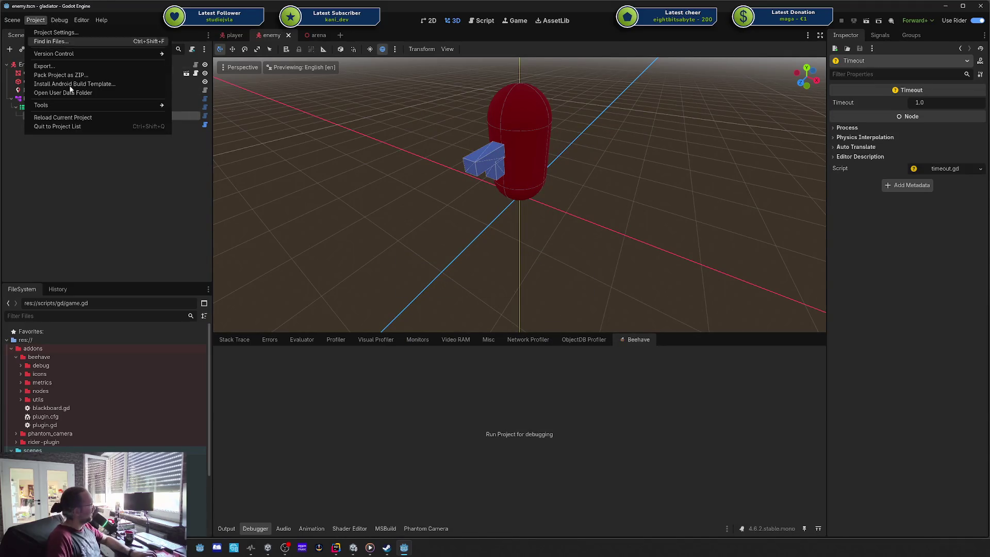
{"action": "left_click", "coordinate": [71, 119]}
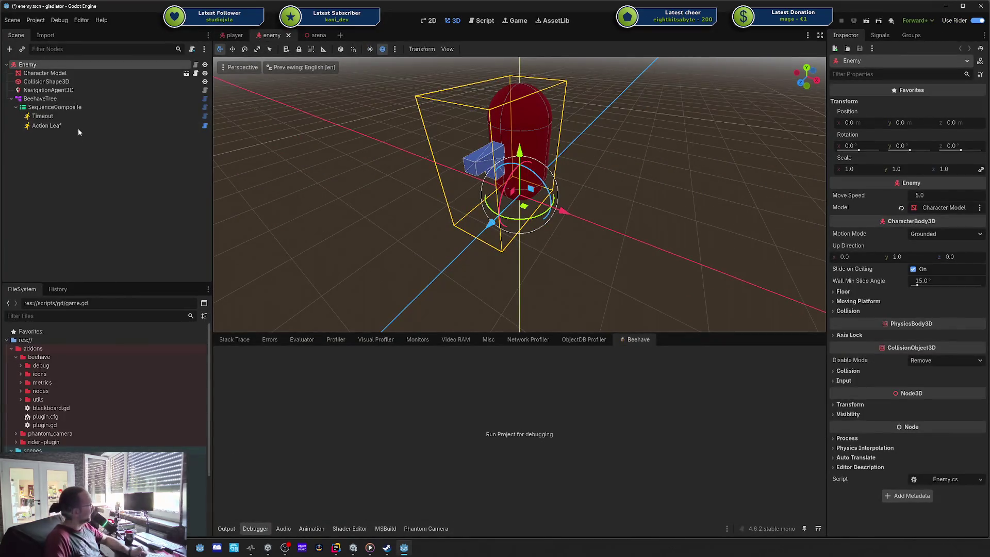
Inspect the Timeout, Action Leaf, SequenceComposite and BeehaveTree nodes.
{"action": "left_click", "coordinate": [73, 116]}
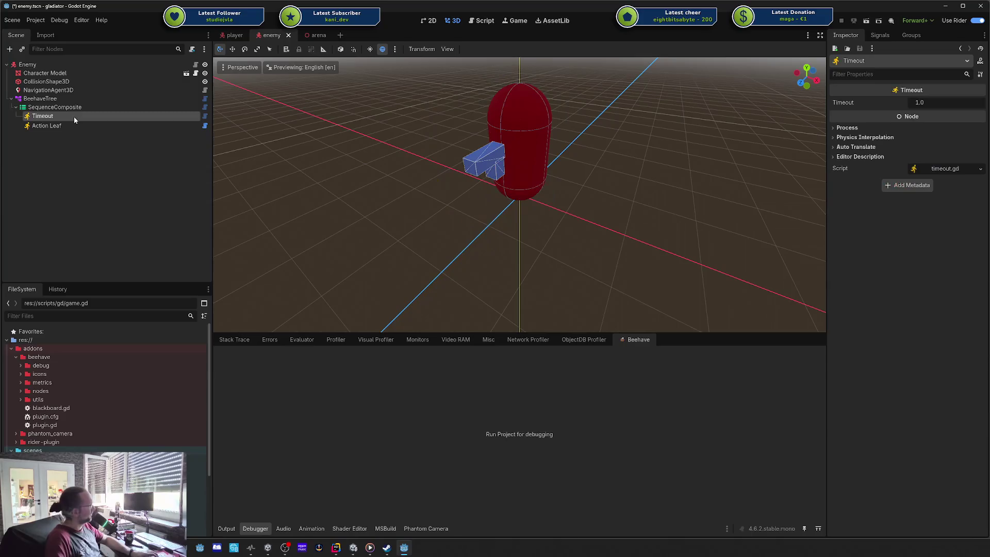
{"action": "left_click", "coordinate": [48, 126]}
{"action": "left_click", "coordinate": [47, 124]}
{"action": "left_click", "coordinate": [46, 135]}
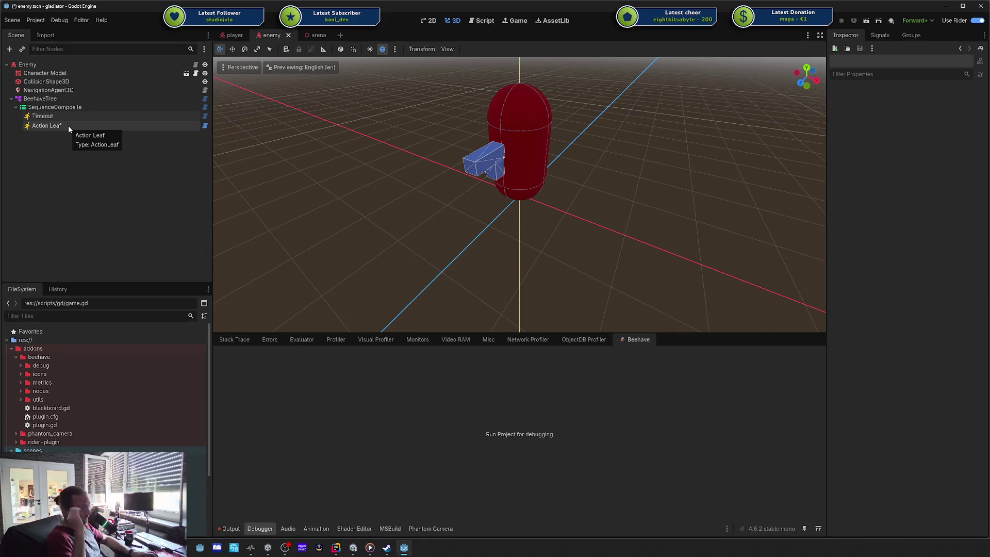
{"action": "left_click", "coordinate": [68, 125]}
{"action": "left_click", "coordinate": [64, 117], "text": "shift"}
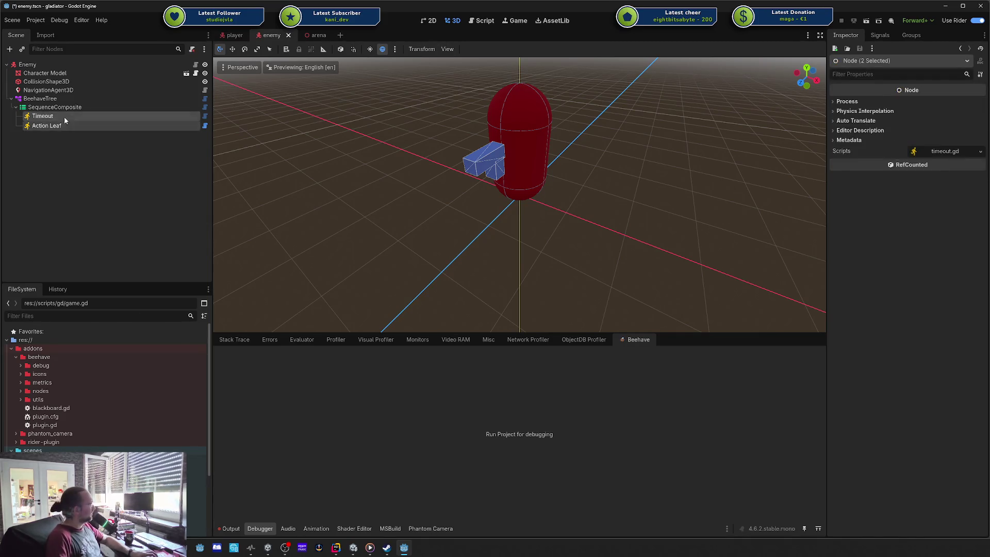
{"action": "left_click", "coordinate": [63, 108]}
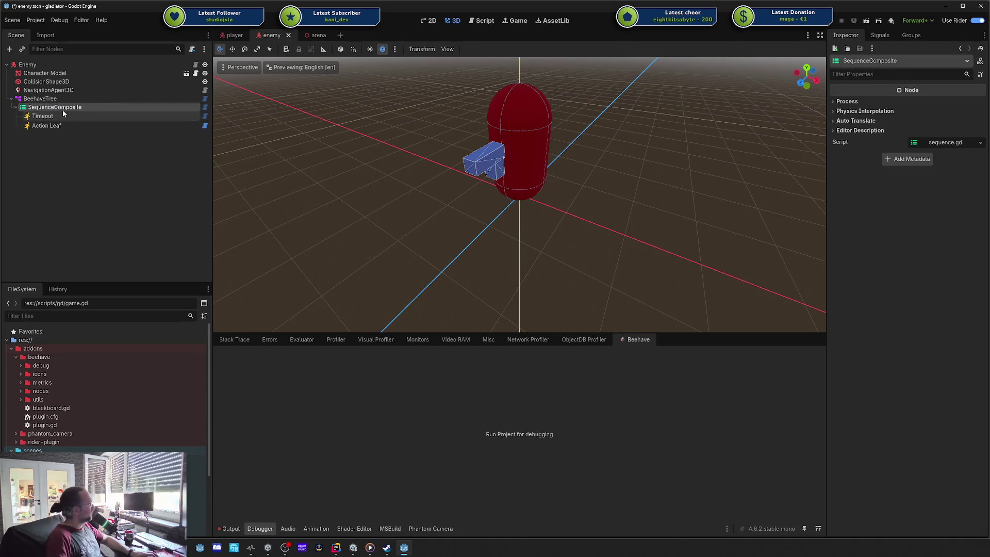
{"action": "left_click", "coordinate": [56, 98]}
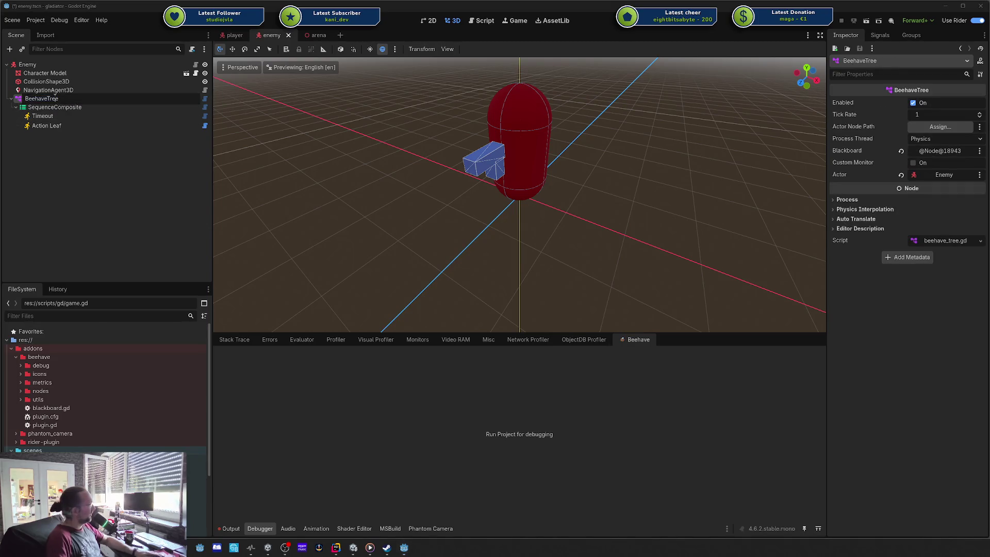
Rename the BeehaveTree node to 'Enemy AI'.
{"action": "double_click", "coordinate": [55, 98]}
{"action": "type", "text": "Een"}
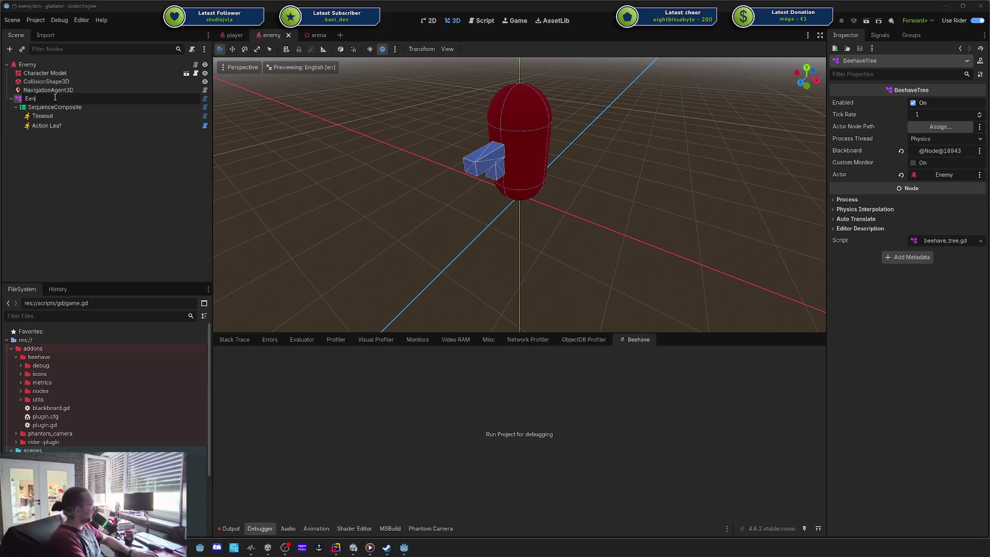
{"action": "key", "text": "BackSpace"}
{"action": "key", "text": "BackSpace"}
{"action": "type", "text": "nemey"}
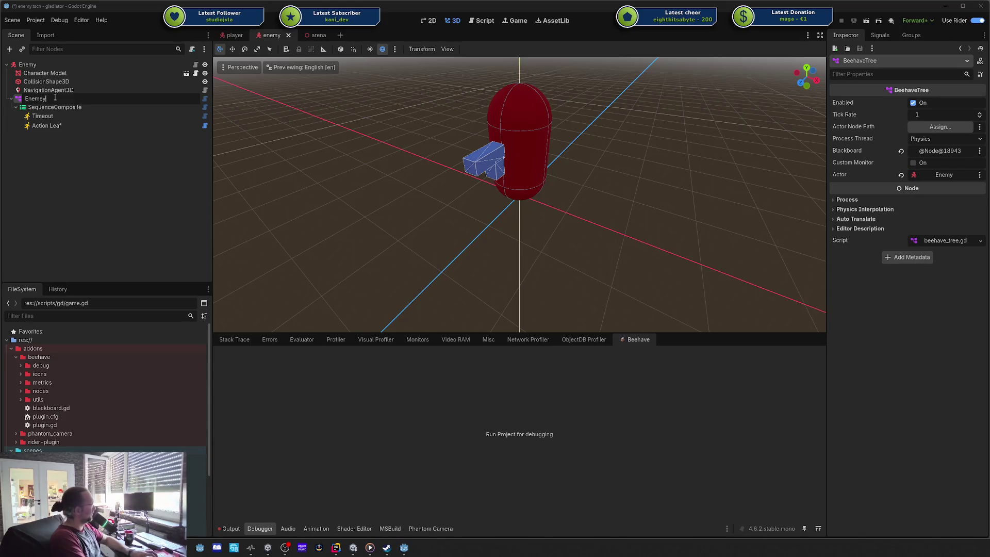
{"action": "key", "text": "BackSpace"}
{"action": "key", "text": "BackSpace"}
{"action": "type", "text": "y AI"}
{"action": "key", "text": "Return"}
Delete SequenceComposite with its Timeout and Action Leaf children, and save the scene.
{"action": "key", "text": "Down"}
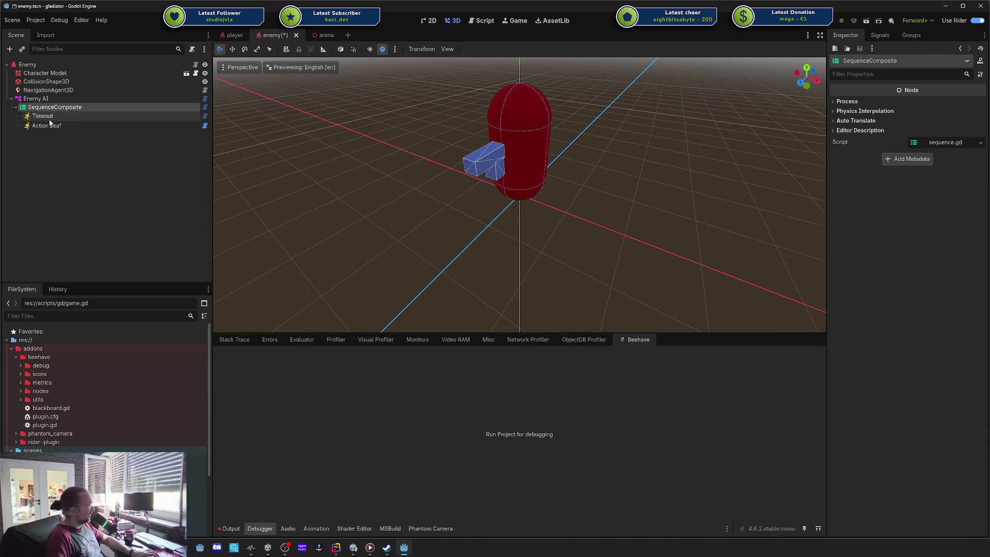
{"action": "left_click", "coordinate": [50, 124]}
{"action": "left_click", "coordinate": [50, 118]}
{"action": "left_click", "coordinate": [47, 112]}
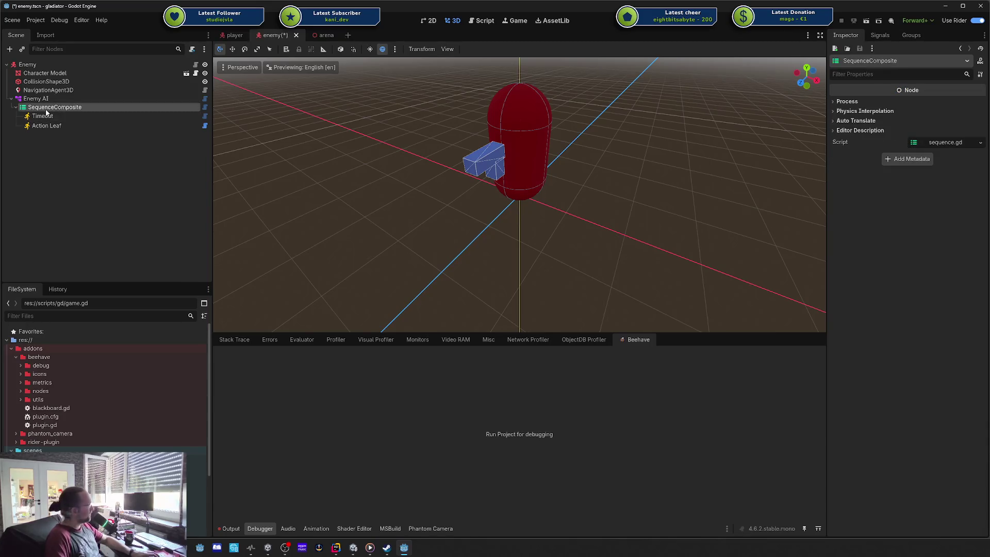
{"action": "key", "text": "Delete"}
{"action": "key", "text": "ctrl+s"}
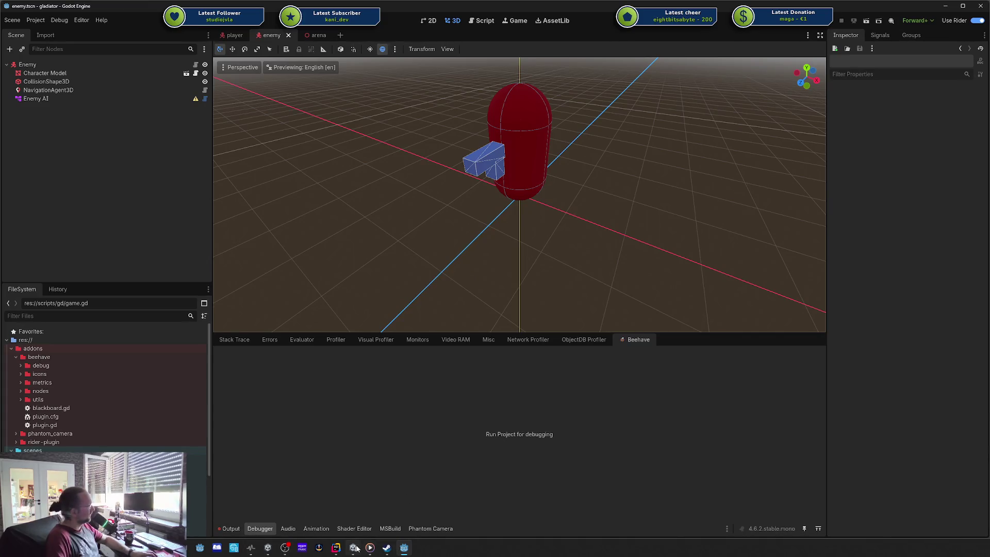
In Rider, tidy the project tree, close ConditionLeaf, and locate timeout.gd in the files.
{"action": "left_click", "coordinate": [336, 547]}
{"action": "left_click", "coordinate": [348, 298]}
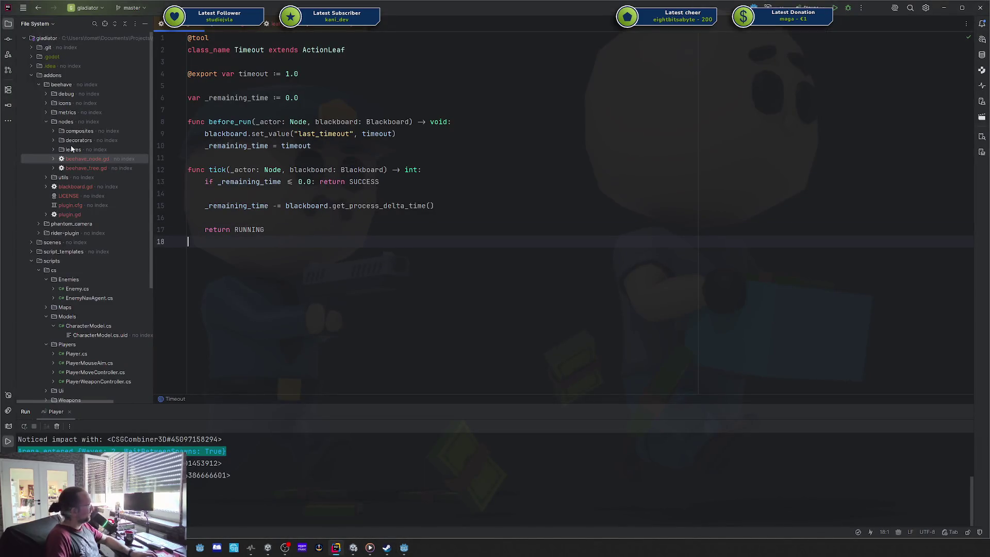
{"action": "left_click", "coordinate": [31, 75]}
{"action": "scroll", "coordinate": [65, 132], "scroll_direction": "down", "scroll_amount": 1}
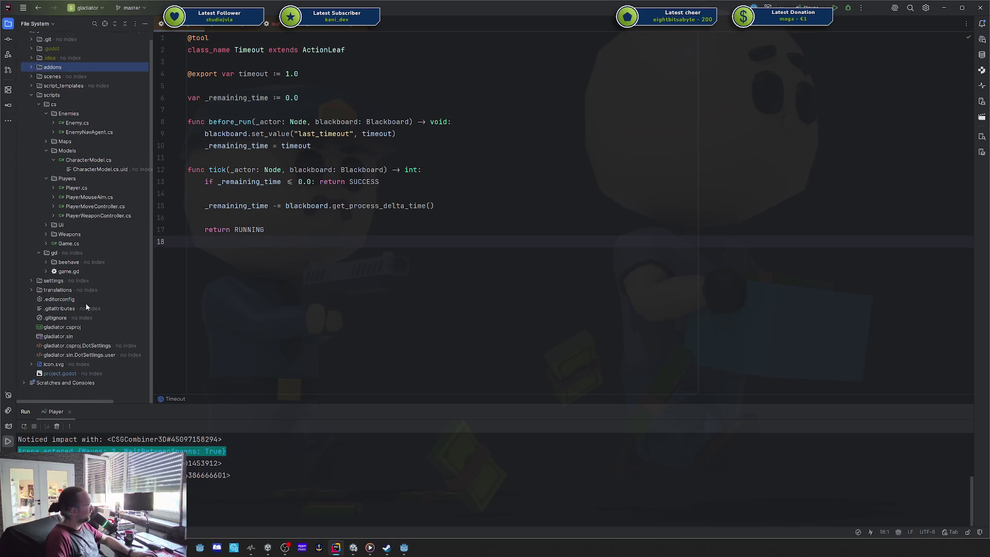
{"action": "left_click", "coordinate": [238, 24]}
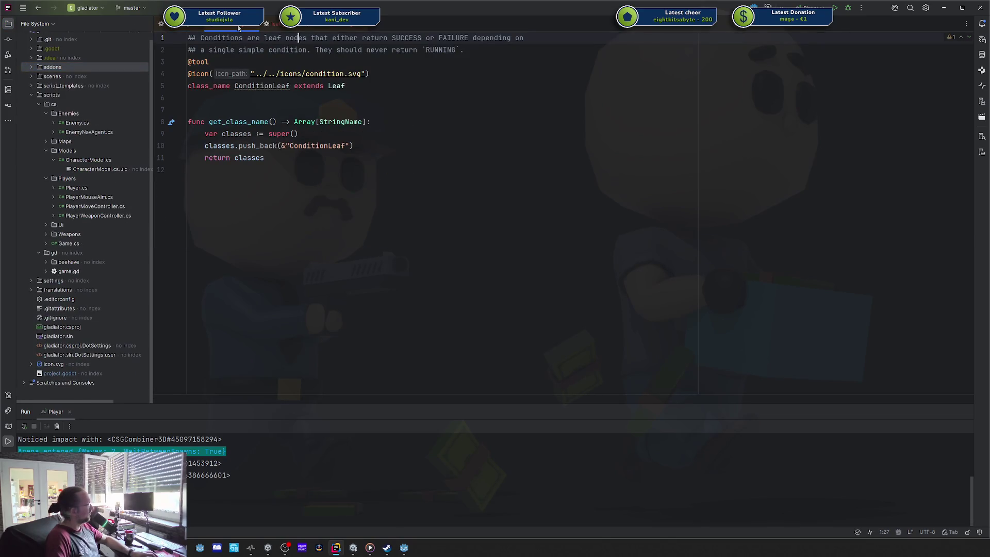
{"action": "middle_click", "coordinate": [238, 25]}
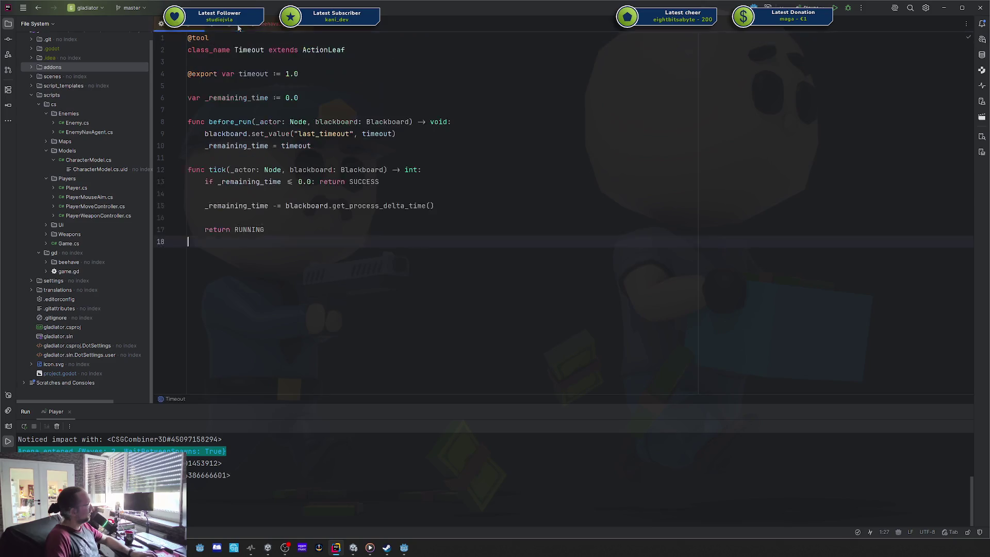
{"action": "left_click", "coordinate": [105, 23]}
{"action": "left_click", "coordinate": [82, 280]}
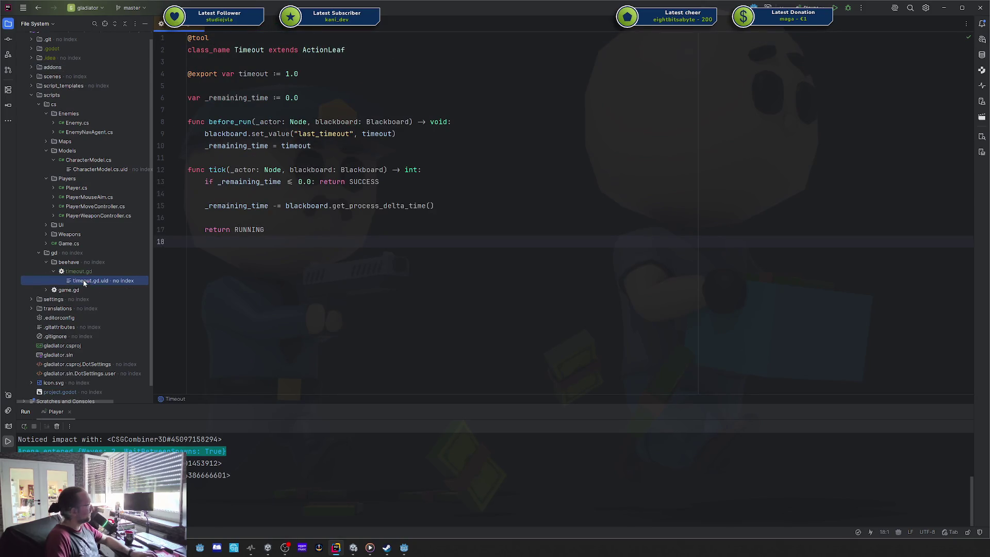
{"action": "left_click", "coordinate": [54, 271]}
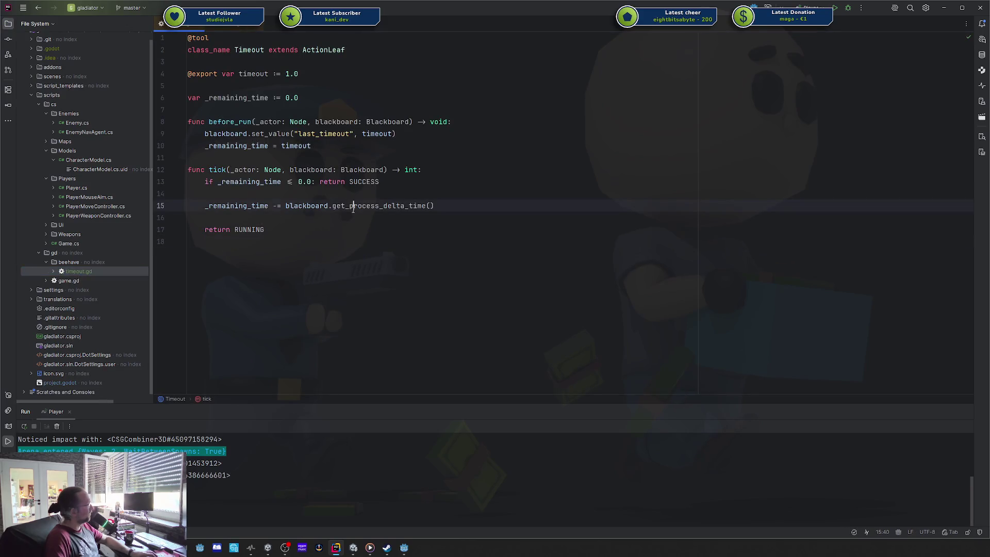
Delete the blackboard.set_value last_timeout line from timeout.gd's before_run function.
{"action": "triple_click", "coordinate": [303, 133]}
{"action": "key", "text": "BackSpace"}
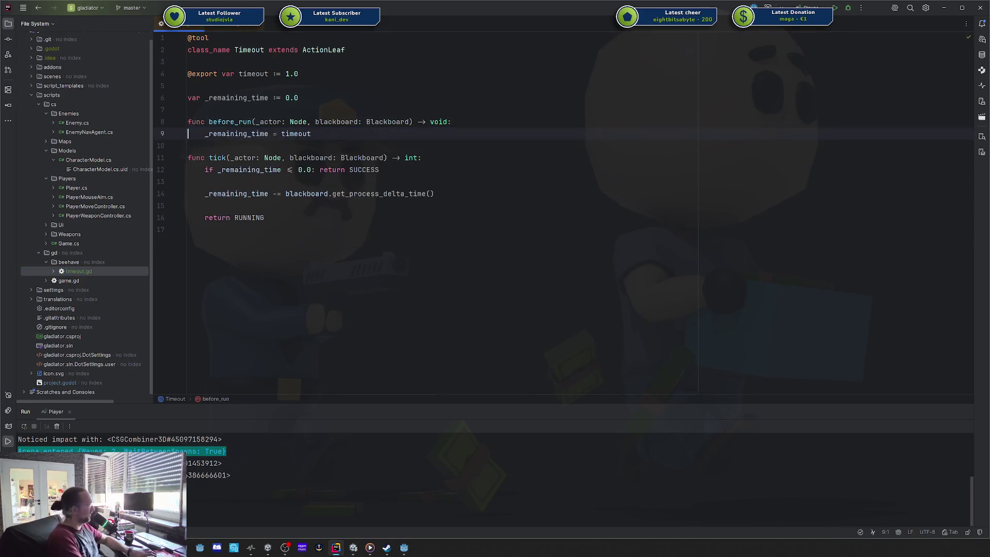
{"action": "left_click", "coordinate": [342, 136]}
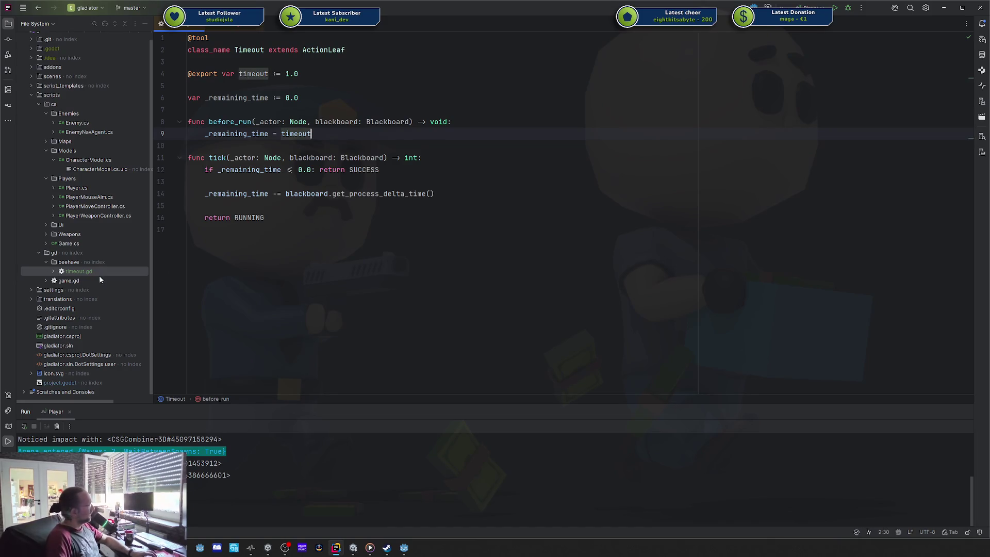
{"action": "left_click", "coordinate": [67, 263]}
{"action": "right_click", "coordinate": [84, 263]}
{"action": "mouse_move", "coordinate": [120, 266]}
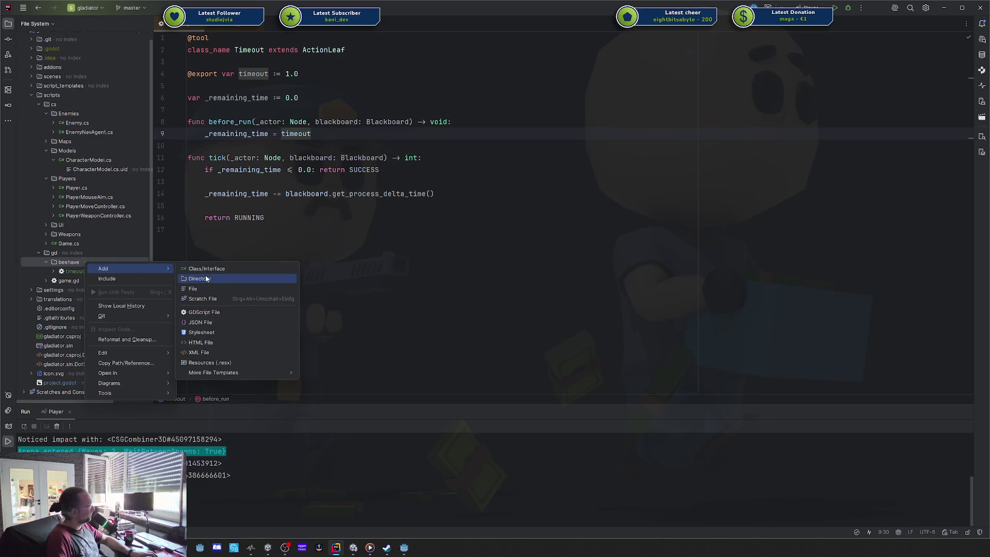
{"action": "left_click", "coordinate": [278, 218]}
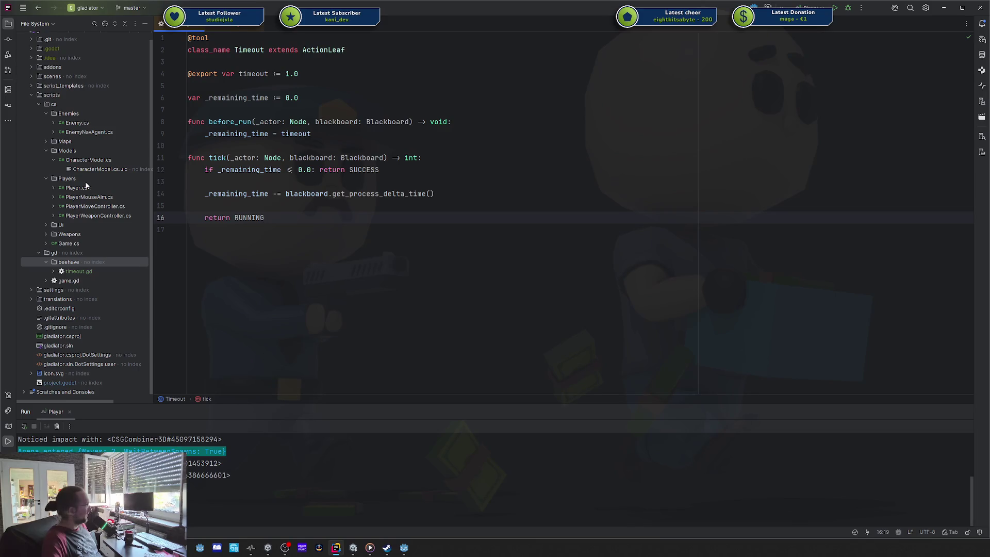
Open Player.cs and look over the Player class declaration.
{"action": "left_click", "coordinate": [54, 158]}
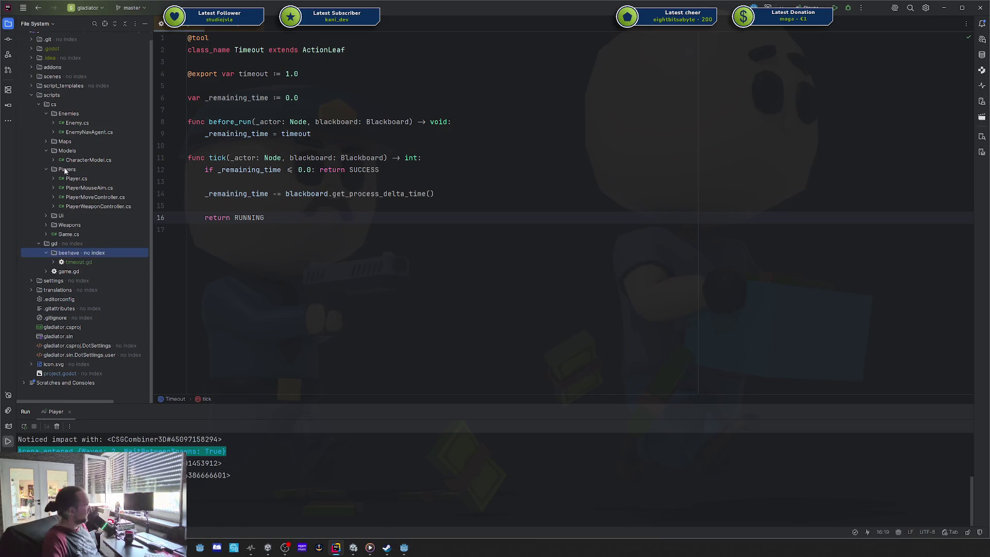
{"action": "double_click", "coordinate": [76, 180]}
{"action": "left_click", "coordinate": [391, 104]}
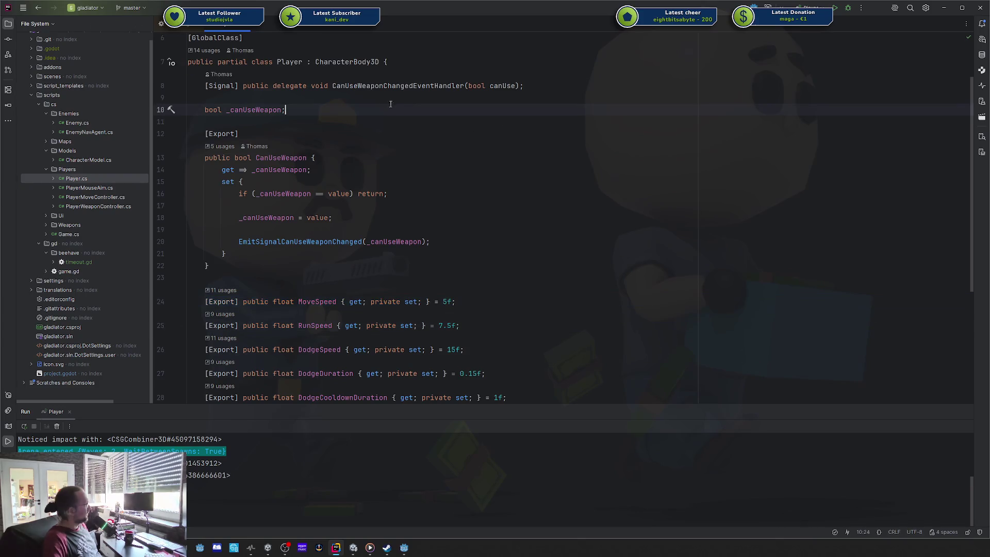
{"action": "scroll", "coordinate": [355, 177], "scroll_direction": "down", "scroll_amount": 4}
{"action": "scroll", "coordinate": [355, 180], "scroll_direction": "up", "scroll_amount": 6}
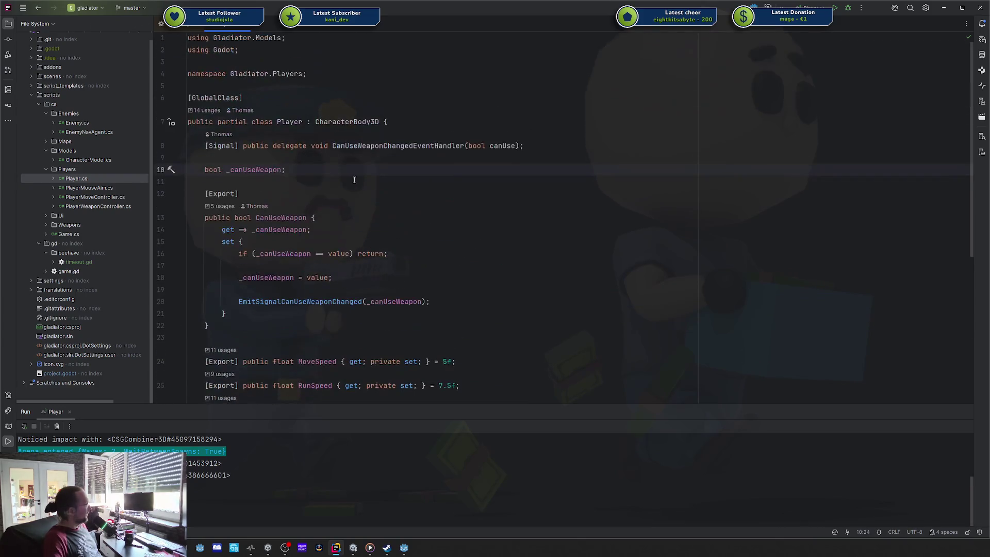
{"action": "left_click", "coordinate": [424, 122]}
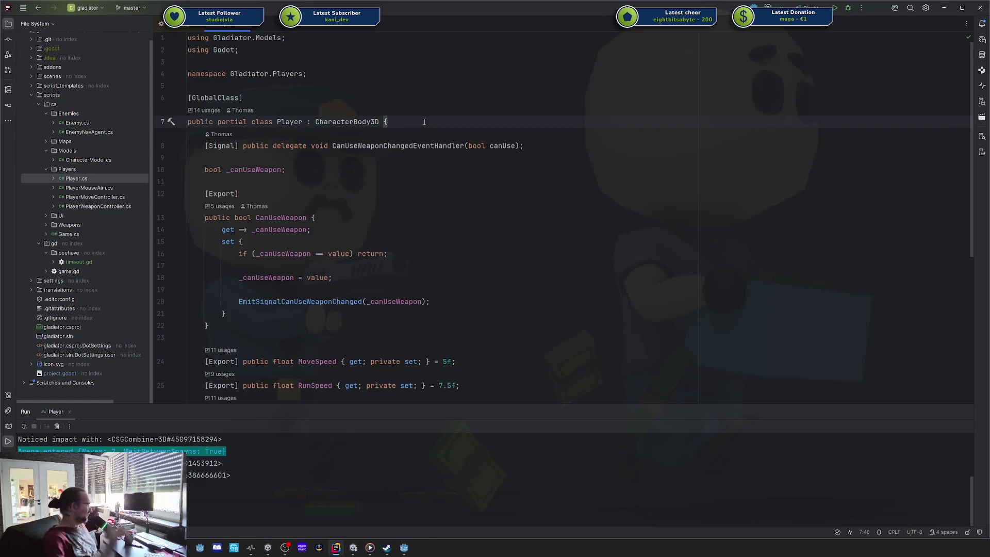
{"action": "scroll", "coordinate": [425, 125], "scroll_direction": "down", "scroll_amount": 7}
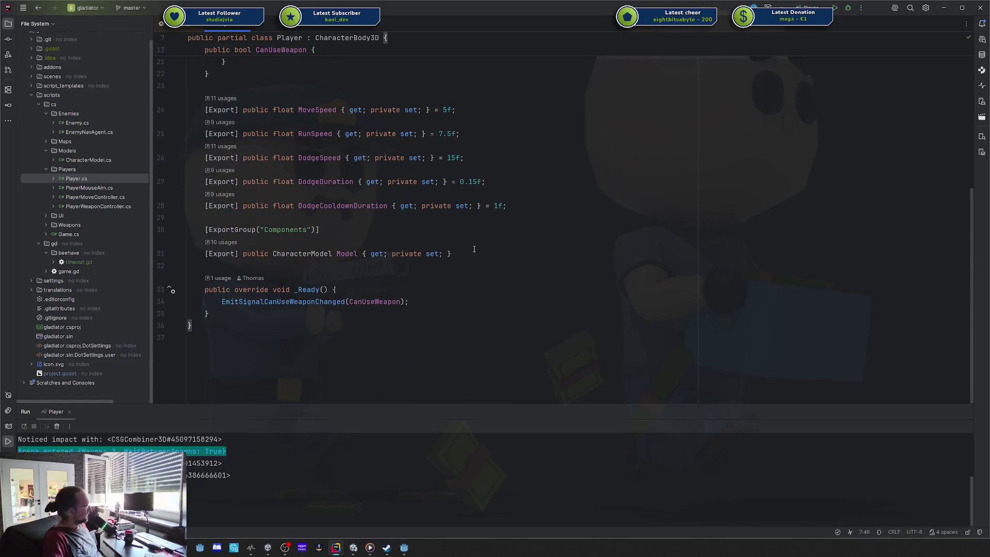
Add Engine.RegisterSingleton("Player", this); inside the _Ready method.
{"action": "left_click", "coordinate": [396, 289]}
{"action": "key", "text": "Return"}
{"action": "key", "text": "Return"}
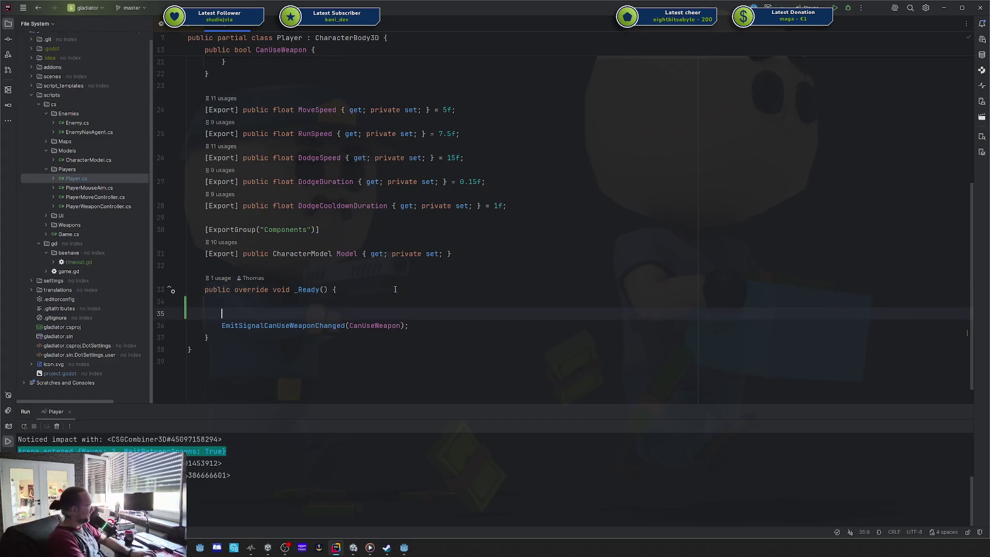
{"action": "key", "text": "Up"}
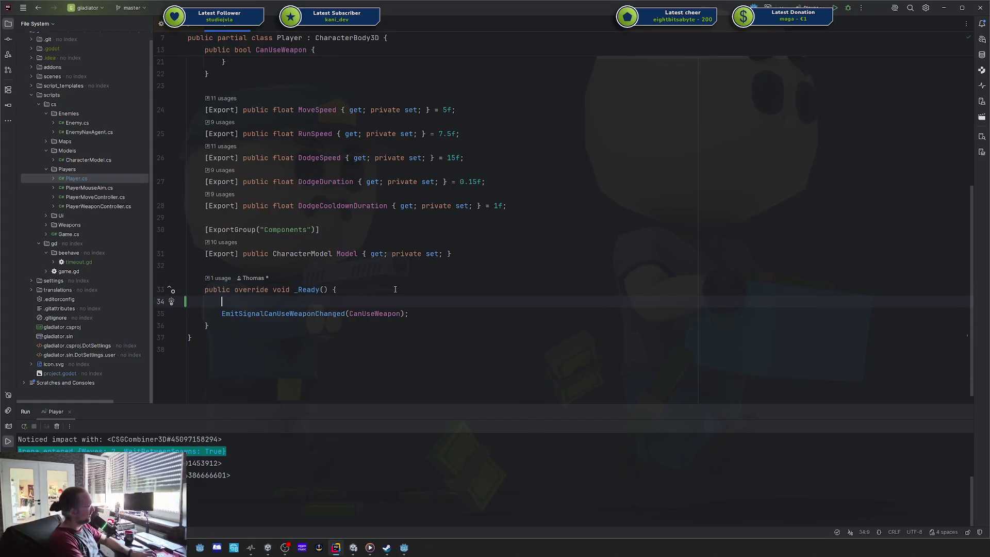
{"action": "key", "text": "ctrl+space"}
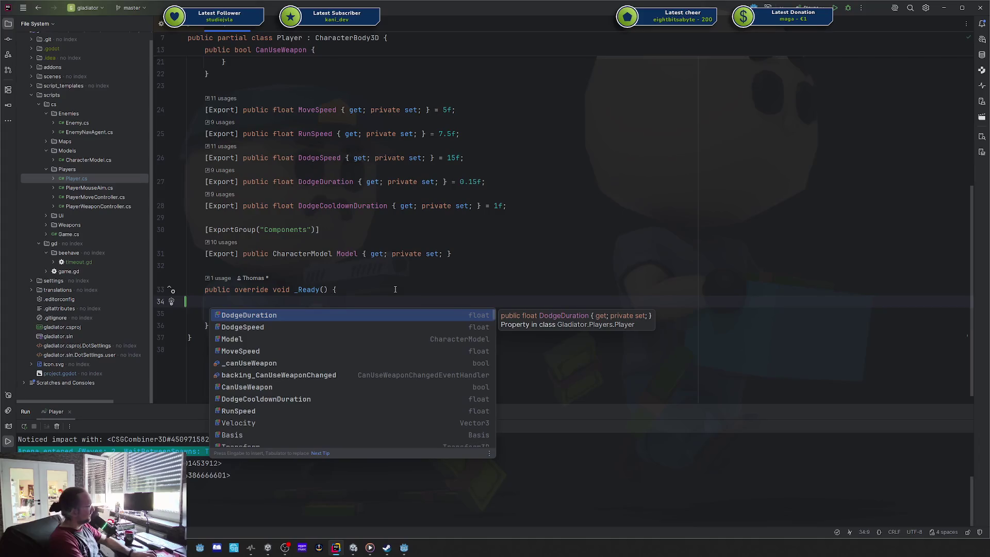
{"action": "type", "text": "Engine.s"}
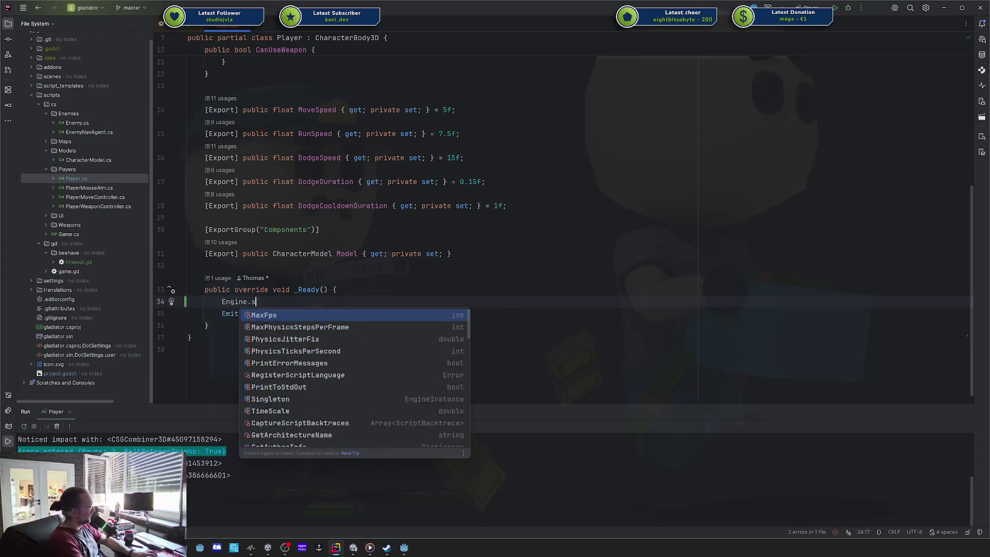
{"action": "type", "text": "ing"}
{"action": "key", "text": "Down"}
{"action": "key", "text": "Down"}
{"action": "key", "text": "Down"}
{"action": "key", "text": "Up"}
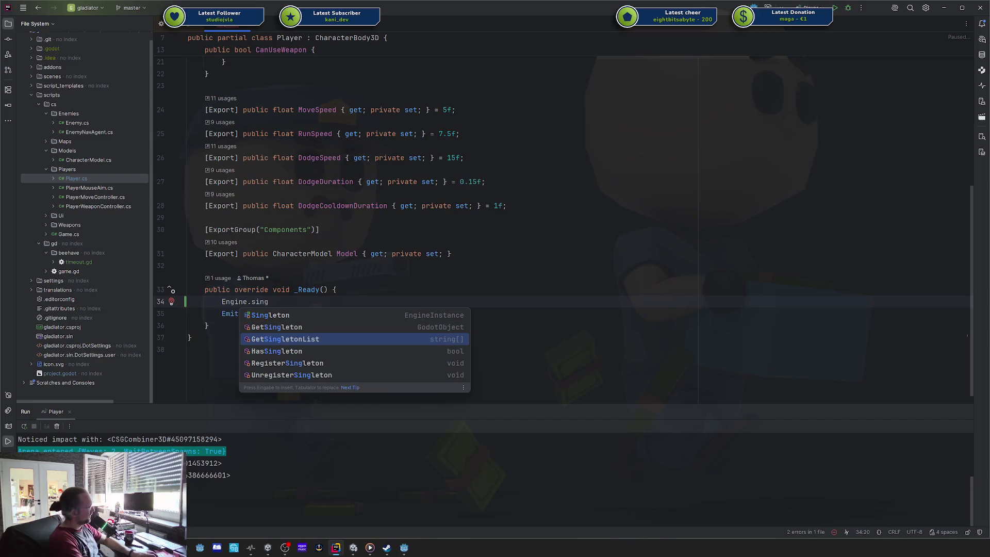
{"action": "key", "text": "Down"}
{"action": "key", "text": "Down"}
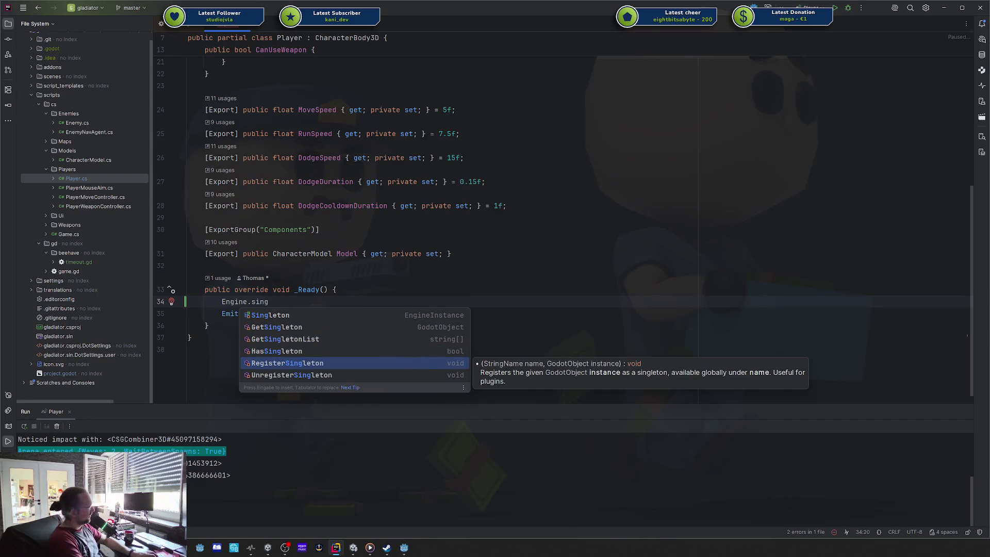
{"action": "key", "text": "Return"}
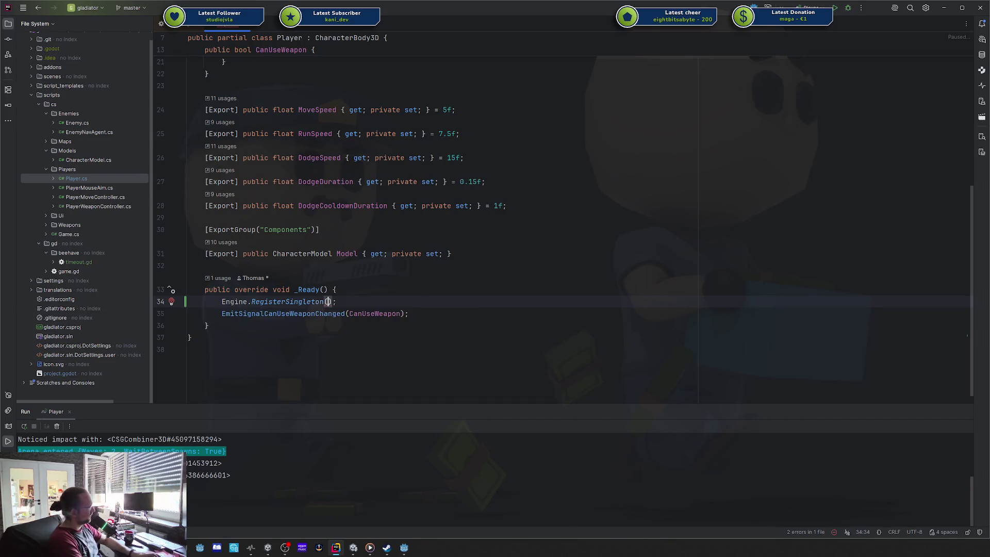
{"action": "type", "text": "\"Player"}
{"action": "key", "text": "Tab"}
{"action": "key", "text": "Up"}
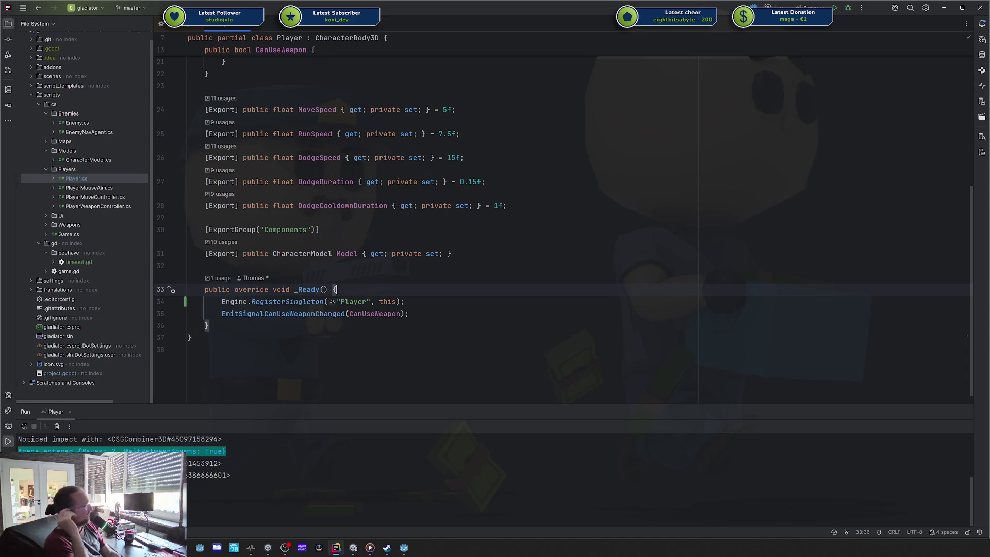
Start an Engine.getsing line below the registration, then delete it.
{"action": "left_click", "coordinate": [405, 302]}
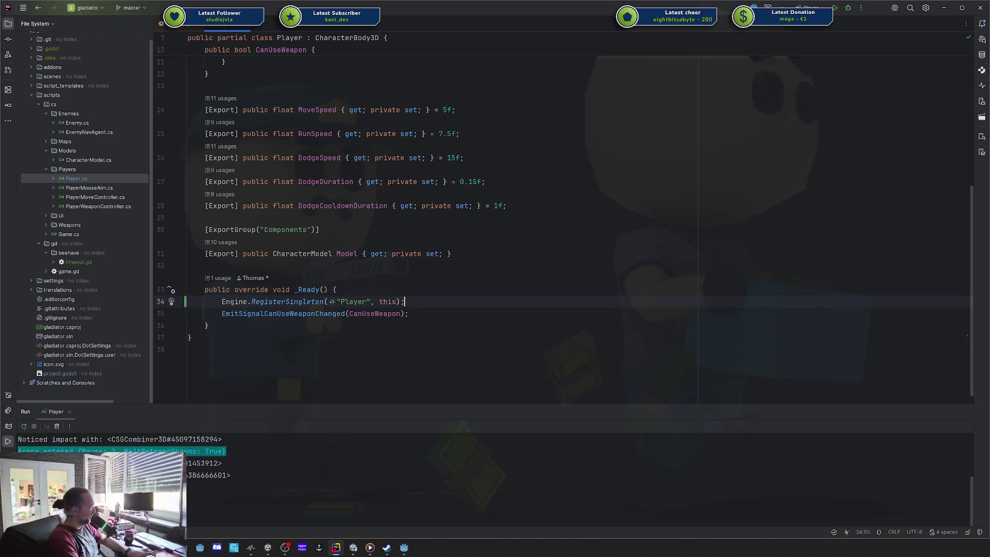
{"action": "key", "text": "Return"}
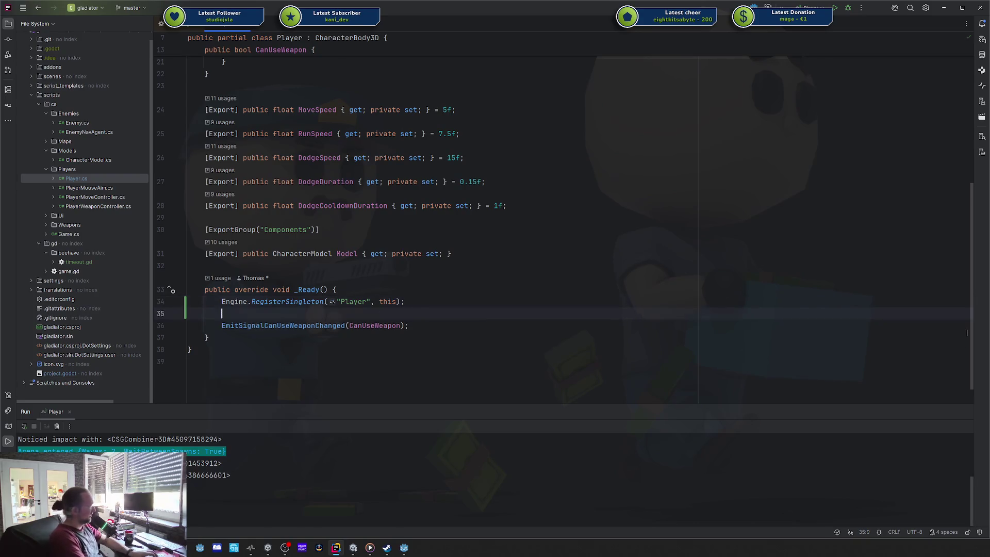
{"action": "type", "text": "Engine.ge"}
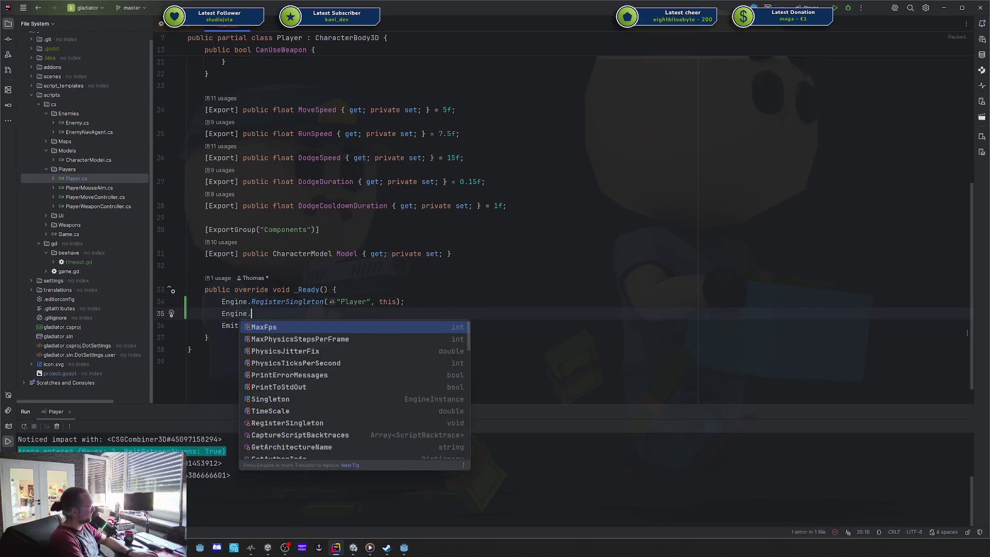
{"action": "type", "text": "tsing"}
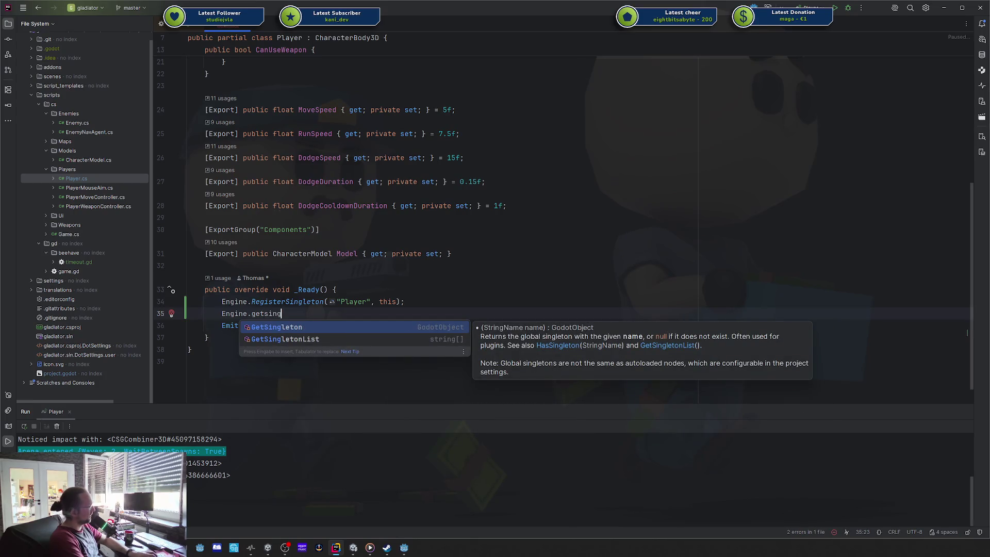
{"action": "key", "text": "Escape"}
{"action": "key", "text": "shift+Home"}
{"action": "key", "text": "BackSpace"}
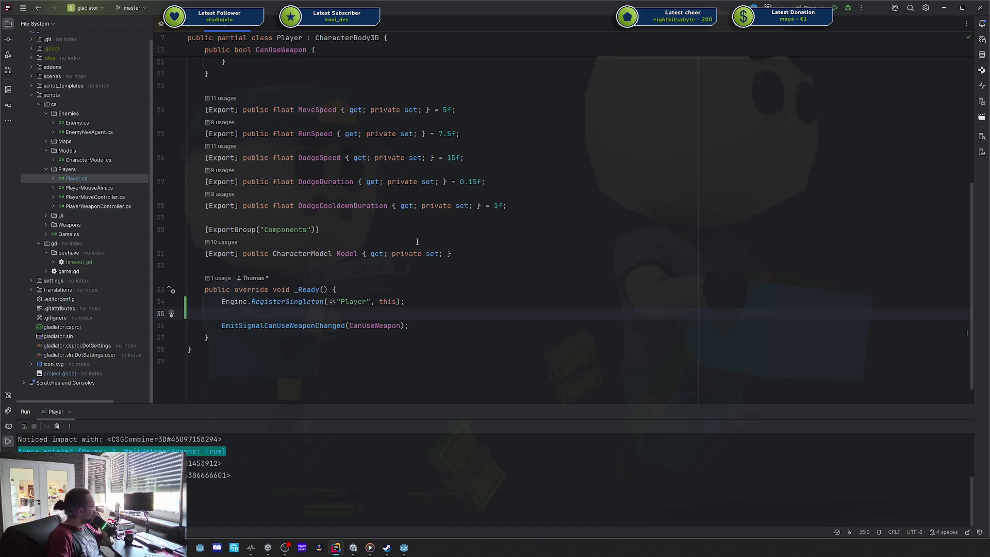
Include the beehave folder in the project, then cancel the new-file popup.
{"action": "right_click", "coordinate": [88, 254]}
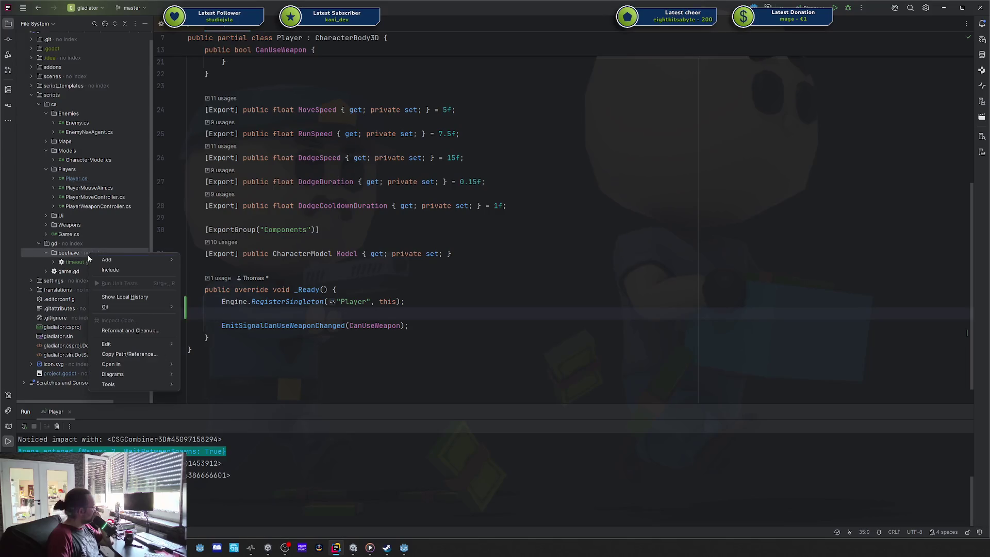
{"action": "left_click", "coordinate": [159, 269]}
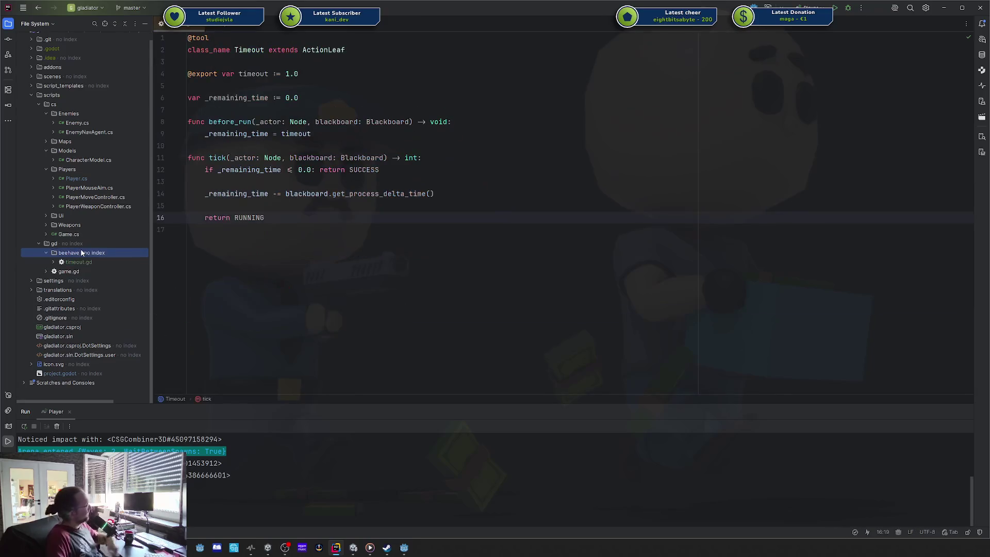
{"action": "key", "text": "alt+Insert"}
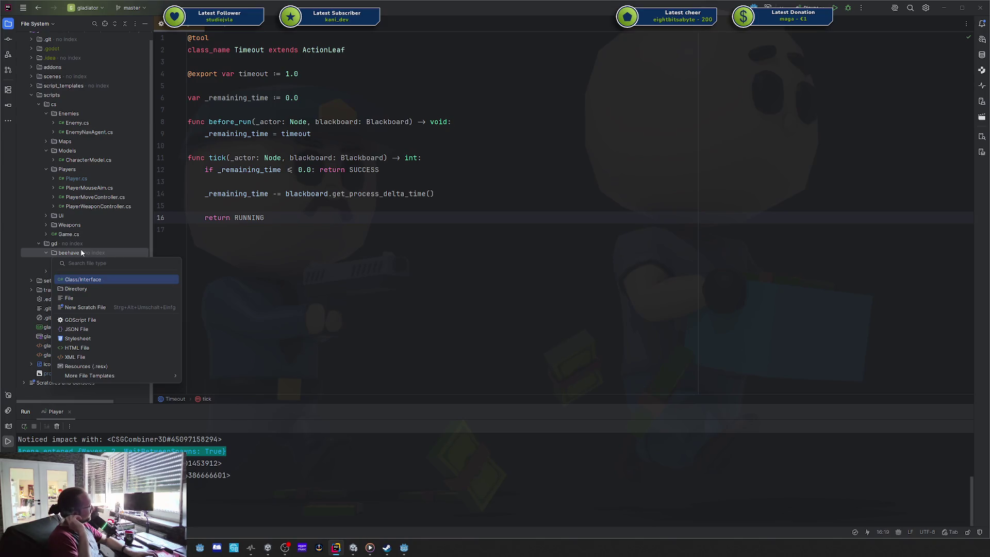
{"action": "key", "text": "Escape"}
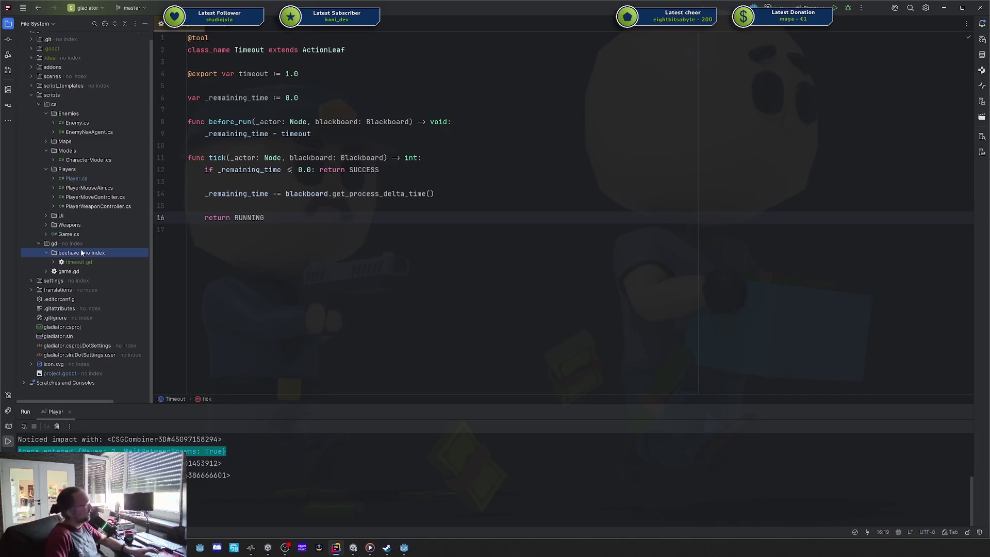
Delete the Engine.RegisterSingleton line from _Ready in Player.cs.
{"action": "left_click", "coordinate": [231, 31]}
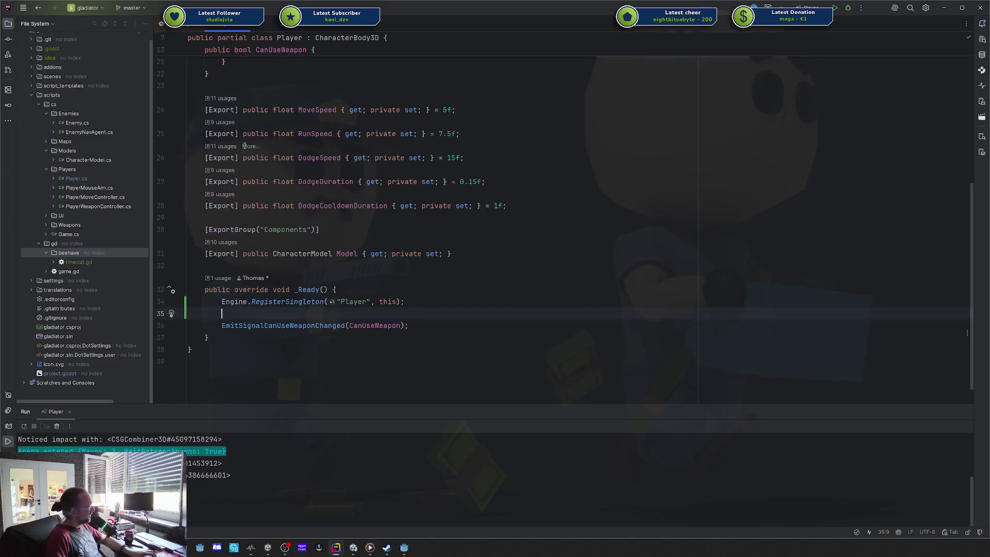
{"action": "triple_click", "coordinate": [375, 302]}
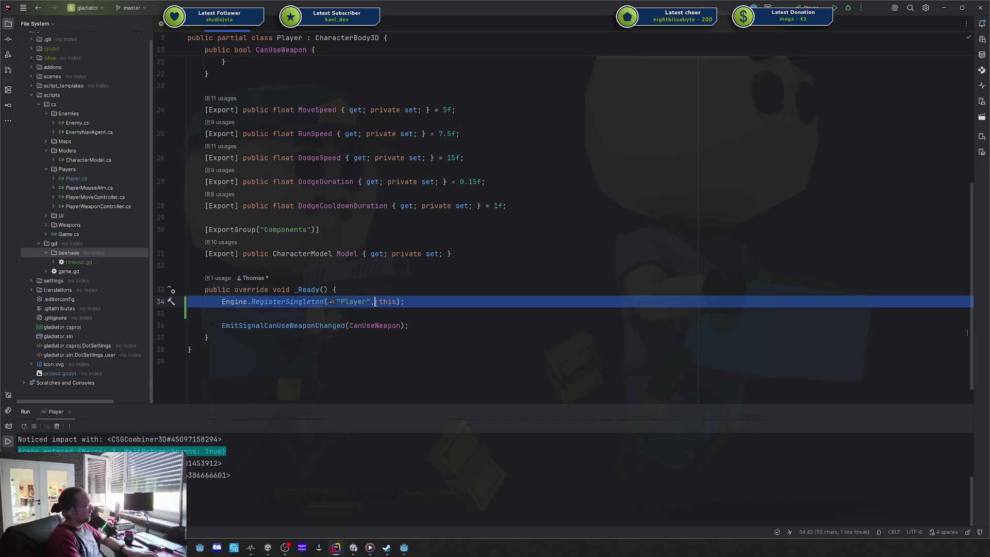
{"action": "key", "text": "Delete"}
{"action": "key", "text": "Delete"}
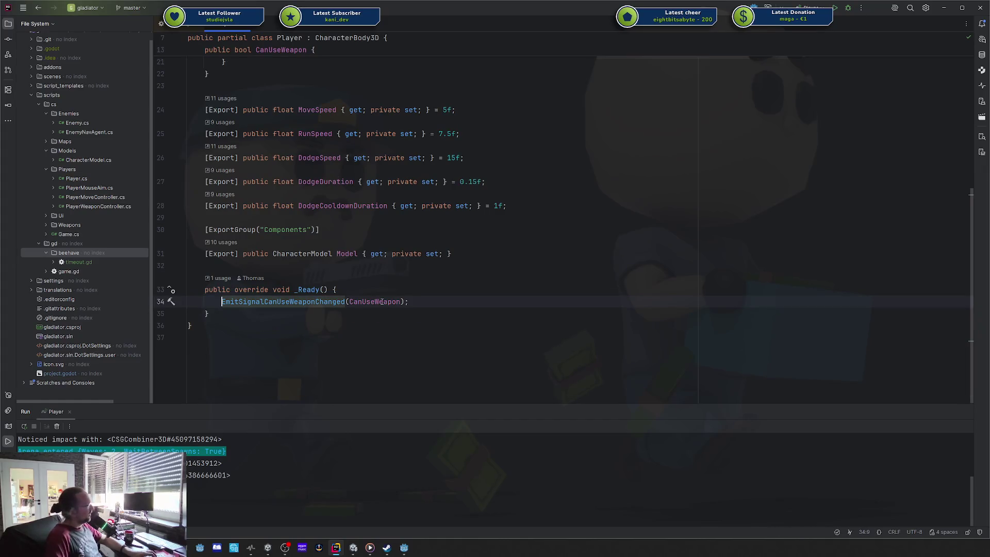
{"action": "scroll", "coordinate": [356, 265], "scroll_direction": "up", "scroll_amount": 5}
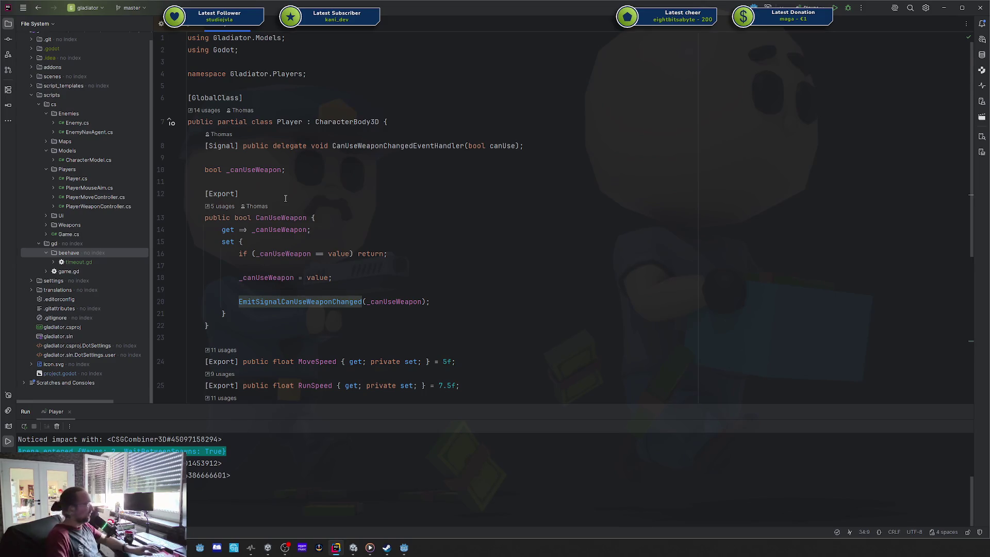
{"action": "scroll", "coordinate": [309, 198], "scroll_direction": "down", "scroll_amount": 5}
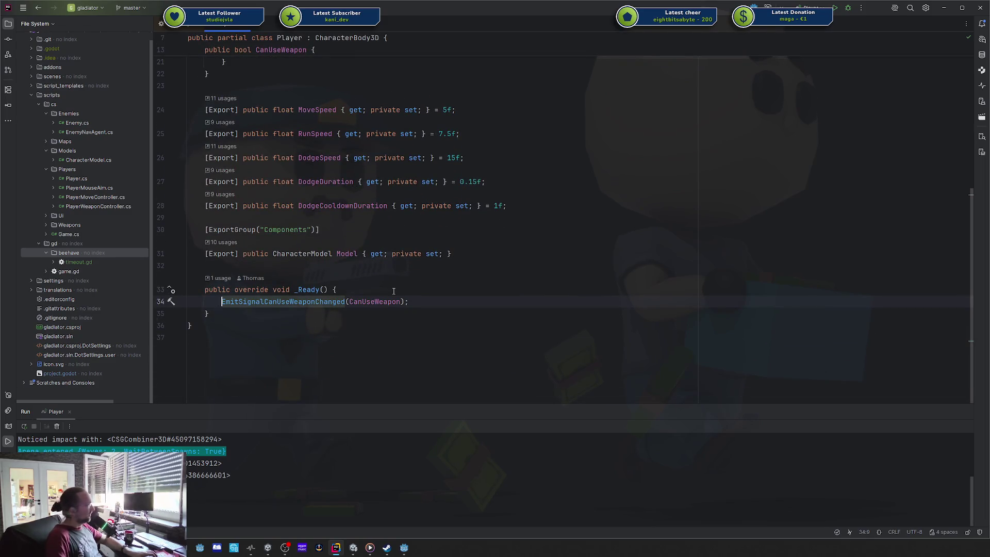
Add Engine.RegisterSingleton("player", this); at the top of _Ready.
{"action": "left_click", "coordinate": [393, 292]}
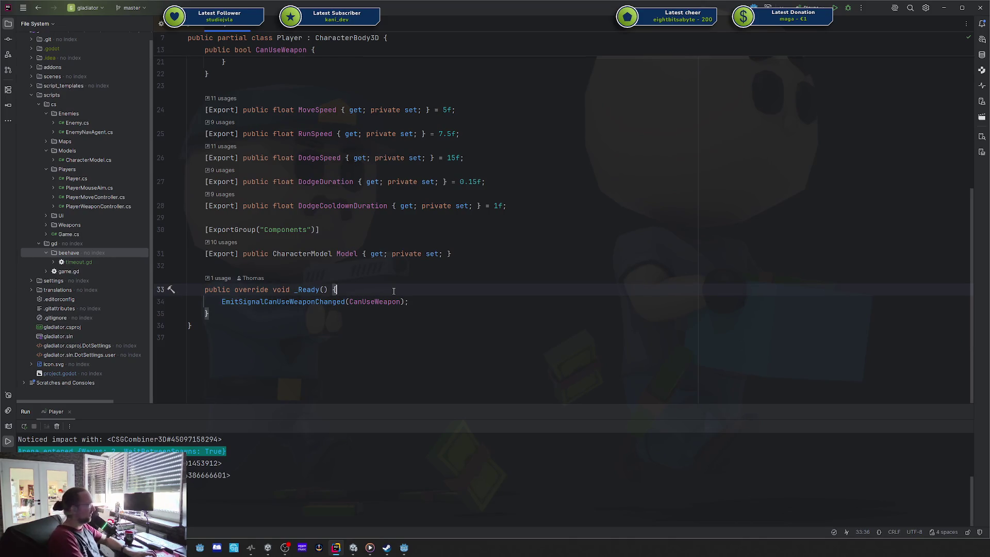
{"action": "key", "text": "Return"}
{"action": "key", "text": "Return"}
{"action": "key", "text": "Up"}
{"action": "type", "text": "Engine."}
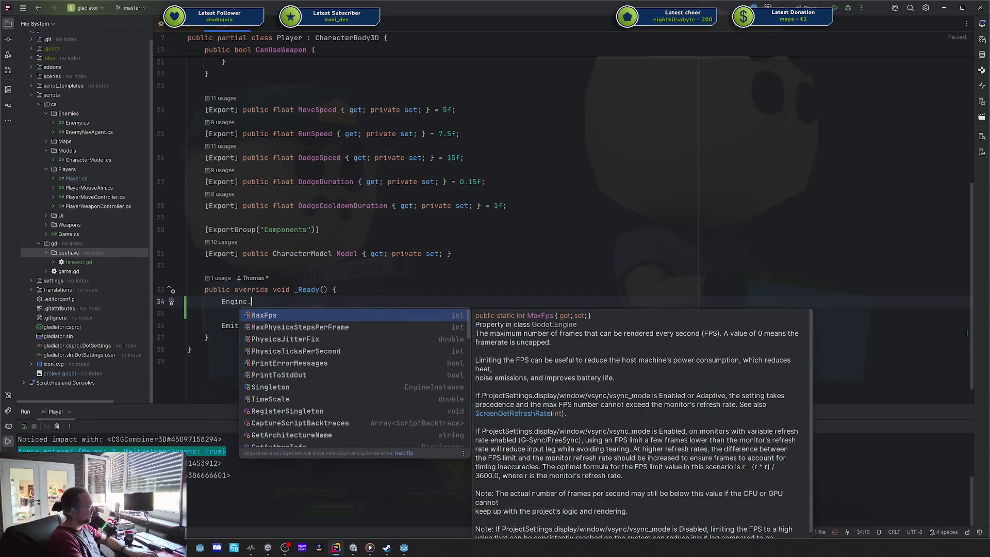
{"action": "type", "text": "regis"}
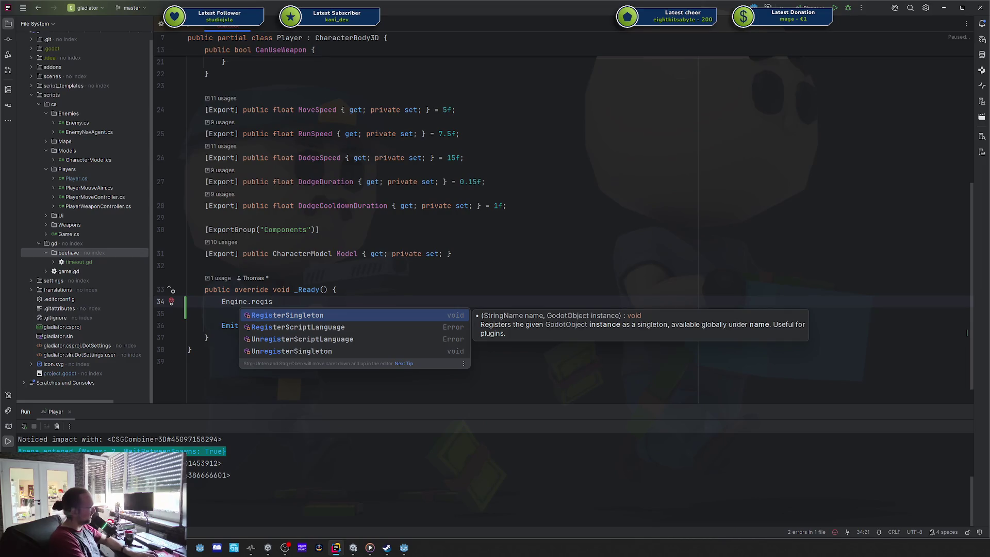
{"action": "key", "text": "Return"}
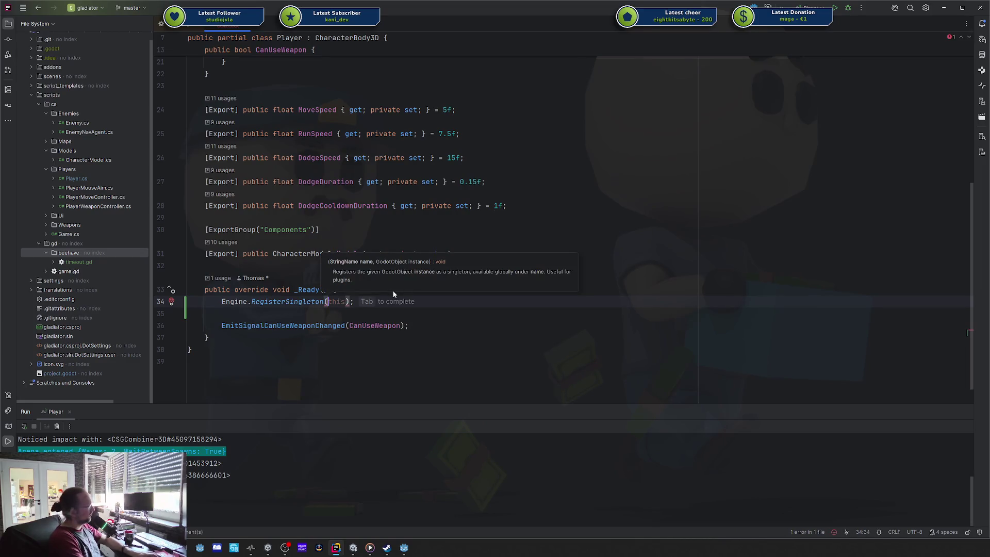
{"action": "type", "text": "\"pl"}
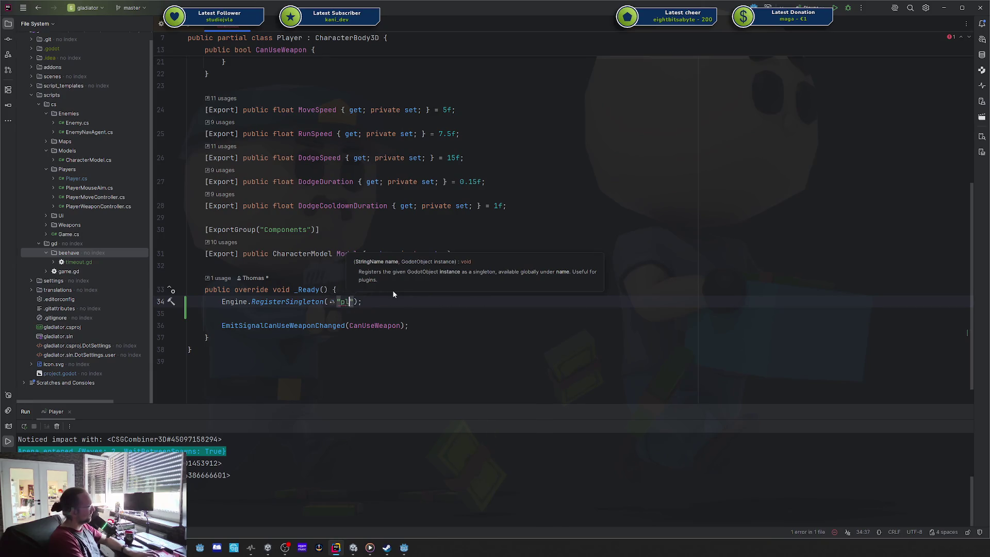
{"action": "type", "text": "ayer\", this"}
{"action": "key", "text": "End"}
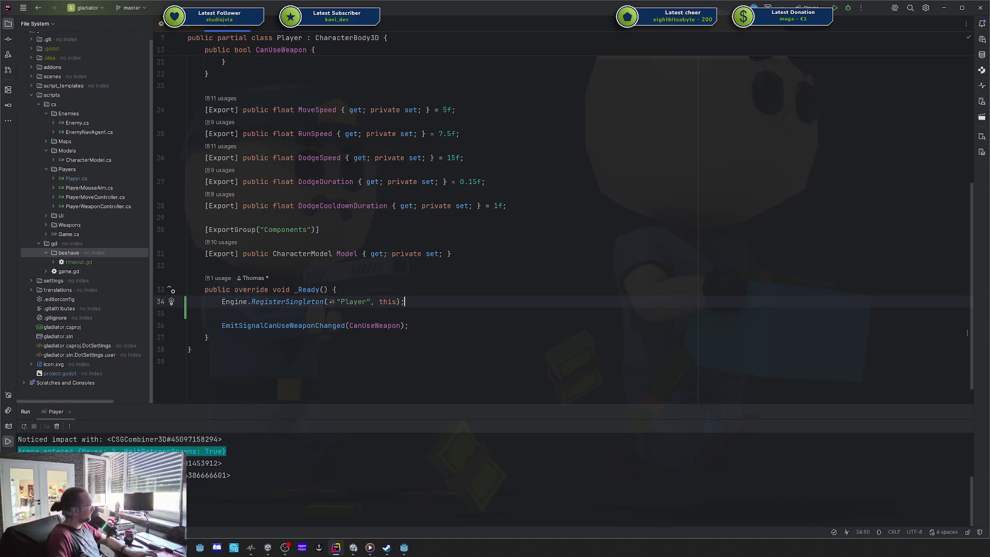
Check the RegisterSingleton statement, then open timeout.gd from the File System tree.
{"action": "left_click", "coordinate": [253, 340]}
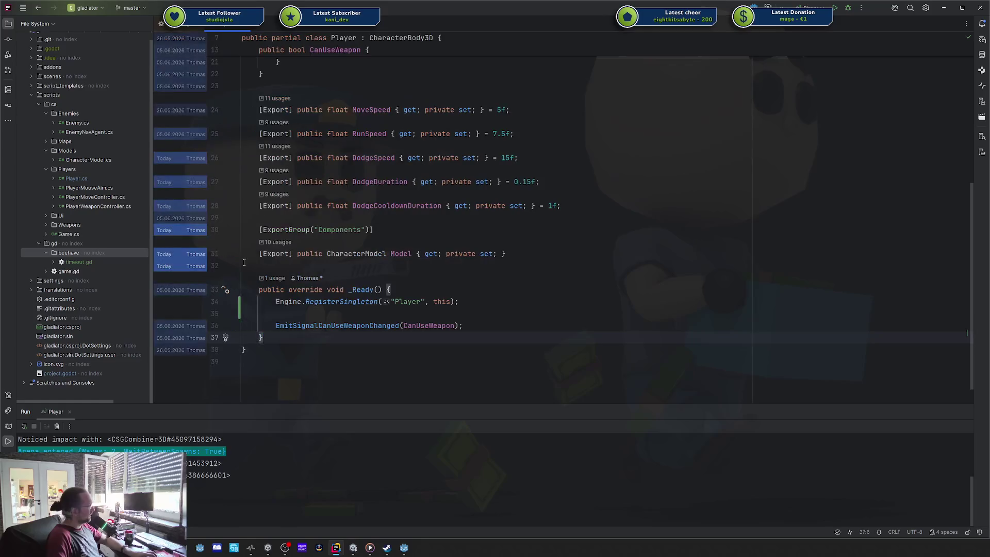
{"action": "left_click", "coordinate": [283, 268]}
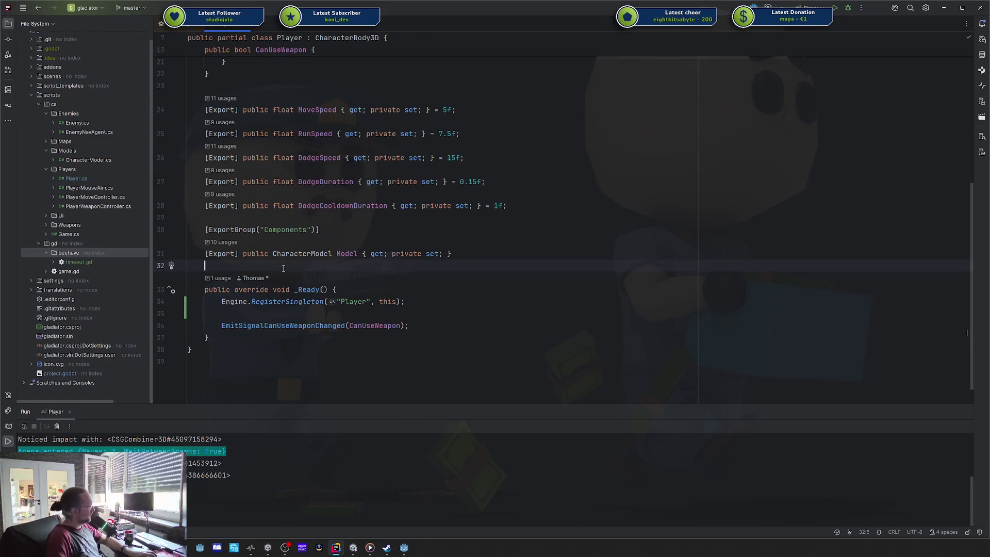
{"action": "scroll", "coordinate": [283, 268], "scroll_direction": "up", "scroll_amount": 3}
{"action": "scroll", "coordinate": [292, 265], "scroll_direction": "down", "scroll_amount": 4}
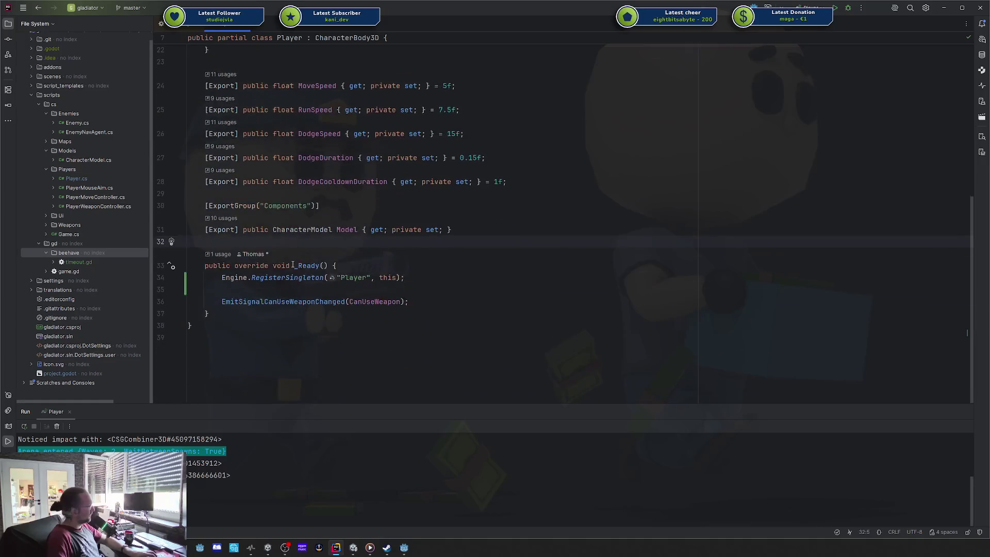
{"action": "left_click", "coordinate": [392, 278]}
{"action": "double_click", "coordinate": [422, 278]}
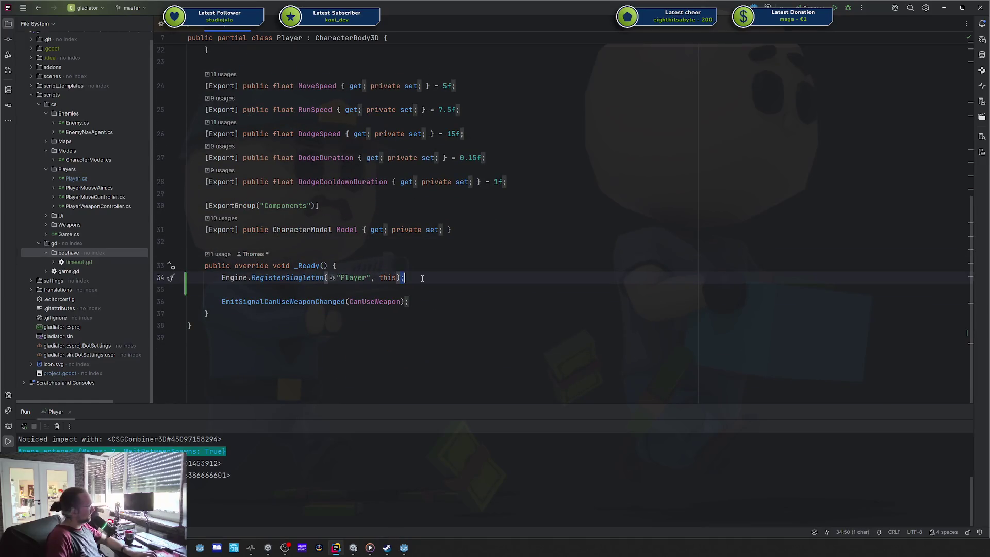
{"action": "double_click", "coordinate": [107, 260]}
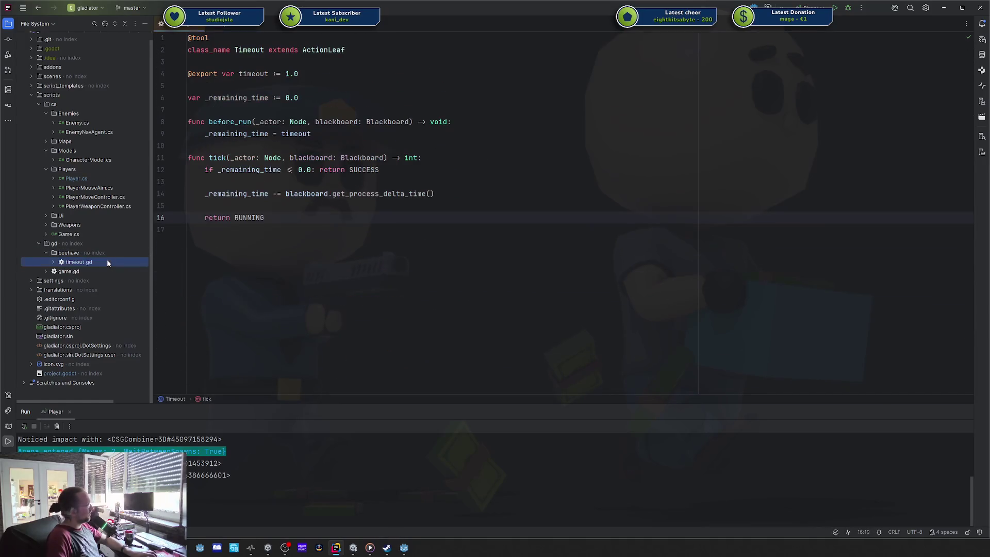
Try an Engine.get_singleton("player") line in timeout.gd's tick, then delete it.
{"action": "left_click", "coordinate": [341, 203]}
{"action": "key", "text": "Return"}
{"action": "key", "text": "Return"}
{"action": "key", "text": "Up"}
{"action": "key", "text": "Tab"}
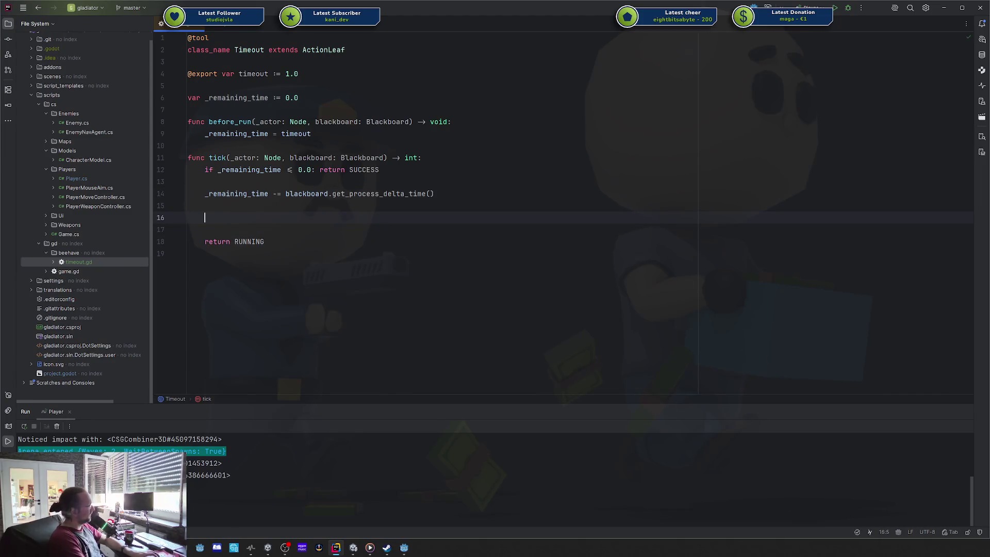
{"action": "type", "text": "Eni"}
{"action": "key", "text": "BackSpace"}
{"action": "type", "text": "gine.ge"}
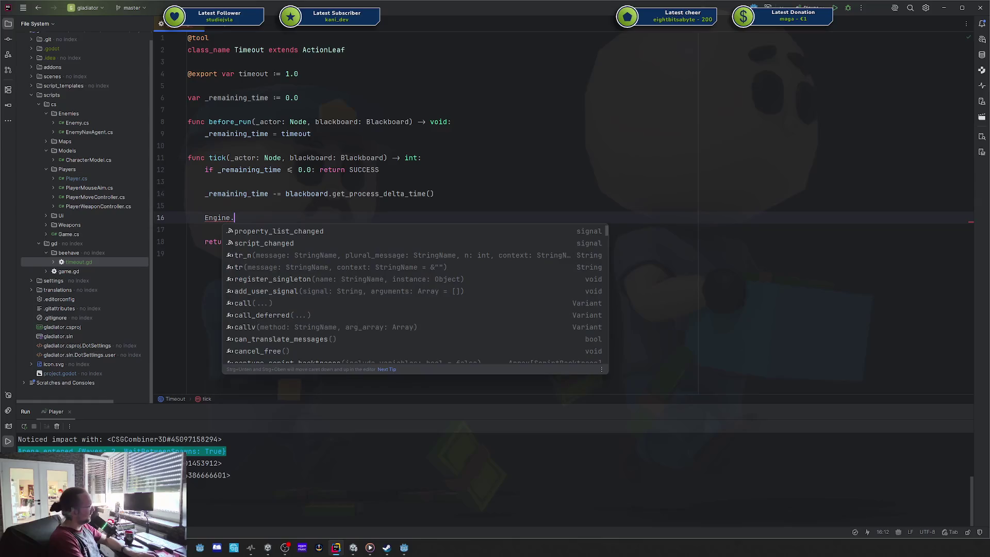
{"action": "type", "text": "tsing"}
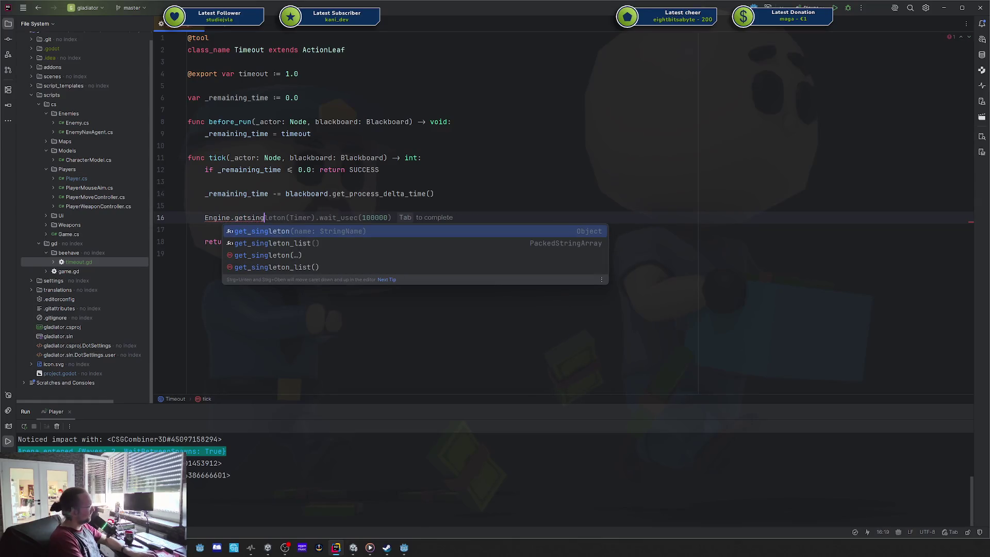
{"action": "key", "text": "Return"}
{"action": "type", "text": "\"player"}
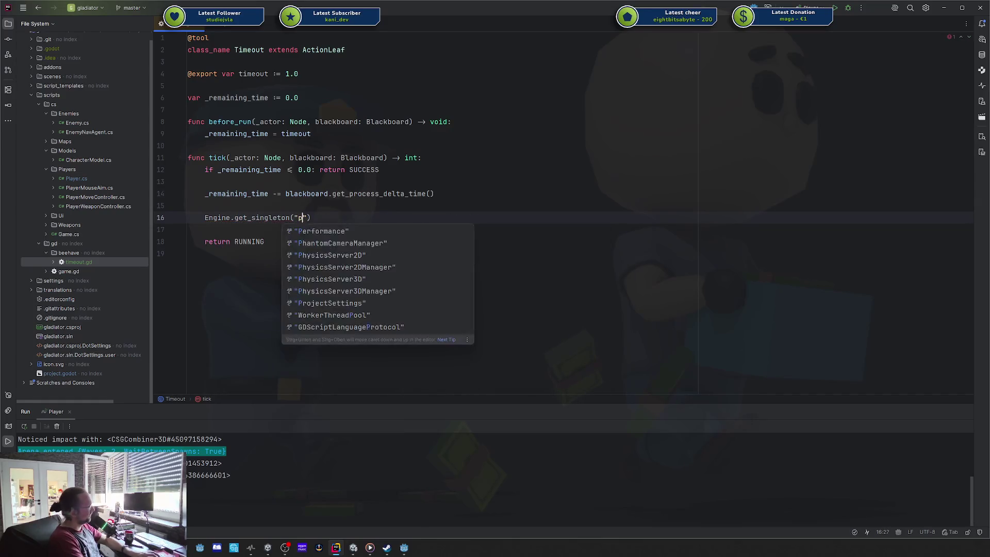
{"action": "key", "text": "Tab"}
{"action": "key", "text": "shift+Home"}
{"action": "key", "text": "BackSpace"}
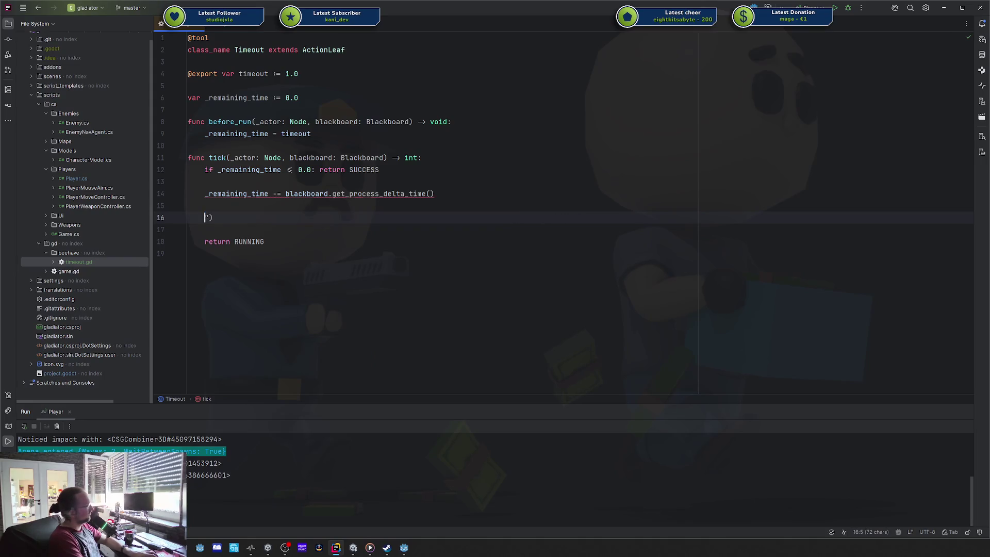
{"action": "key", "text": "Home"}
{"action": "key", "text": "BackSpace"}
{"action": "key", "text": "BackSpace"}
In Player.cs, undo the RegisterSingleton line and begin 'public static Pla' atop the class.
{"action": "key", "text": "alt+Tab"}
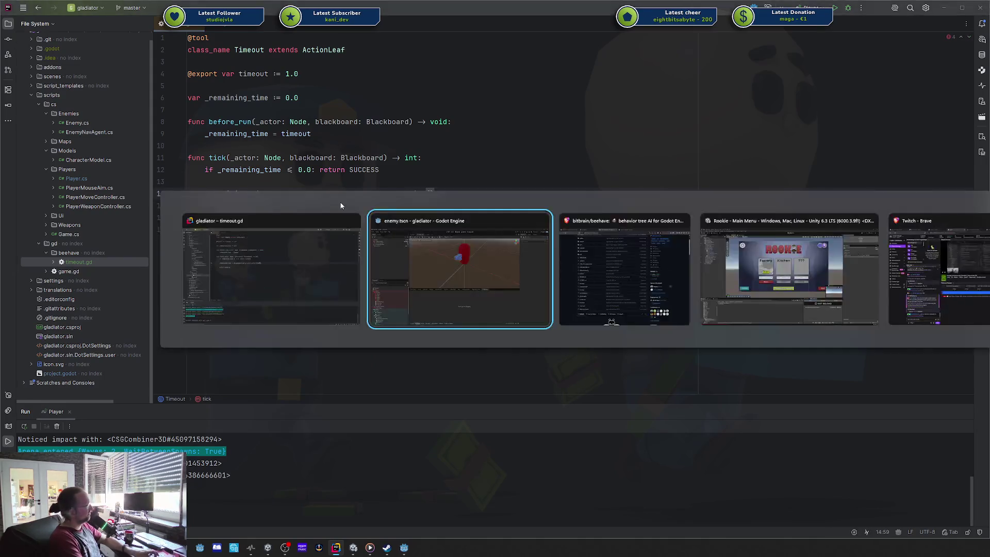
{"action": "key", "text": "alt+Tab"}
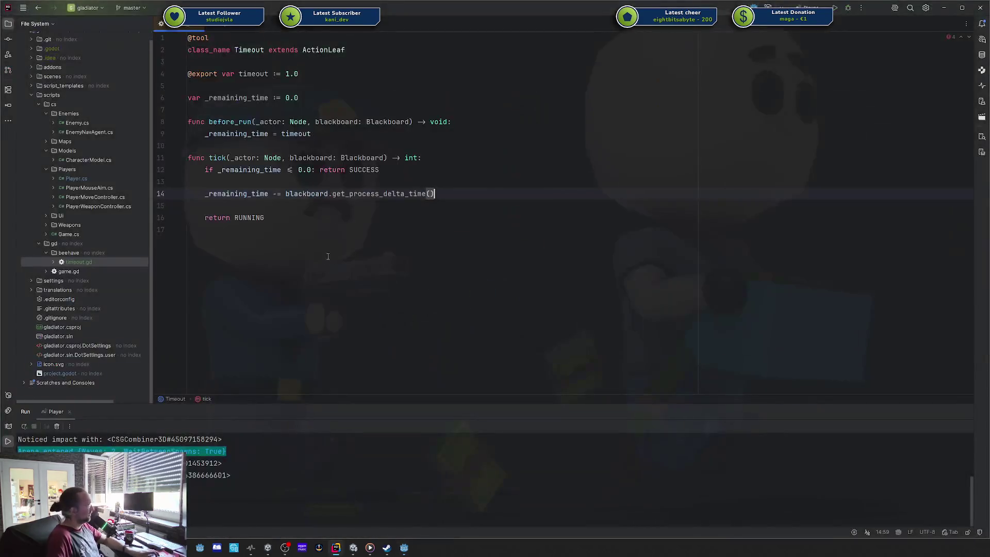
{"action": "left_click", "coordinate": [223, 31]}
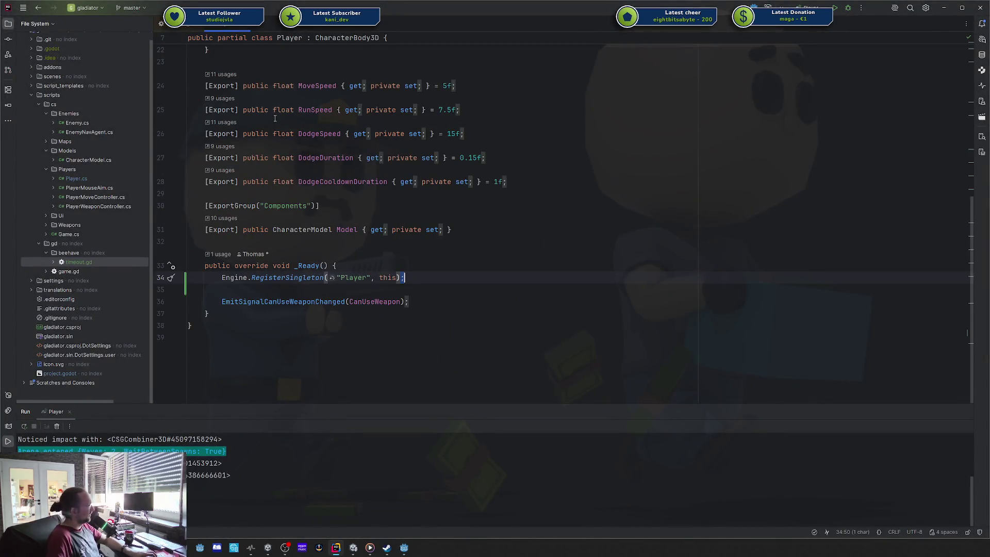
{"action": "key", "text": "ctrl+z"}
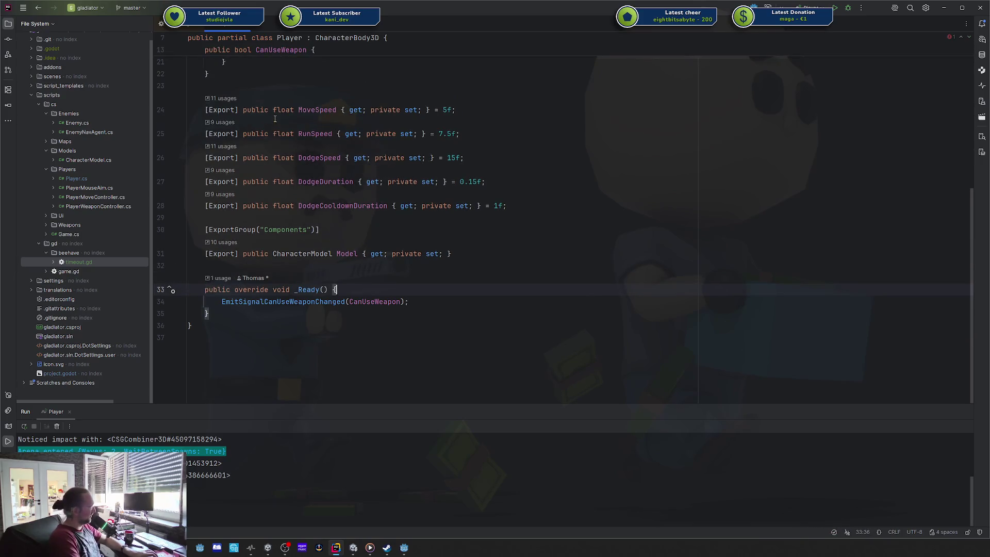
{"action": "scroll", "coordinate": [285, 113], "scroll_direction": "up", "scroll_amount": 5}
{"action": "left_click", "coordinate": [485, 120]}
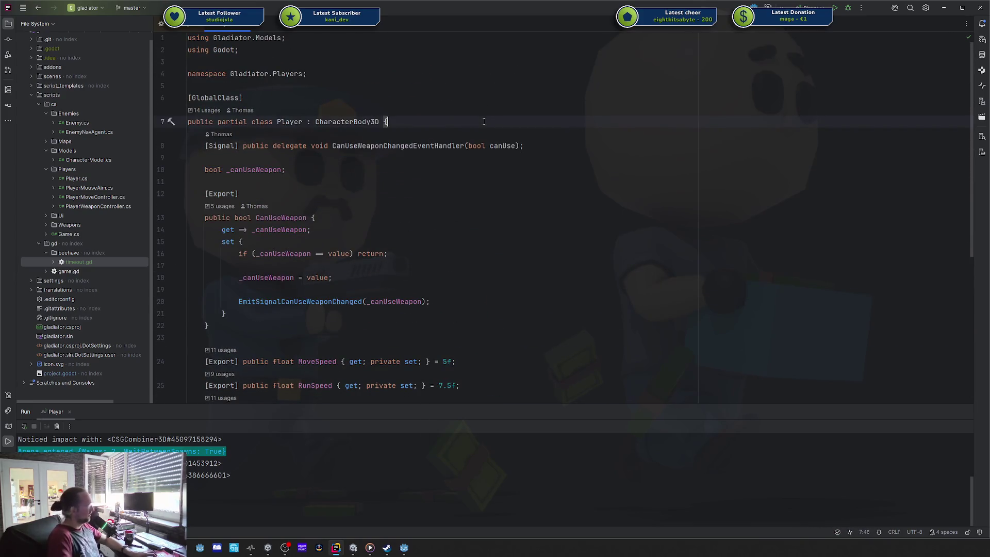
{"action": "key", "text": "Return"}
{"action": "type", "text": "public static Player"}
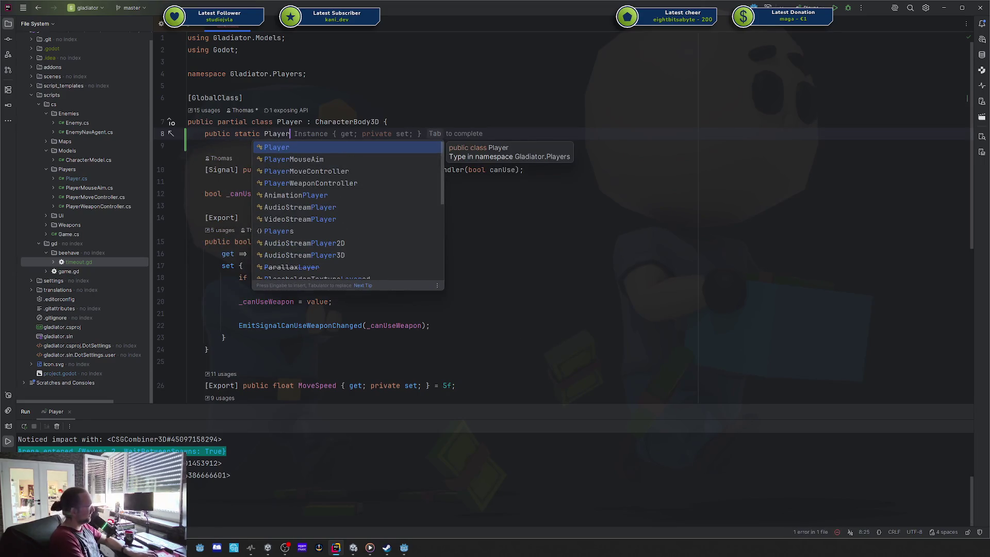
Complete the static Instance property and show timeout.gd in a right split.
{"action": "key", "text": "Tab"}
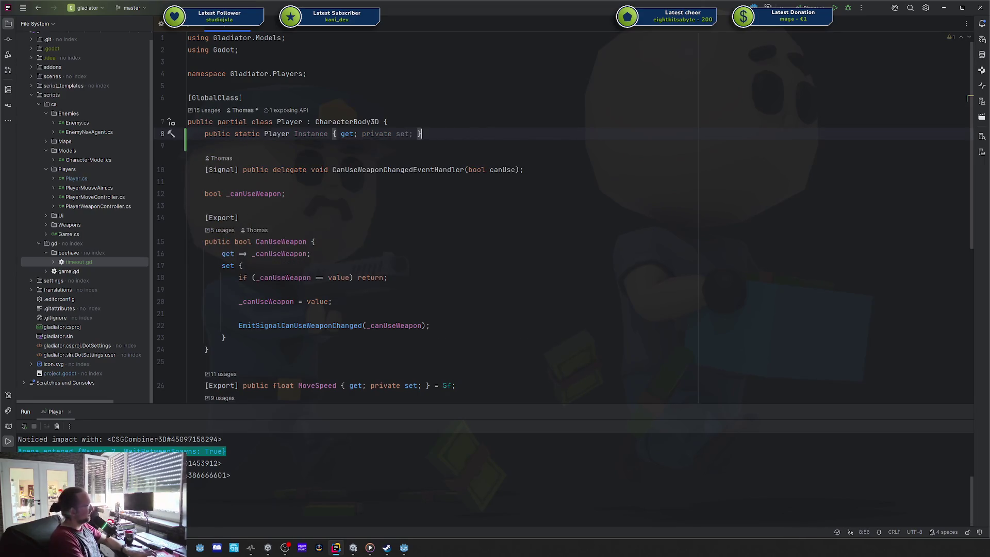
{"action": "left_click_drag", "start_coordinate": [197, 30], "coordinate": [732, 198]}
{"action": "left_click", "coordinate": [417, 171]}
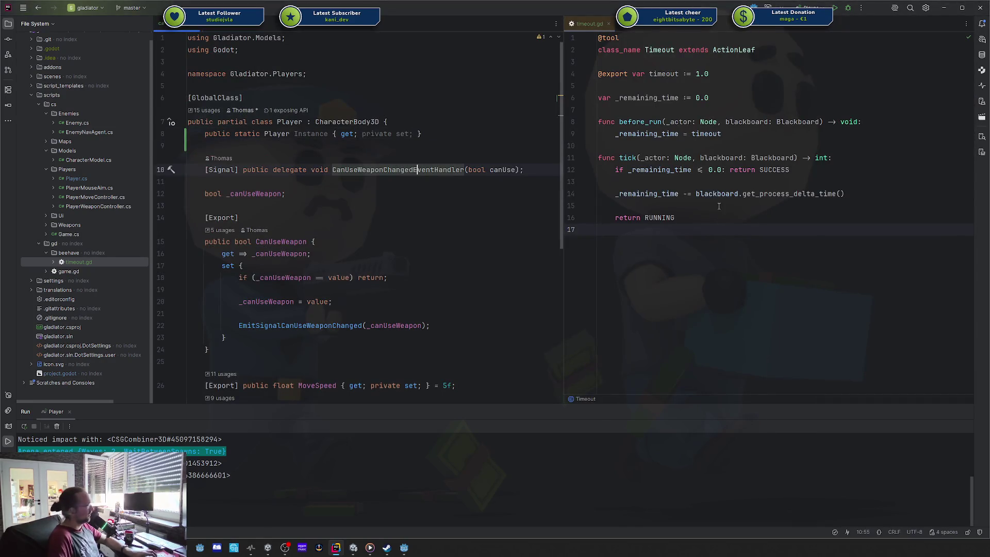
Begin a Player. reference after the delta line in timeout.gd and build the gladiator project.
{"action": "left_click", "coordinate": [644, 205]}
{"action": "key", "text": "Return"}
{"action": "key", "text": "Return"}
{"action": "key", "text": "Up"}
{"action": "type", "text": "Player."}
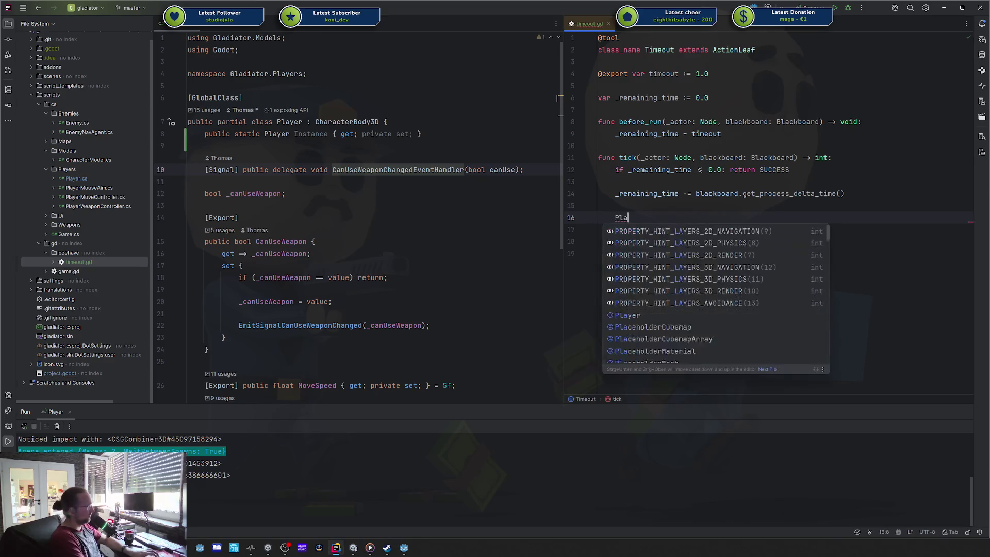
{"action": "type", "text": "inst"}
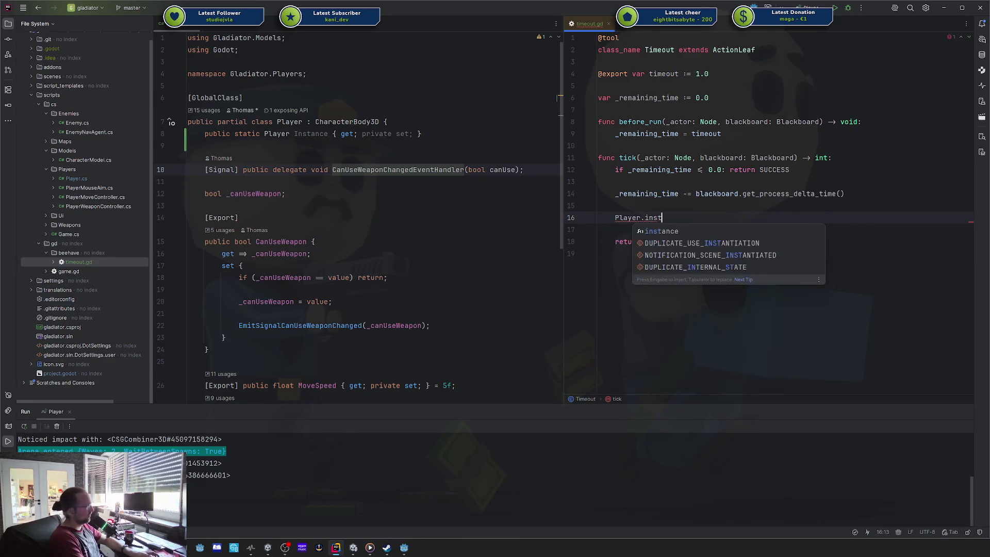
{"action": "key", "text": "Return"}
{"action": "key", "text": "BackSpace"}
{"action": "key", "text": "BackSpace"}
{"action": "key", "text": "BackSpace"}
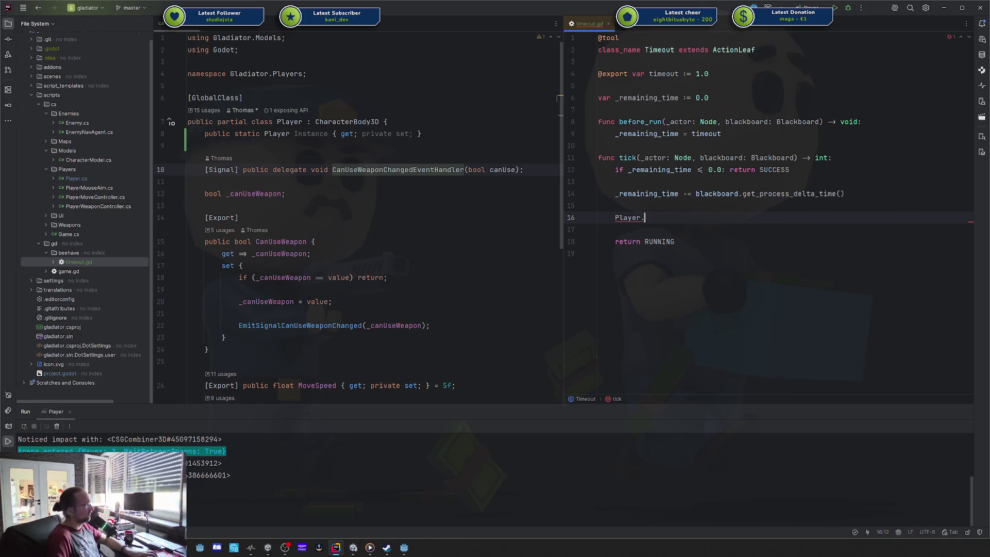
{"action": "key", "text": "ctrl+shift+b"}
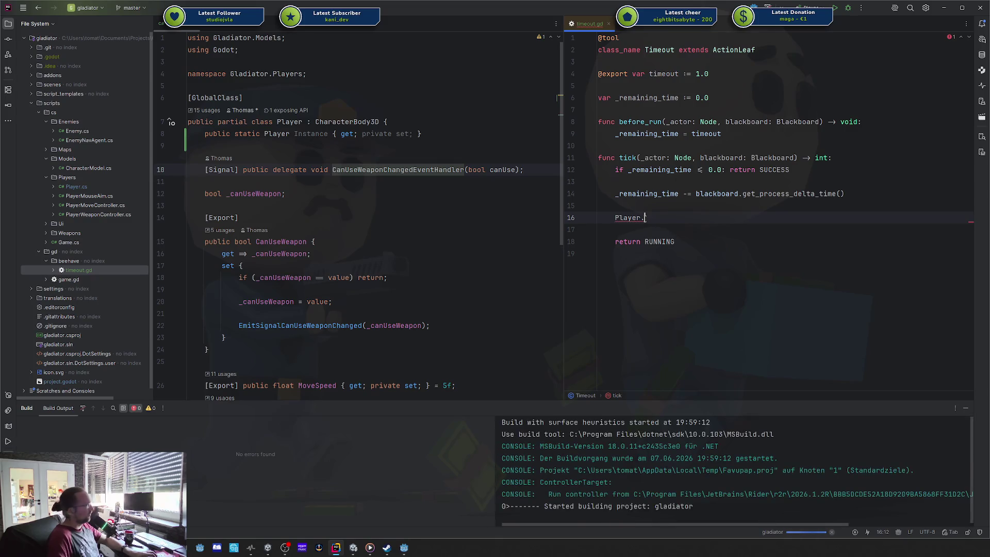
Write Player.Instance; in timeout.gd's tick, then delete that line.
{"action": "key", "text": "BackSpace"}
{"action": "key", "text": "BackSpace"}
{"action": "key", "text": "BackSpace"}
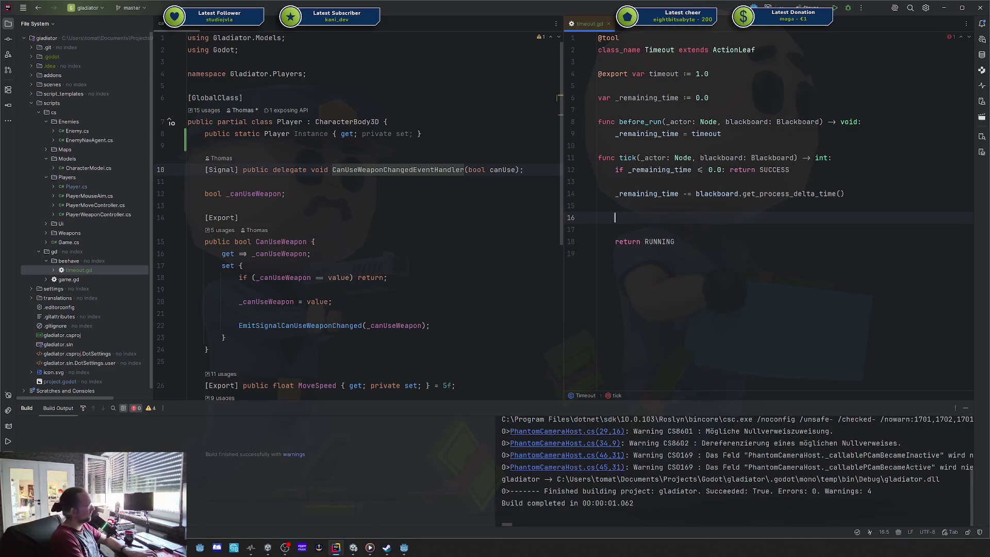
{"action": "type", "text": "Player."}
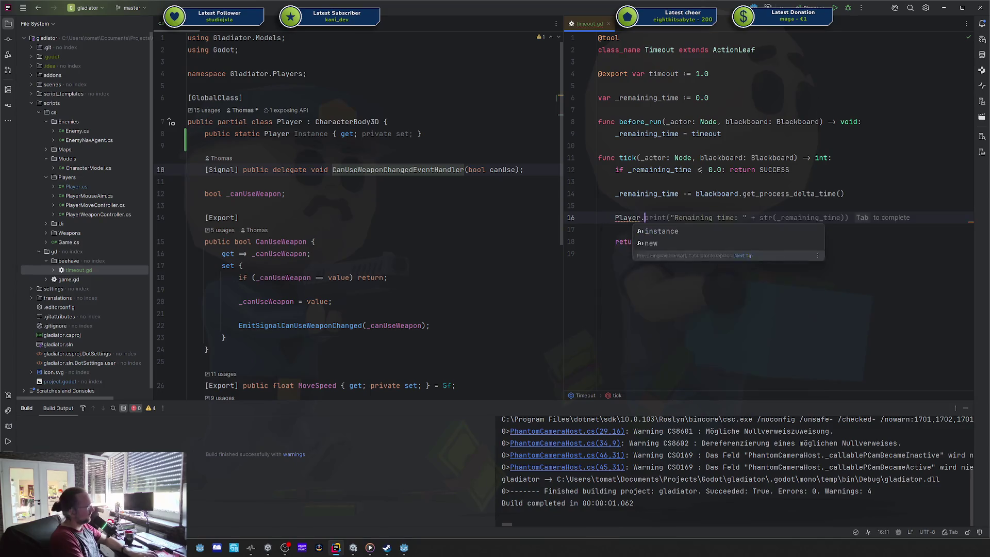
{"action": "type", "text": "Instance;"}
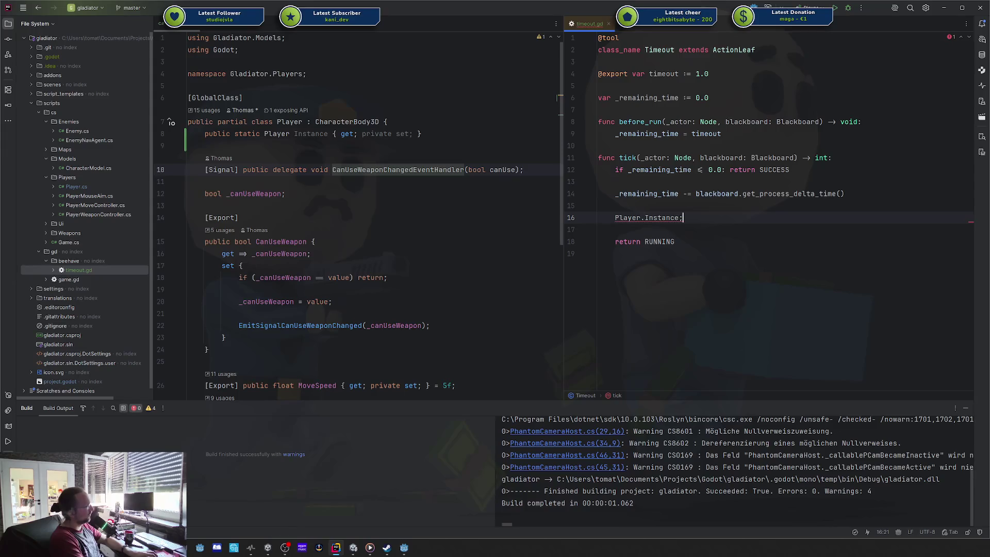
{"action": "left_click", "coordinate": [295, 134]}
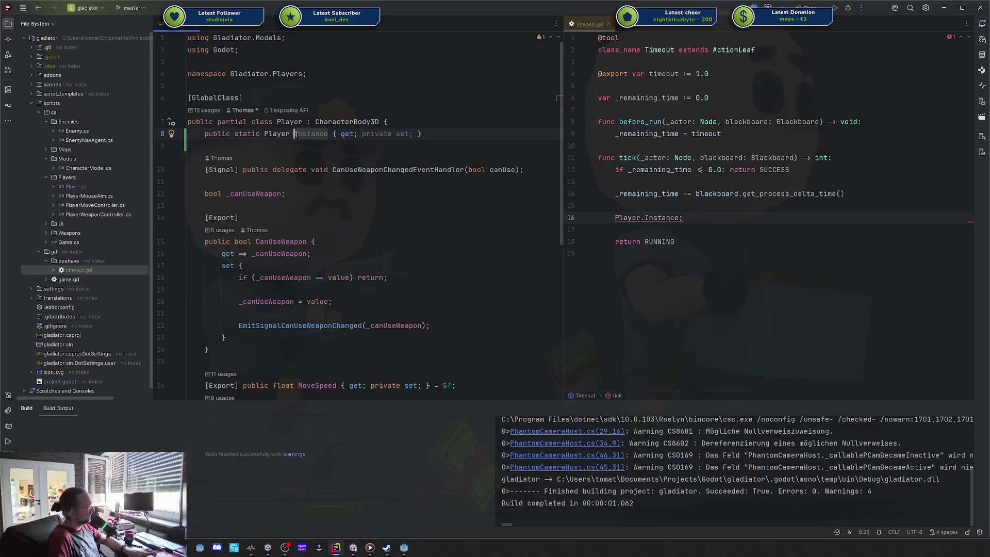
{"action": "triple_click", "coordinate": [627, 217]}
{"action": "key", "text": "BackSpace"}
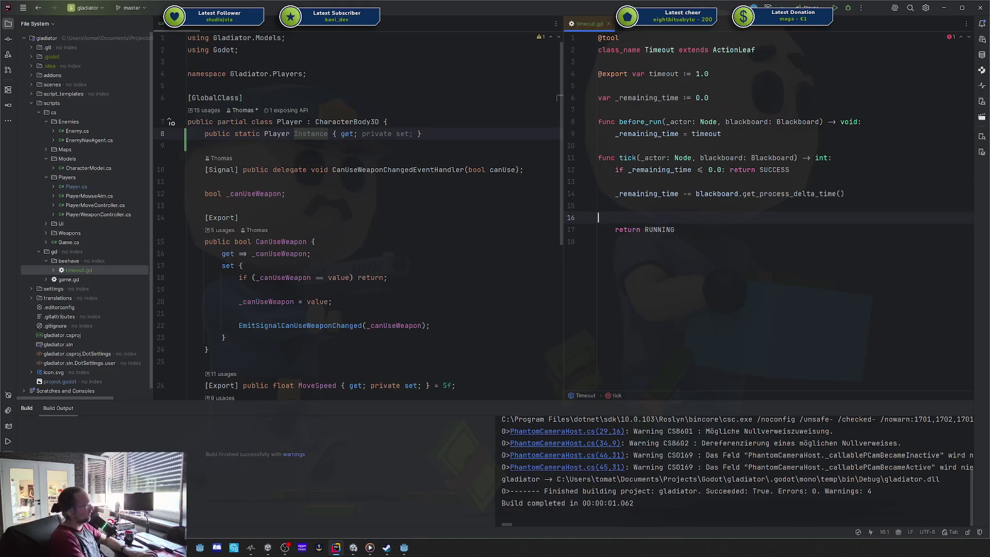
{"action": "key", "text": "Return"}
{"action": "key", "text": "Up"}
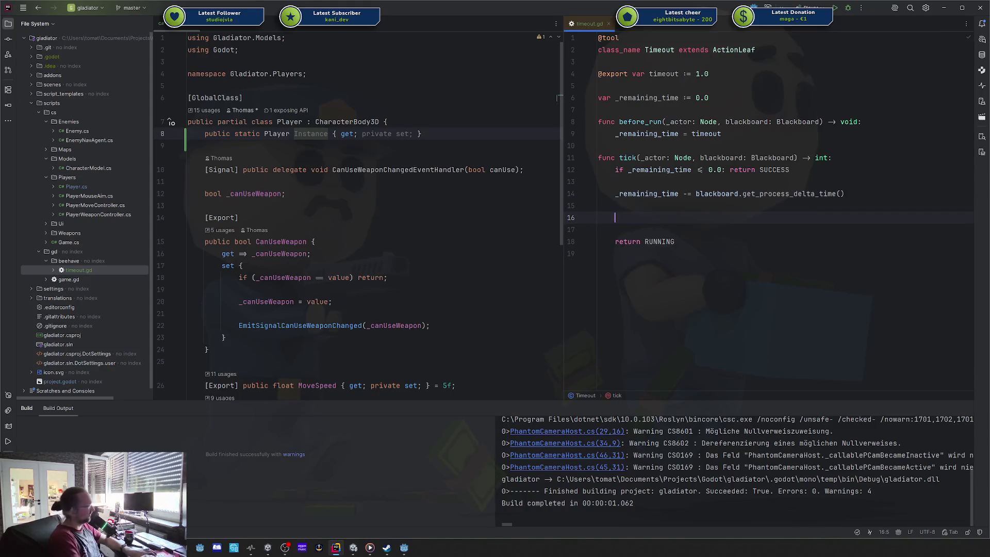
Retry Player.Instance after the delta line, clear it and the blank lines, then go to Godot.
{"action": "left_click", "coordinate": [259, 145]}
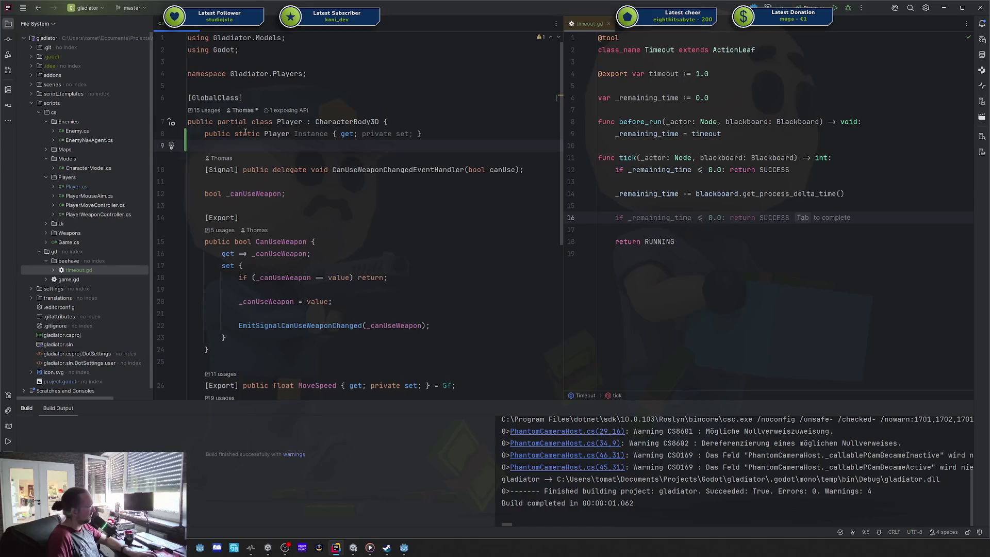
{"action": "double_click", "coordinate": [311, 134]}
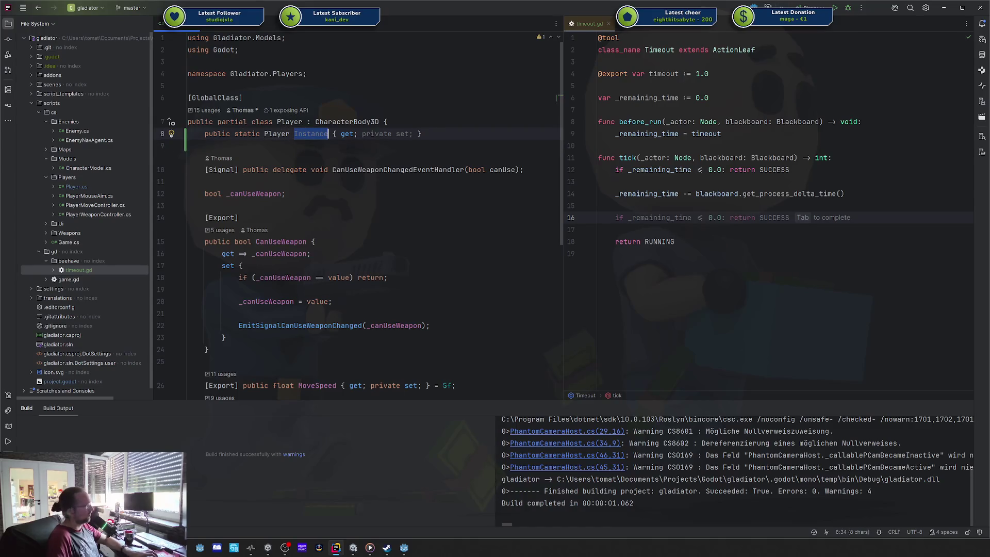
{"action": "left_click", "coordinate": [692, 211]}
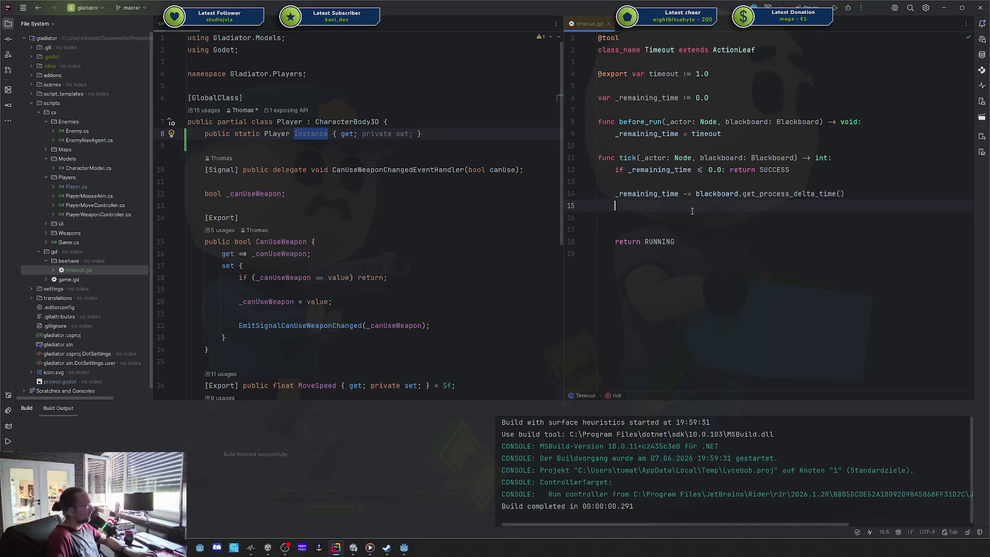
{"action": "key", "text": "Return"}
{"action": "type", "text": "Player."}
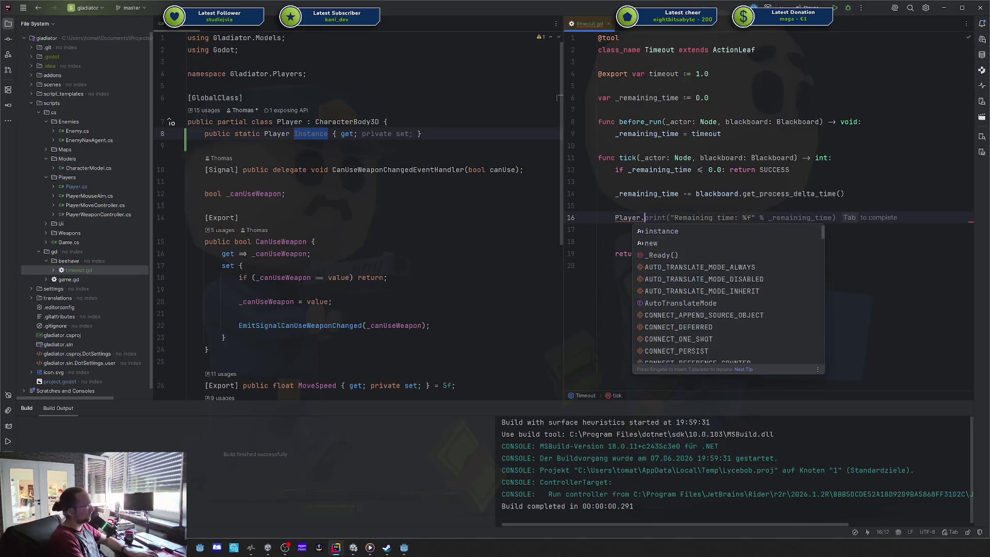
{"action": "type", "text": "Instance"}
{"action": "key", "text": "shift+Home"}
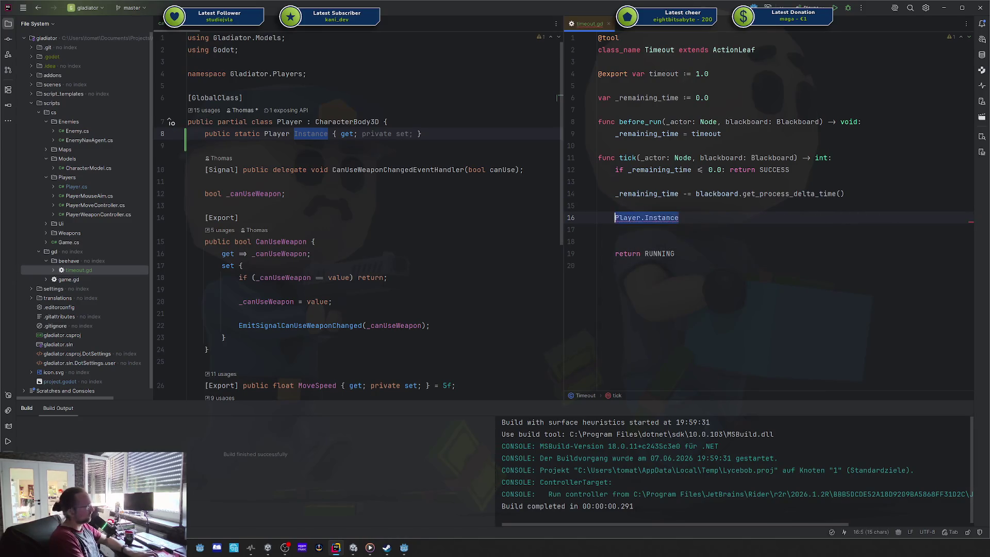
{"action": "key", "text": "BackSpace"}
{"action": "key", "text": "BackSpace"}
{"action": "key", "text": "BackSpace"}
{"action": "key", "text": "BackSpace"}
{"action": "key", "text": "Delete"}
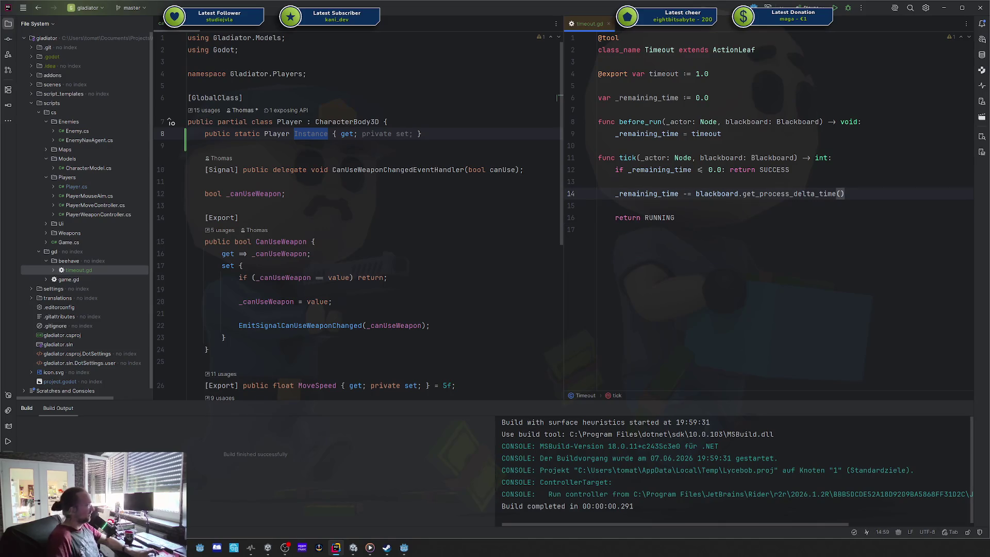
{"action": "left_click", "coordinate": [404, 548]}
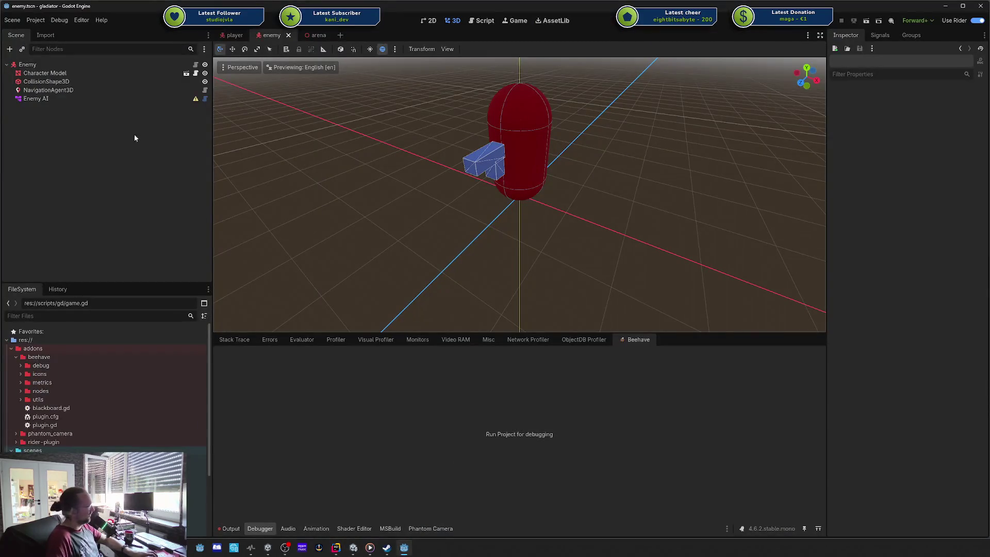
Add a plain Node child under Enemy AI and attach a built-in GDScript to it.
{"action": "left_click", "coordinate": [106, 99]}
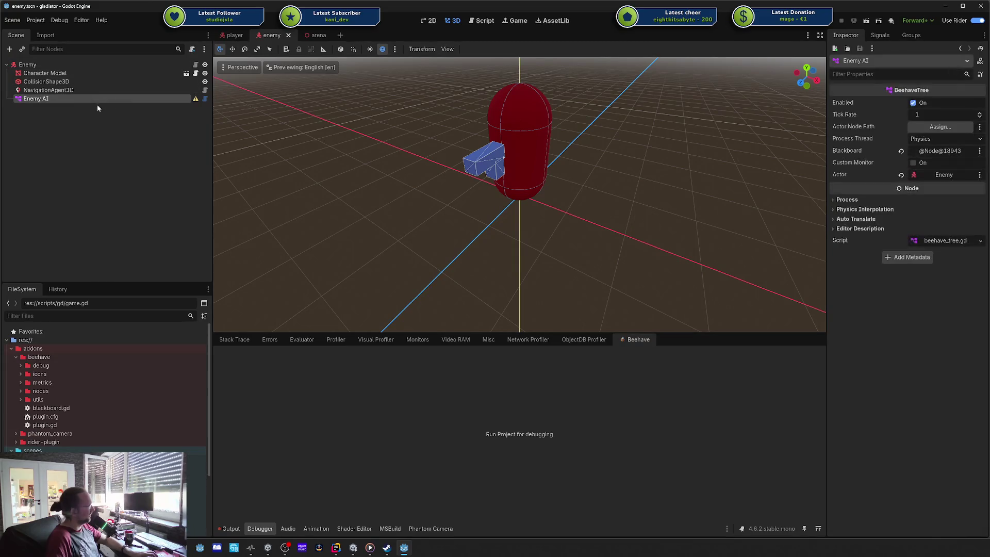
{"action": "right_click", "coordinate": [70, 131]}
{"action": "mouse_move", "coordinate": [101, 142]}
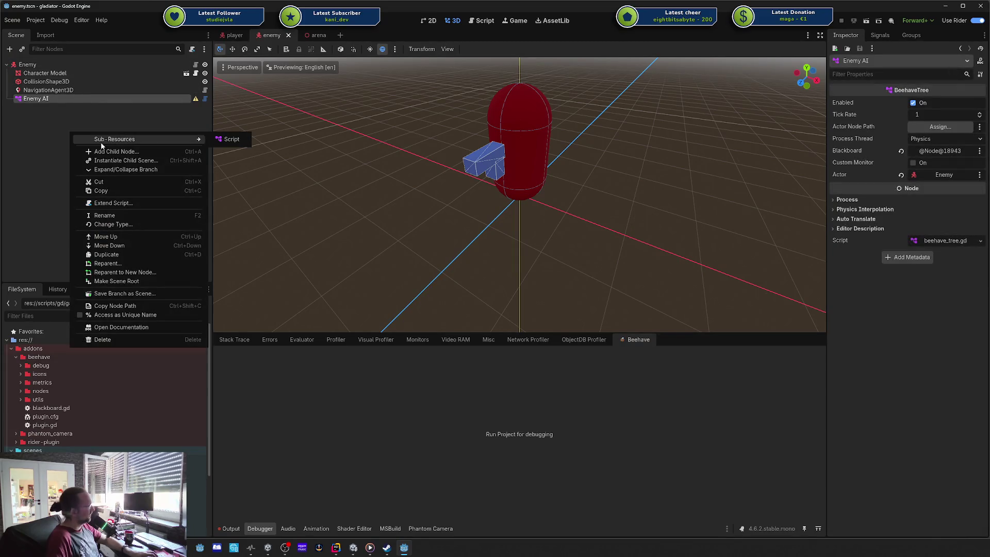
{"action": "left_click", "coordinate": [42, 132]}
{"action": "key", "text": "ctrl+a"}
{"action": "double_click", "coordinate": [480, 174]}
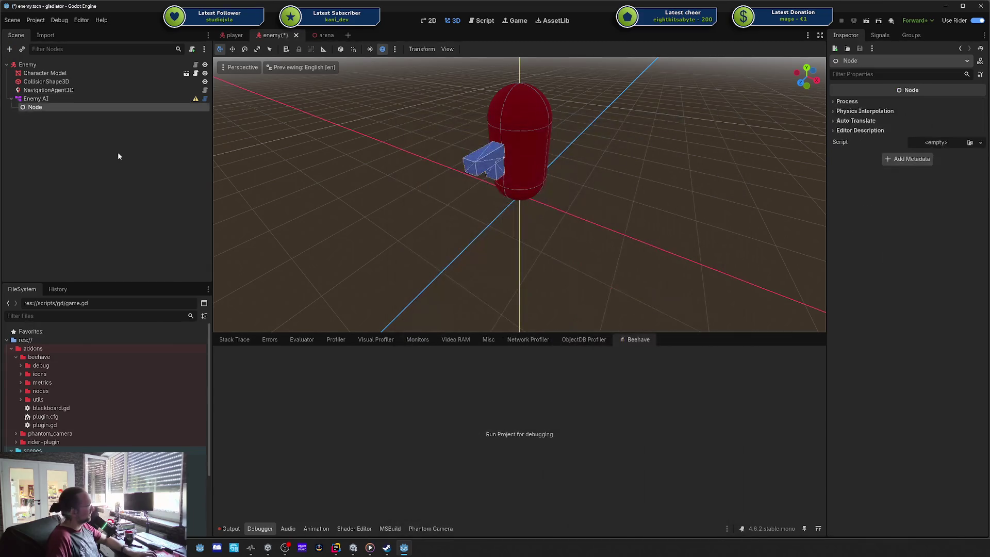
{"action": "left_click", "coordinate": [192, 49]}
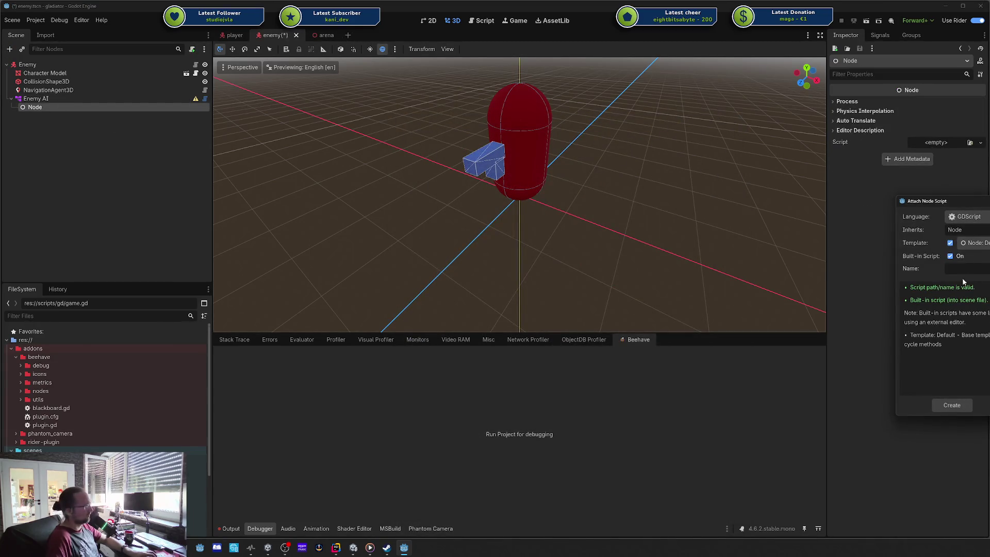
{"action": "left_click", "coordinate": [947, 406]}
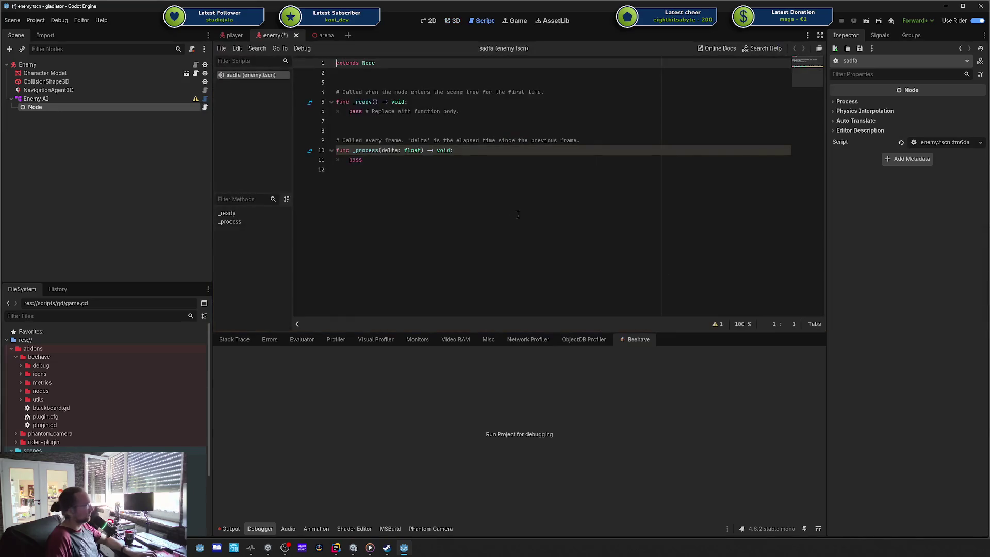
Try Player.Instance and Player.instance in _ready, delete both, and return to Rider.
{"action": "left_click", "coordinate": [475, 102]}
{"action": "key", "text": "Return"}
{"action": "type", "text": "Pl"}
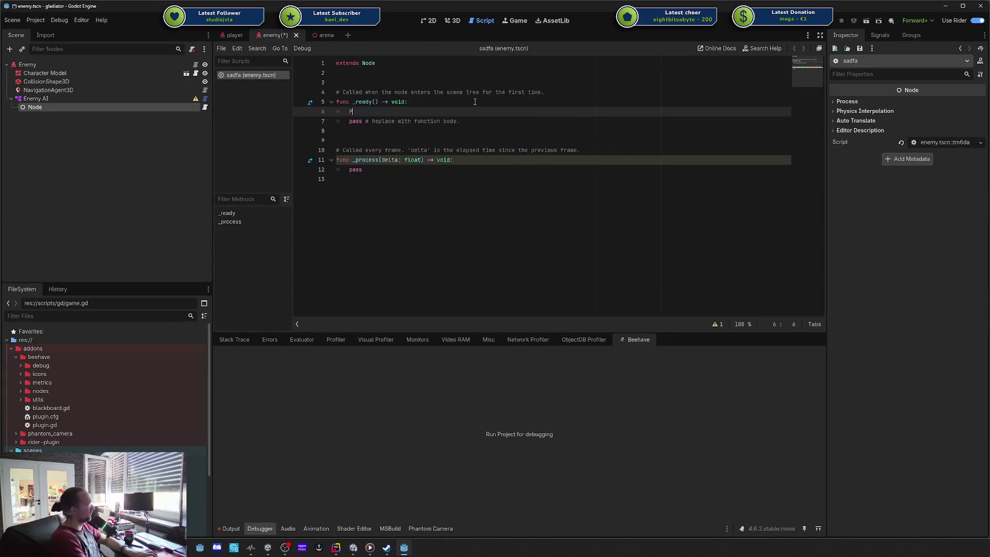
{"action": "type", "text": "ayer.Inst"}
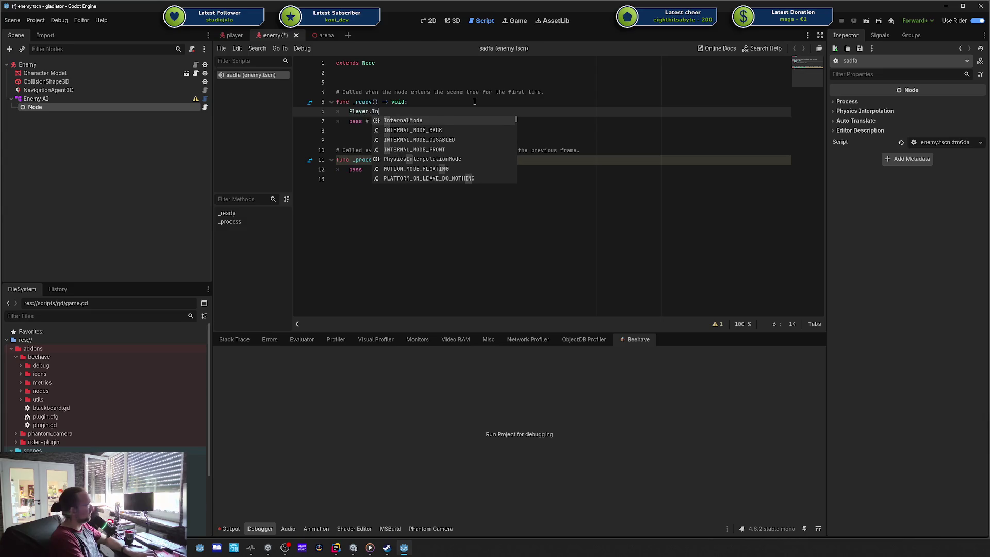
{"action": "type", "text": "ance"}
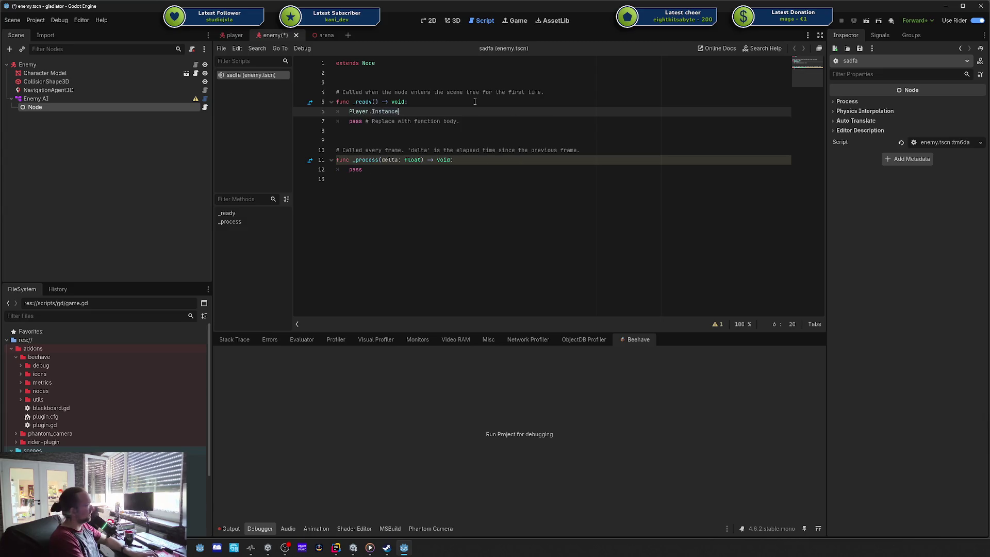
{"action": "key", "text": "ctrl+BackSpace"}
{"action": "type", "text": "instanc"}
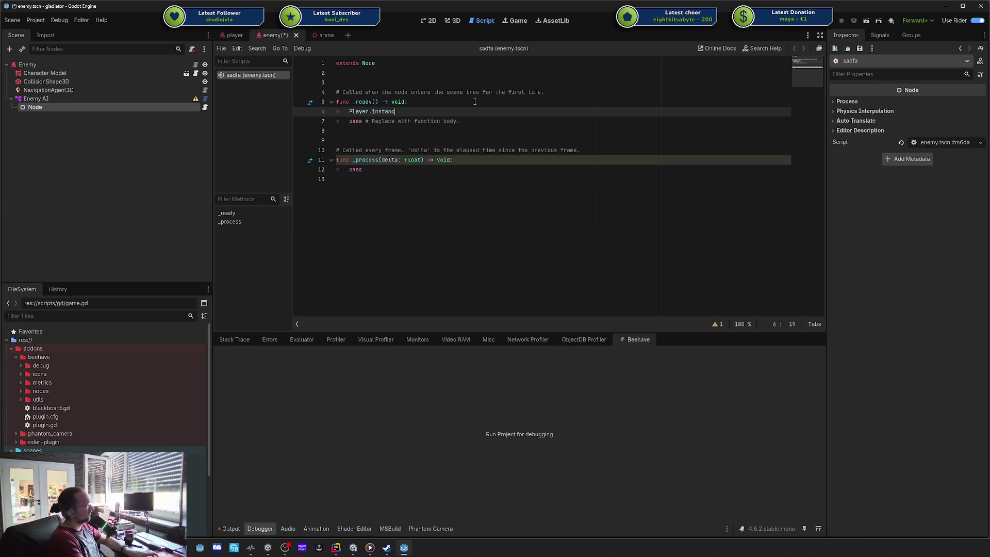
{"action": "key", "text": "ctrl+BackSpace"}
{"action": "key", "text": "alt+Tab"}
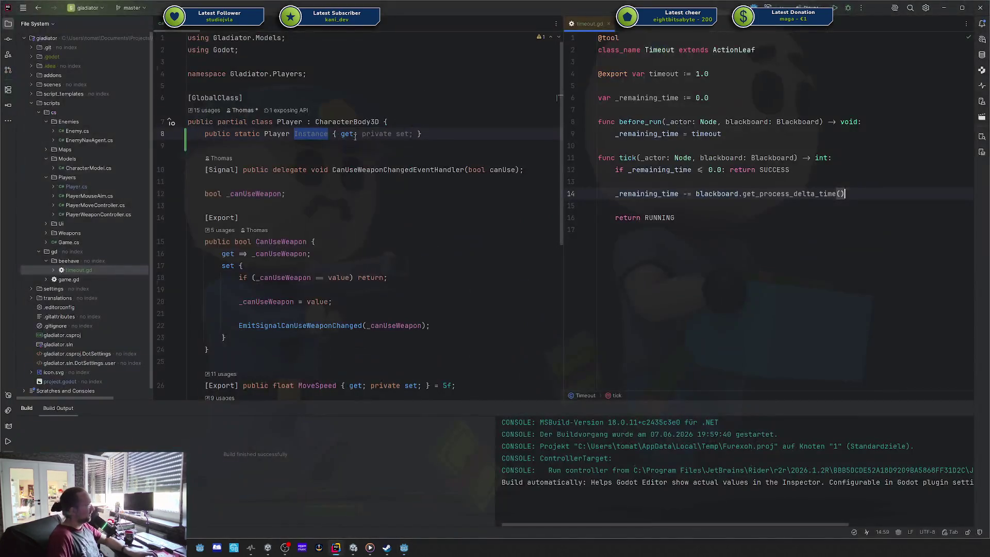
In Player.cs, rewrite the Instance property as 'GetInstance() => null;'.
{"action": "left_click", "coordinate": [320, 134]}
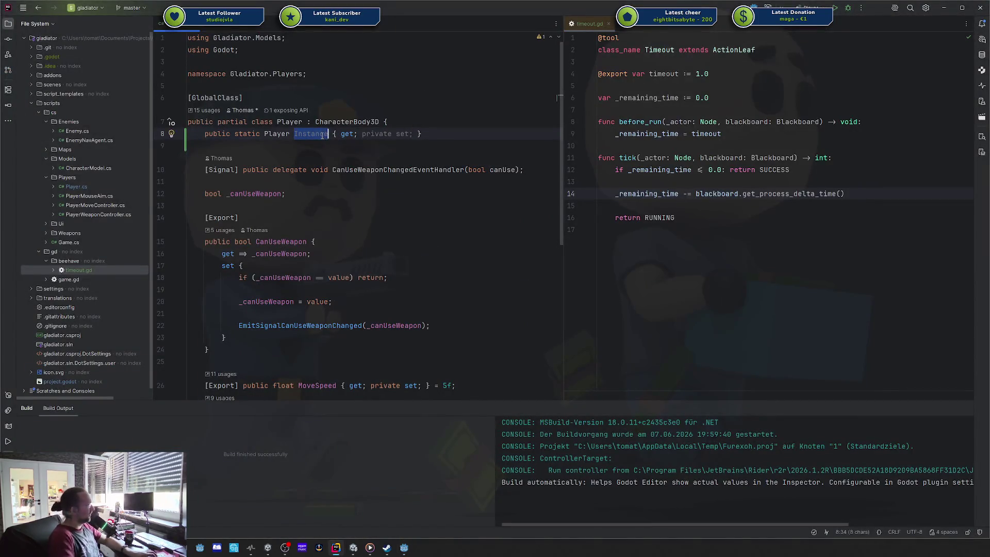
{"action": "key", "text": "ctrl+Left"}
{"action": "type", "text": "Get"}
{"action": "type", "text": "()"}
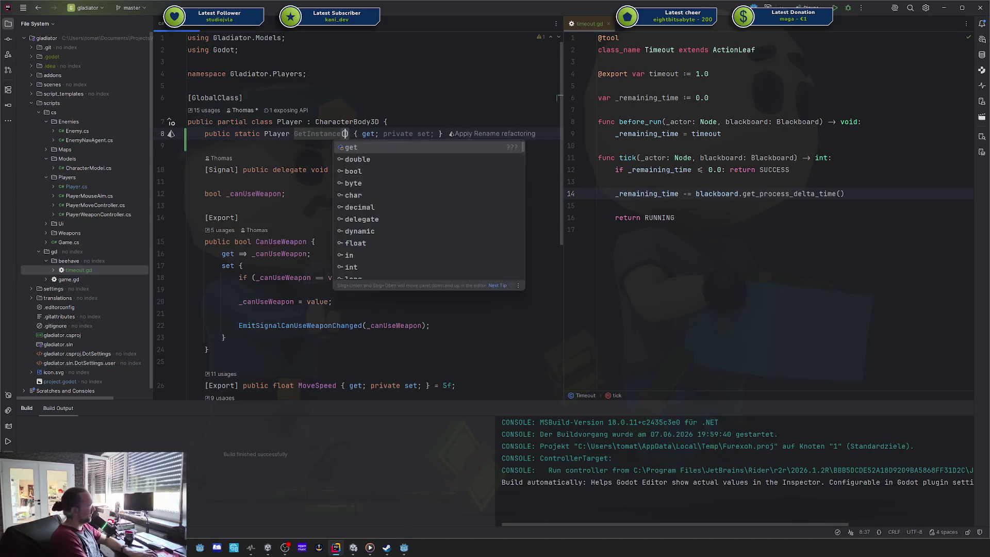
{"action": "key", "text": "shift+End"}
{"action": "type", "text": ">"}
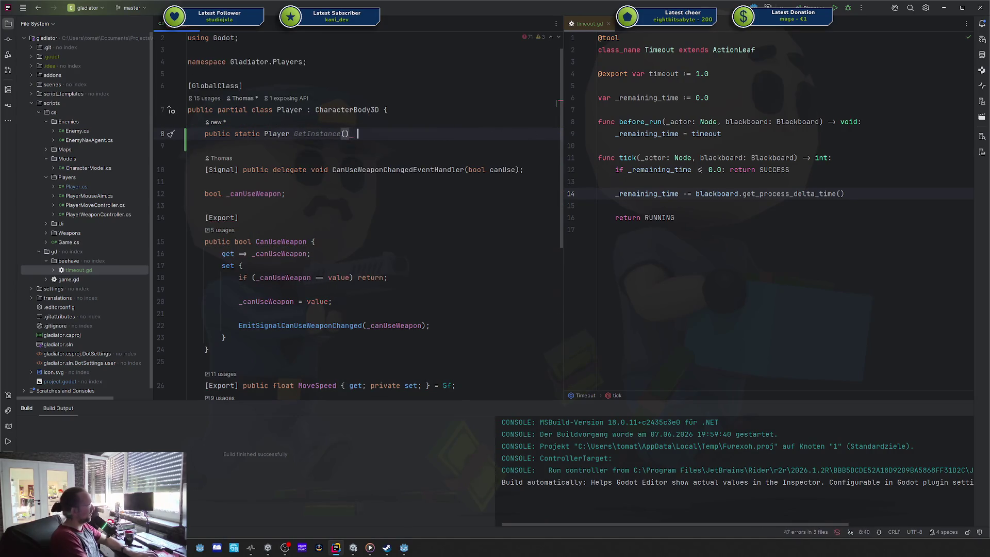
{"action": "key", "text": "BackSpace"}
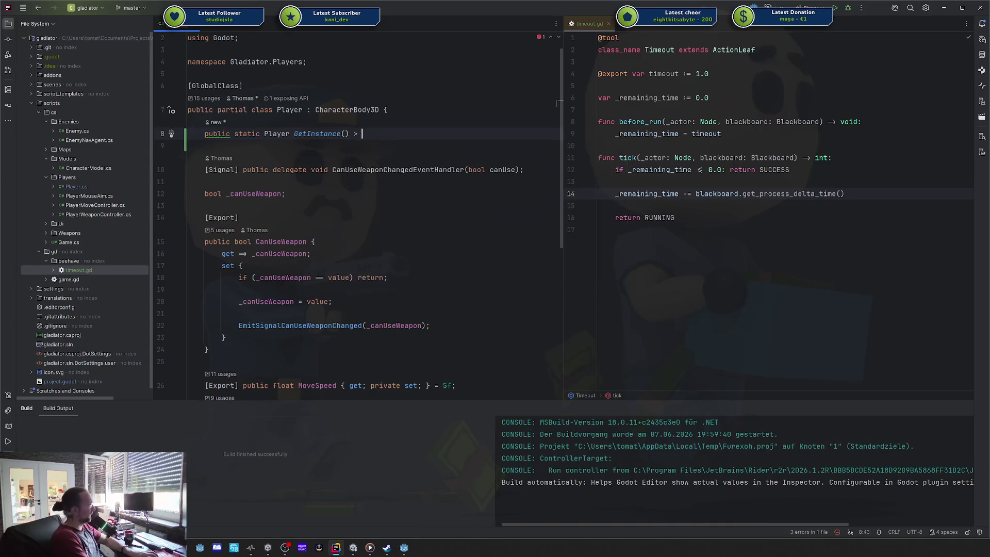
{"action": "type", "text": "=> null;"}
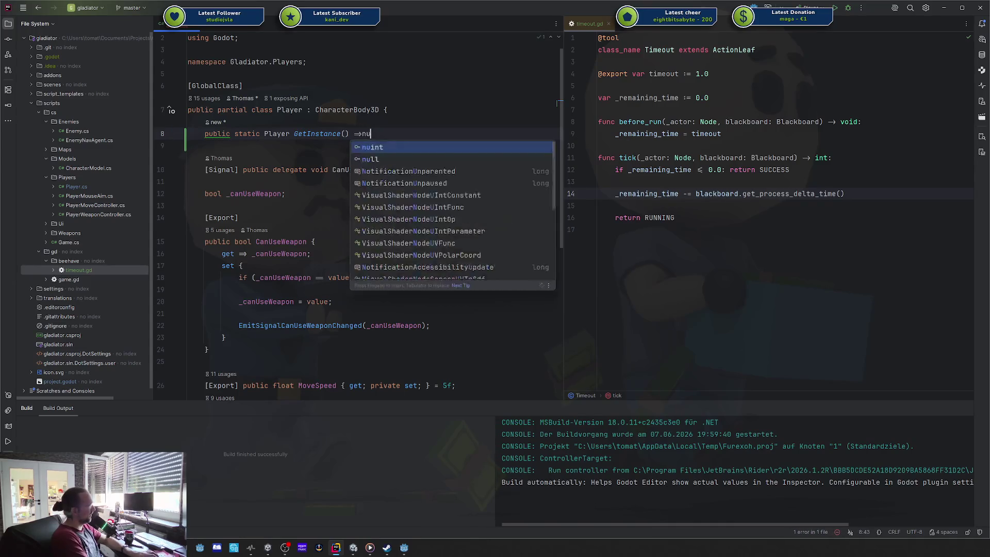
Insert a Player.GetInstance() call above the remaining-time update in timeout.gd's tick function.
{"action": "left_click", "coordinate": [680, 190]}
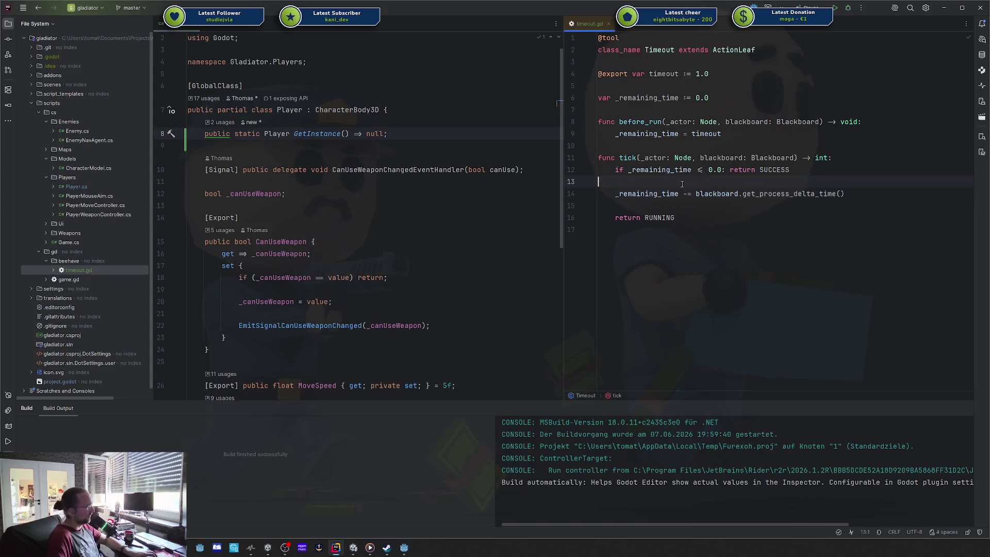
{"action": "key", "text": "Home"}
{"action": "key", "text": "Return"}
{"action": "key", "text": "Return"}
{"action": "key", "text": "Up"}
{"action": "key", "text": "Up"}
{"action": "type", "text": "Player.g"}
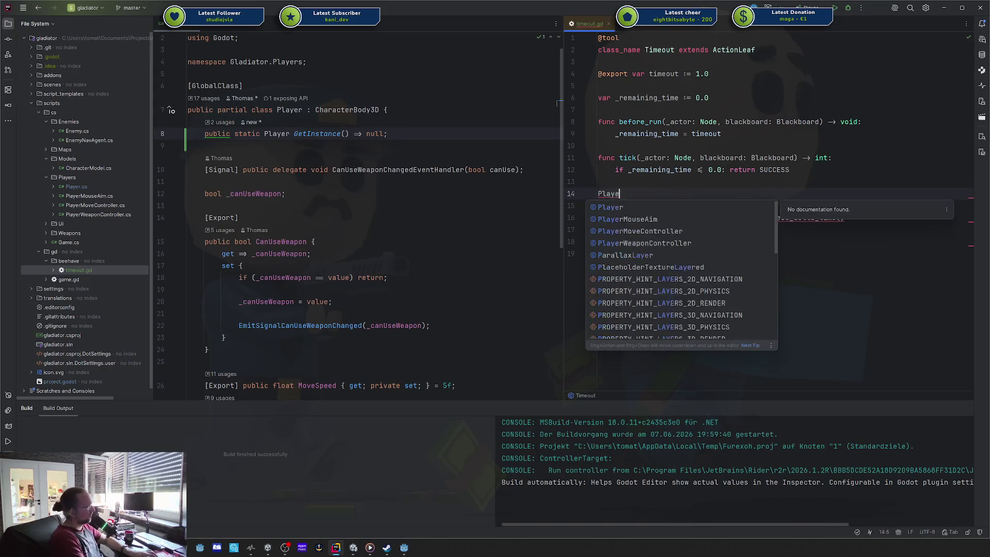
{"action": "key", "text": "BackSpace"}
{"action": "key", "text": "BackSpace"}
{"action": "key", "text": "BackSpace"}
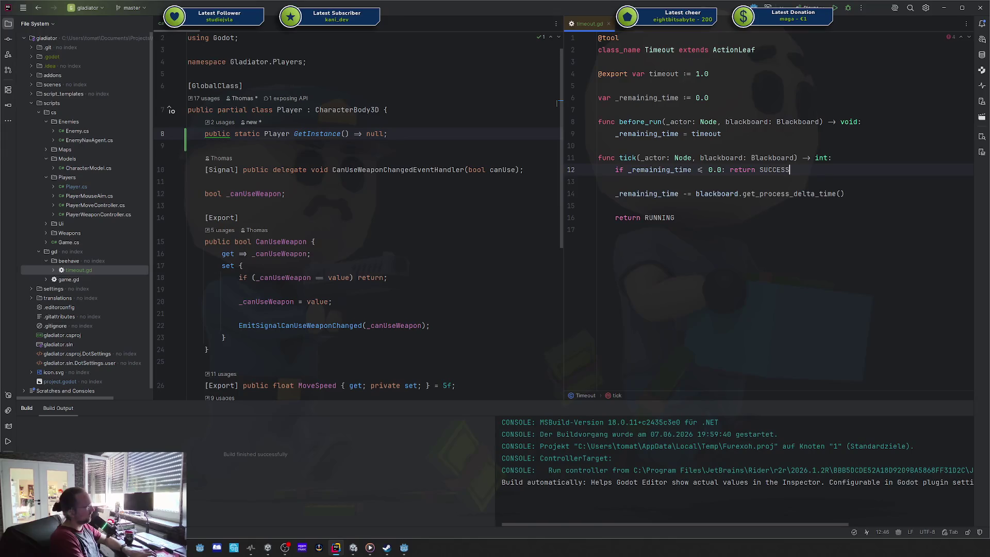
{"action": "key", "text": "Tab"}
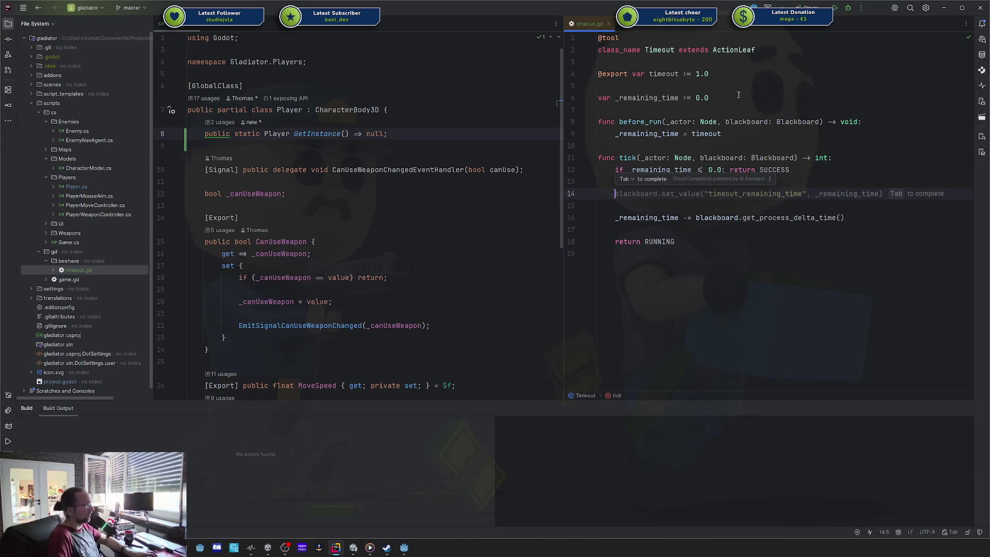
{"action": "type", "text": "Player.get"}
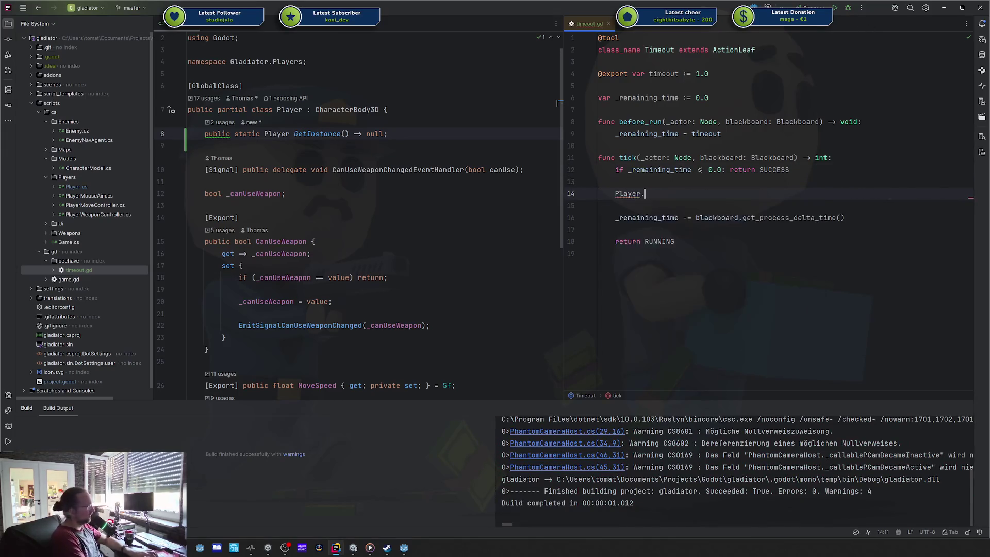
{"action": "key", "text": "Down"}
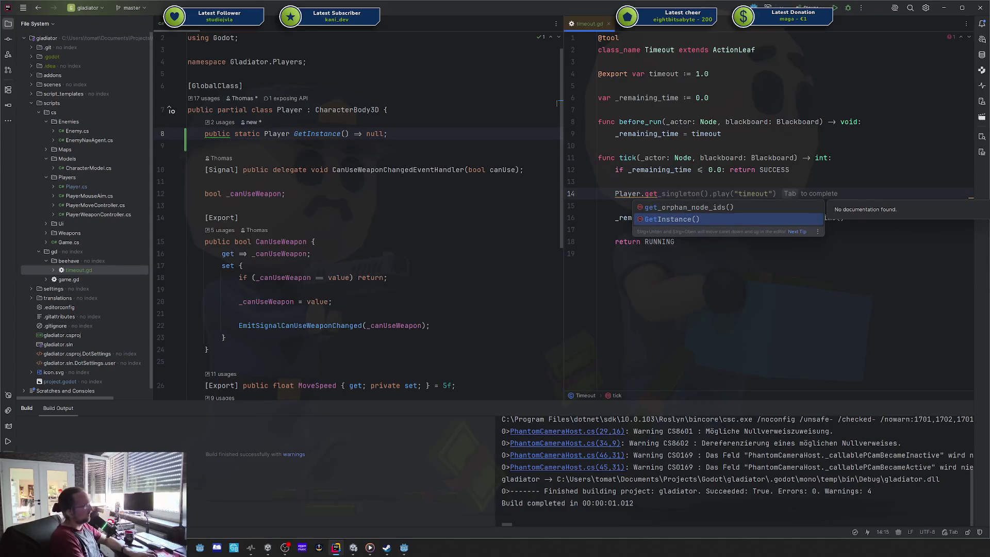
{"action": "key", "text": "Return"}
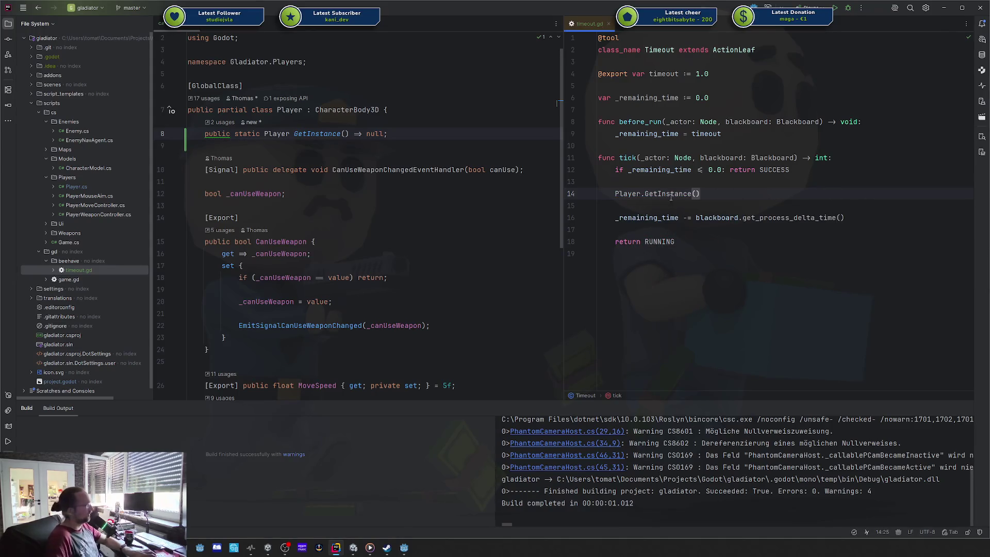
Check the GetInstance definition, then delete the test call and the GetInstance method.
{"action": "left_click", "coordinate": [671, 194], "text": "ctrl"}
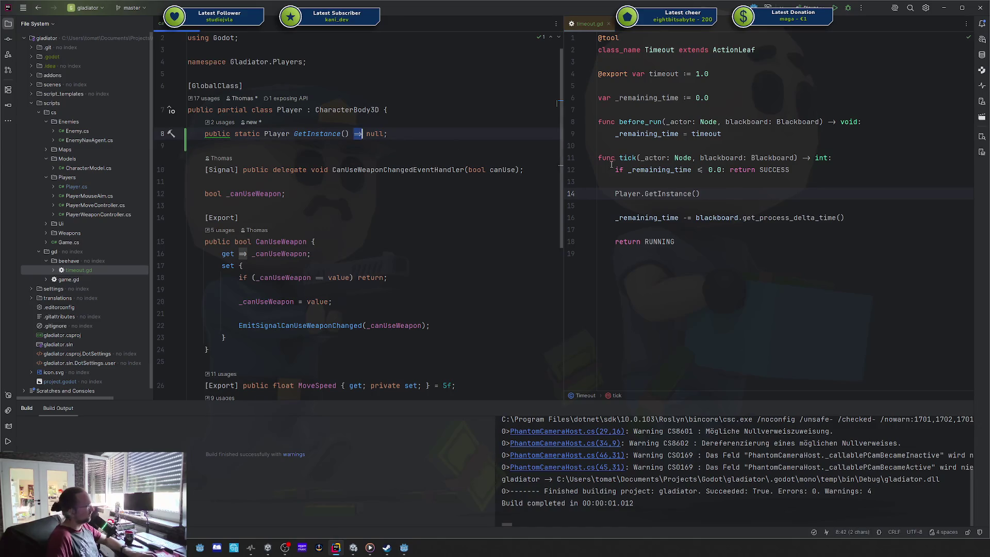
{"action": "left_click", "coordinate": [746, 192]}
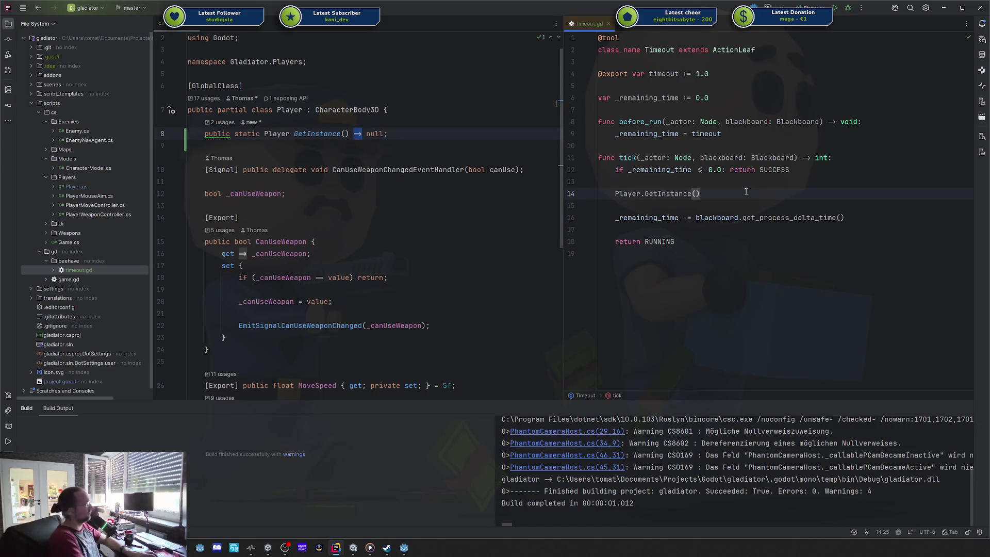
{"action": "key", "text": "shift+Home"}
{"action": "key", "text": "BackSpace"}
{"action": "key", "text": "BackSpace"}
{"action": "key", "text": "BackSpace"}
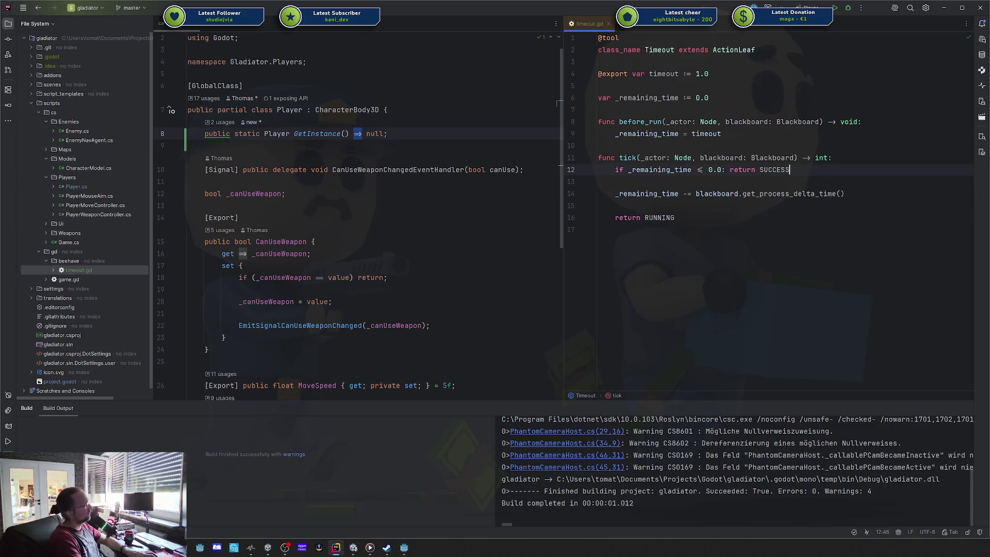
{"action": "left_click", "coordinate": [426, 134]}
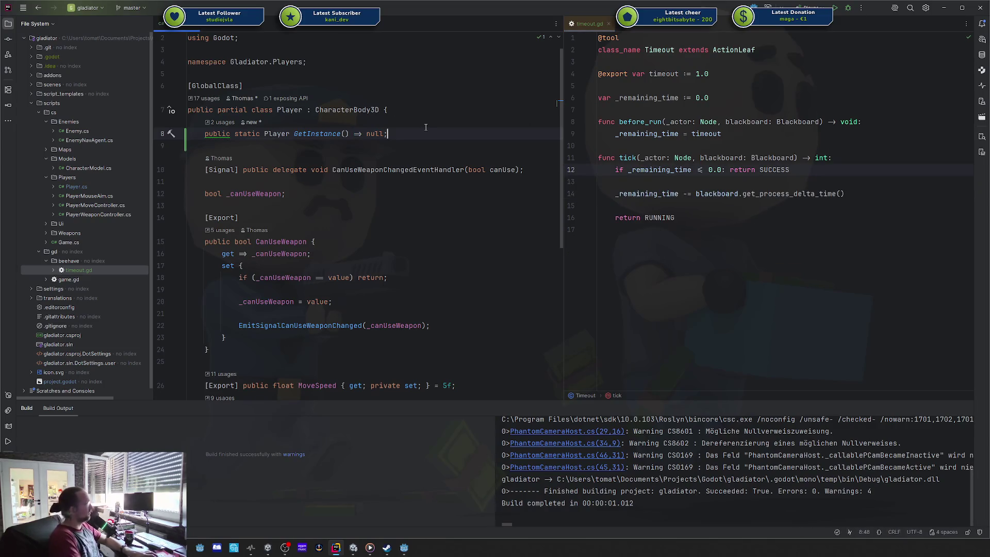
{"action": "key", "text": "ctrl+x"}
{"action": "key", "text": "BackSpace"}
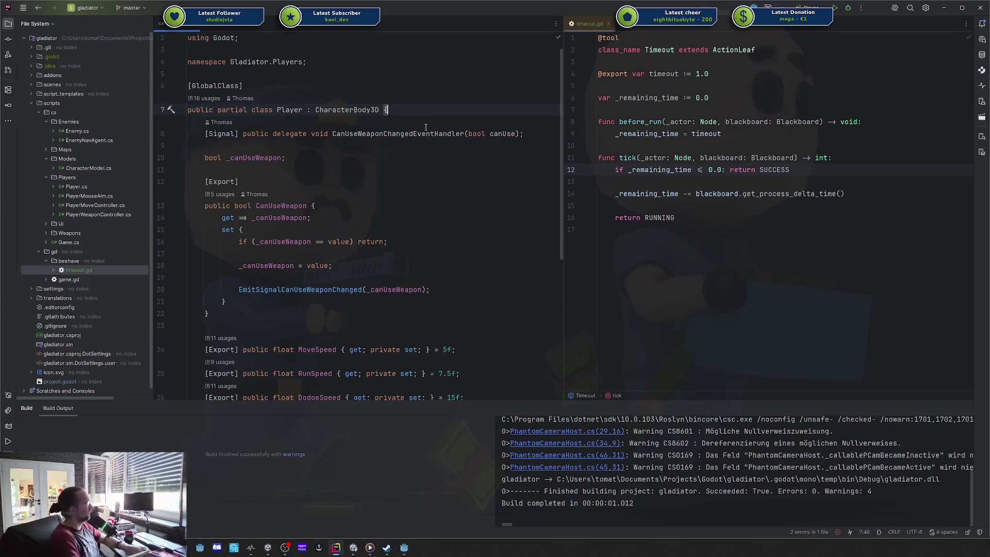
{"action": "scroll", "coordinate": [367, 120], "scroll_direction": "down", "scroll_amount": 5}
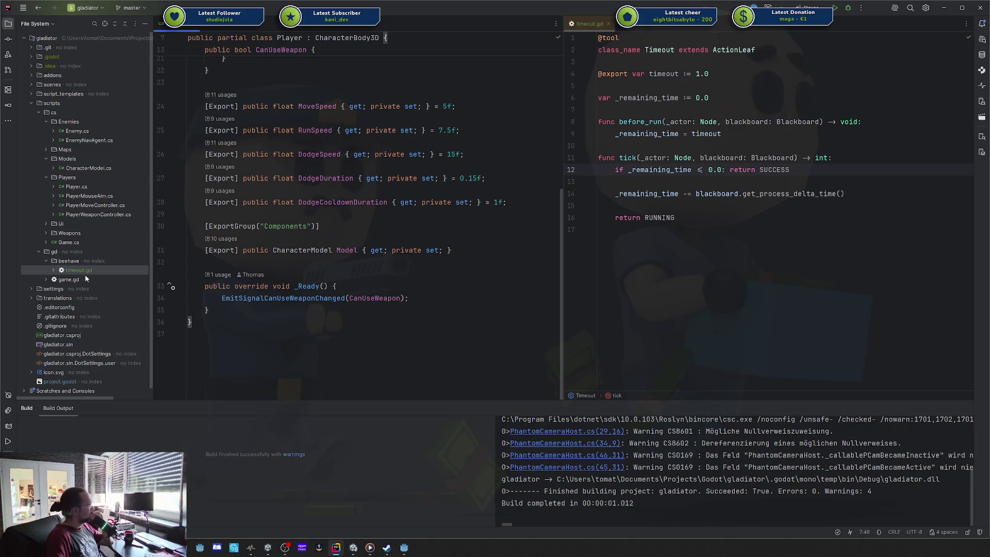
Open Game.cs, then return to Player.cs and start a line for a static GetInstance method.
{"action": "double_click", "coordinate": [91, 242]}
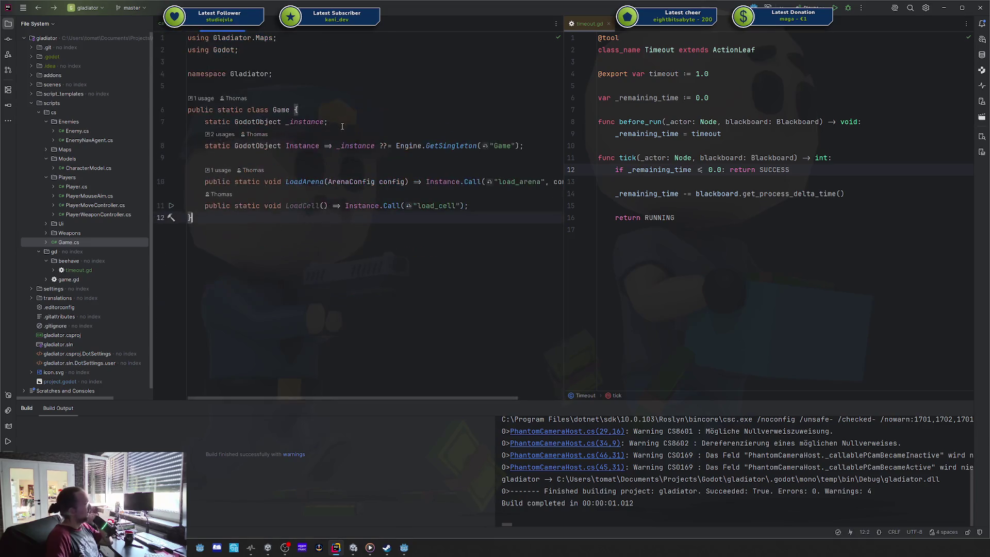
{"action": "key", "text": "ctrl+Tab"}
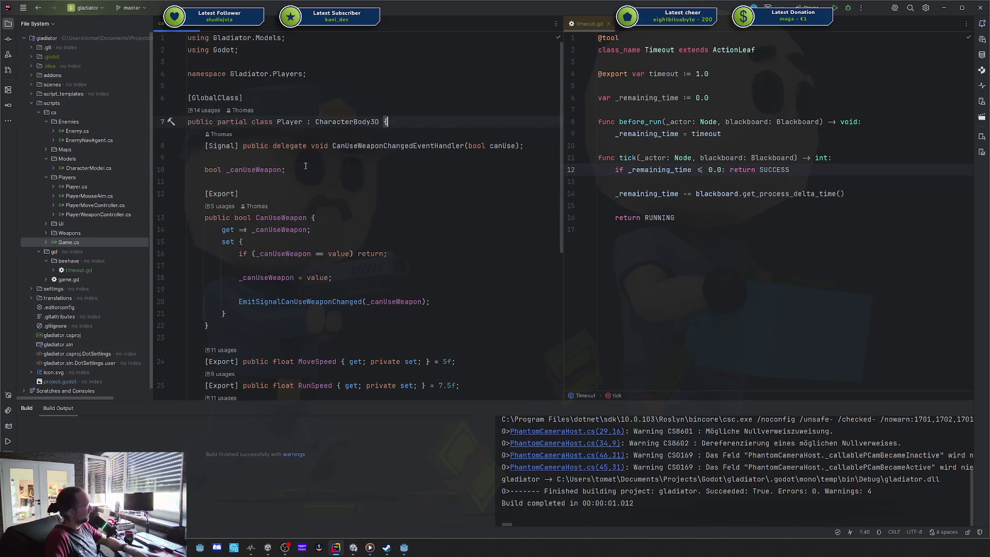
{"action": "key", "text": "Return"}
{"action": "key", "text": "Tab"}
Add a Player.GetInstance() call on a new line in the tick function.
{"action": "left_click", "coordinate": [751, 205]}
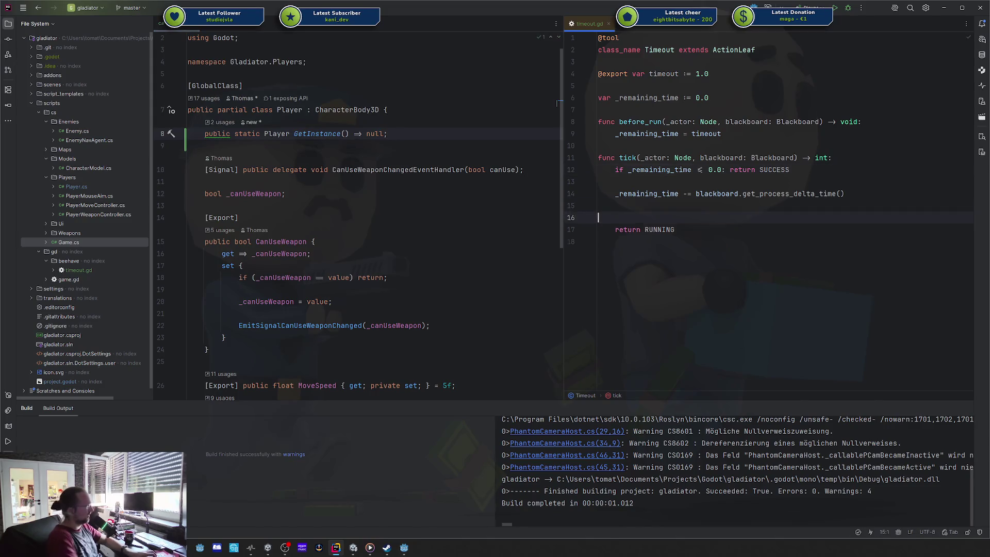
{"action": "key", "text": "Return"}
{"action": "key", "text": "Return"}
{"action": "type", "text": "Player.getin"}
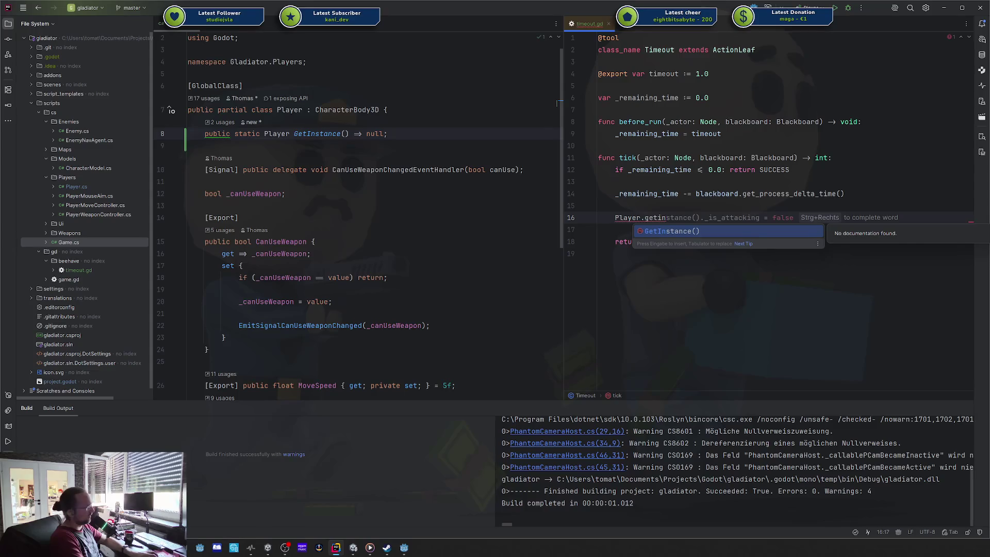
{"action": "key", "text": "Return"}
{"action": "type", "text": ".Can"}
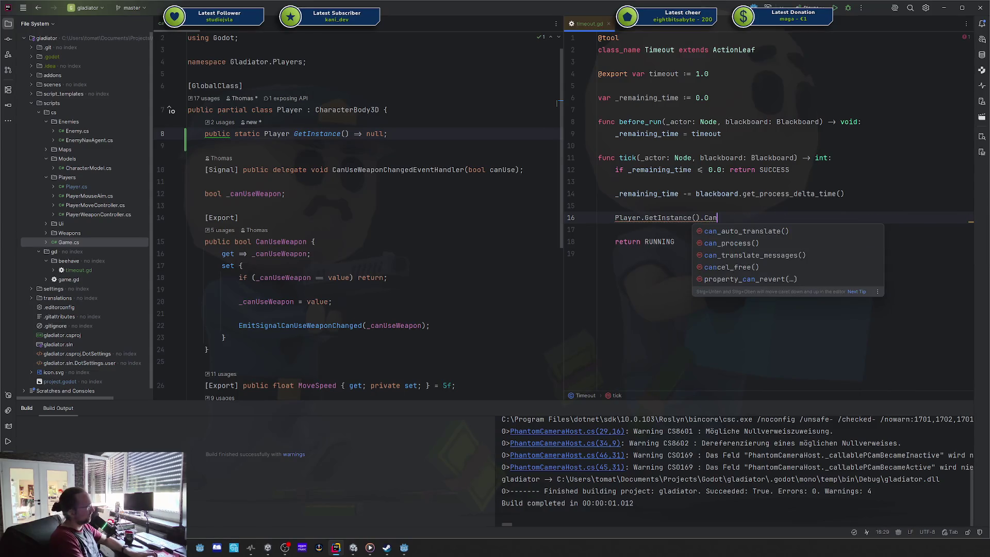
{"action": "key", "text": "Escape"}
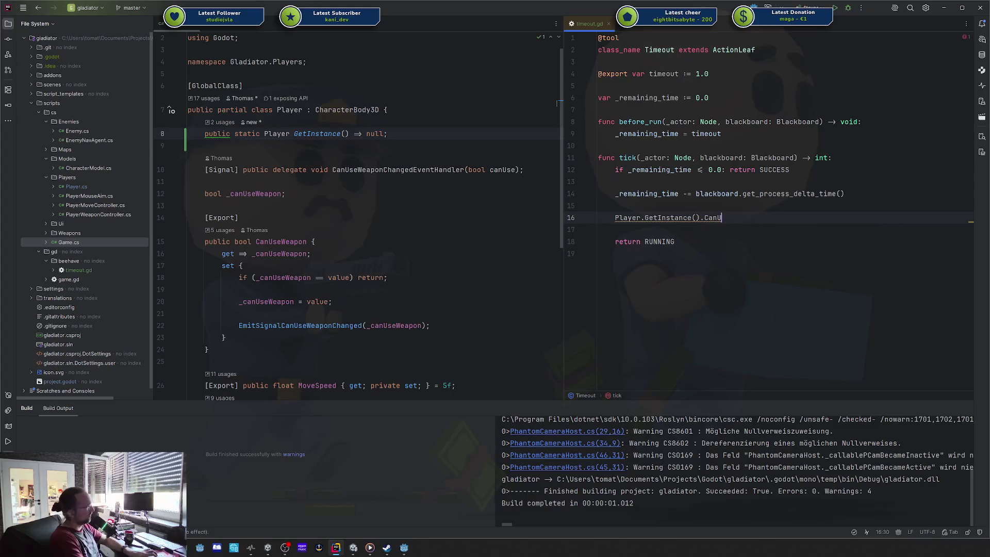
{"action": "key", "text": "BackSpace"}
Assign the call to 'var test :=' and jump to its GetInstance declaration in Player.cs.
{"action": "left_click", "coordinate": [615, 218]}
{"action": "type", "text": "var test "}
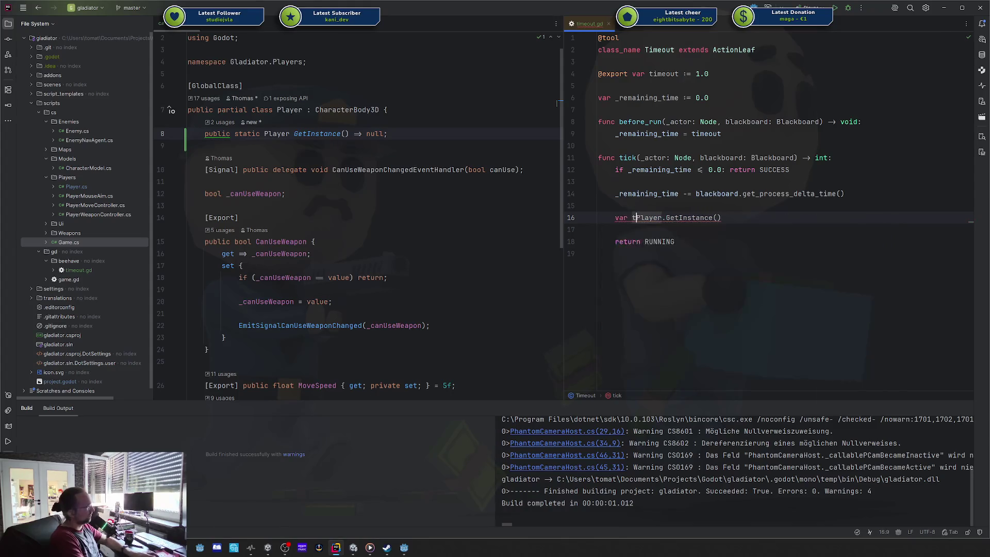
{"action": "type", "text": ":="}
{"action": "key", "text": "End"}
{"action": "key", "text": "Return"}
{"action": "type", "text": "test"}
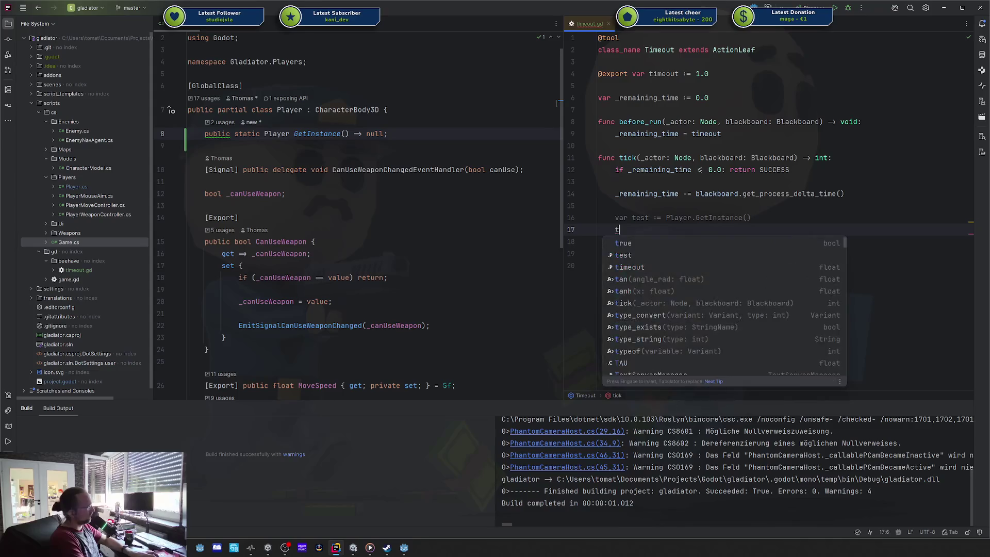
{"action": "key", "text": "BackSpace"}
{"action": "key", "text": "BackSpace"}
{"action": "key", "text": "BackSpace"}
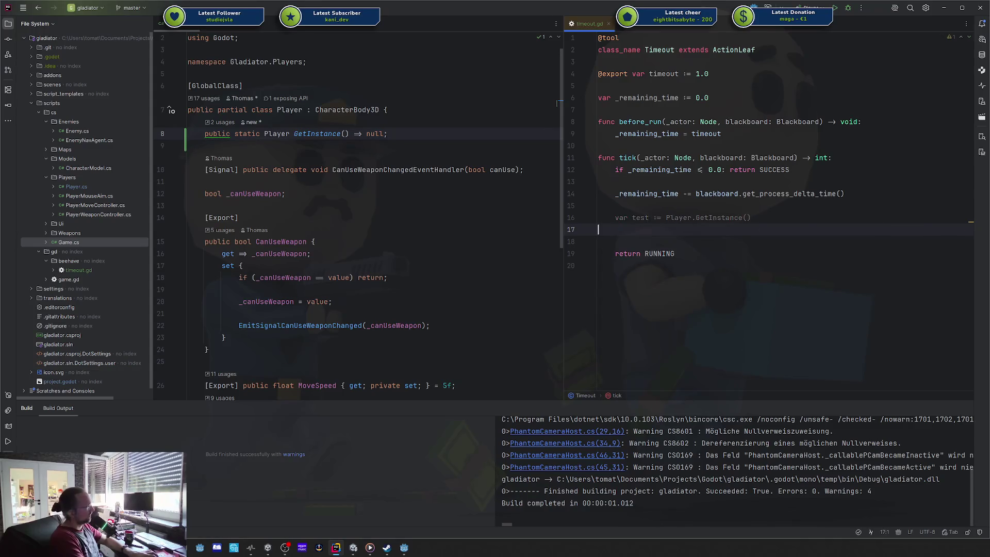
{"action": "key", "text": "BackSpace"}
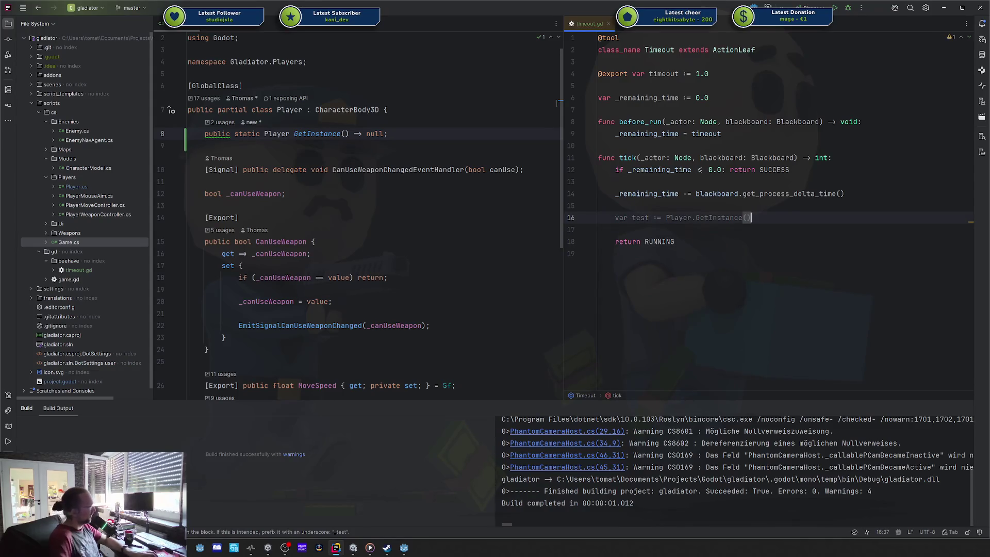
{"action": "key", "text": "ctrl+b"}
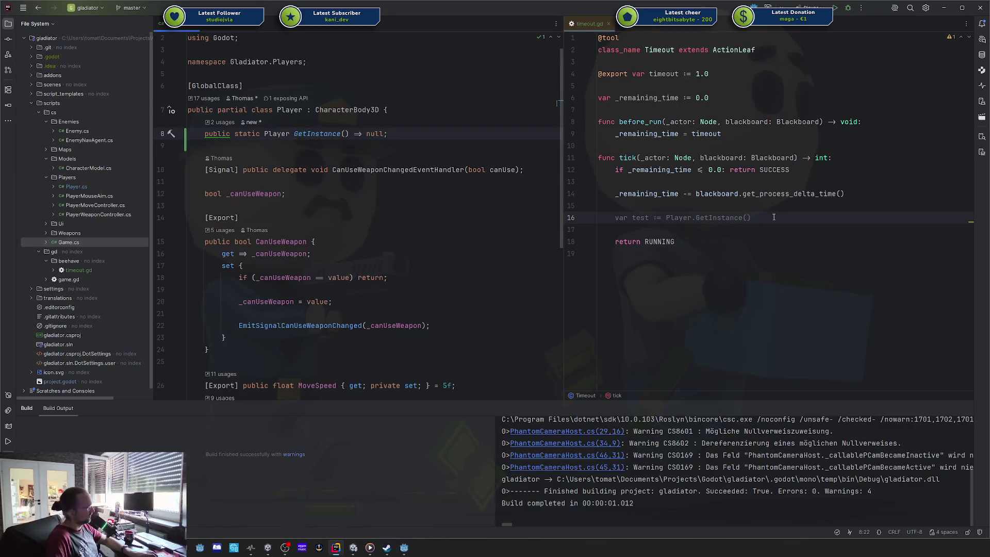
{"action": "left_click", "coordinate": [773, 217]}
Cast the result 'as Player' and try test.CanUseWeapon from completion.
{"action": "type", "text": "as "}
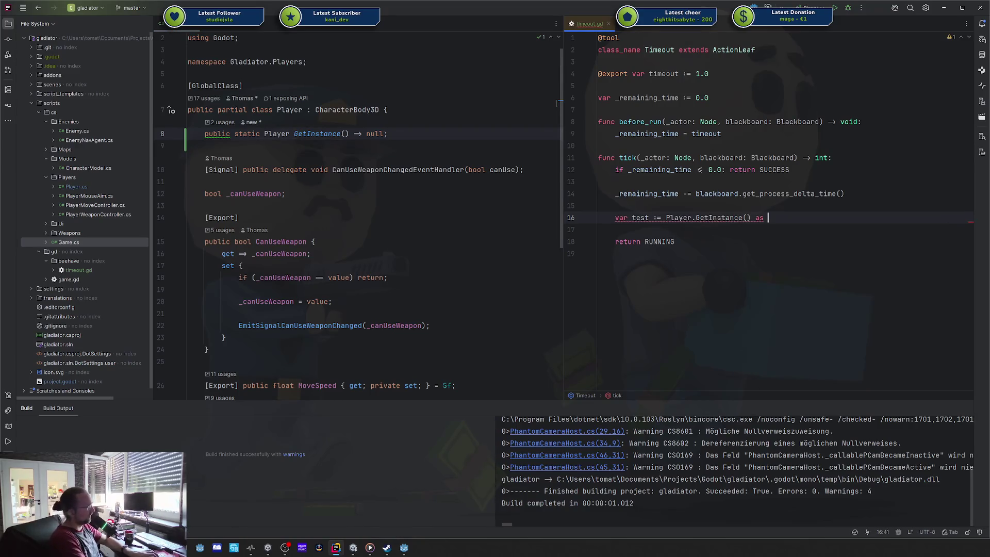
{"action": "type", "text": "Pla"}
{"action": "key", "text": "Return"}
{"action": "key", "text": "Return"}
{"action": "type", "text": "te"}
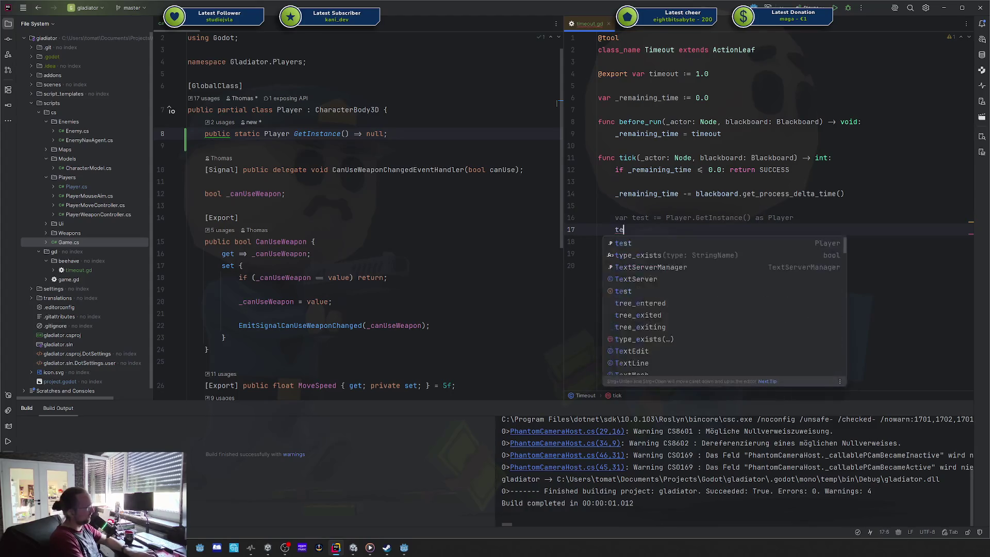
{"action": "type", "text": "st.can"}
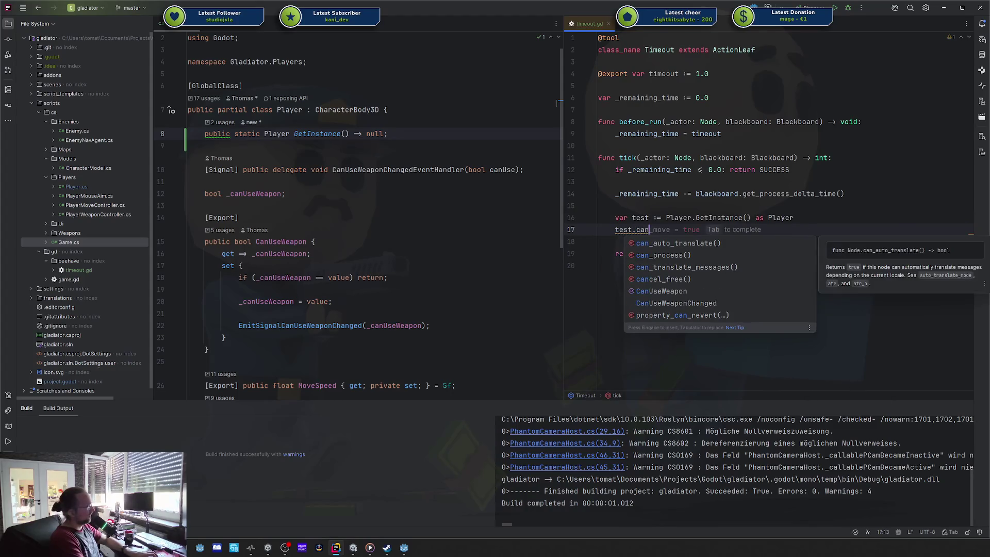
{"action": "key", "text": "Down"}
{"action": "key", "text": "Down"}
{"action": "key", "text": "Down"}
{"action": "key", "text": "Return"}
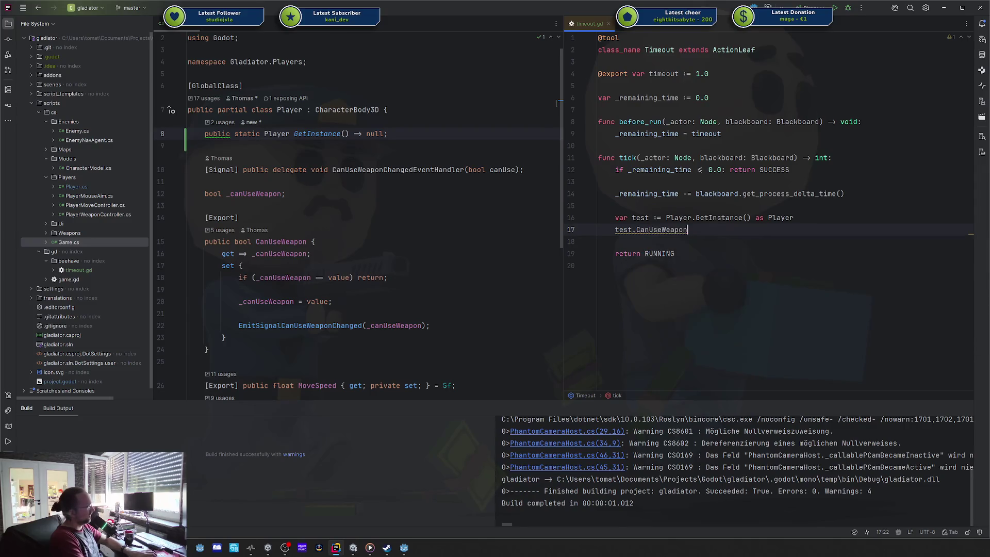
Remove the 'as Player' cast and clear the test member-access line.
{"action": "left_click", "coordinate": [795, 217]}
{"action": "key", "text": "ctrl+BackSpace"}
{"action": "key", "text": "ctrl+BackSpace"}
{"action": "key", "text": "Down"}
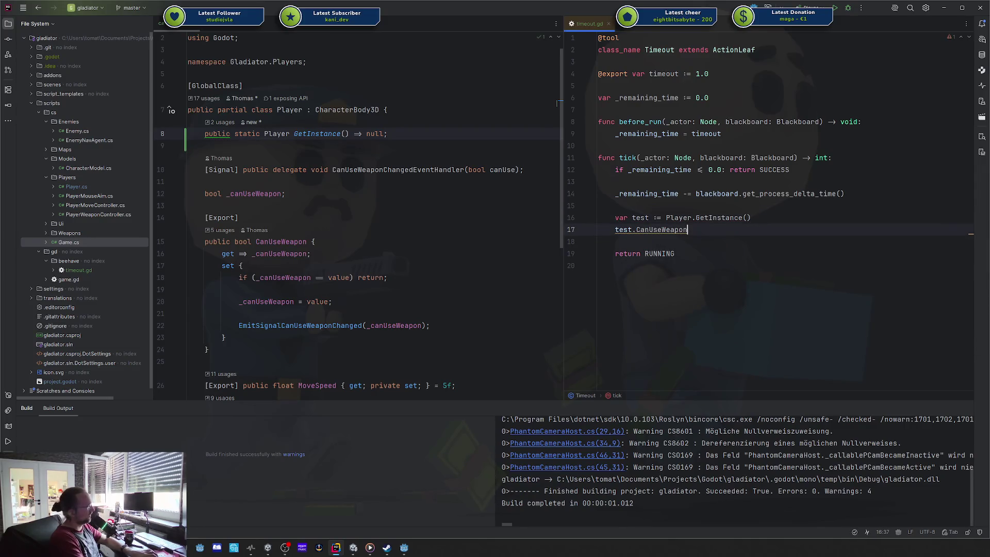
{"action": "key", "text": "ctrl+BackSpace"}
{"action": "type", "text": "CanUse"}
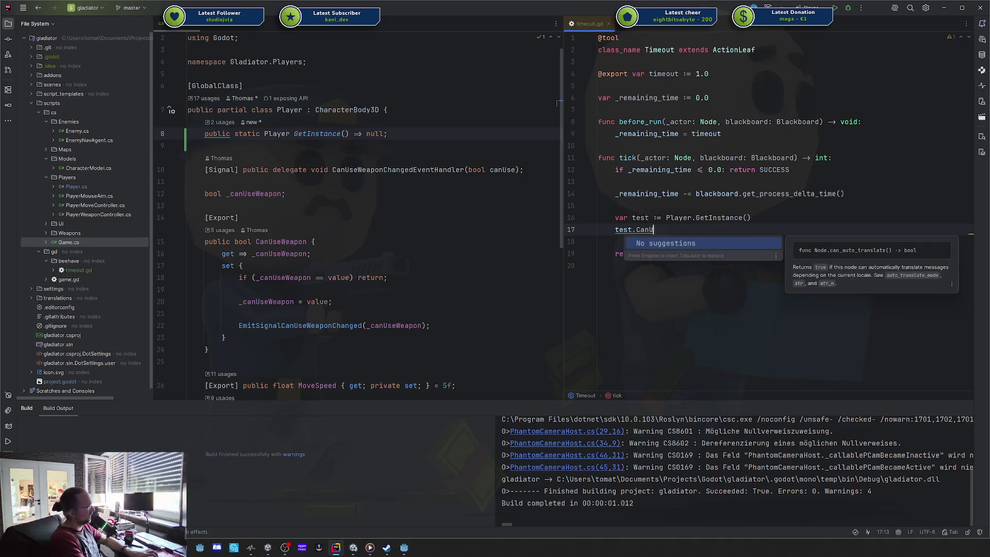
{"action": "key", "text": "shift+Home"}
{"action": "key", "text": "BackSpace"}
Cut the remaining test lines out of timeout.gd's tick function.
{"action": "key", "text": "ctrl+x"}
{"action": "key", "text": "ctrl+x"}
{"action": "key", "text": "Up"}
{"action": "key", "text": "ctrl+x"}
{"action": "key", "text": "Up"}
{"action": "key", "text": "Up"}
{"action": "key", "text": "End"}
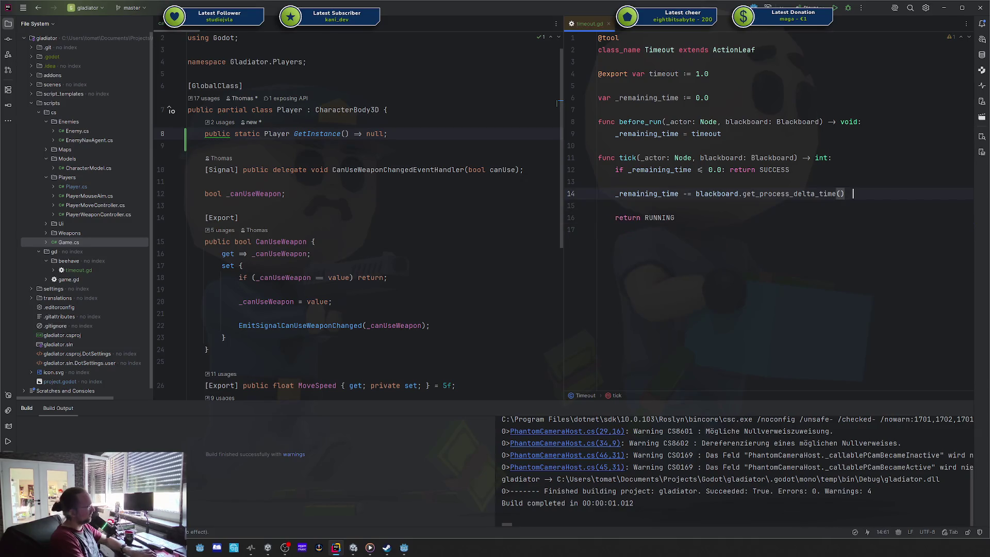
{"action": "left_click", "coordinate": [598, 205]}
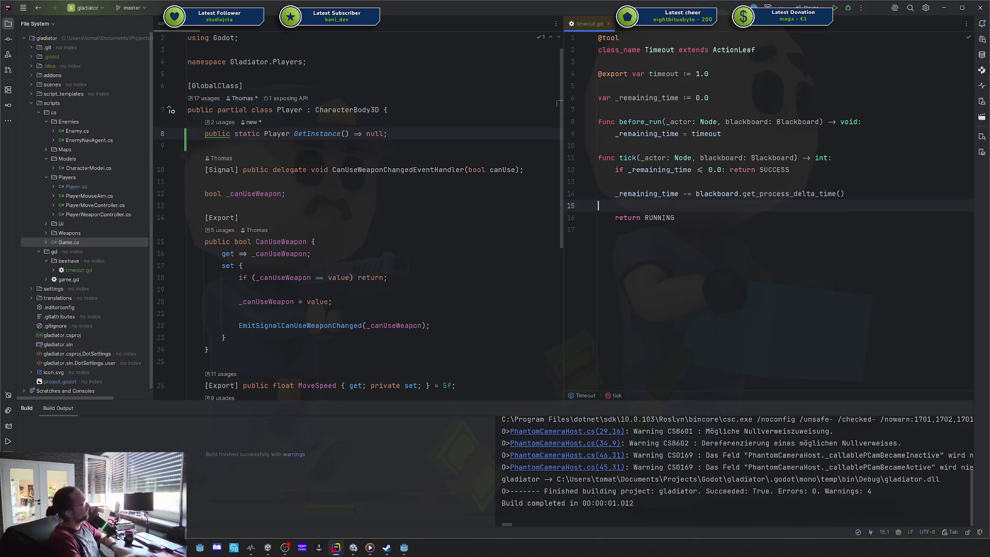
Delete the GetInstance method line from Player.cs and switch to Godot.
{"action": "left_click", "coordinate": [464, 145]}
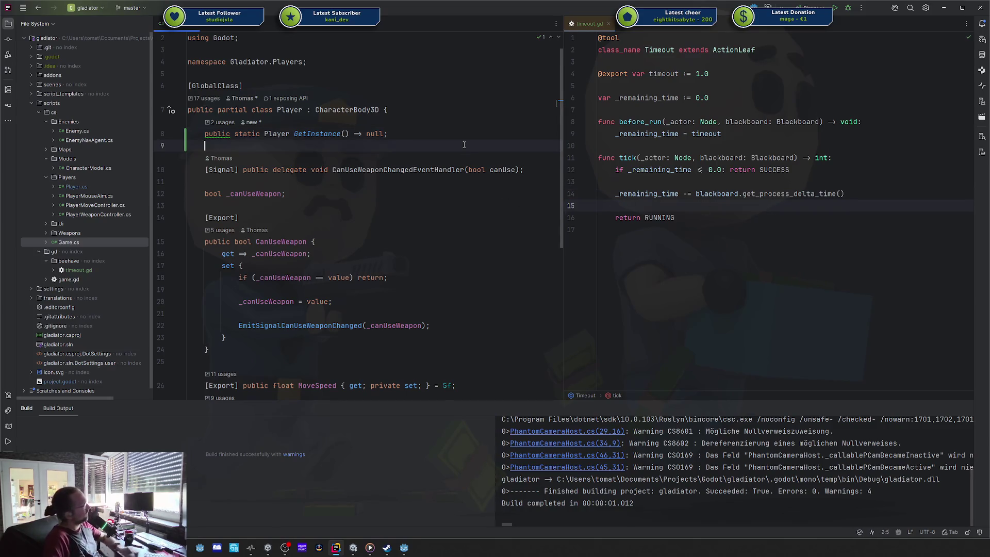
{"action": "key", "text": "ctrl+x"}
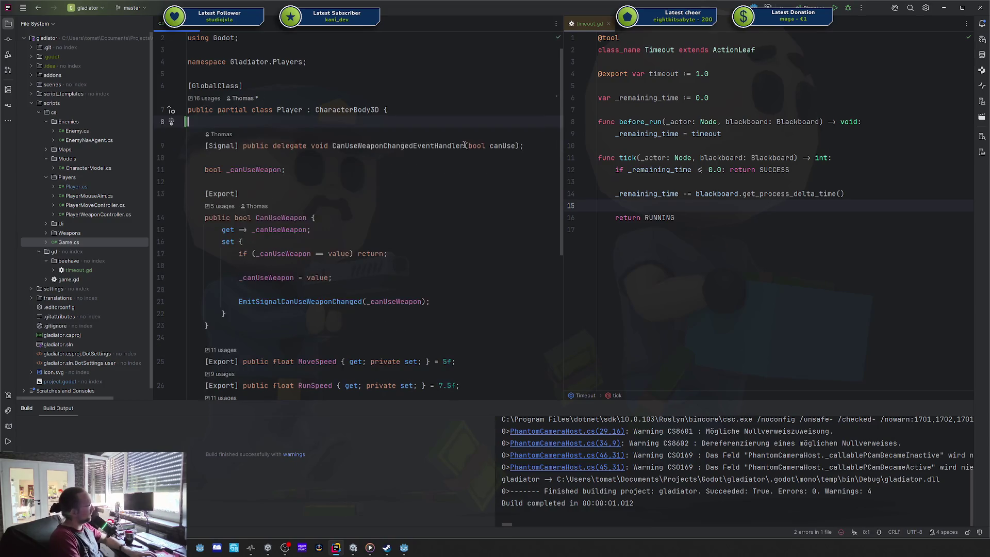
{"action": "key", "text": "BackSpace"}
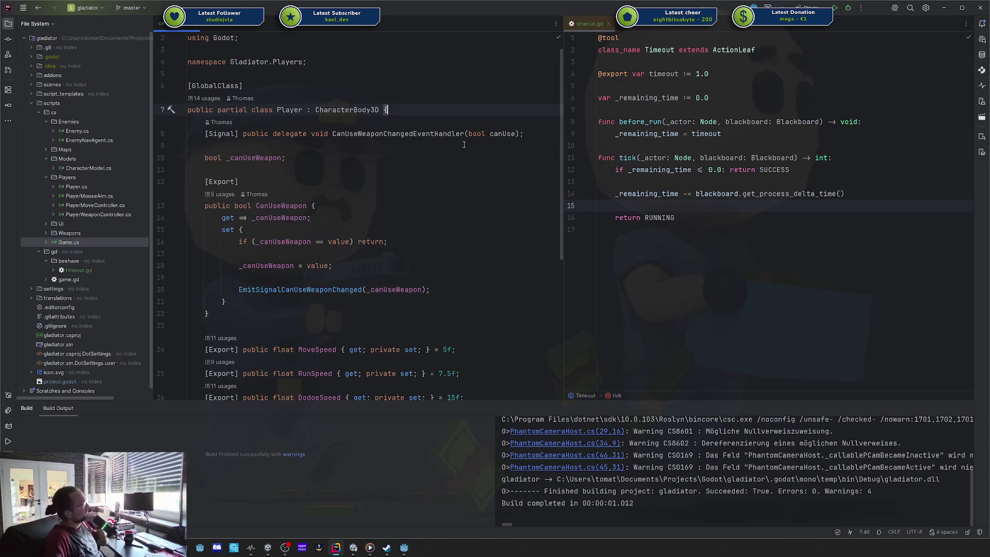
{"action": "scroll", "coordinate": [469, 143], "scroll_direction": "down", "scroll_amount": 5}
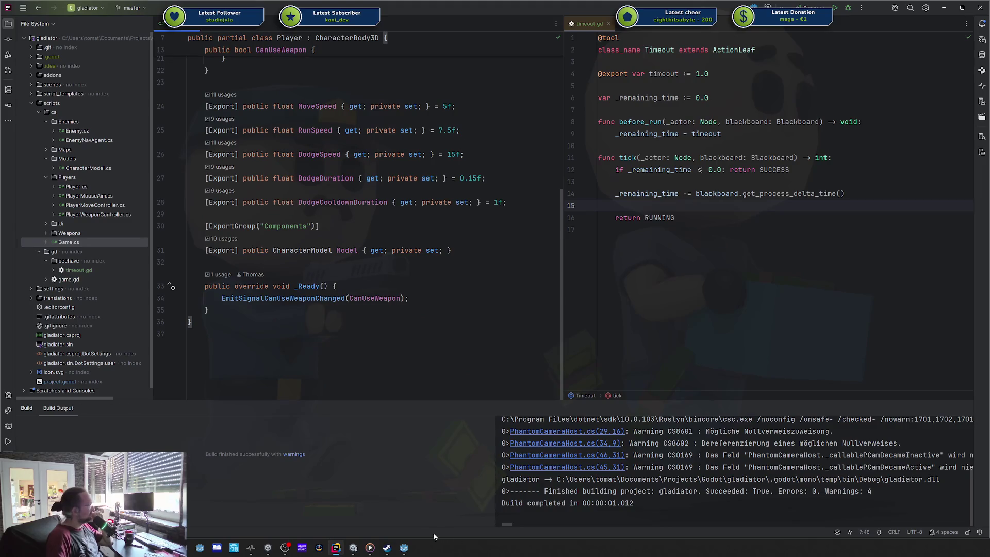
{"action": "left_click", "coordinate": [404, 548]}
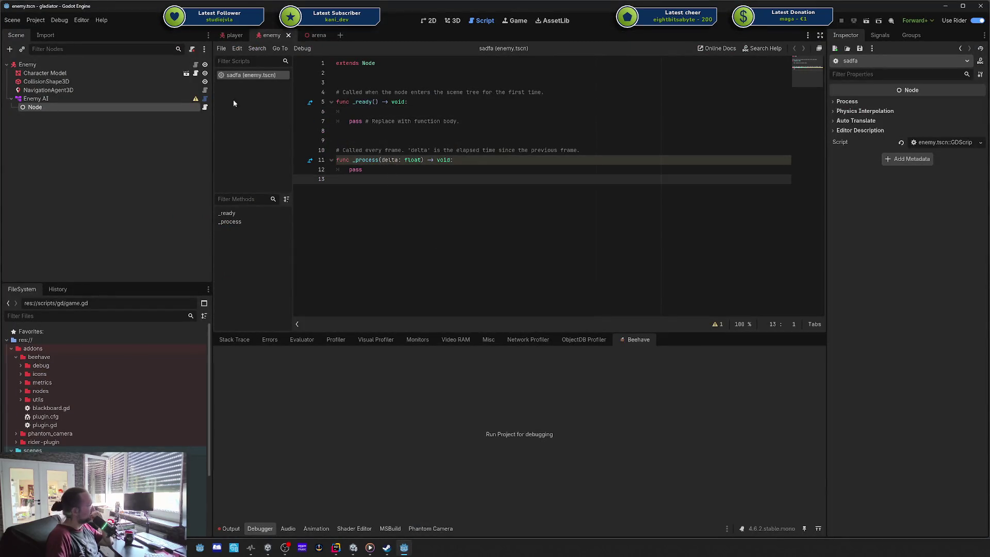
Close the sadfa script, delete the child Node under Enemy AI, and save the enemy scene in 3D.
{"action": "middle_click", "coordinate": [232, 77]}
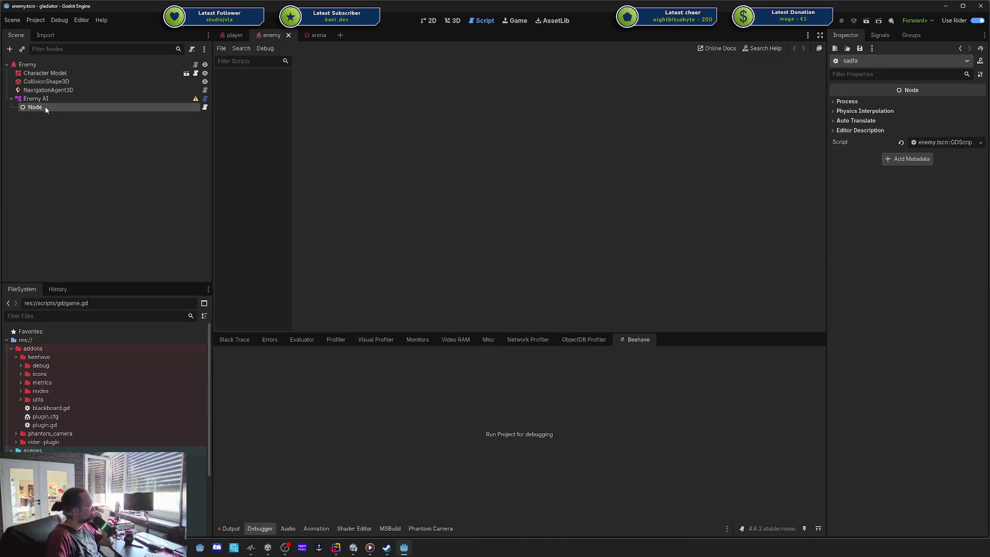
{"action": "key", "text": "Delete"}
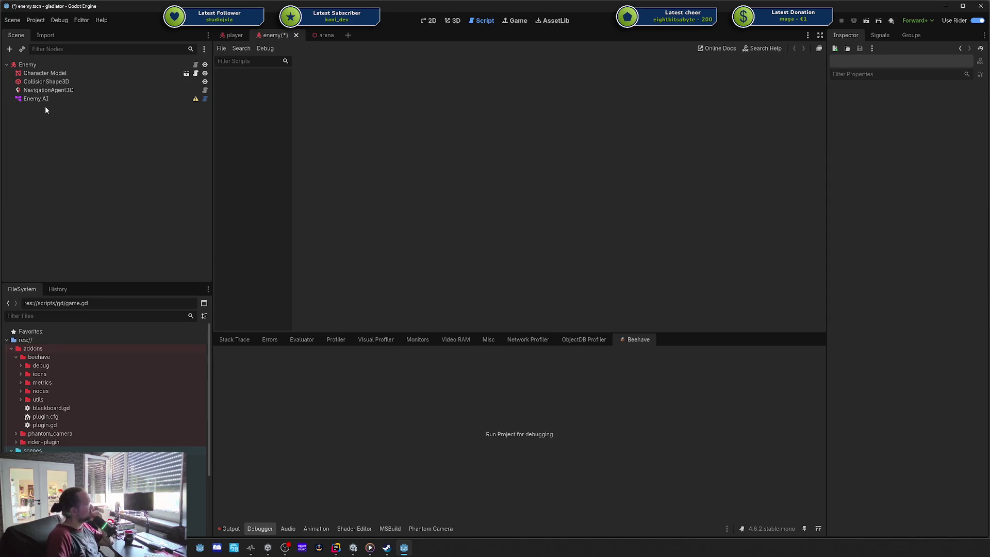
{"action": "left_click", "coordinate": [109, 64]}
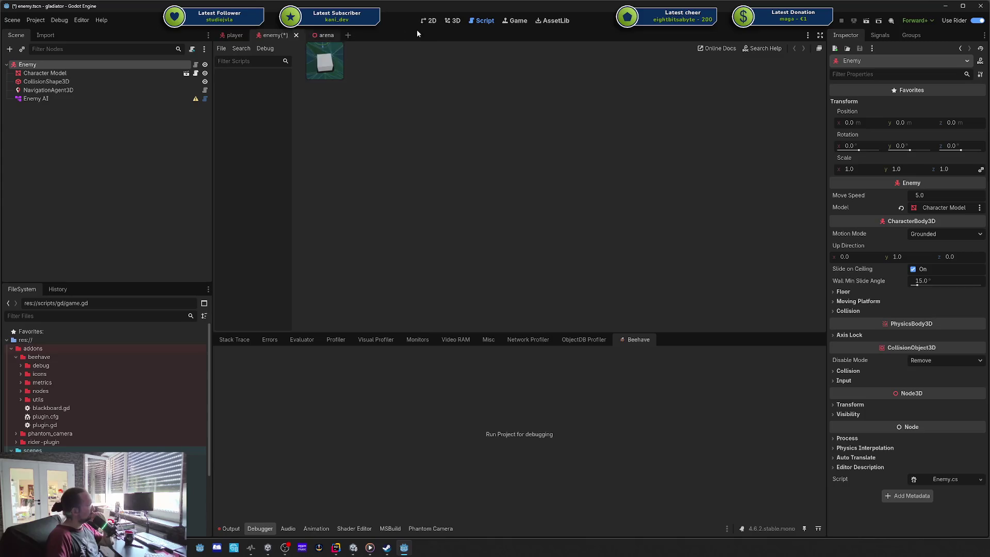
{"action": "left_click", "coordinate": [453, 20]}
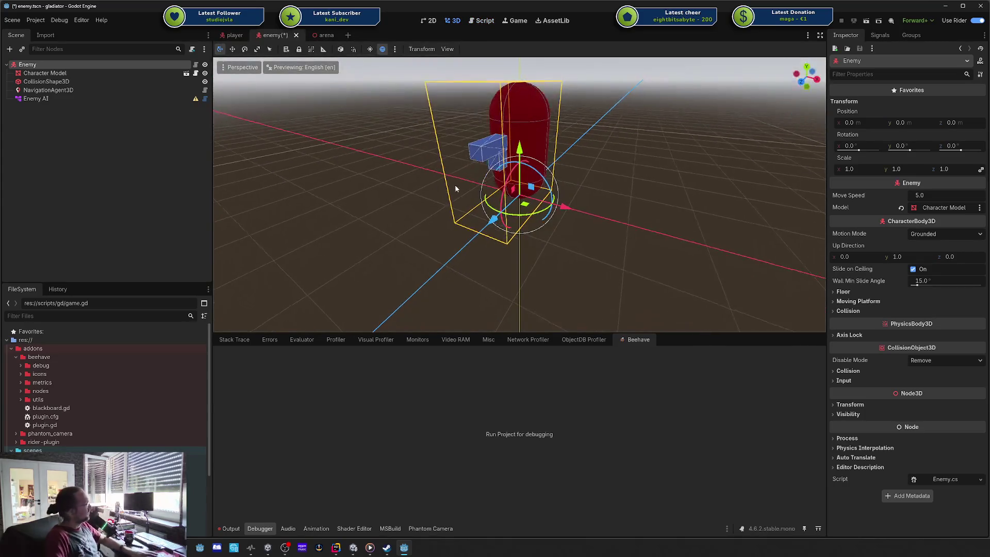
{"action": "key", "text": "ctrl+s"}
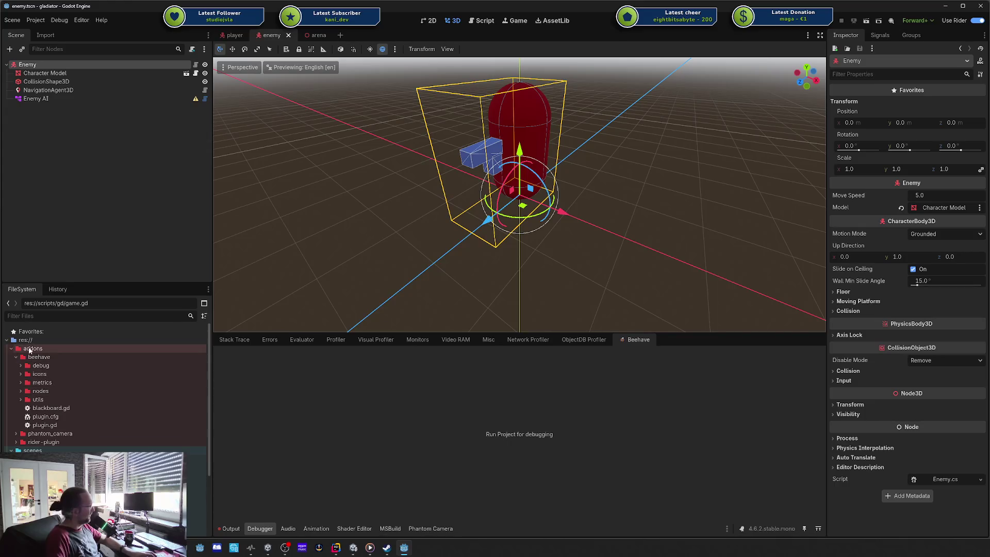
Collapse the addons folder, return to the enemy scene, and orbit and zoom around the Enemy model.
{"action": "left_click", "coordinate": [12, 349]}
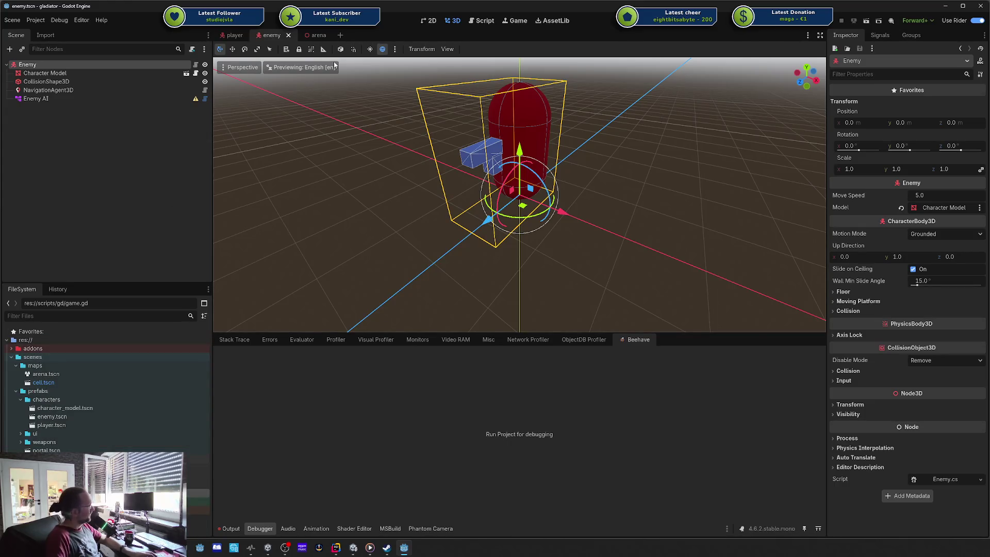
{"action": "left_click", "coordinate": [234, 35]}
{"action": "left_click", "coordinate": [282, 35]}
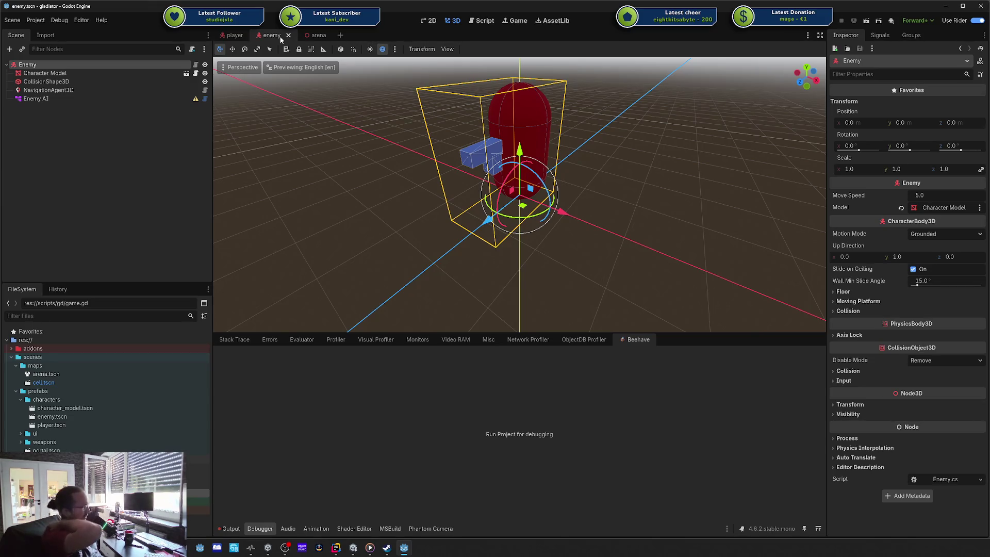
{"action": "scroll", "coordinate": [478, 168], "scroll_direction": "down", "scroll_amount": 5}
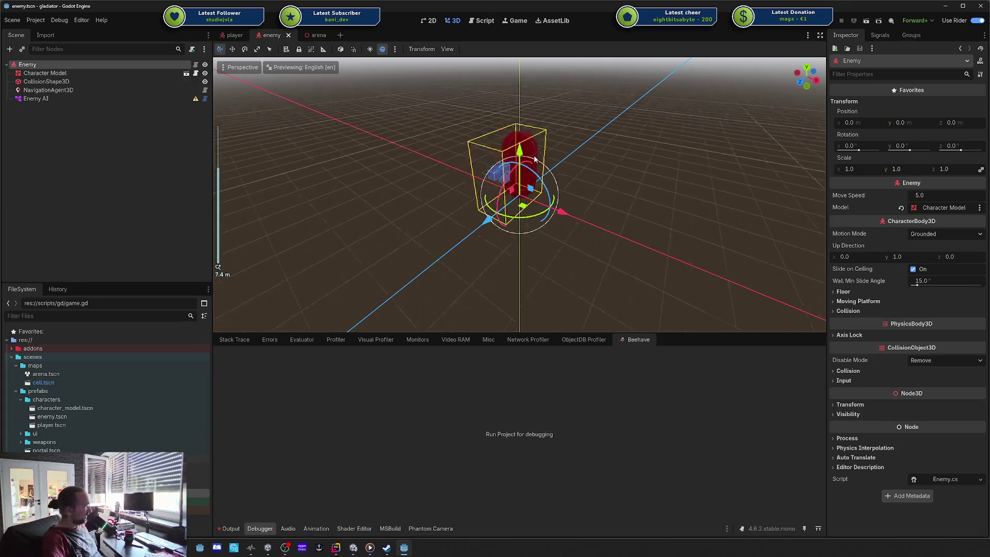
{"action": "mouse_move", "coordinate": [521, 170]}
{"action": "left_mouse_down"}
{"action": "mouse_move", "coordinate": [479, 168]}
{"action": "mouse_move", "coordinate": [553, 139]}
{"action": "left_mouse_up"}
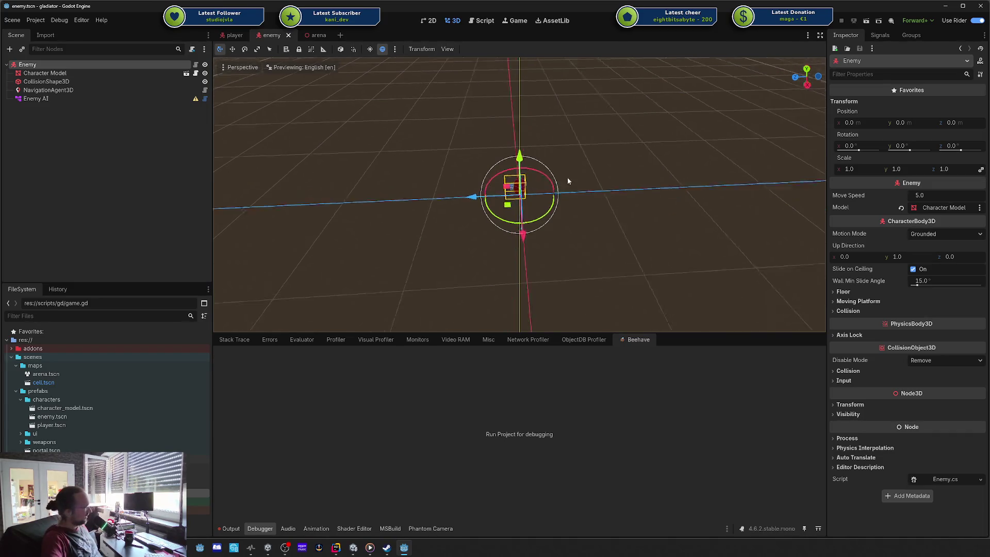
{"action": "scroll", "coordinate": [512, 209], "scroll_direction": "up", "scroll_amount": 5}
{"action": "left_click_drag", "start_coordinate": [503, 219], "coordinate": [527, 201]}
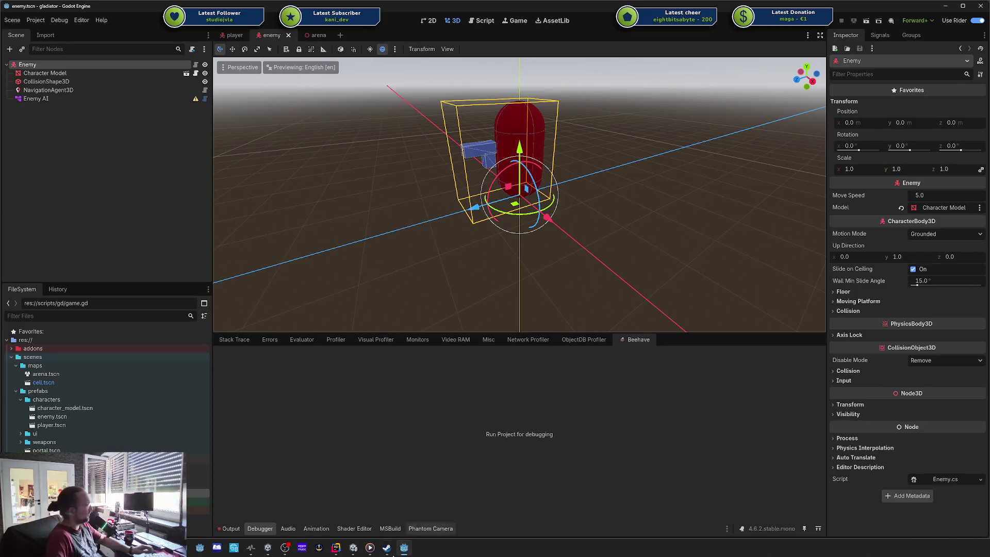
Bring Rider forward, open game.gd from the File System tree, and place the caret on line 2.
{"action": "mouse_move", "coordinate": [336, 547]}
{"action": "left_click", "coordinate": [342, 510]}
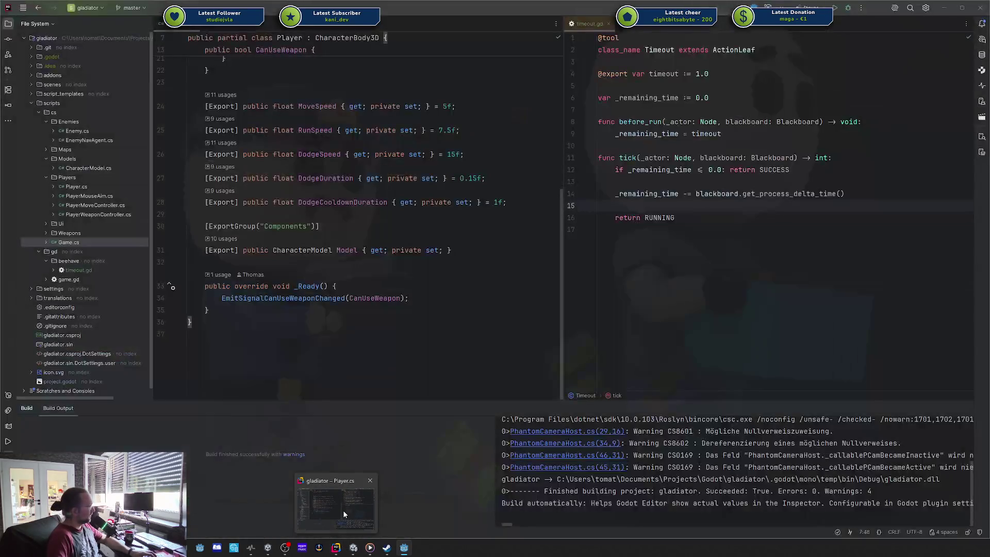
{"action": "scroll", "coordinate": [330, 322], "scroll_direction": "up", "scroll_amount": 10}
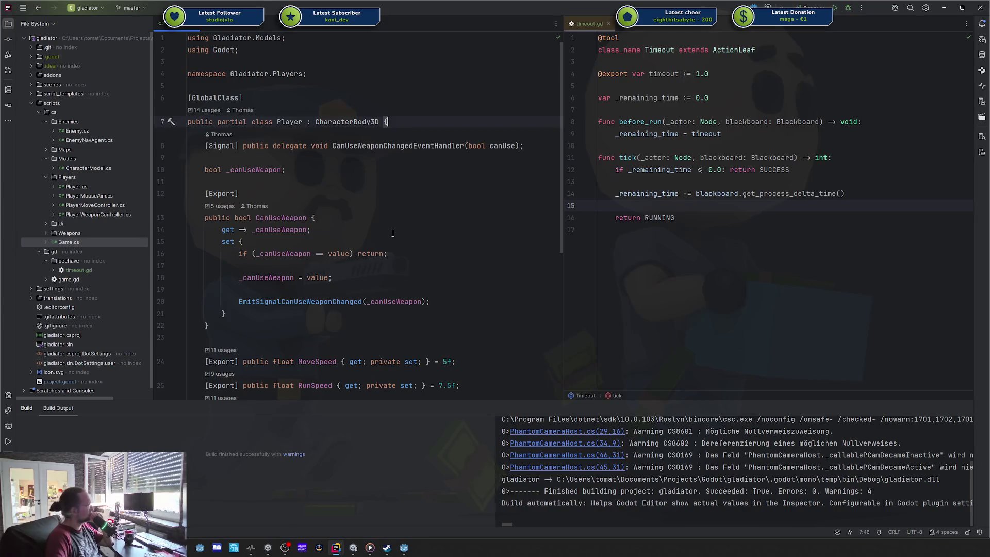
{"action": "scroll", "coordinate": [390, 129], "scroll_direction": "down", "scroll_amount": 8}
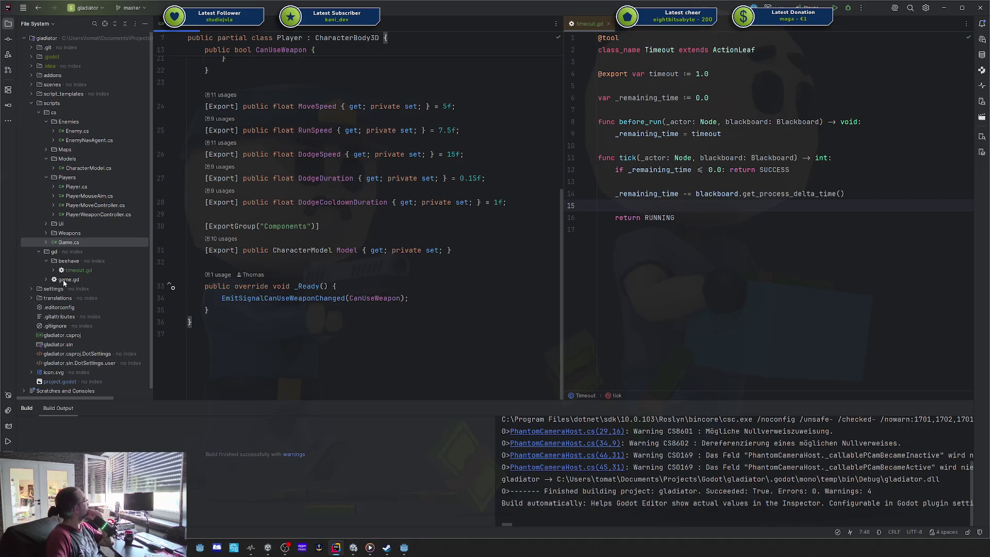
{"action": "double_click", "coordinate": [66, 280]}
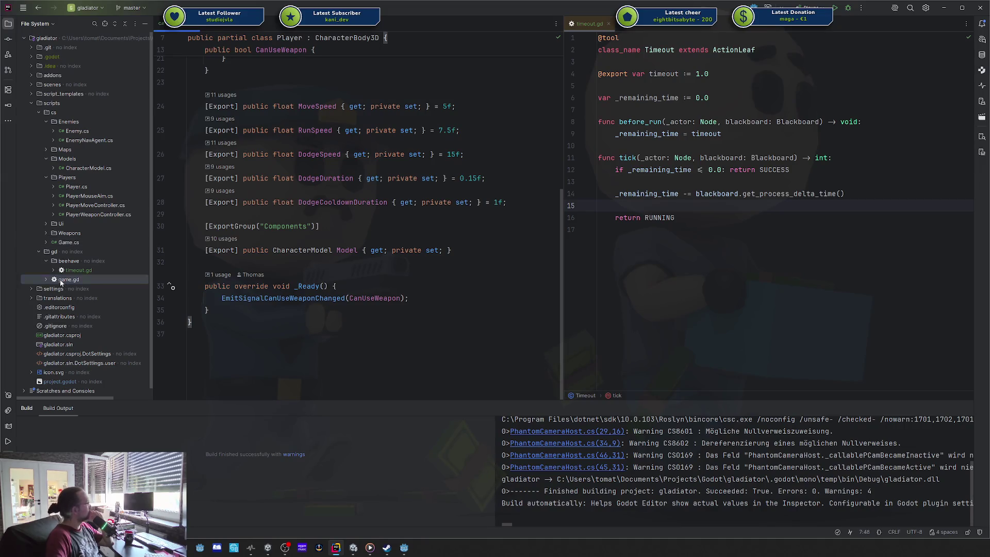
{"action": "left_click", "coordinate": [663, 134]}
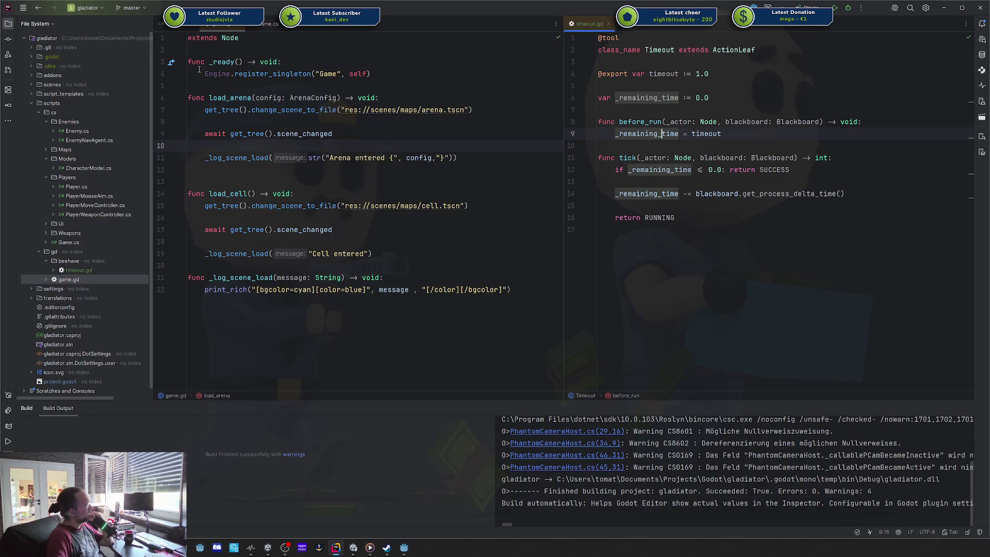
{"action": "mouse_move", "coordinate": [205, 110]}
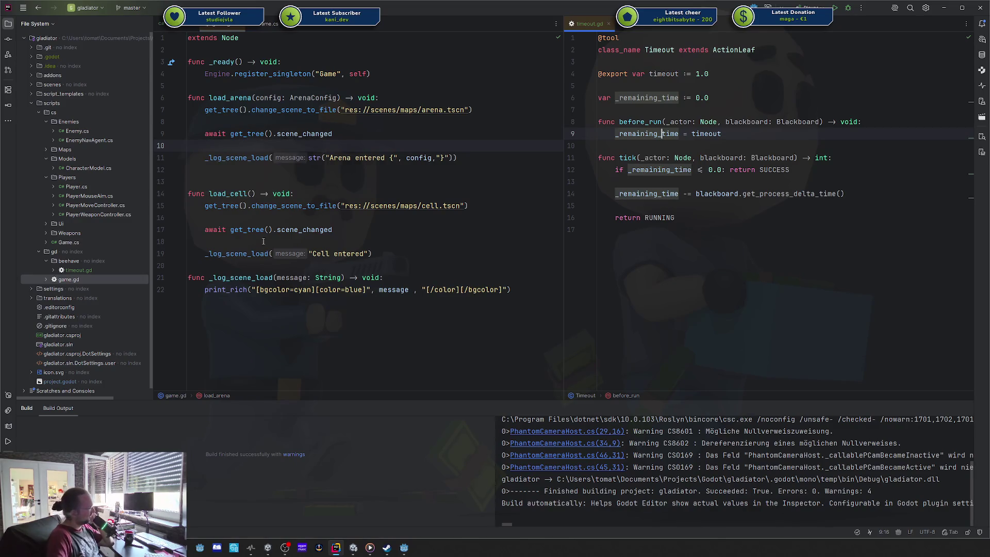
{"action": "left_click", "coordinate": [320, 47]}
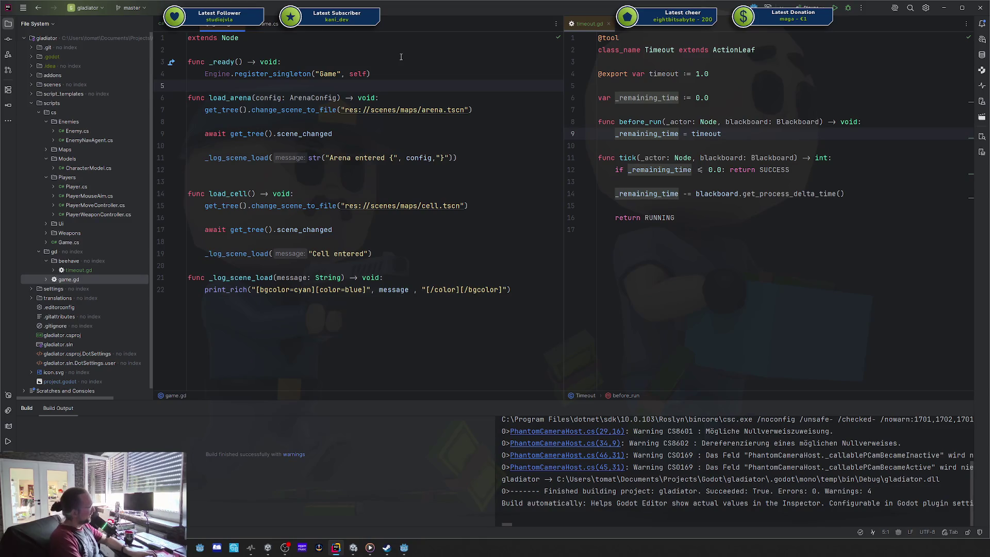
Add 'var player: Player' on line 3 of game.gd, under extends Node.
{"action": "key", "text": "Return"}
{"action": "key", "text": "BackSpace"}
{"action": "key", "text": "Up"}
{"action": "key", "text": "Up"}
{"action": "key", "text": "Up"}
{"action": "key", "text": "Return"}
{"action": "key", "text": "Return"}
{"action": "key", "text": "Up"}
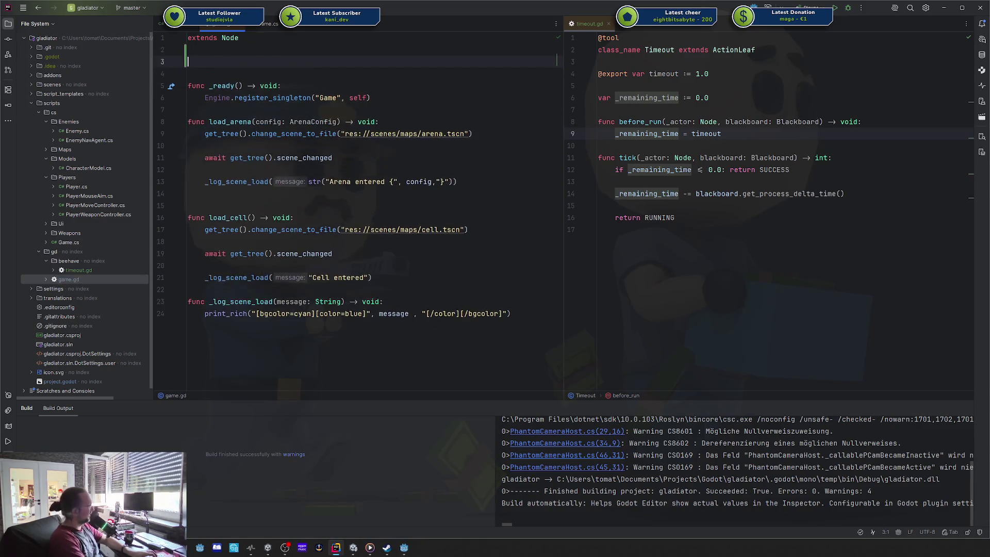
{"action": "type", "text": "var"}
{"action": "type", "text": "player"}
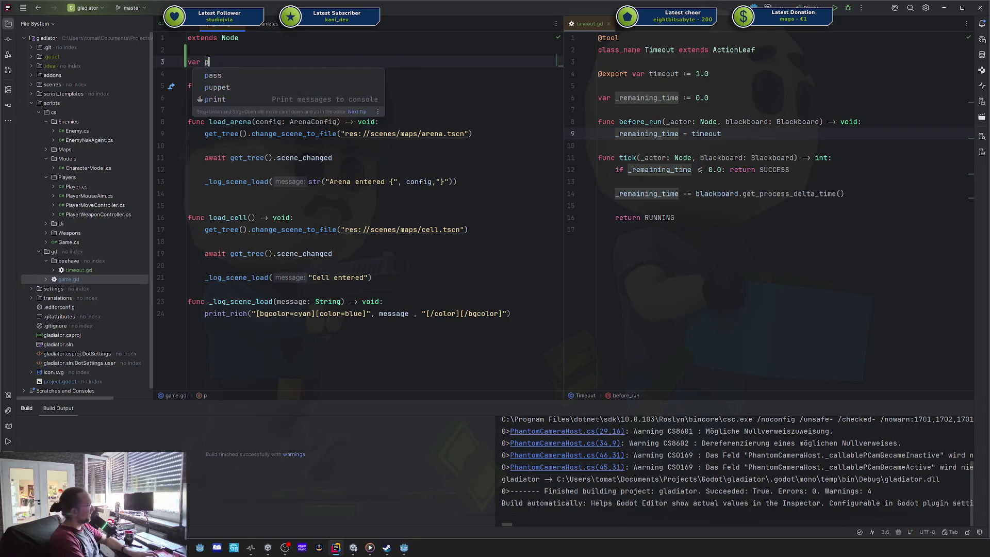
{"action": "key", "text": "Tab"}
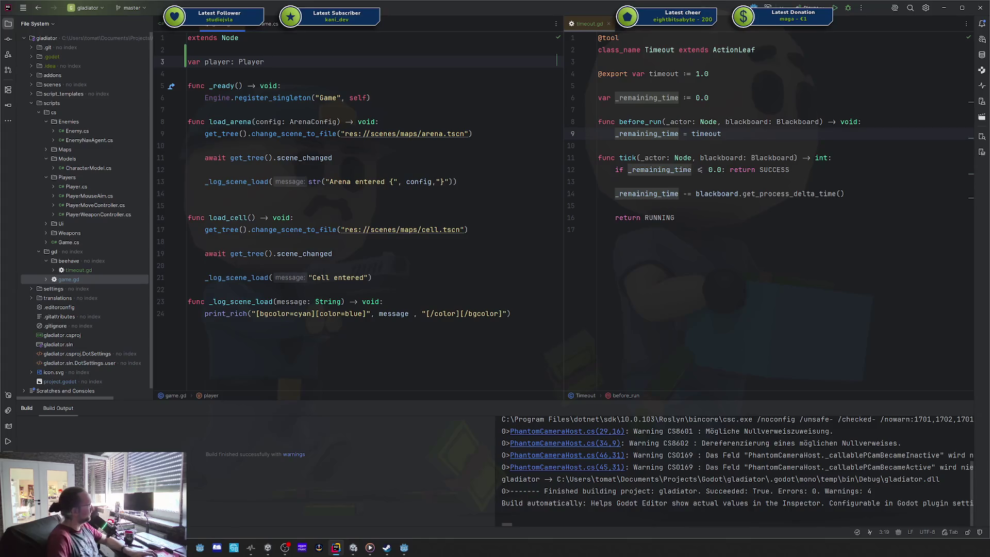
{"action": "left_click", "coordinate": [366, 81]}
{"action": "left_click", "coordinate": [292, 68]}
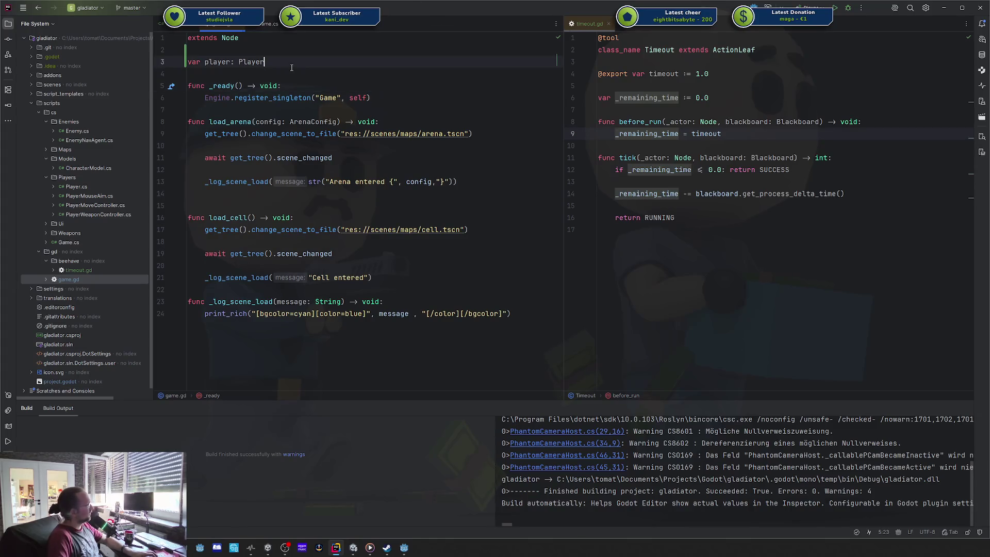
Dock Game.cs in the right split, then test and remove a Game.player reference in timeout.gd.
{"action": "left_click", "coordinate": [274, 25]}
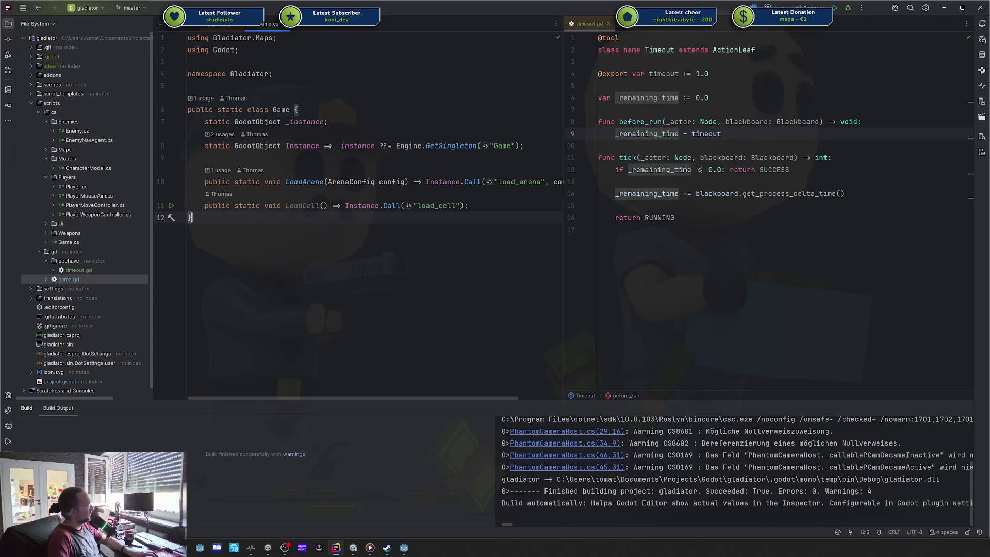
{"action": "mouse_move", "coordinate": [260, 28]}
{"action": "left_mouse_down"}
{"action": "mouse_move", "coordinate": [775, 140]}
{"action": "mouse_move", "coordinate": [787, 126]}
{"action": "left_mouse_up"}
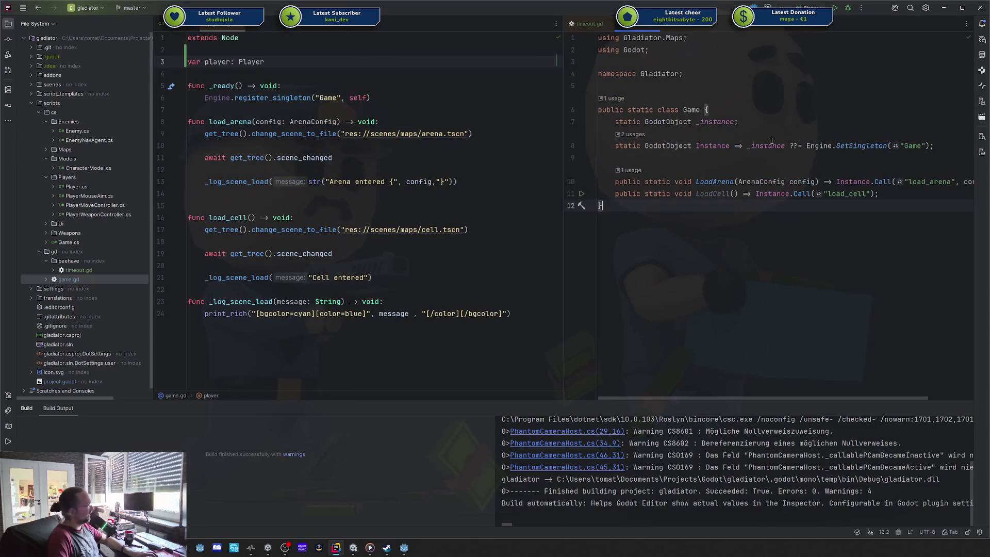
{"action": "left_click", "coordinate": [578, 26]}
{"action": "left_click", "coordinate": [743, 134]}
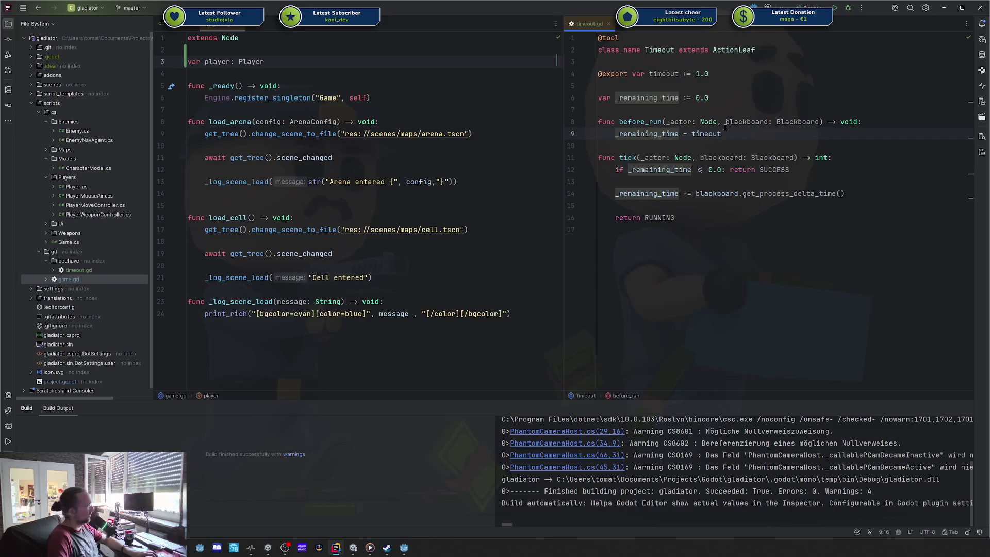
{"action": "key", "text": "Return"}
{"action": "type", "text": "Game.pla"}
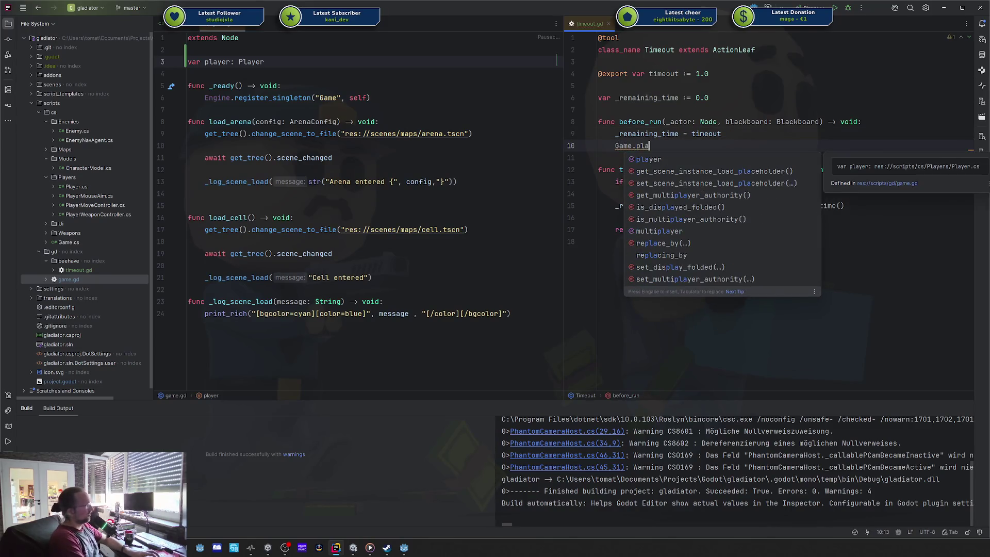
{"action": "key", "text": "Return"}
{"action": "type", "text": "."}
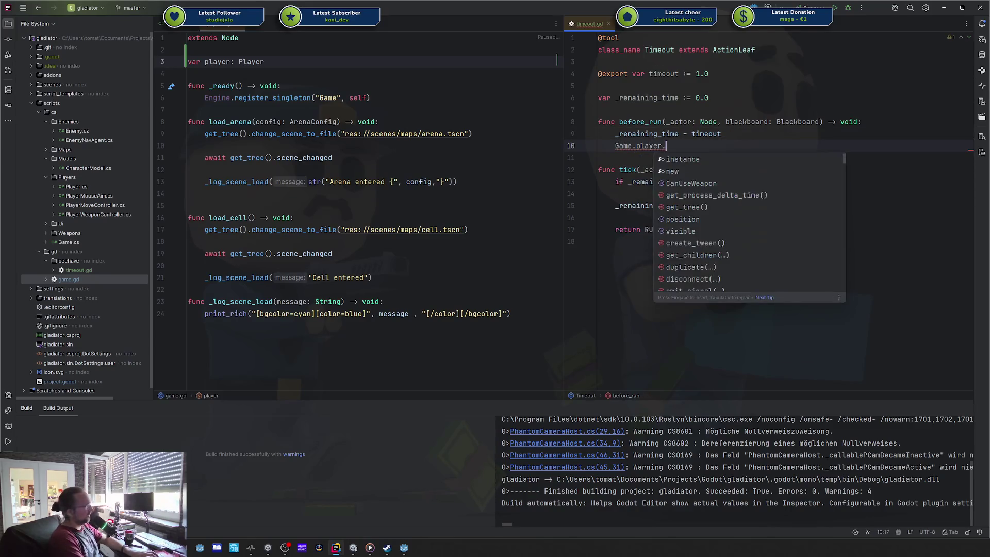
{"action": "key", "text": "shift+Home"}
{"action": "key", "text": "BackSpace"}
{"action": "key", "text": "BackSpace"}
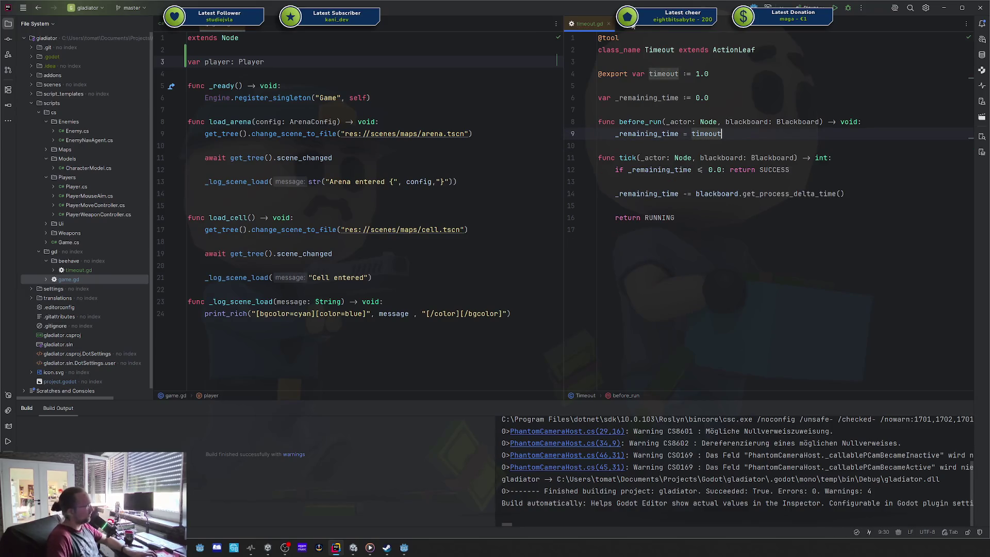
{"action": "key", "text": "ctrl+Tab"}
{"action": "left_click", "coordinate": [898, 206]}
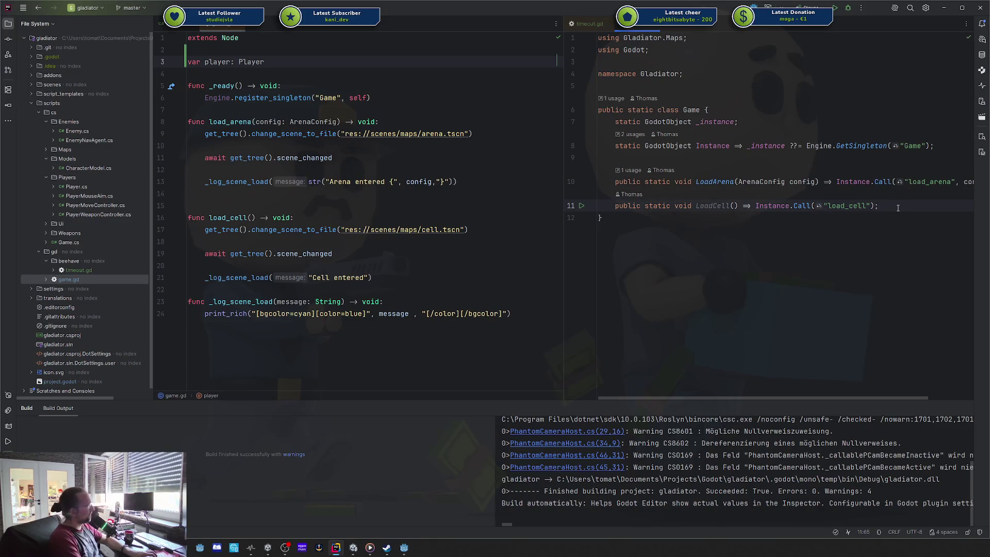
Add 'public static void RegisterPlayer(Player player)' after LoadCell, importing Gladiator.Players.
{"action": "key", "text": "Return"}
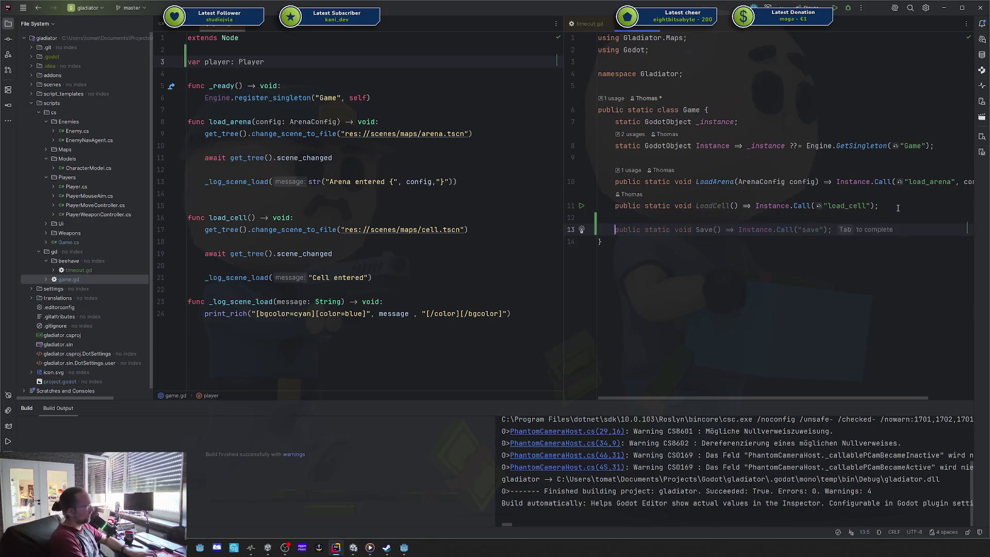
{"action": "type", "text": "public static void Re"}
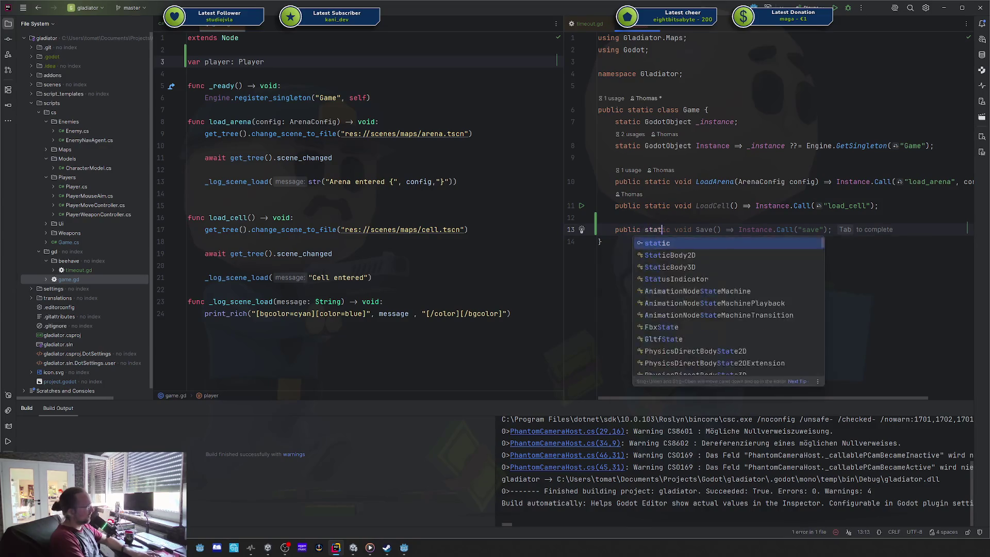
{"action": "type", "text": "gisterPla"}
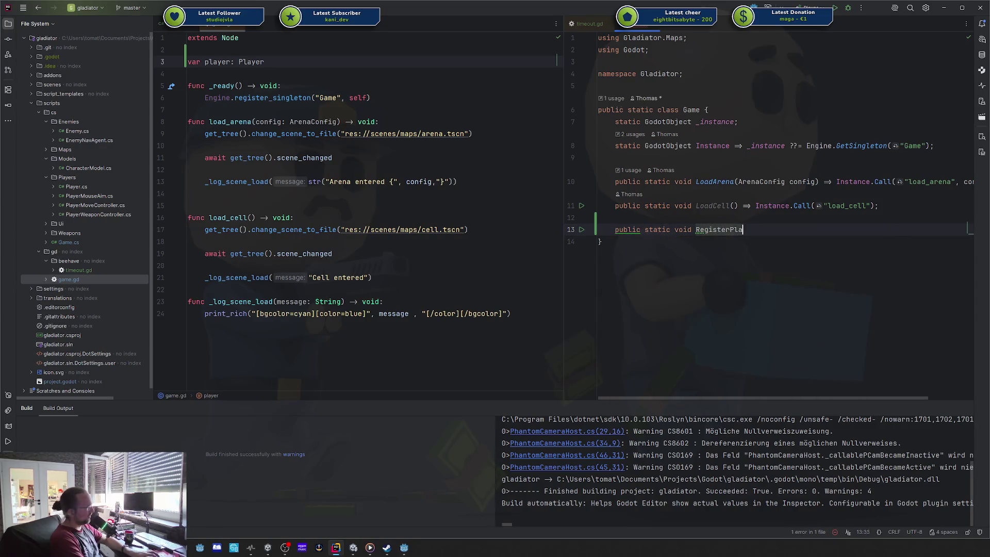
{"action": "type", "text": "yer("}
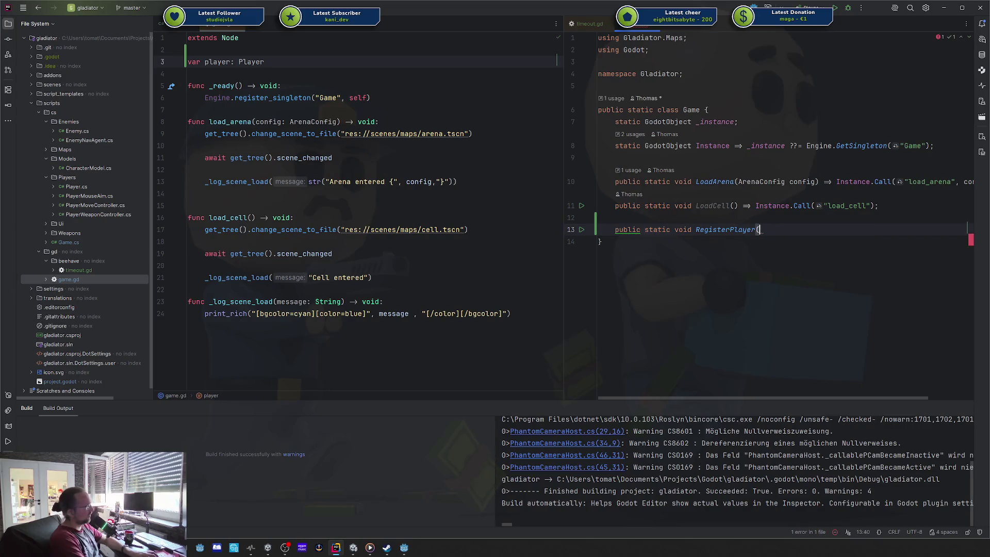
{"action": "type", "text": "Player"}
{"action": "key", "text": "Return"}
{"action": "type", "text": "p"}
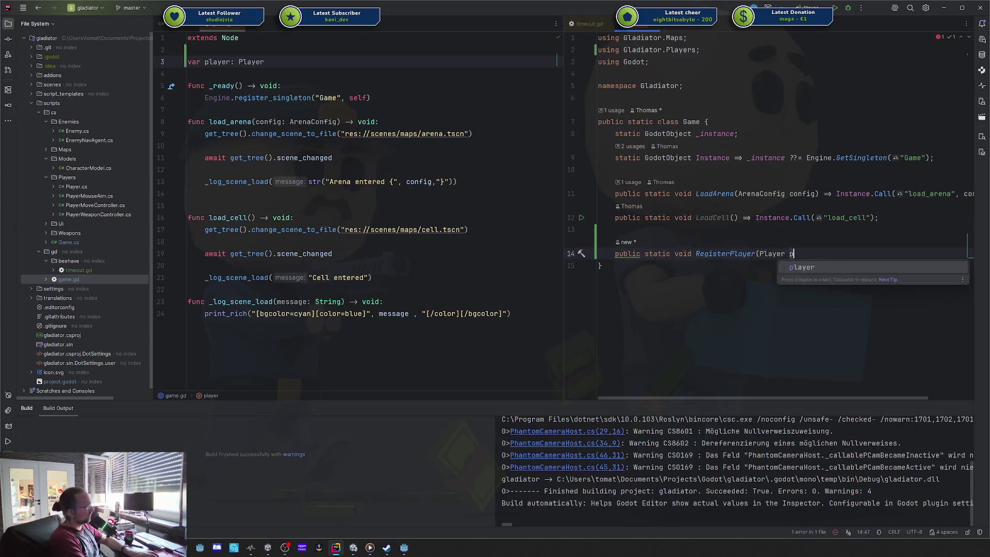
{"action": "key", "text": "Return"}
{"action": "type", "text": ") {"}
{"action": "key", "text": "Return"}
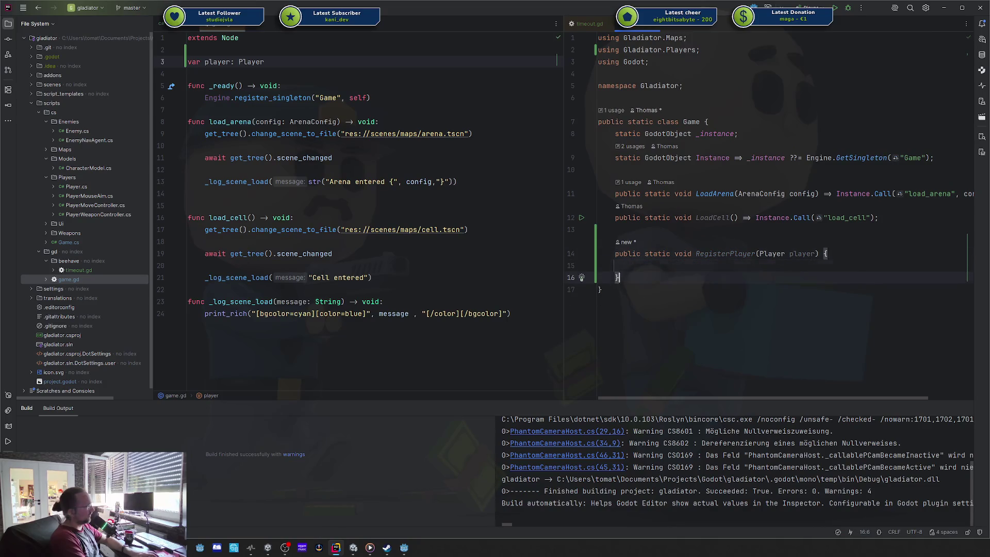
{"action": "key", "text": "Up"}
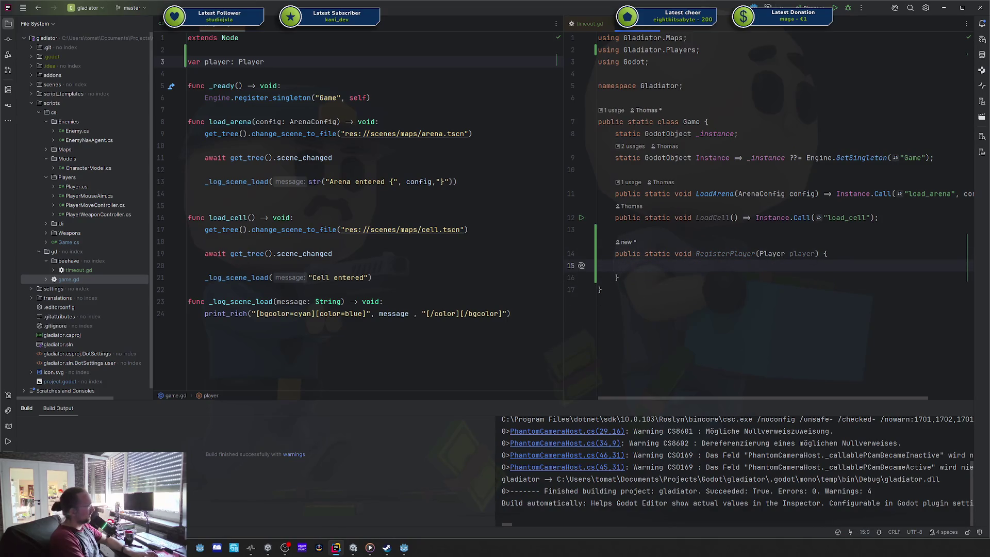
Fill the body with Instance.Set("player", player) from the completion suggestions.
{"action": "type", "text": "Instance.set"}
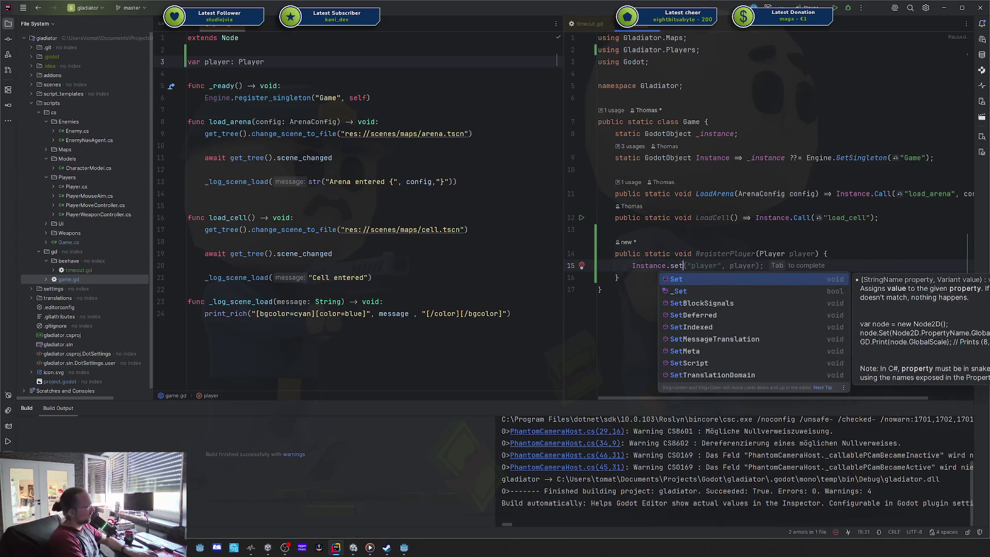
{"action": "key", "text": "BackSpace"}
{"action": "key", "text": "BackSpace"}
{"action": "key", "text": "BackSpace"}
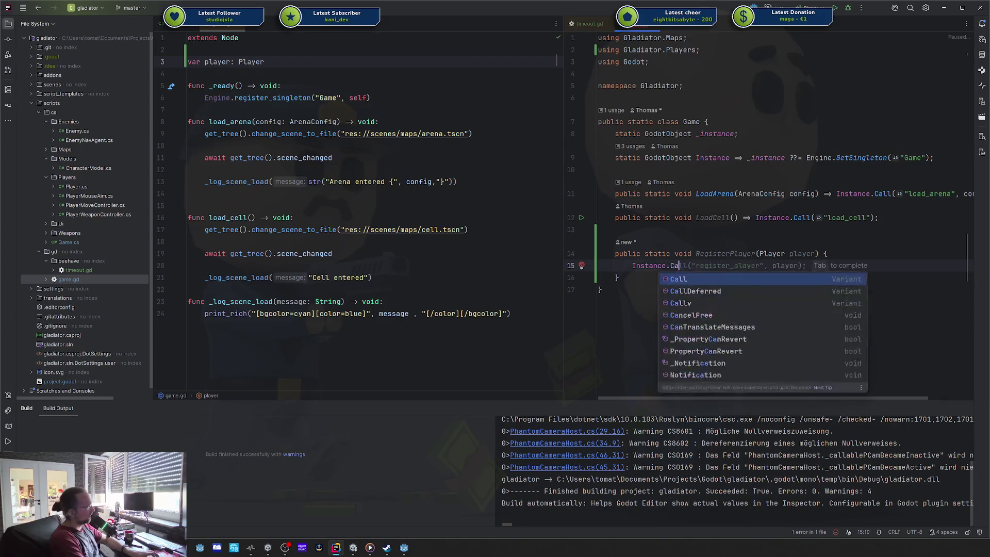
{"action": "type", "text": "cal"}
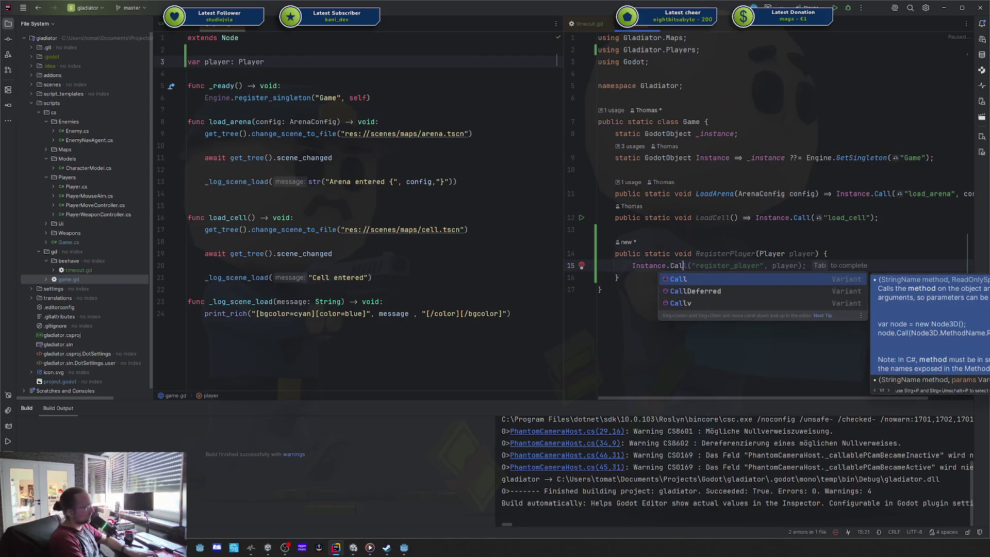
{"action": "key", "text": "BackSpace"}
{"action": "key", "text": "BackSpace"}
{"action": "key", "text": "BackSpace"}
{"action": "type", "text": "set"}
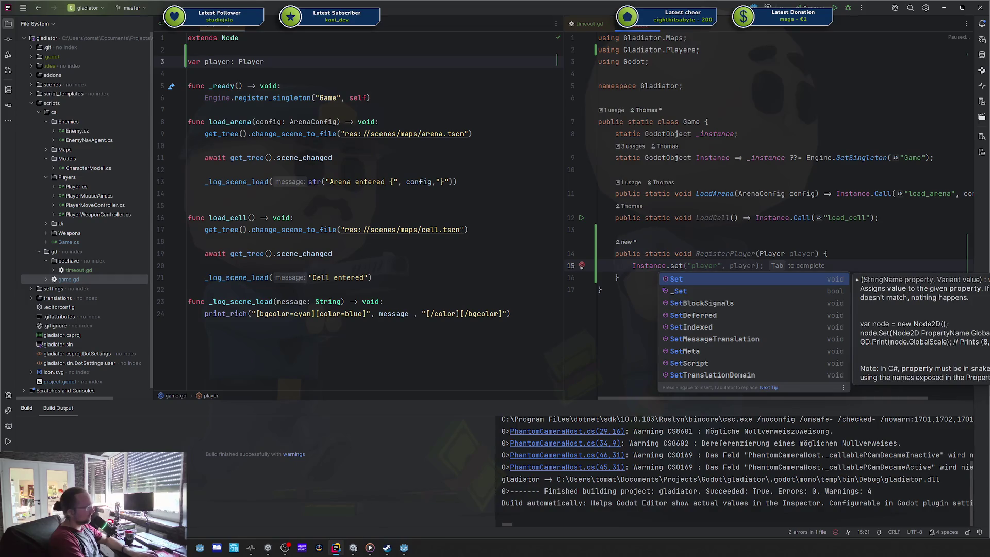
{"action": "key", "text": "Return"}
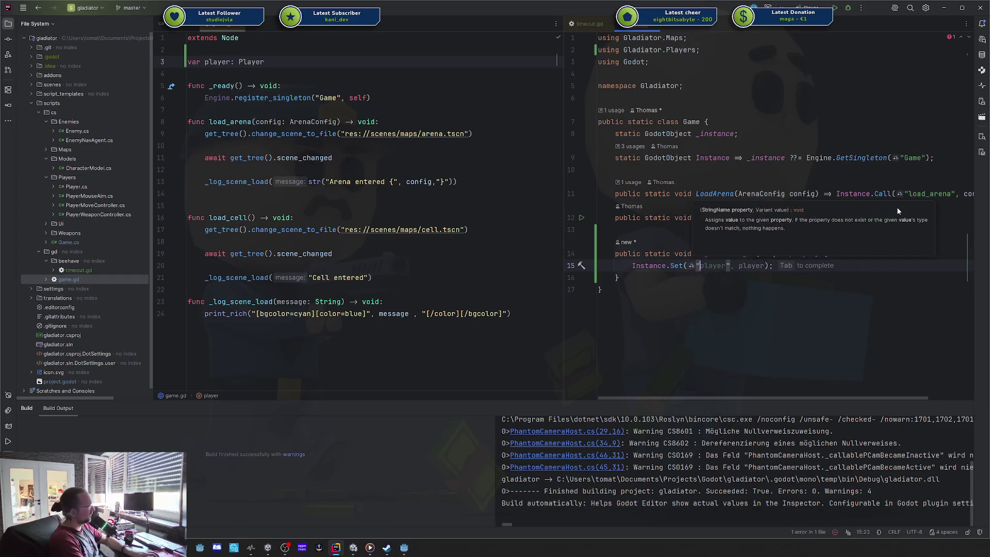
{"action": "key", "text": "Tab"}
Compare the 'player' name passed to Set with the player variable in game.gd.
{"action": "left_click", "coordinate": [773, 253]}
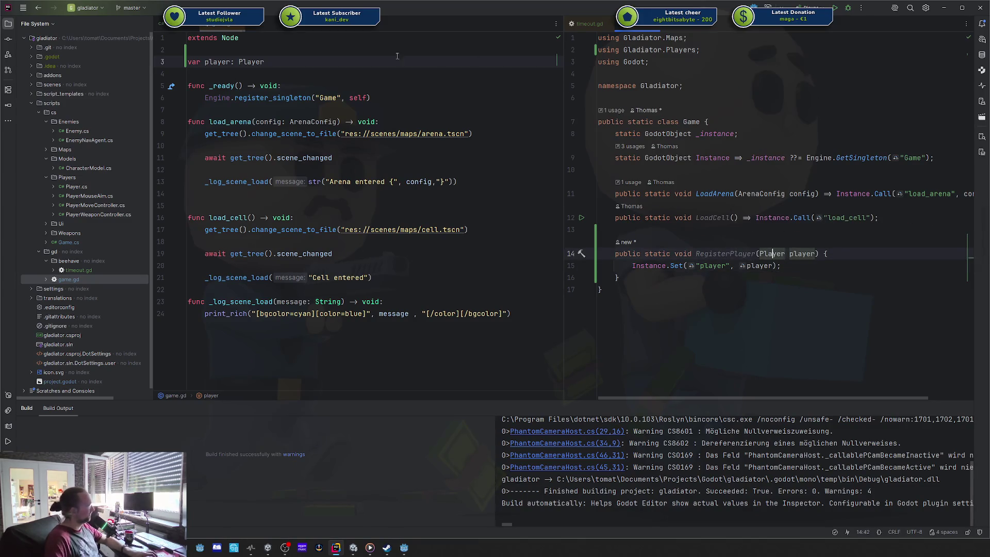
{"action": "key", "text": "ctrl+alt+Left"}
{"action": "double_click", "coordinate": [713, 265]}
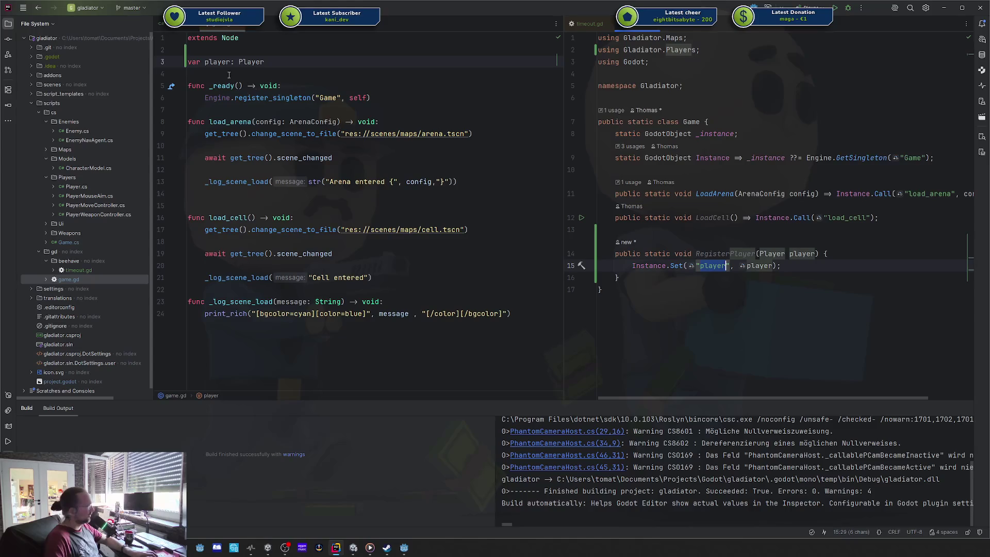
{"action": "double_click", "coordinate": [217, 62]}
{"action": "left_click", "coordinate": [692, 277]}
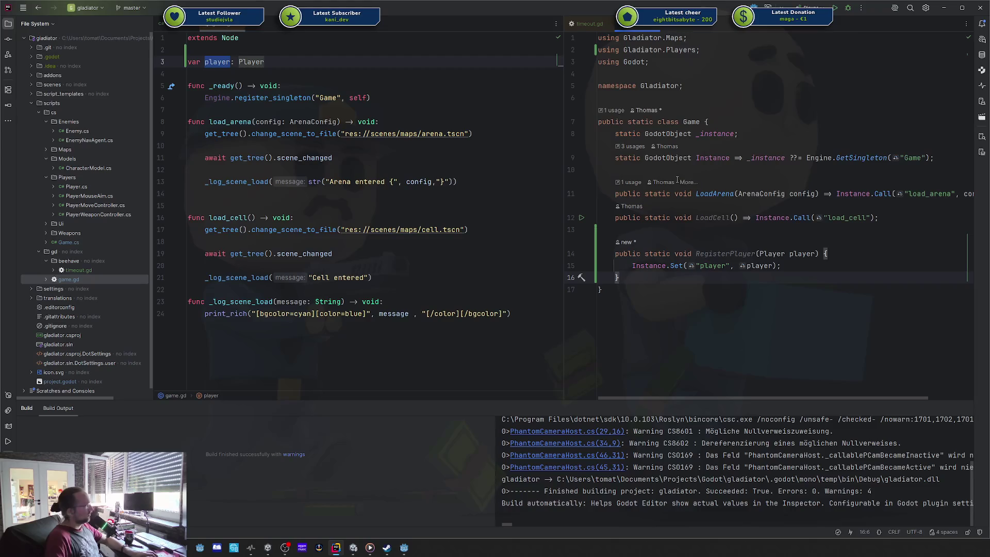
{"action": "left_click", "coordinate": [653, 165]}
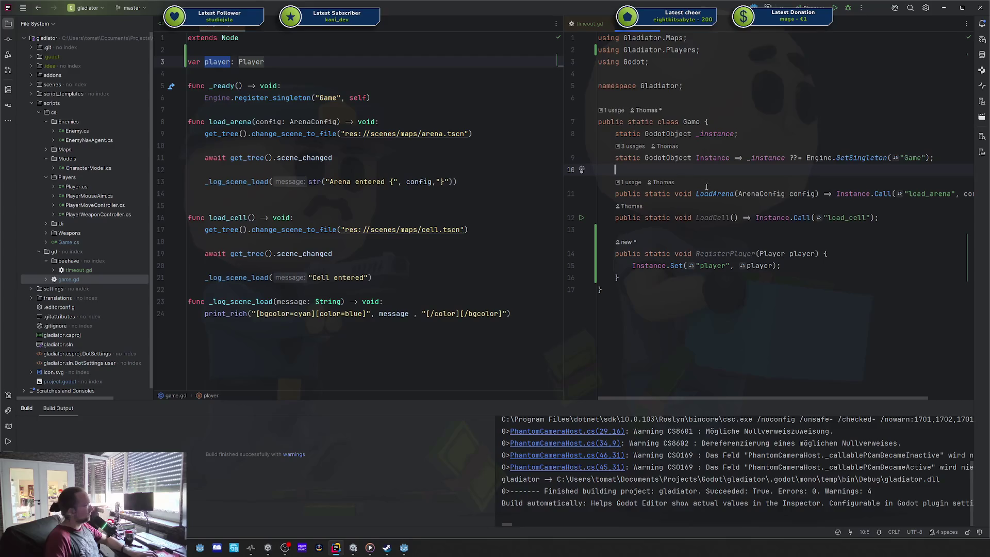
Start a public static Player property whose getter returns Instance.Get("player").
{"action": "key", "text": "Return"}
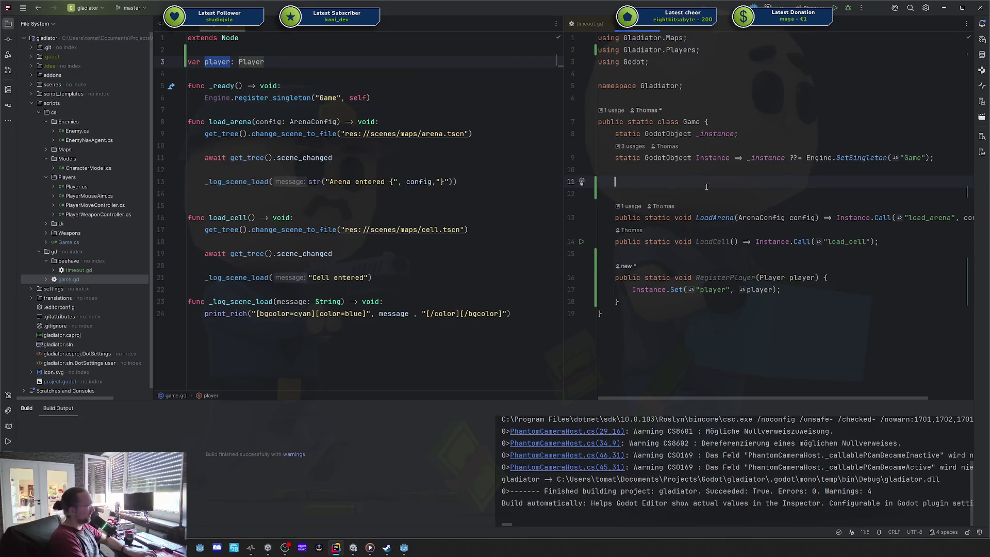
{"action": "type", "text": "public static Player"}
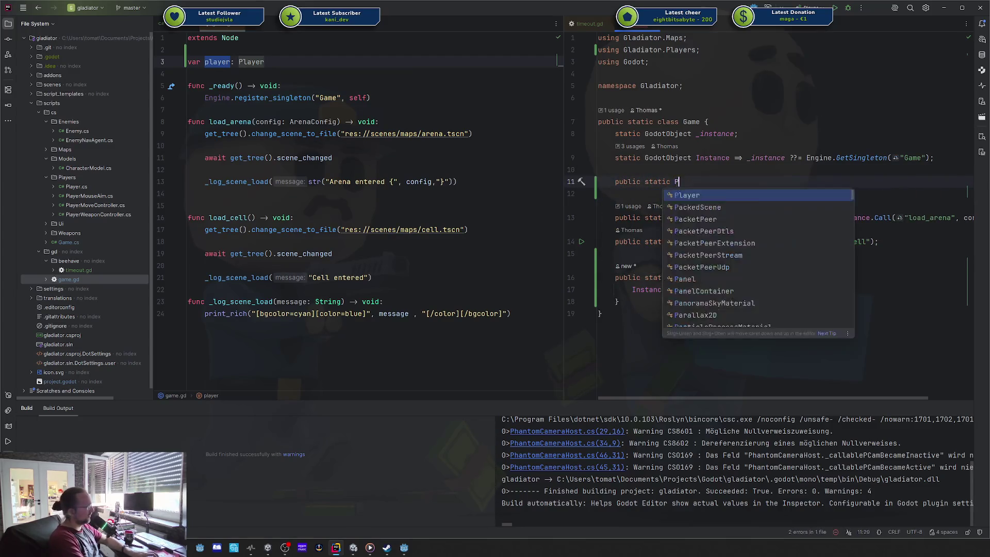
{"action": "type", "text": " Player => (Player)Instance.Get("}
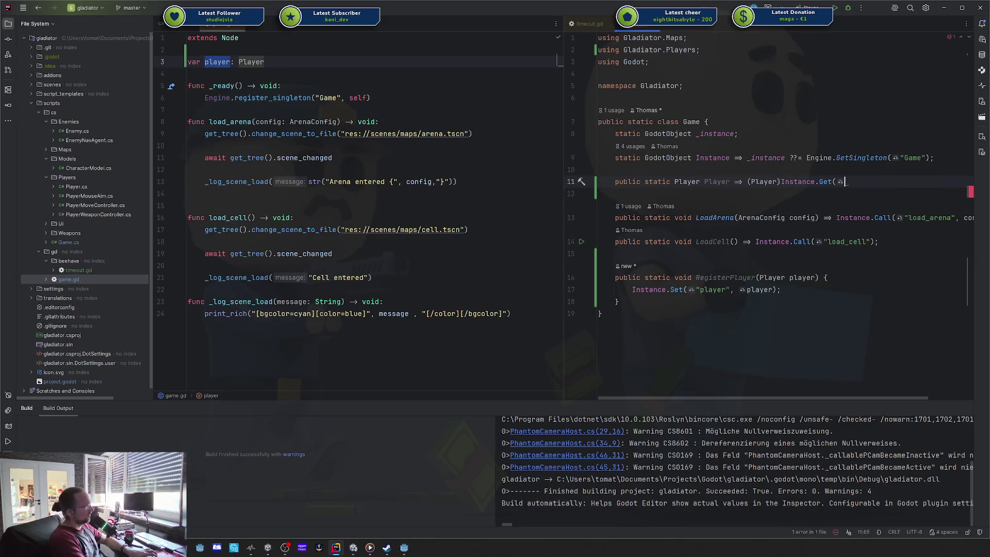
{"action": "key", "text": "ctrl+BackSpace"}
{"action": "key", "text": "ctrl+BackSpace"}
{"action": "key", "text": "ctrl+BackSpace"}
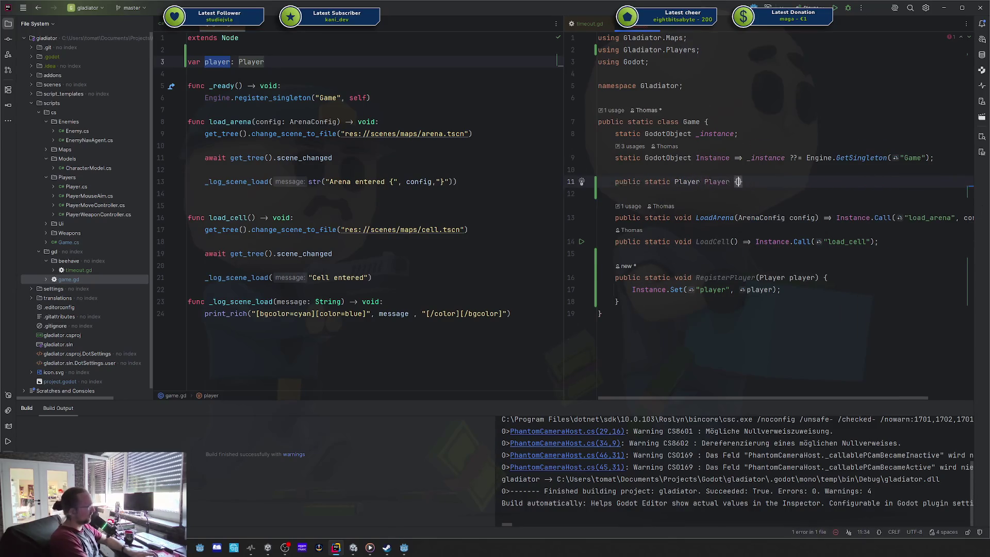
{"action": "type", "text": "{"}
{"action": "key", "text": "Return"}
{"action": "type", "text": "get => Inst"}
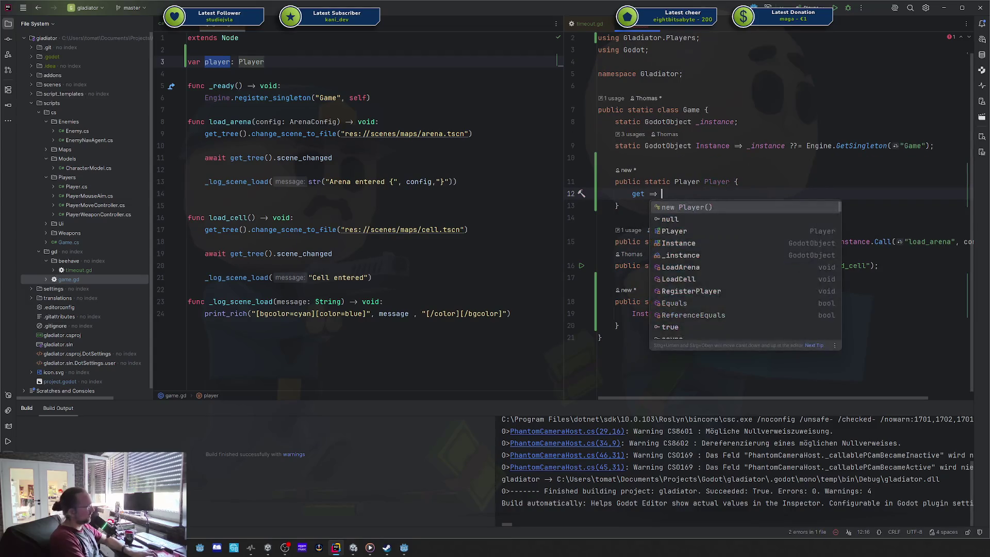
{"action": "key", "text": "Return"}
{"action": "type", "text": ".Get(\""}
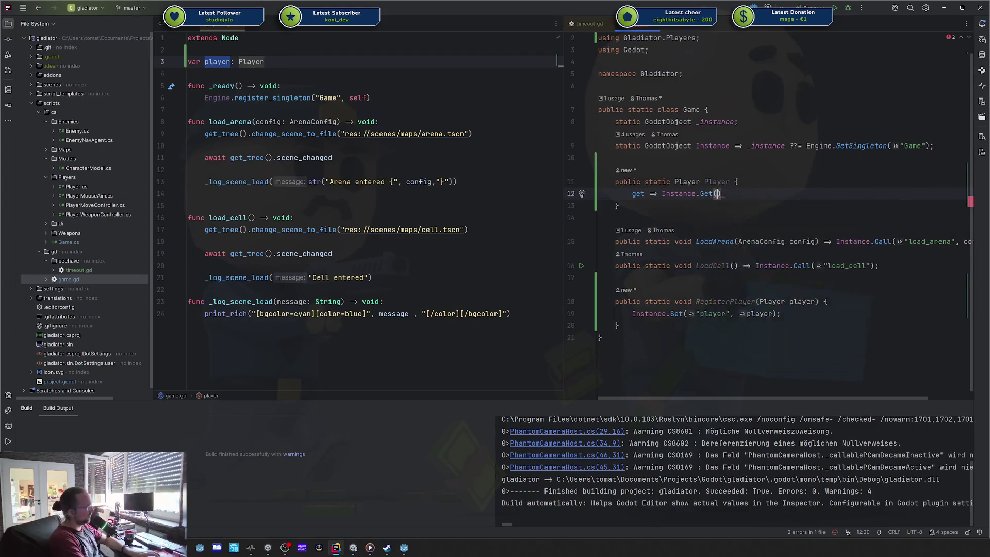
{"action": "type", "text": "player\");"}
{"action": "key", "text": "Return"}
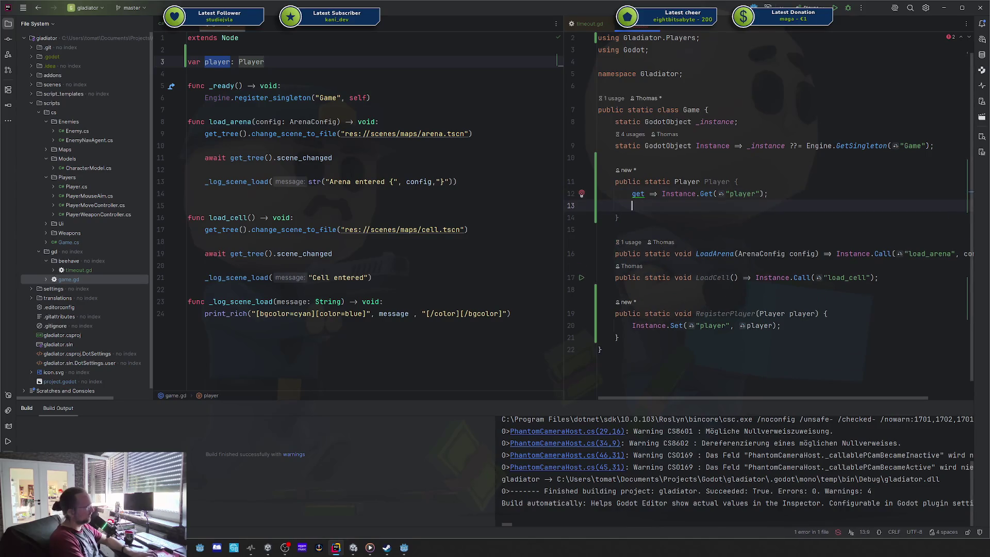
{"action": "key", "text": "BackSpace"}
{"action": "key", "text": "BackSpace"}
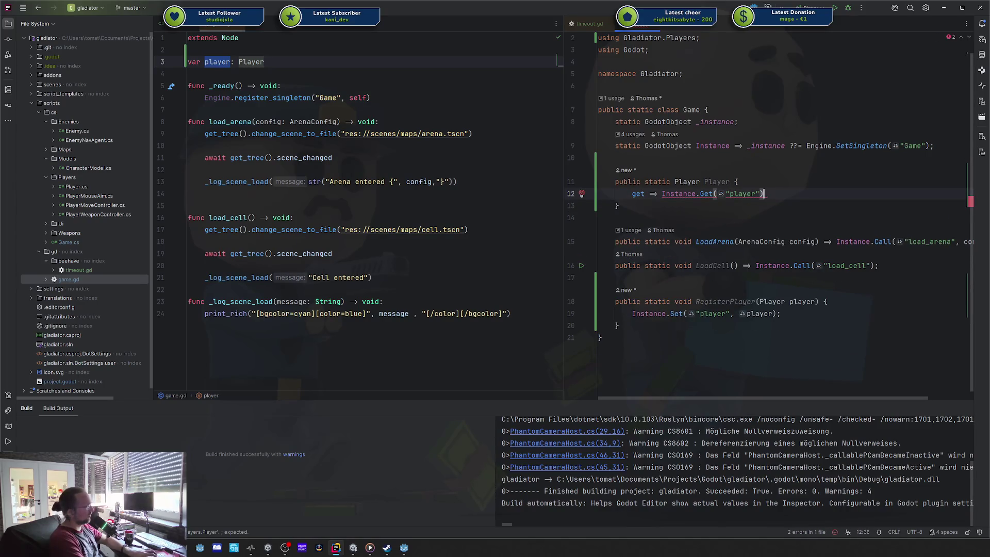
{"action": "type", "text": ";"}
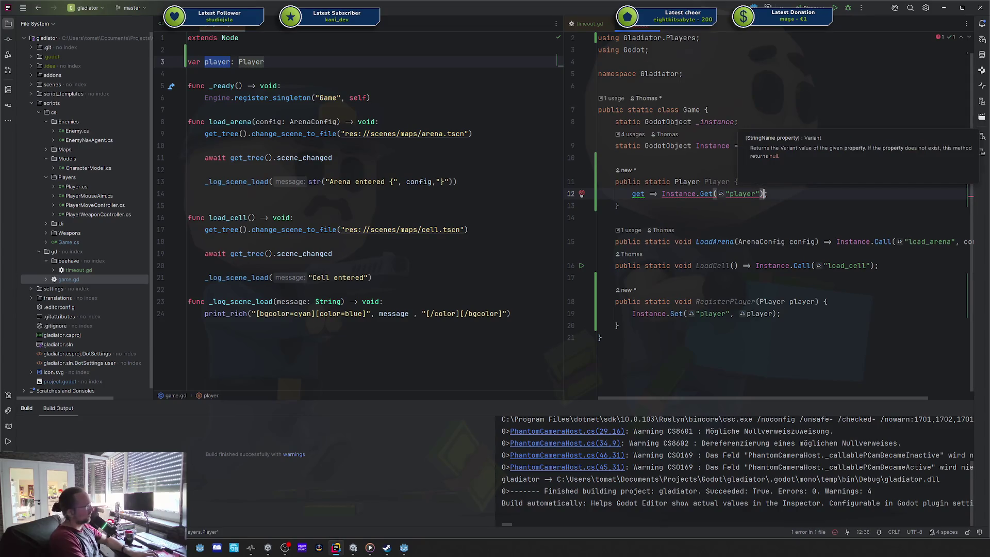
{"action": "type", "text": " as Player"}
Convert the getter's result with .As<Player>() instead of an 'as Player' cast.
{"action": "left_click", "coordinate": [619, 205]}
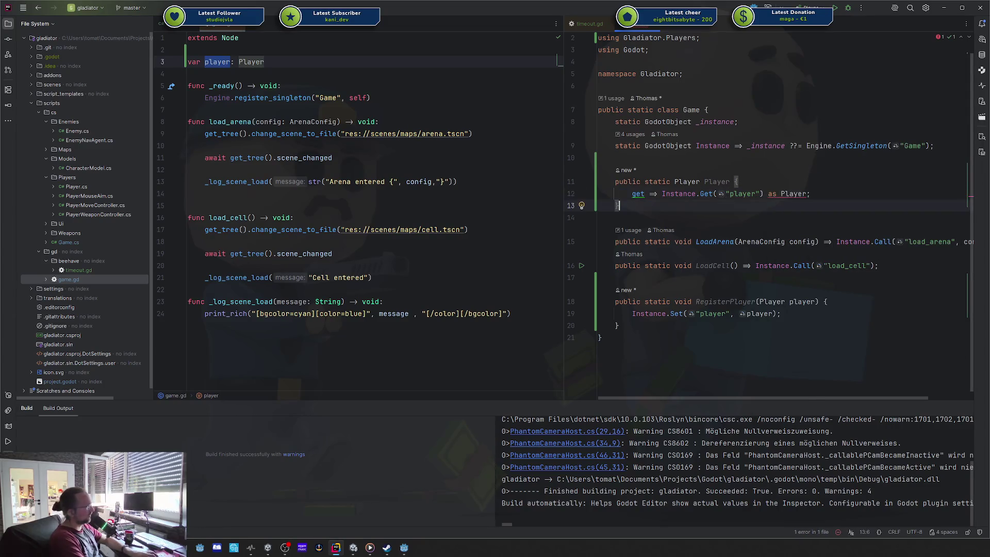
{"action": "left_click", "coordinate": [806, 193]}
{"action": "key", "text": "BackSpace"}
{"action": "key", "text": "BackSpace"}
{"action": "key", "text": "BackSpace"}
{"action": "type", "text": "."}
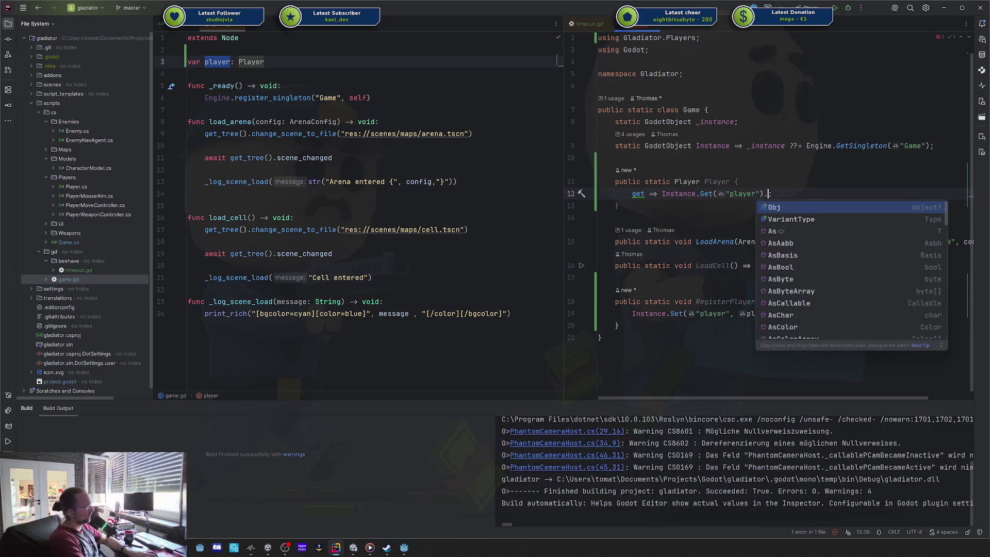
{"action": "key", "text": "Down"}
{"action": "key", "text": "Down"}
{"action": "key", "text": "Return"}
{"action": "type", "text": "Pla"}
{"action": "key", "text": "Return"}
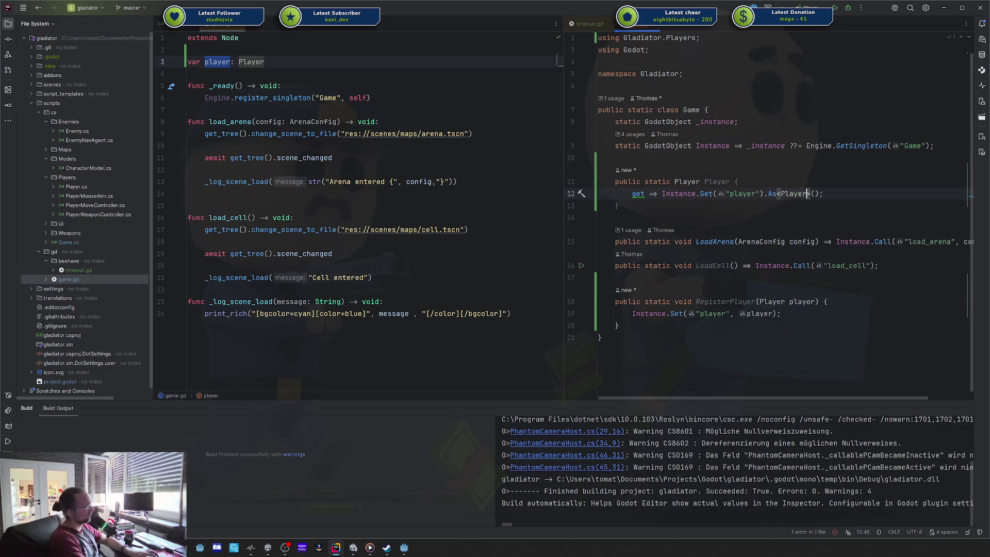
Add a setter that stores value via Instance.Set("player", value).
{"action": "key", "text": "End"}
{"action": "key", "text": "Return"}
{"action": "type", "text": "set =>"}
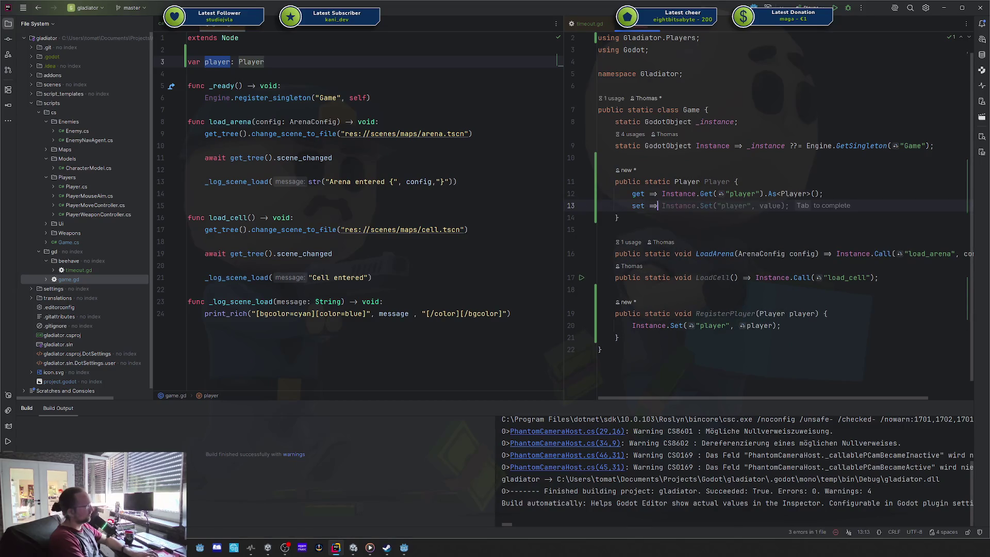
{"action": "key", "text": "Tab"}
Delete the obsolete RegisterPlayer method and its leftover empty line.
{"action": "key", "text": "Down"}
{"action": "key", "text": "Down"}
{"action": "key", "text": "Down"}
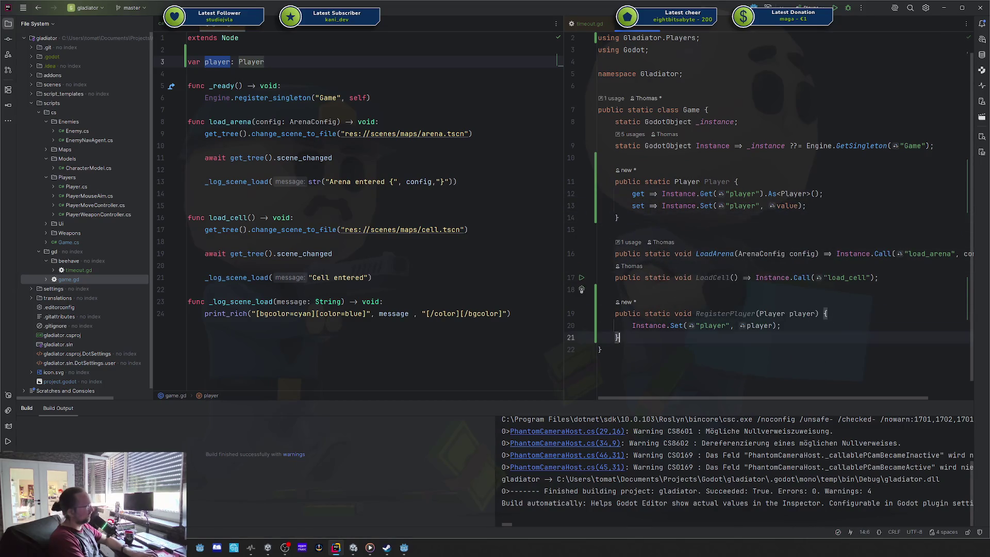
{"action": "key", "text": "shift+Up"}
{"action": "key", "text": "shift+Up"}
{"action": "key", "text": "shift+Up"}
{"action": "key", "text": "BackSpace"}
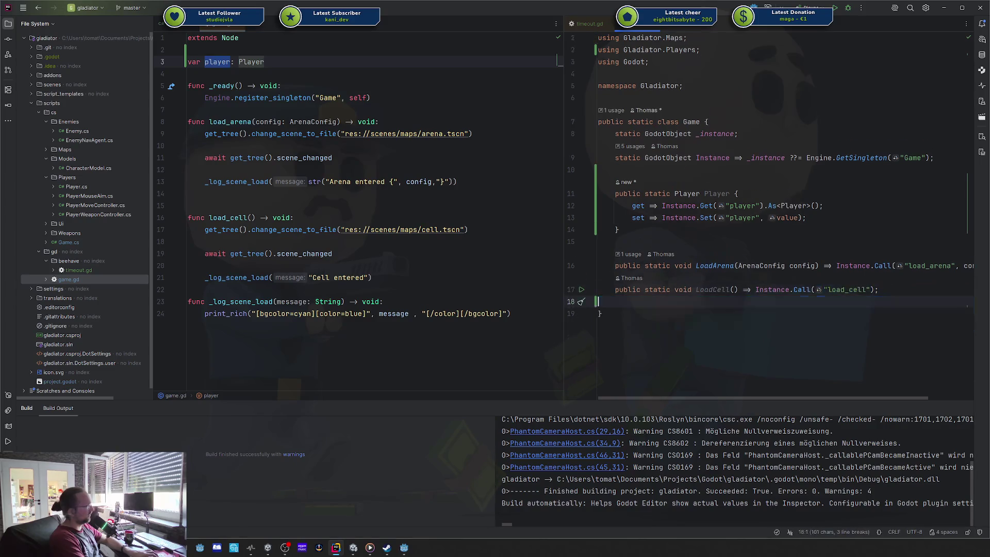
{"action": "key", "text": "BackSpace"}
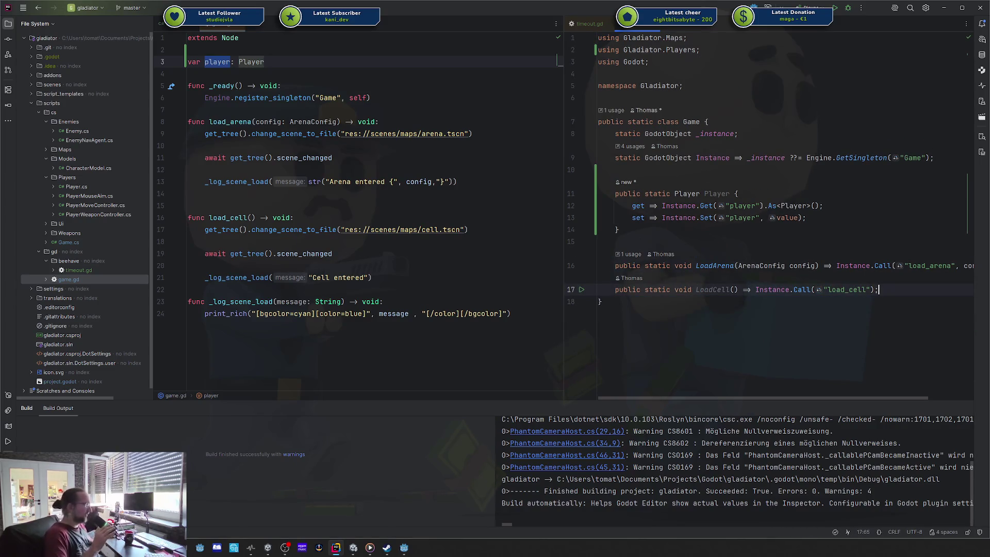
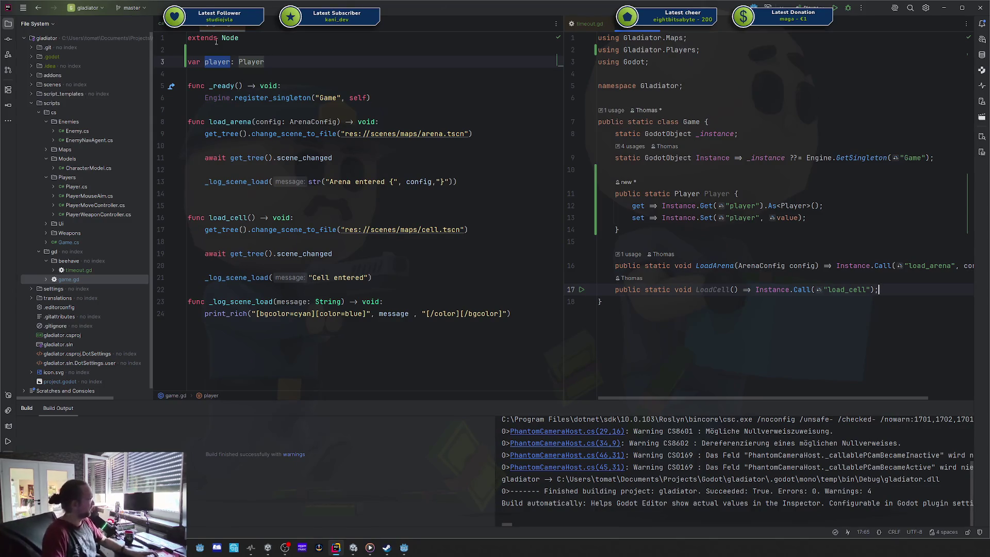
Insert Game.Player = this; as the first line of _Ready() in Player.cs.
{"action": "left_click", "coordinate": [235, 62]}
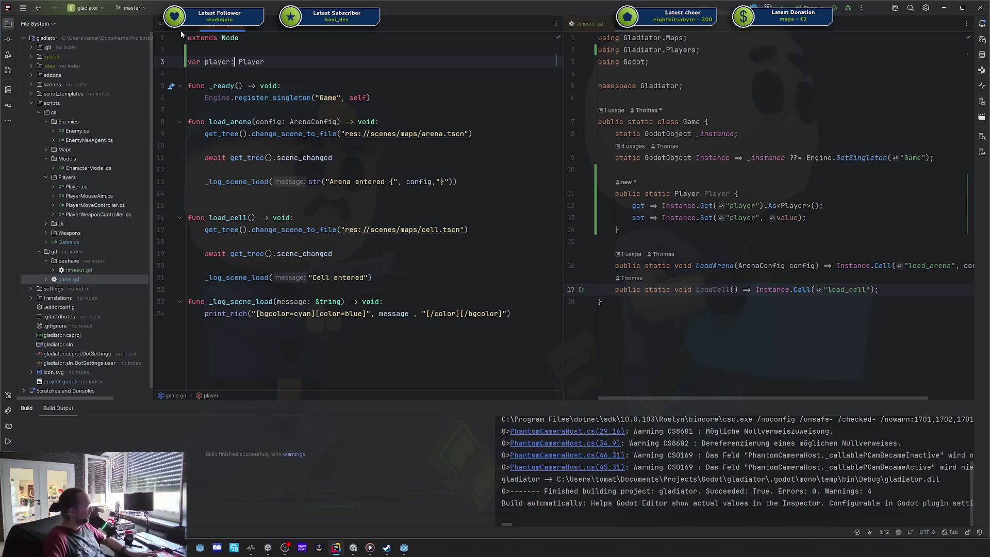
{"action": "key", "text": "ctrl+Tab"}
{"action": "left_click", "coordinate": [380, 288]}
{"action": "key", "text": "Return"}
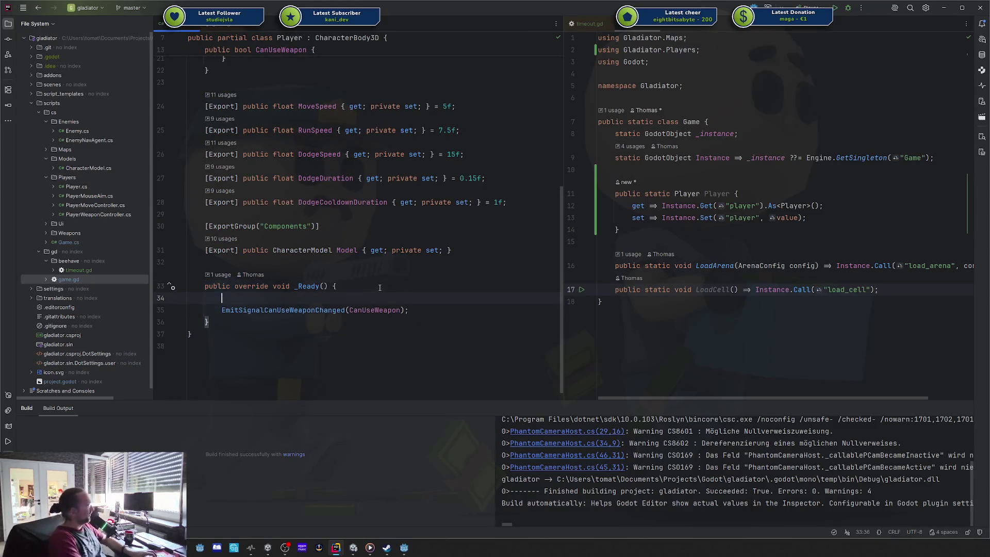
{"action": "type", "text": "Game.Player = t"}
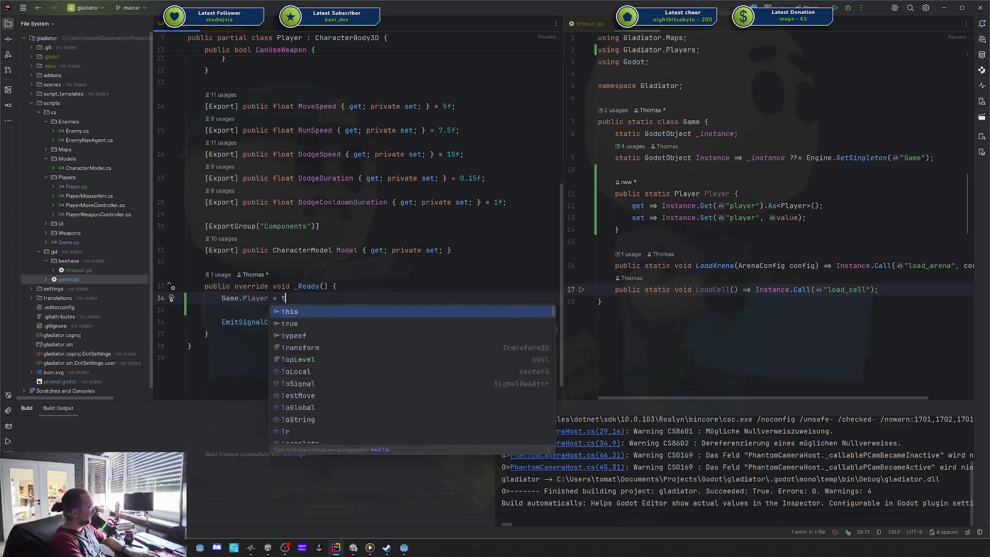
{"action": "type", "text": "his;"}
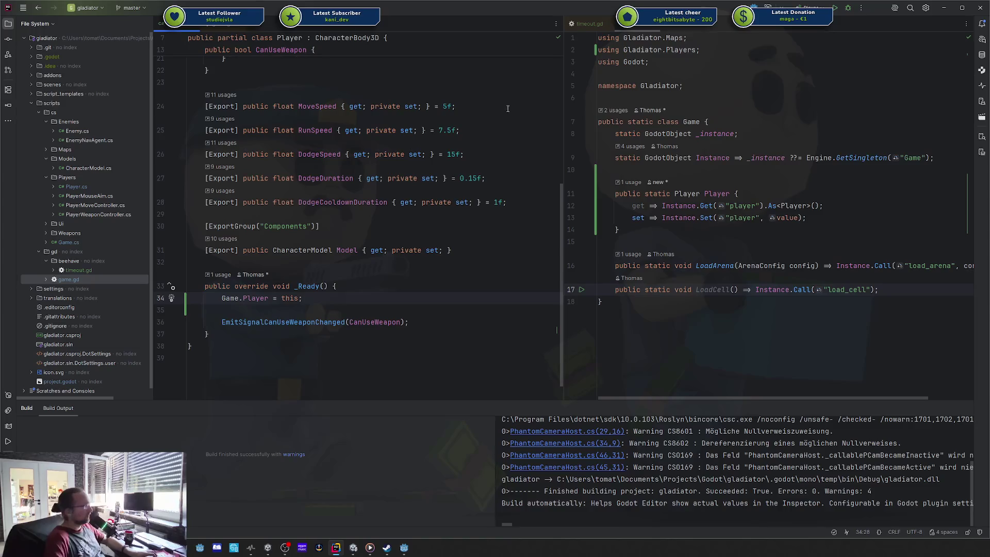
{"action": "left_click", "coordinate": [404, 549]}
Create a Timeout node beneath Enemy AI in the enemy scene and save with Ctrl+S.
{"action": "left_click", "coordinate": [46, 98]}
{"action": "right_click", "coordinate": [47, 99]}
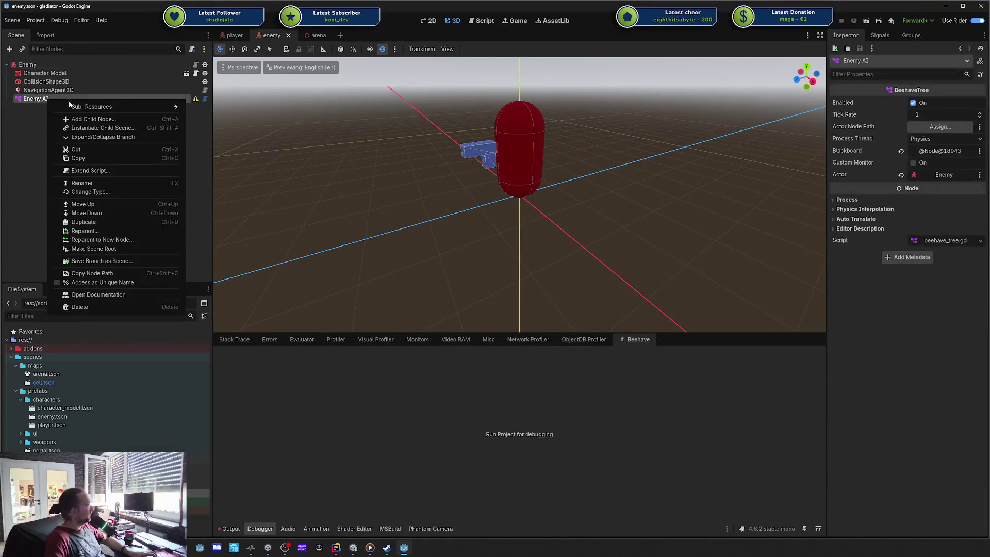
{"action": "mouse_move", "coordinate": [78, 109]}
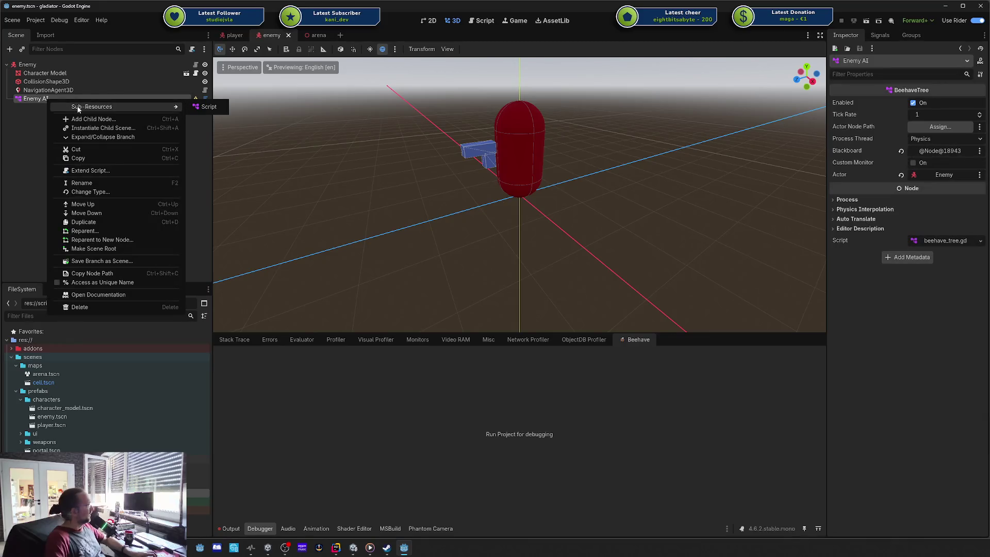
{"action": "left_click", "coordinate": [28, 129]}
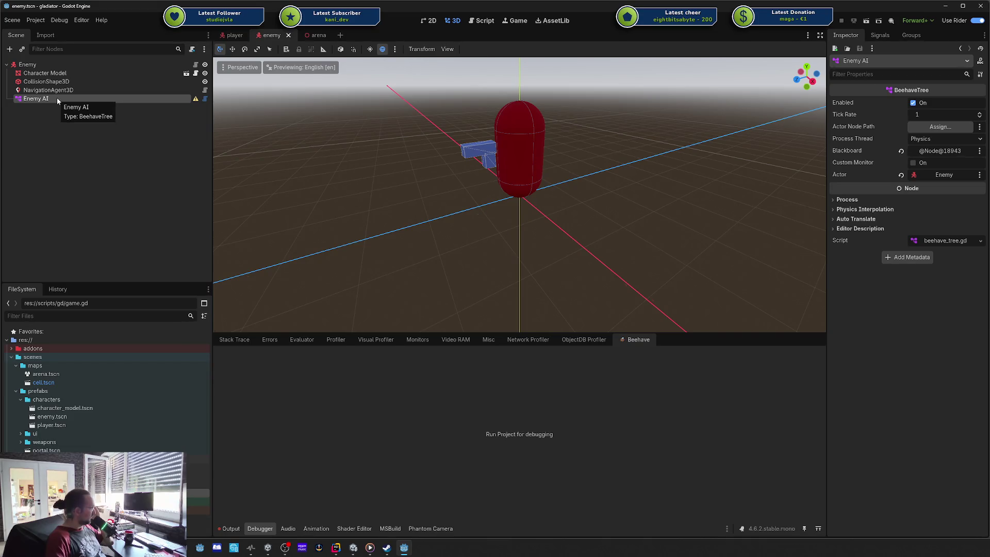
{"action": "right_click", "coordinate": [45, 100]}
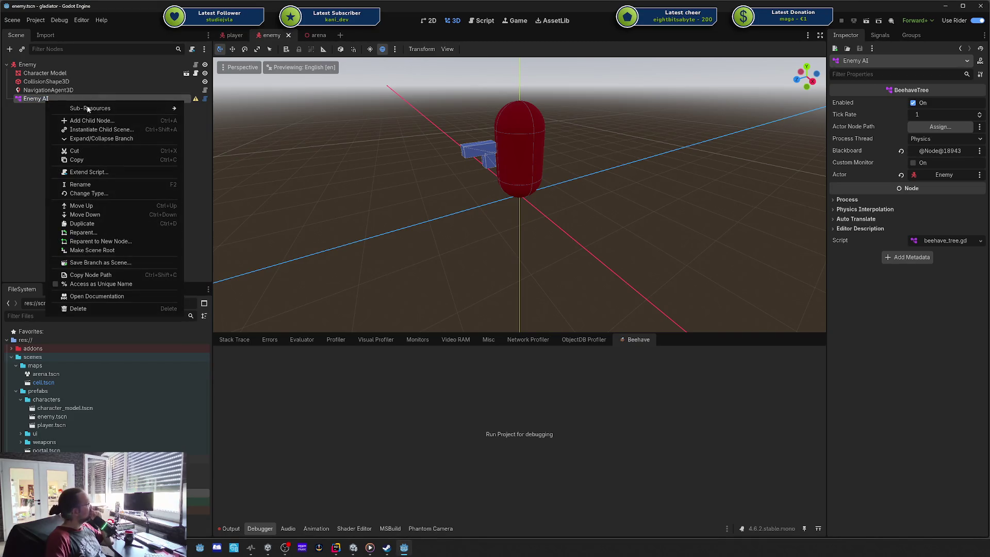
{"action": "left_click", "coordinate": [41, 105]}
{"action": "key", "text": "ctrl+a"}
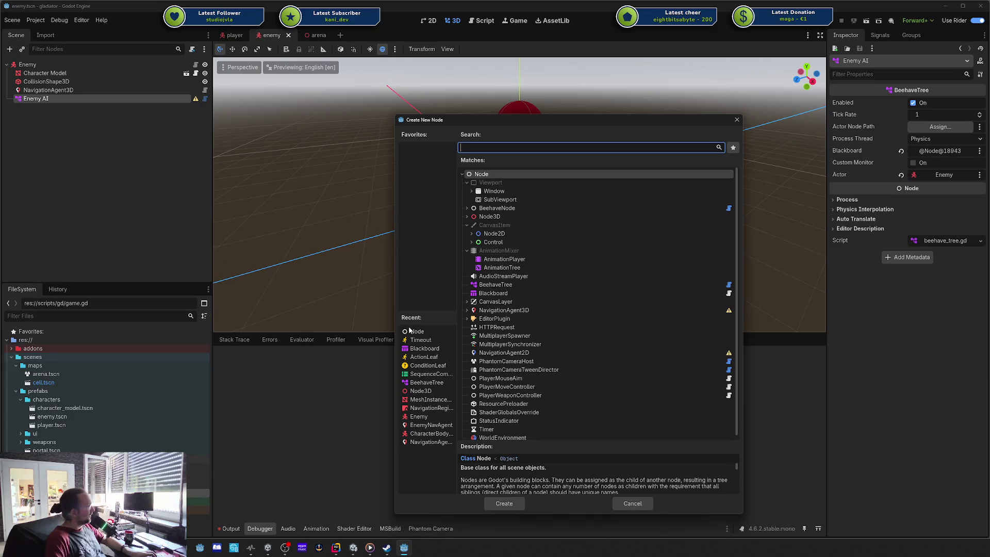
{"action": "double_click", "coordinate": [420, 340]}
{"action": "key", "text": "ctrl+s"}
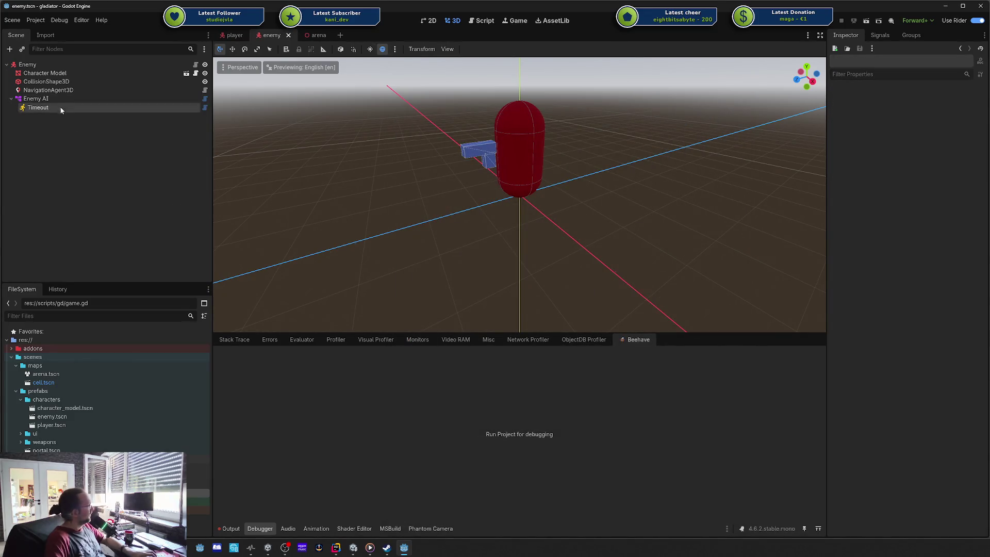
Open timeout.gd and start a new line inside before_run.
{"action": "mouse_move", "coordinate": [403, 553]}
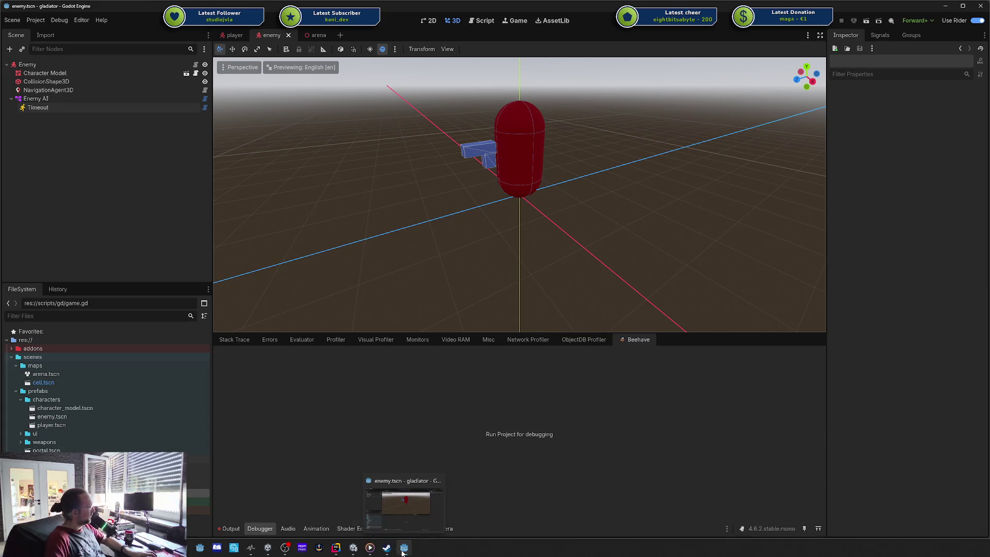
{"action": "left_click", "coordinate": [336, 548]}
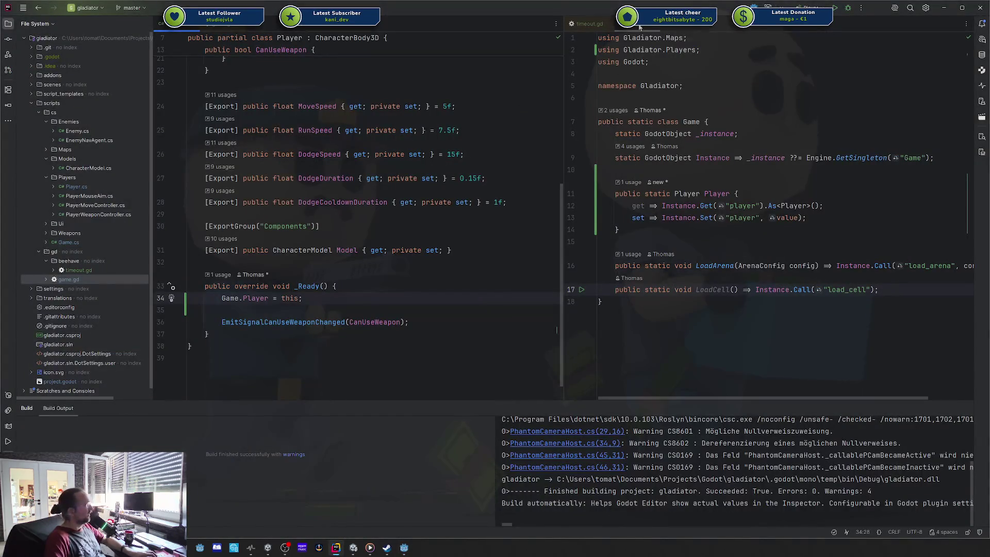
{"action": "left_click", "coordinate": [721, 134]}
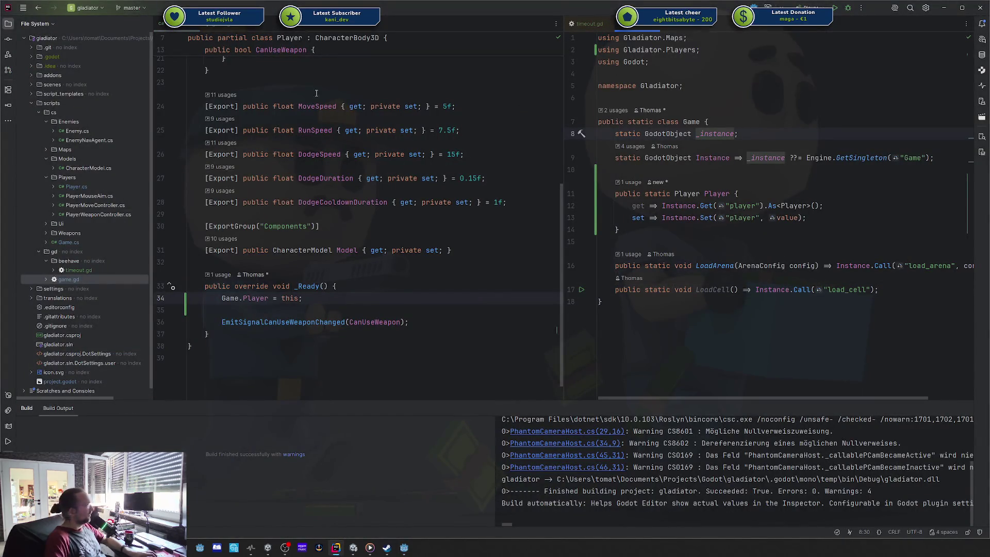
{"action": "left_click", "coordinate": [589, 23]}
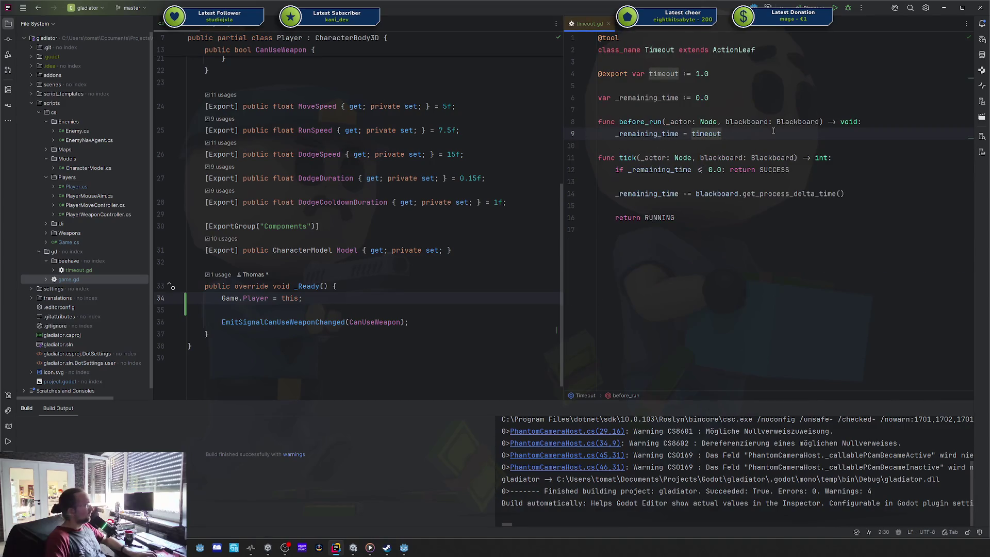
{"action": "left_click", "coordinate": [865, 122]}
{"action": "key", "text": "Return"}
{"action": "key", "text": "Return"}
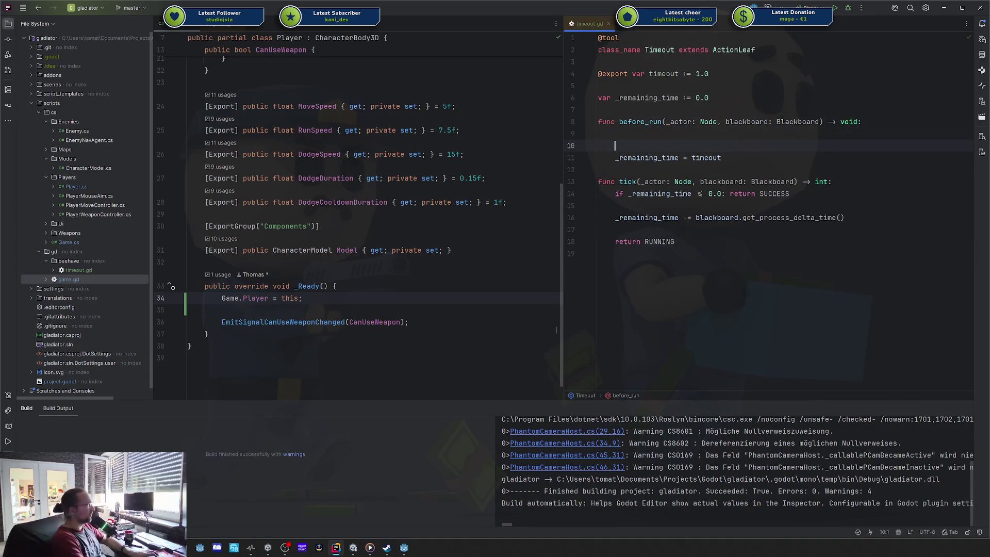
{"action": "key", "text": "BackSpace"}
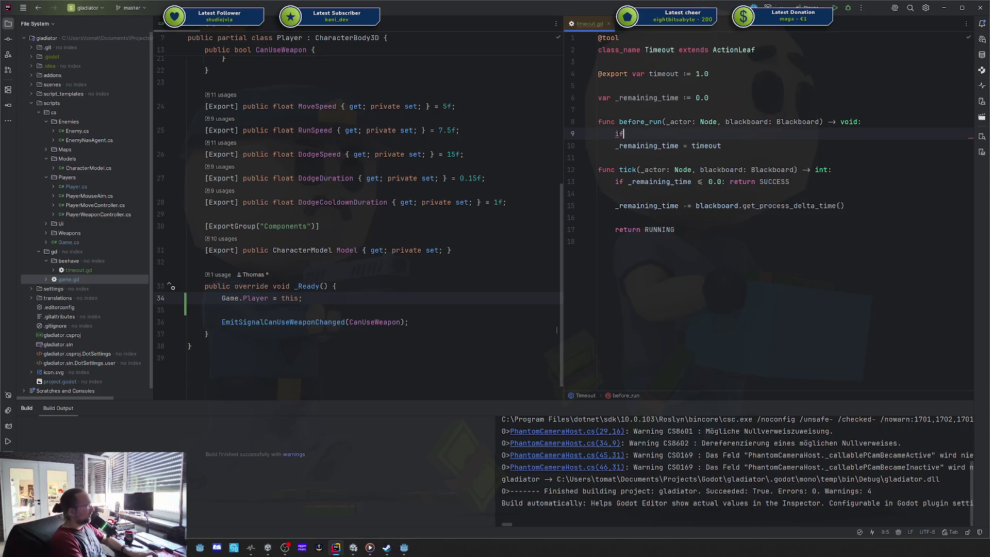
Write if Game.player: with a print("Player known") line under it.
{"action": "type", "text": "Game.pl"}
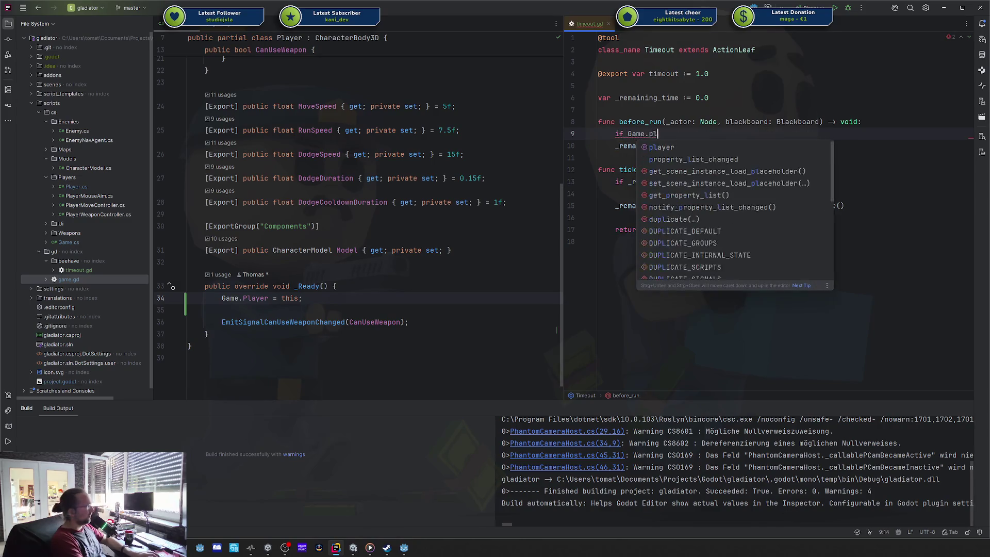
{"action": "key", "text": "Return"}
{"action": "type", "text": ":"}
{"action": "key", "text": "Return"}
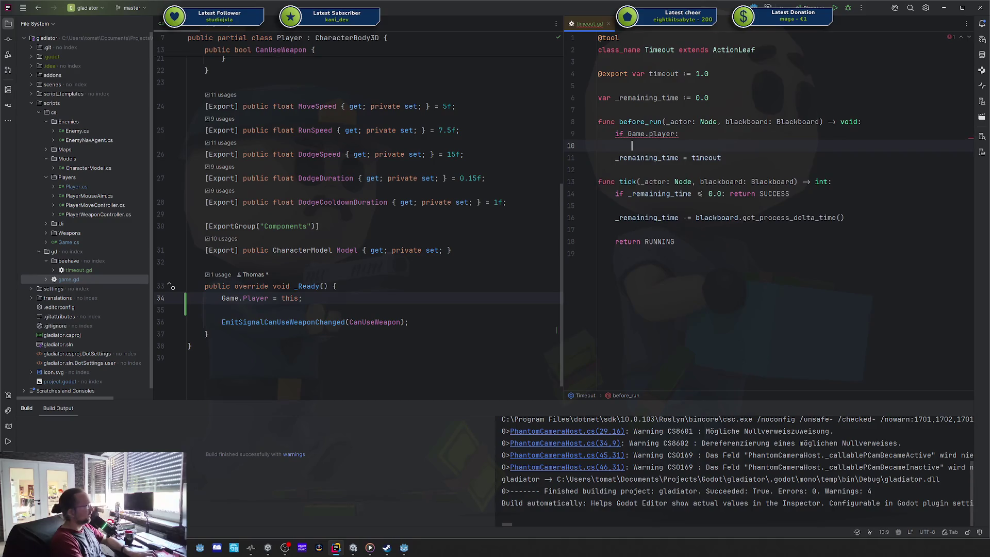
{"action": "type", "text": "print(\"Player known"}
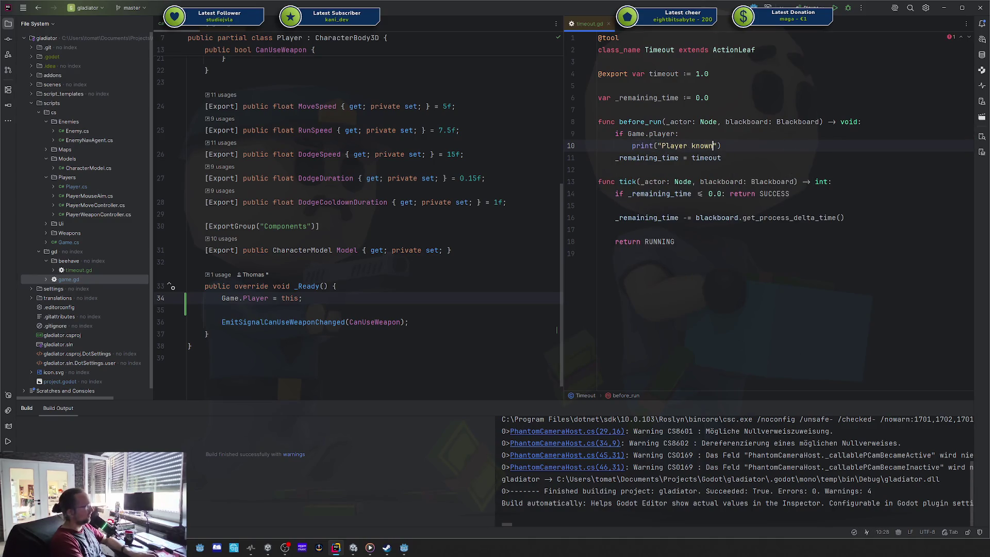
{"action": "key", "text": "End"}
{"action": "key", "text": "Return"}
{"action": "key", "text": "BackSpace"}
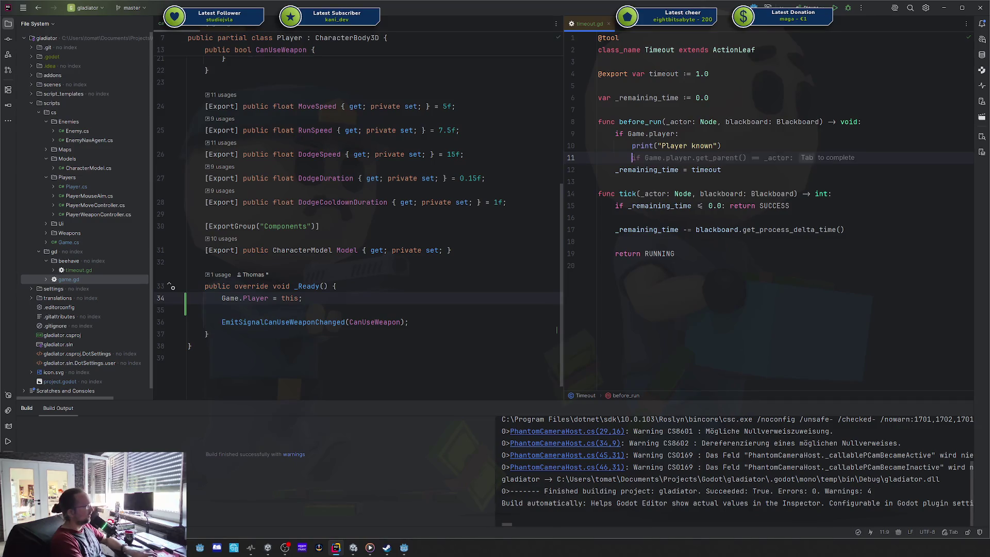
Add an else: branch with a print call, then launch the game with F5.
{"action": "type", "text": "else"}
{"action": "key", "text": "Return"}
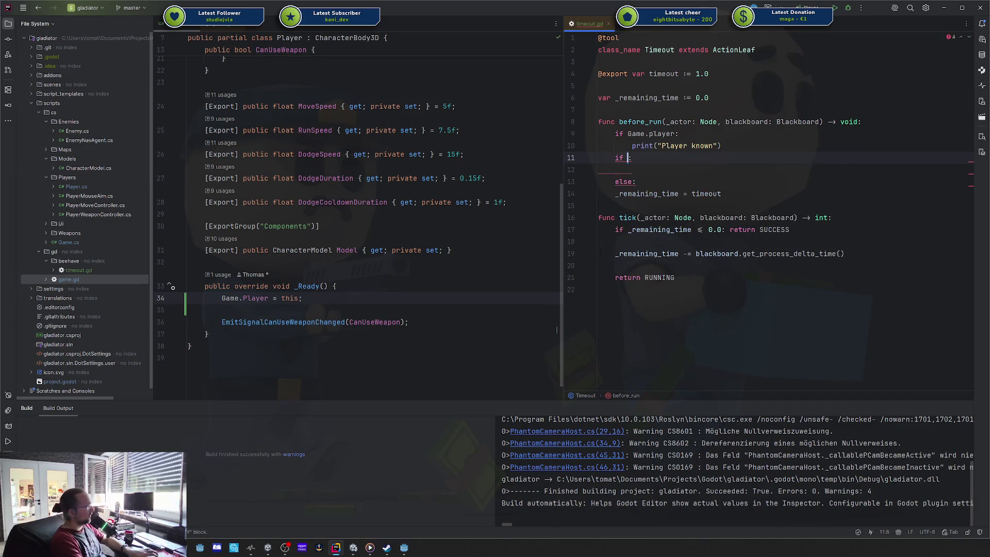
{"action": "key", "text": "ctrl+z"}
{"action": "type", "text": ":"}
{"action": "key", "text": "Return"}
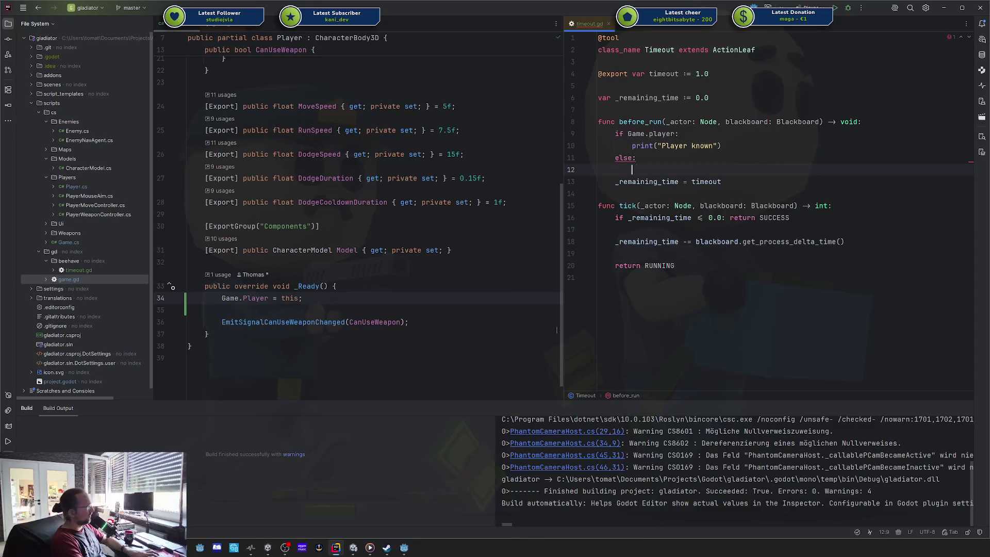
{"action": "type", "text": "print(\"Pla"}
{"action": "key", "text": "alt+Tab"}
{"action": "key", "text": "F5"}
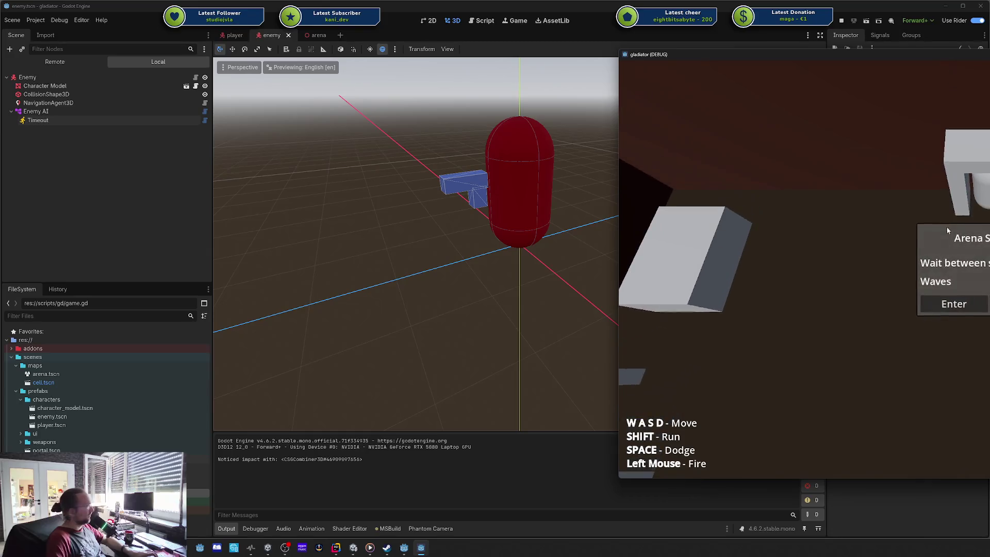
Enter the arena, confirm Output prints "Player known", then stop the game with F8.
{"action": "left_click", "coordinate": [956, 302]}
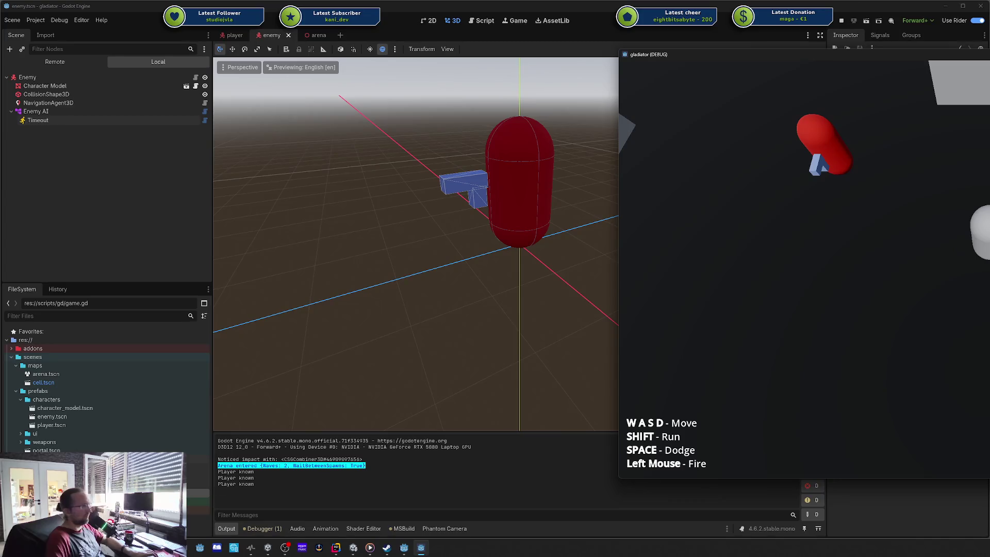
{"action": "key", "text": "F8"}
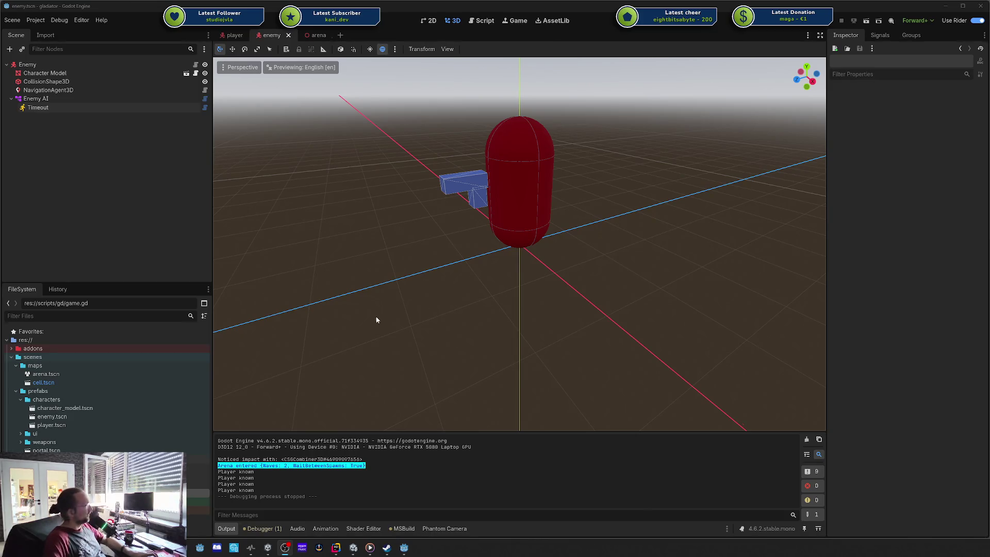
{"action": "left_click", "coordinate": [333, 551]}
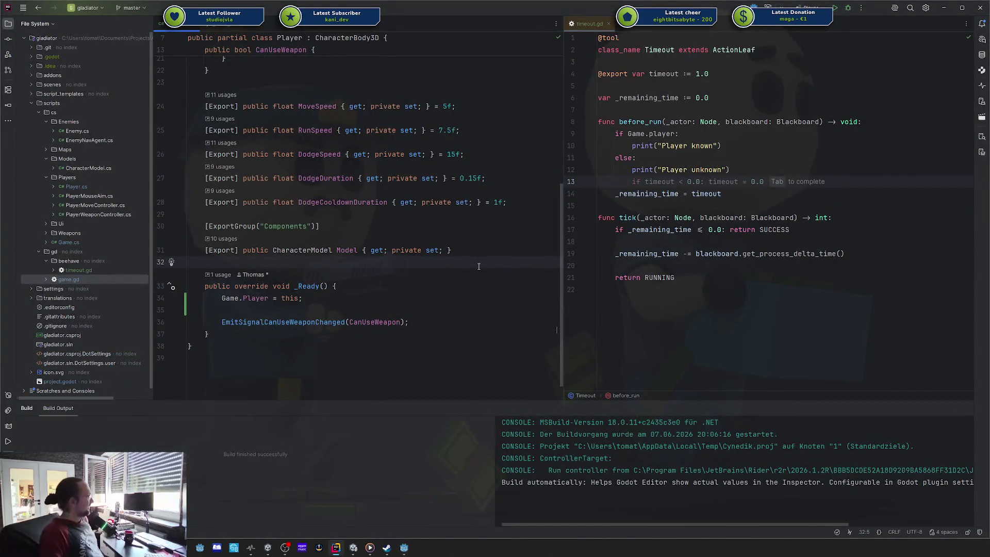
Generate an empty Player constructor above _Ready with Alt+Insert.
{"action": "scroll", "coordinate": [446, 271], "scroll_direction": "up", "scroll_amount": 7}
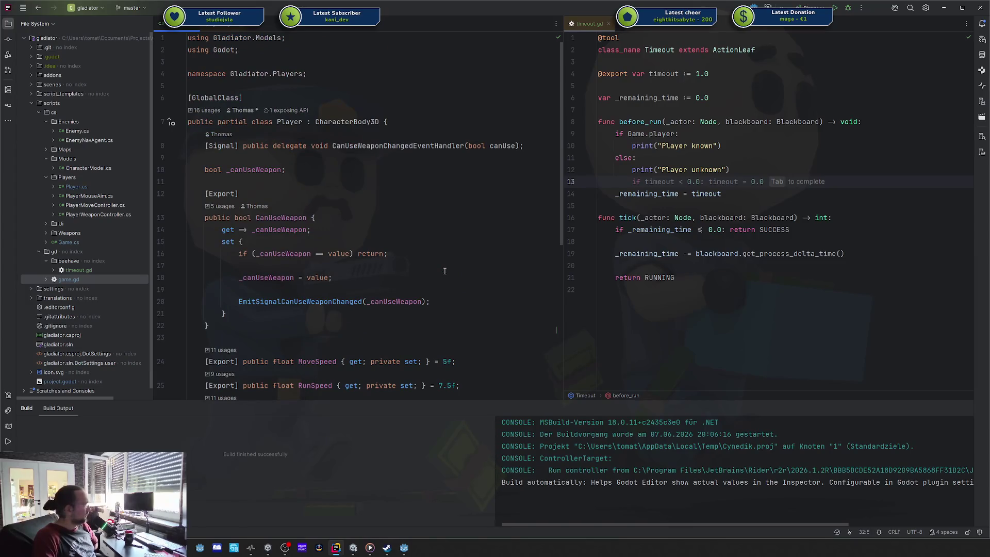
{"action": "scroll", "coordinate": [444, 271], "scroll_direction": "down", "scroll_amount": 8}
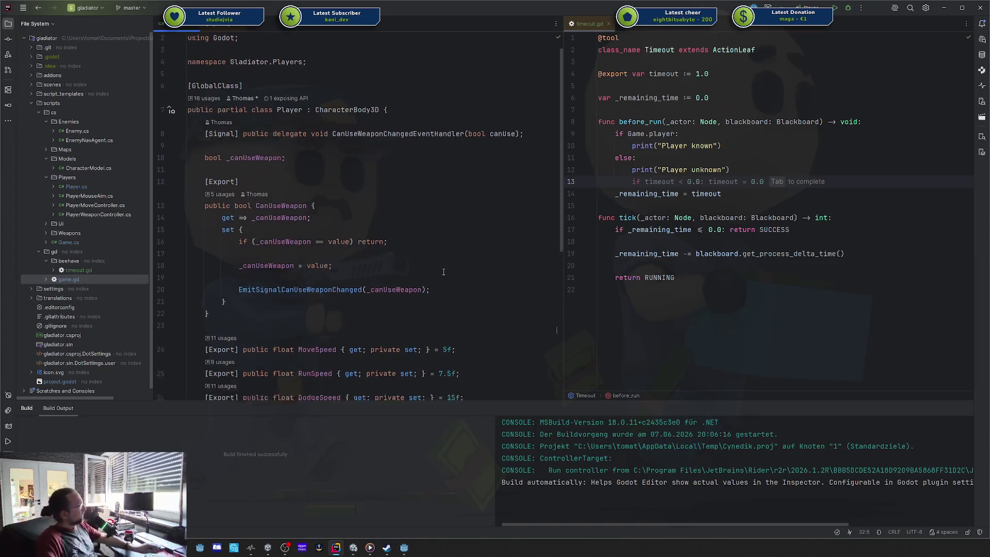
{"action": "left_click", "coordinate": [262, 275]}
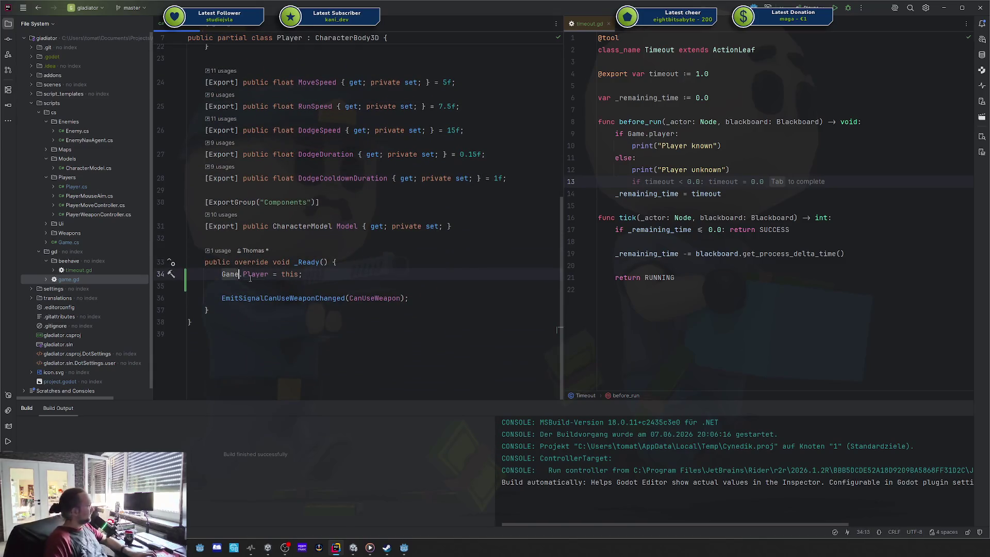
{"action": "left_click", "coordinate": [317, 273]}
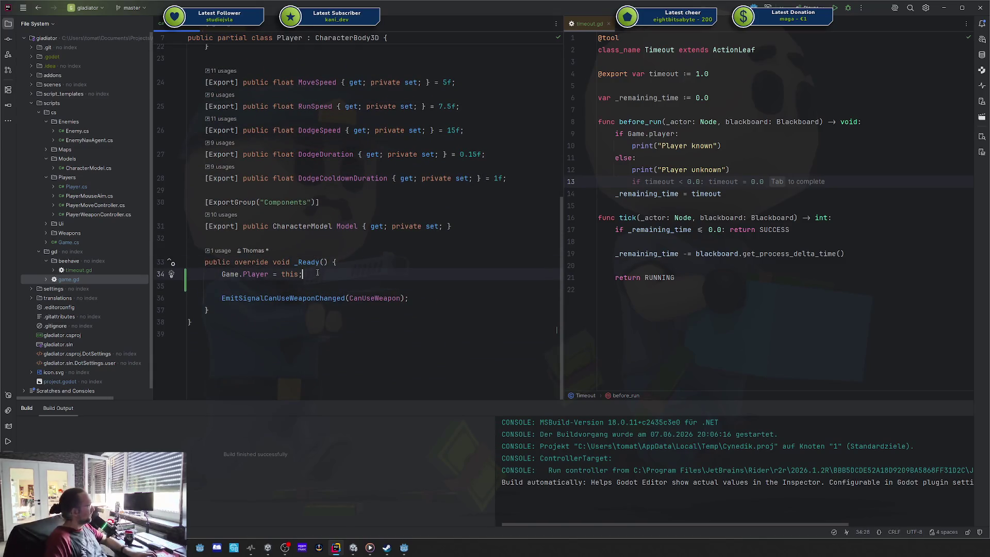
{"action": "left_click", "coordinate": [316, 244]}
{"action": "key", "text": "Return"}
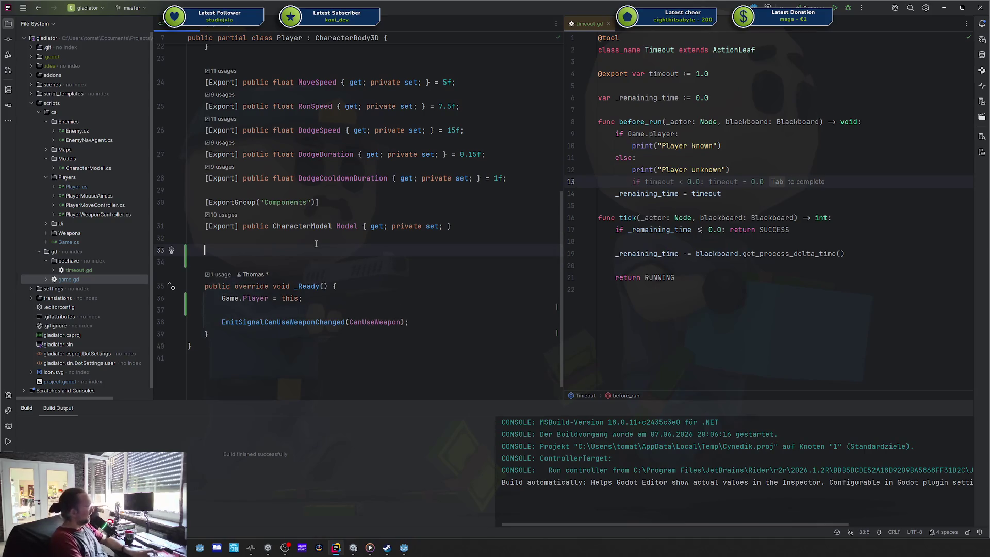
{"action": "key", "text": "alt+Insert"}
{"action": "key", "text": "Return"}
{"action": "key", "text": "Return"}
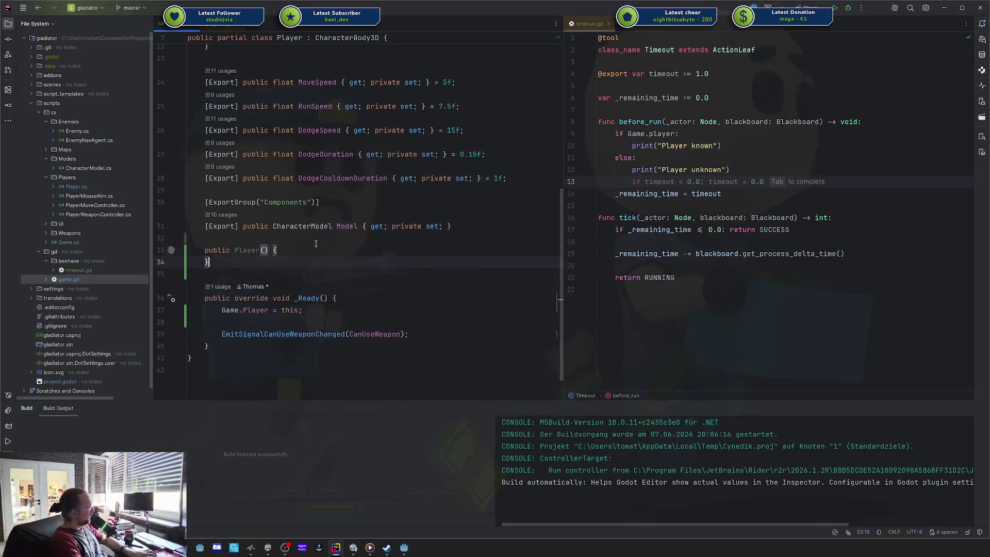
Move Game.Player = this; from _Ready into the constructor as an expression body.
{"action": "key", "text": "Down"}
{"action": "key", "text": "Down"}
{"action": "key", "text": "Down"}
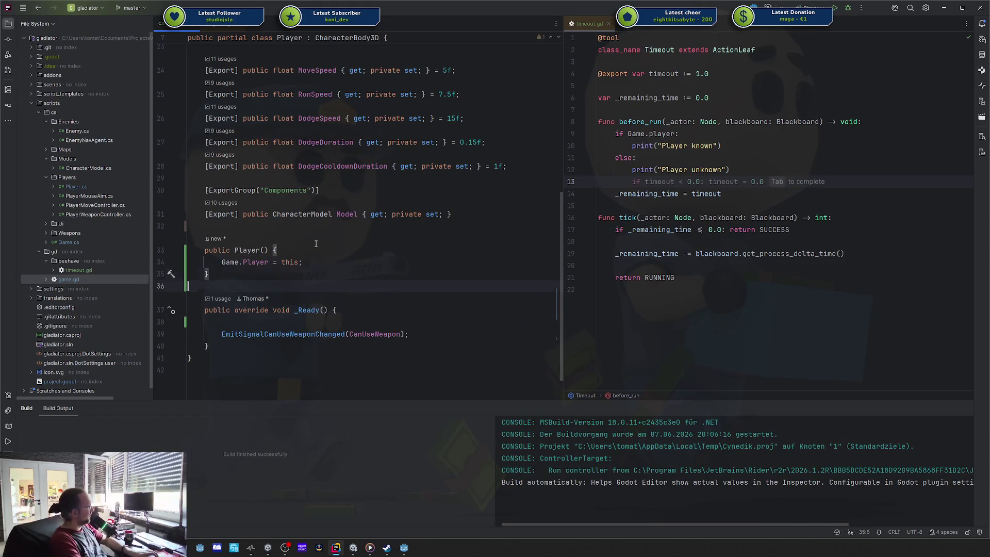
{"action": "key", "text": "End"}
{"action": "key", "text": "Delete"}
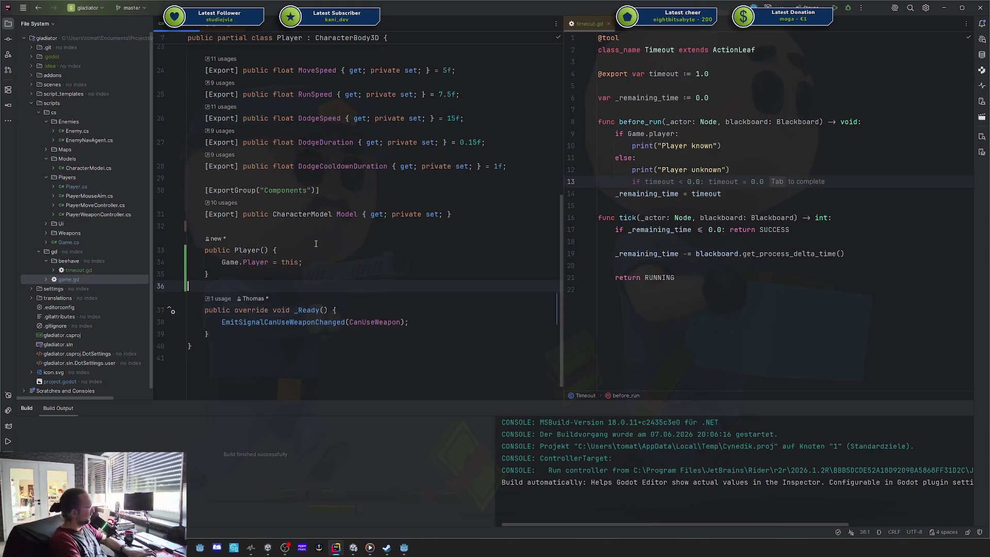
{"action": "key", "text": "Up"}
{"action": "key", "text": "Up"}
{"action": "key", "text": "Up"}
{"action": "key", "text": "alt+Return"}
{"action": "key", "text": "Return"}
{"action": "key", "text": "Up"}
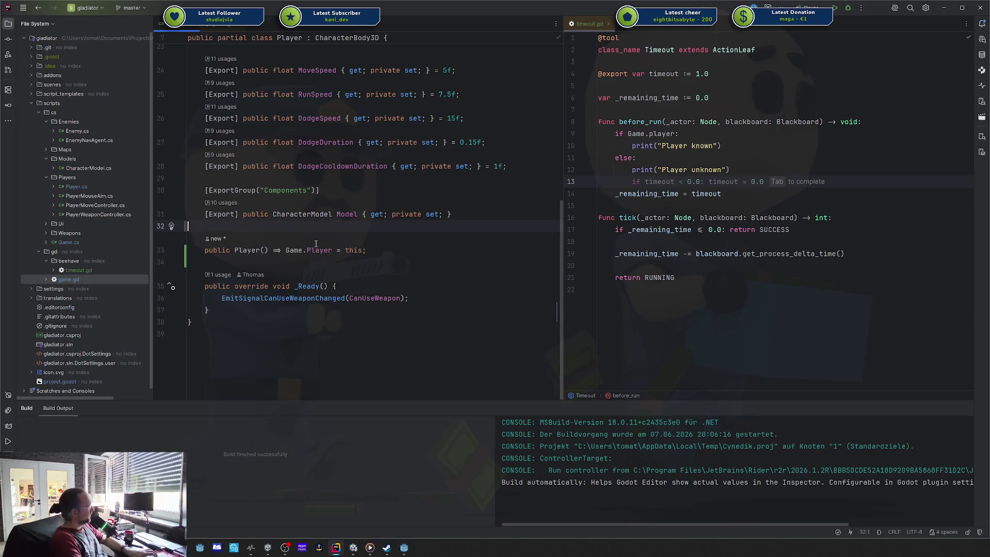
{"action": "scroll", "coordinate": [316, 240], "scroll_direction": "up", "scroll_amount": 8}
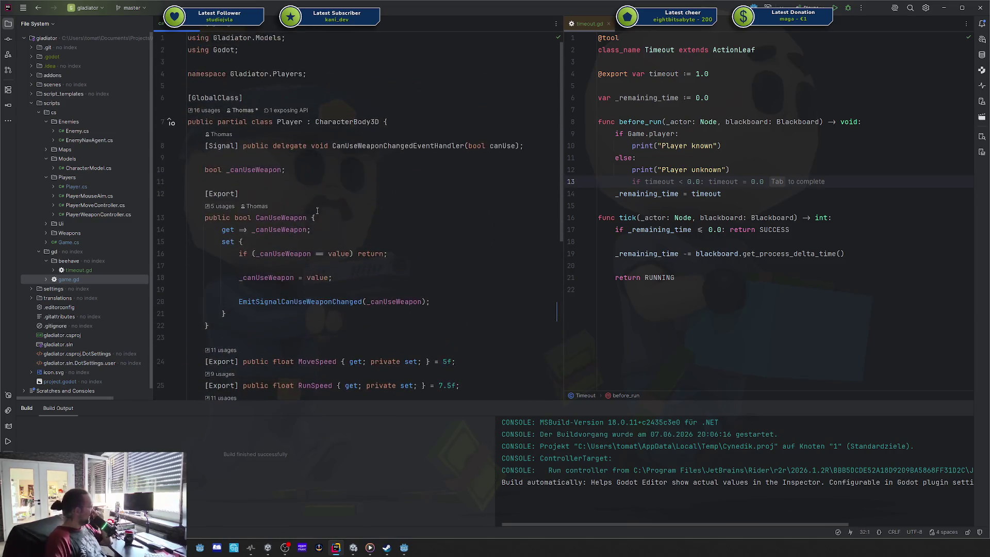
{"action": "scroll", "coordinate": [307, 133], "scroll_direction": "down", "scroll_amount": 8}
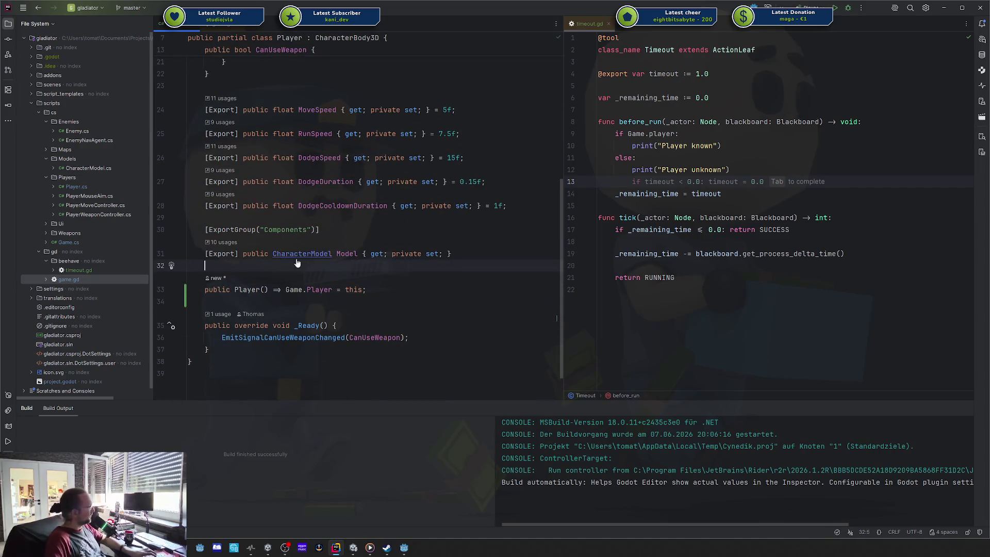
{"action": "left_click_drag", "start_coordinate": [366, 289], "coordinate": [252, 290]}
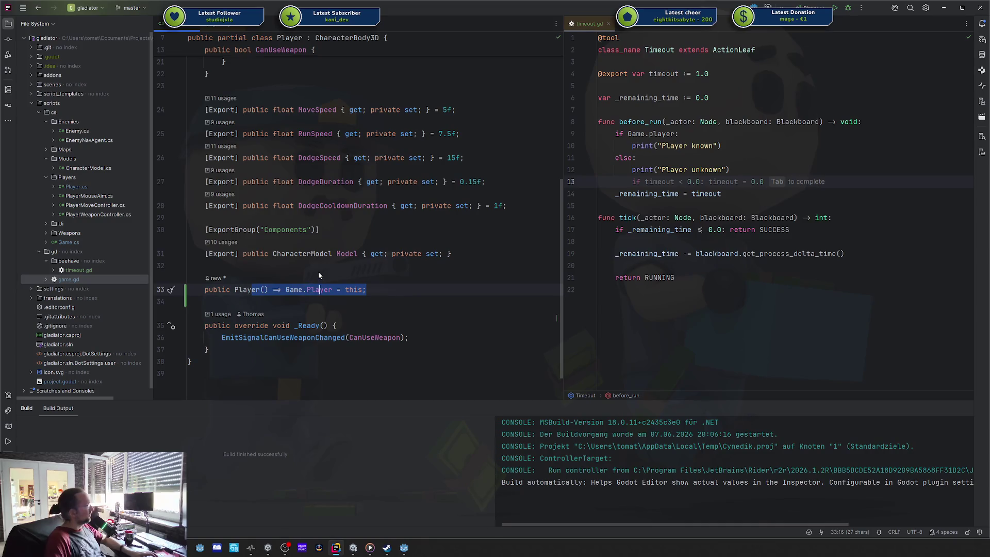
{"action": "key", "text": "Escape"}
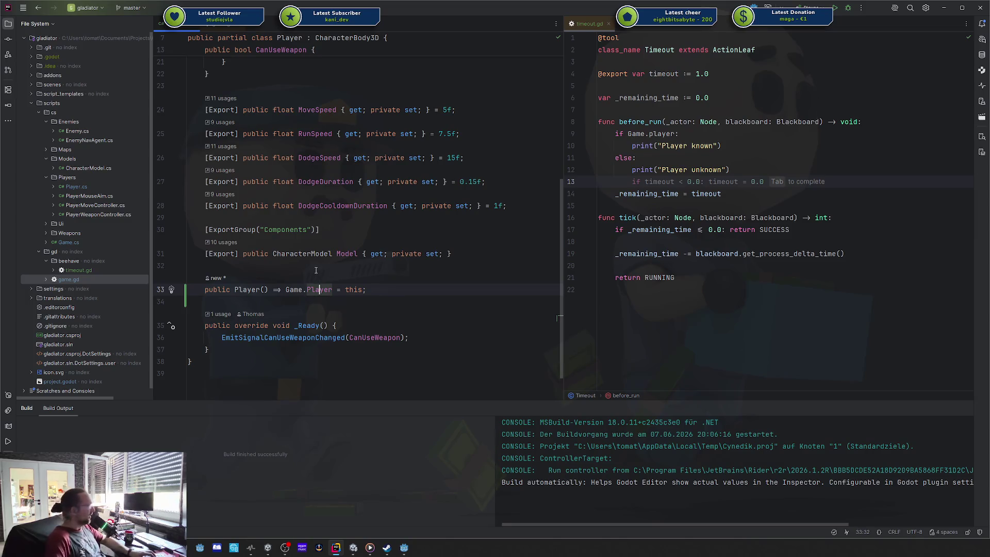
{"action": "left_click", "coordinate": [309, 262]}
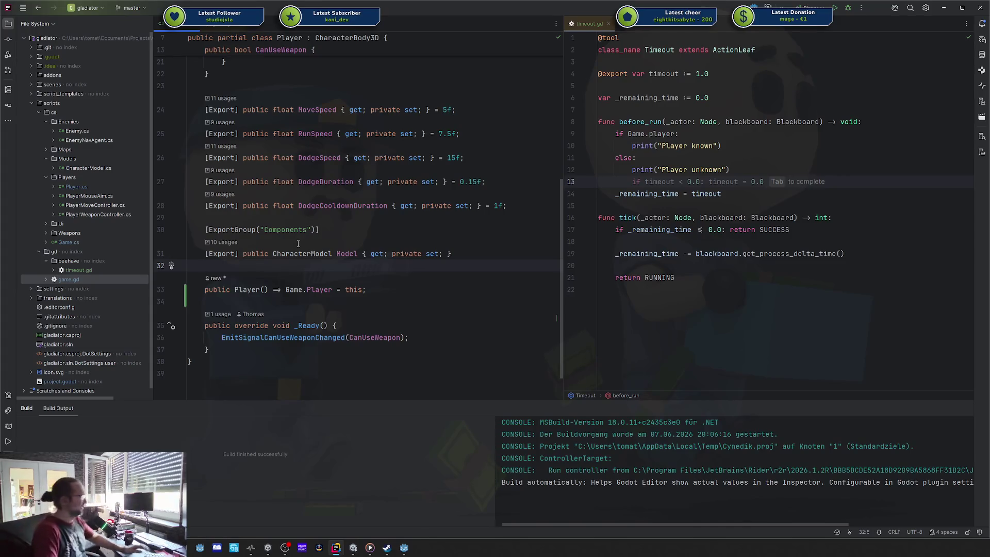
Delete the Player known/unknown if/else print block from timeout.gd's before_run.
{"action": "left_click_drag", "start_coordinate": [731, 170], "coordinate": [732, 139]}
{"action": "key", "text": "BackSpace"}
{"action": "key", "text": "ctrl+y"}
{"action": "key", "text": "ctrl+y"}
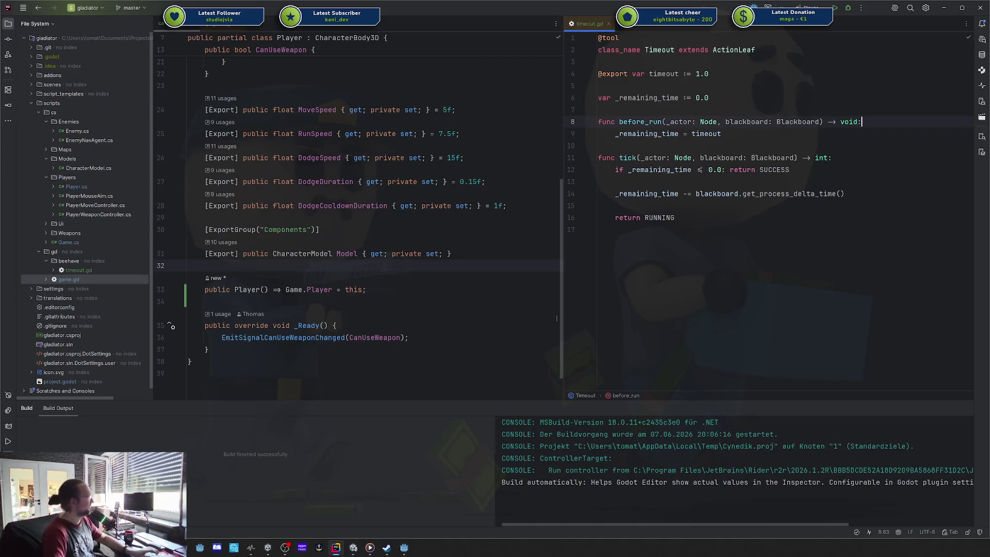
Convert the Player constructor back to a block body.
{"action": "left_click", "coordinate": [286, 289]}
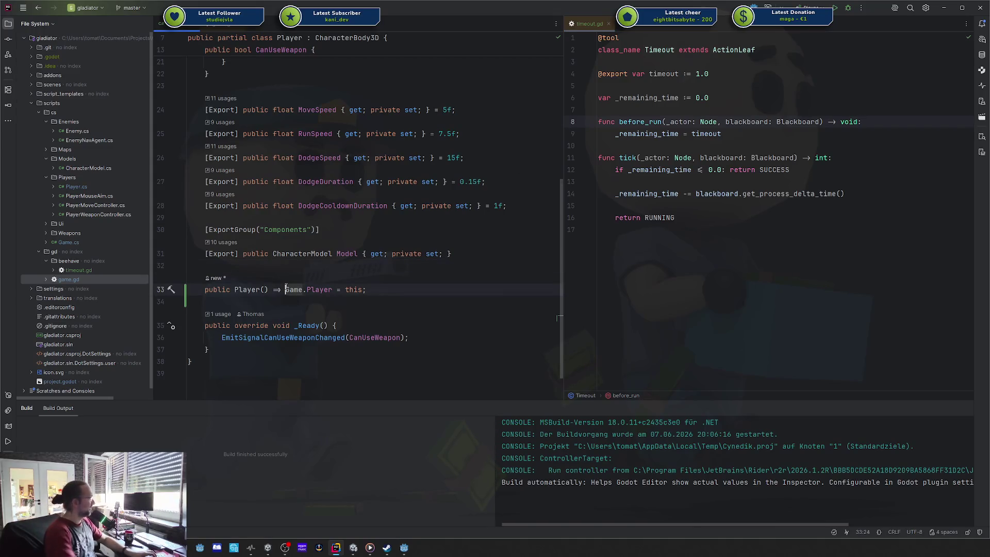
{"action": "key", "text": "alt+Return"}
{"action": "key", "text": "Return"}
{"action": "left_click", "coordinate": [321, 276]}
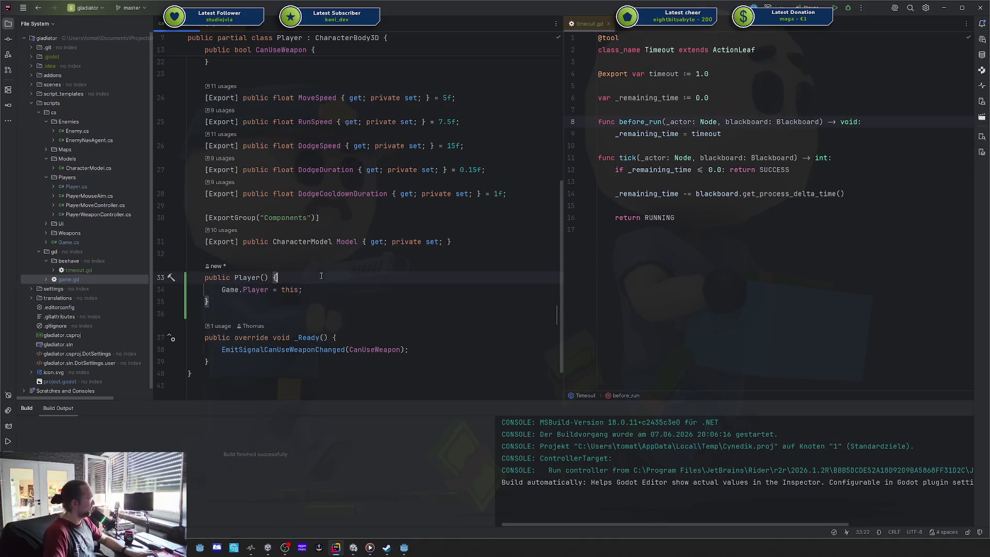
{"action": "scroll", "coordinate": [348, 270], "scroll_direction": "up", "scroll_amount": 5}
{"action": "scroll", "coordinate": [335, 261], "scroll_direction": "down", "scroll_amount": 6}
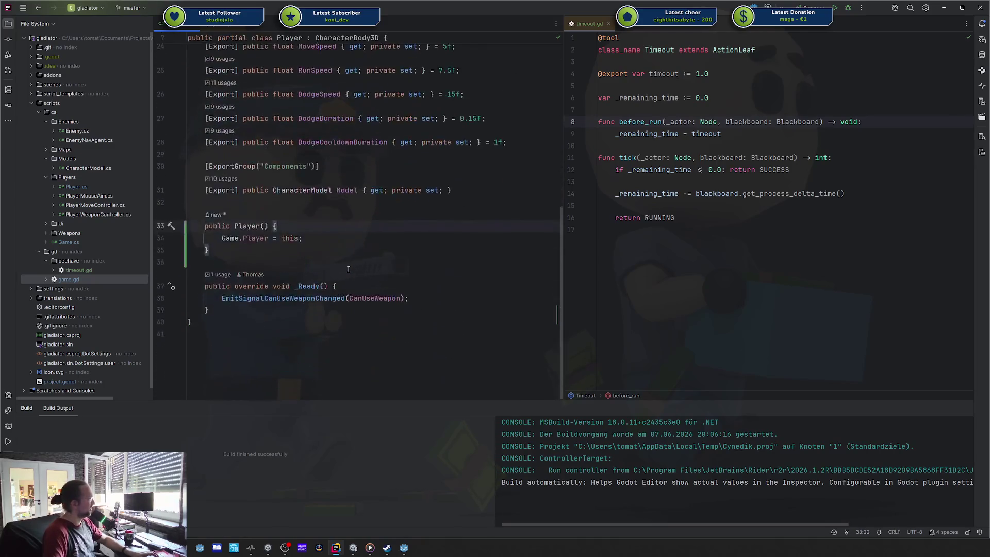
{"action": "left_click", "coordinate": [325, 253]}
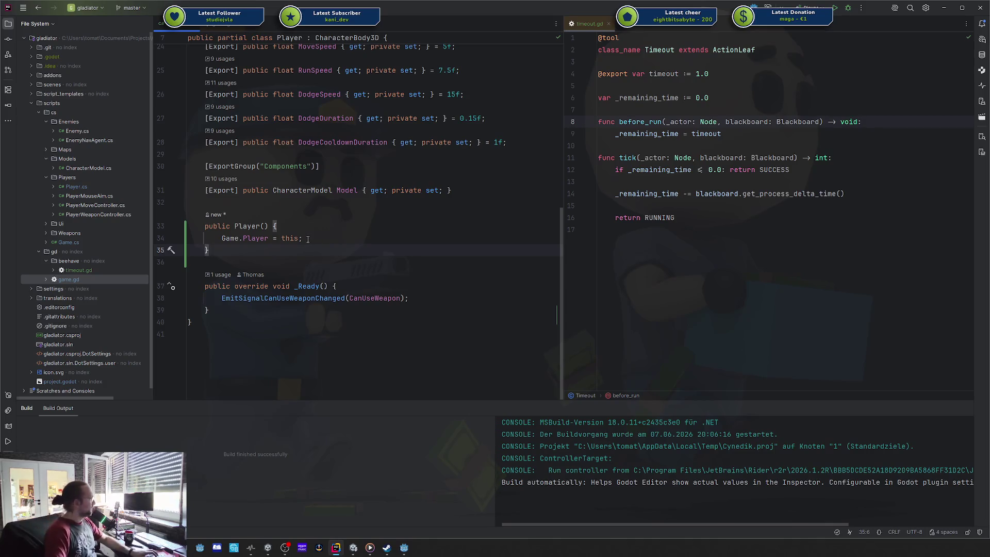
Create a conditions directory inside the beehave folder.
{"action": "right_click", "coordinate": [79, 258]}
{"action": "mouse_move", "coordinate": [110, 262]}
{"action": "left_click", "coordinate": [213, 274]}
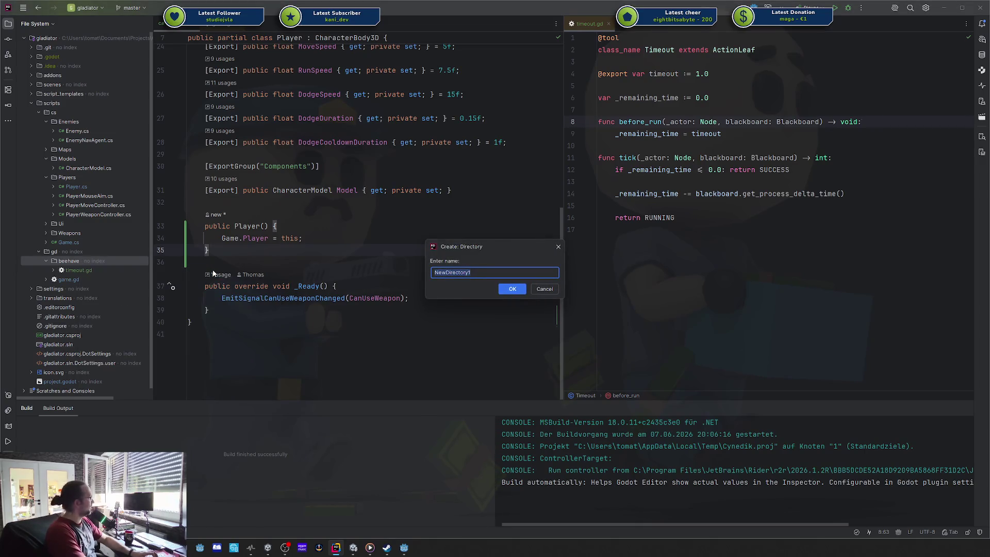
{"action": "key", "text": "BackSpace"}
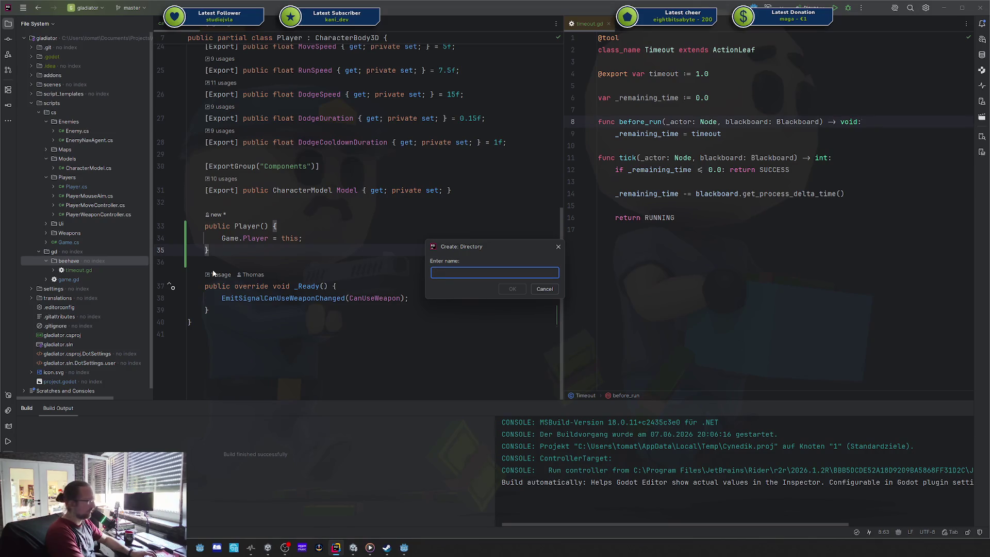
{"action": "type", "text": "conditions"}
{"action": "key", "text": "Return"}
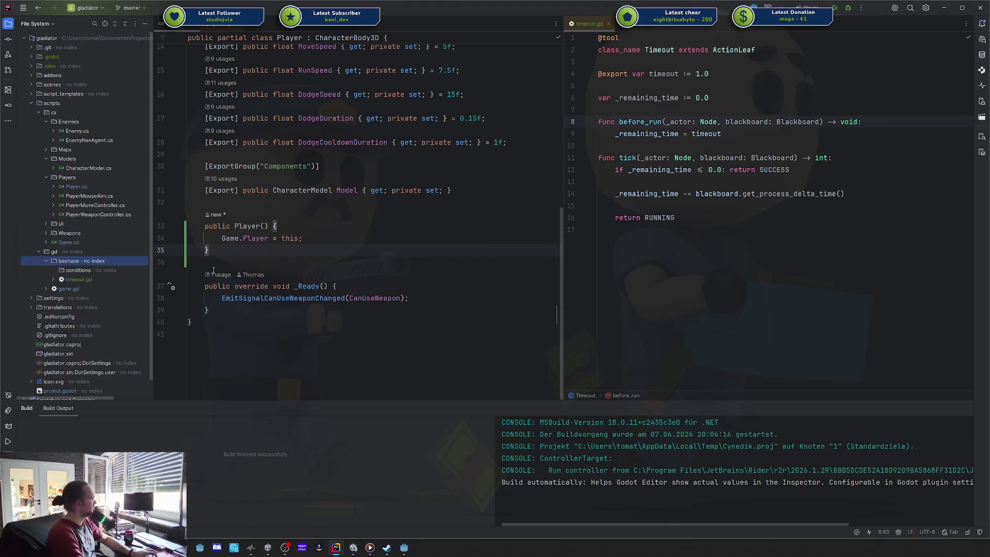
Add a new GDScript file named player_distance_check in the conditions folder.
{"action": "key", "text": "alt+Insert"}
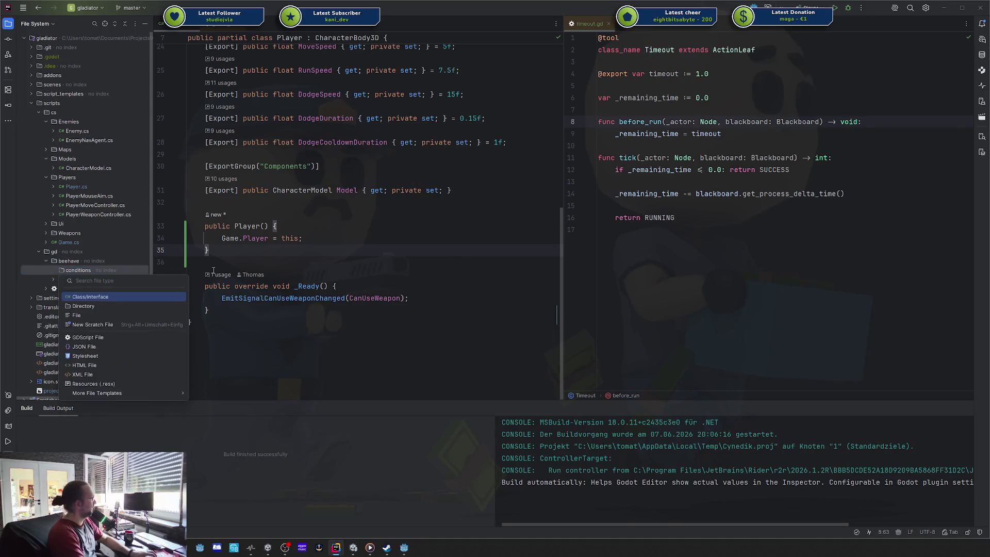
{"action": "key", "text": "Down"}
{"action": "key", "text": "Down"}
{"action": "key", "text": "Down"}
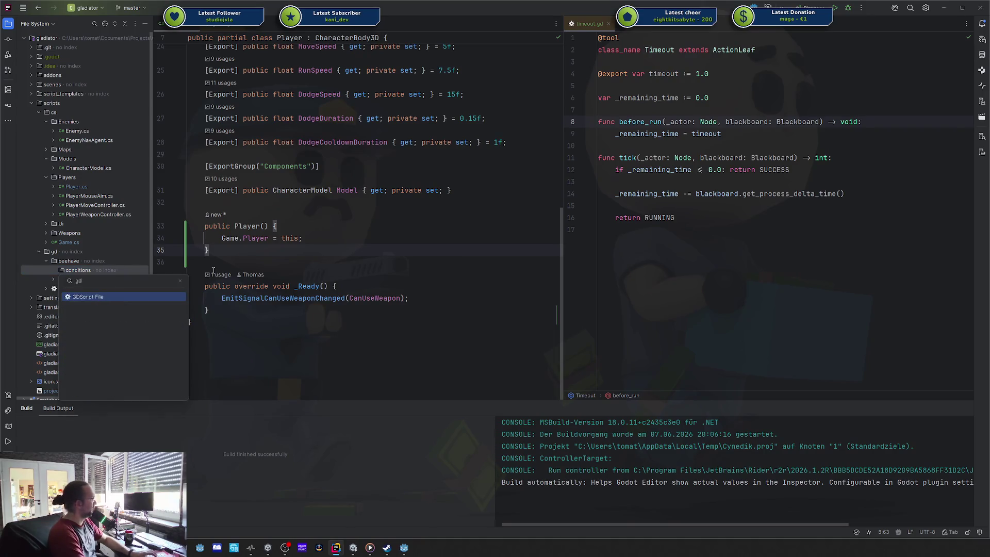
{"action": "key", "text": "Return"}
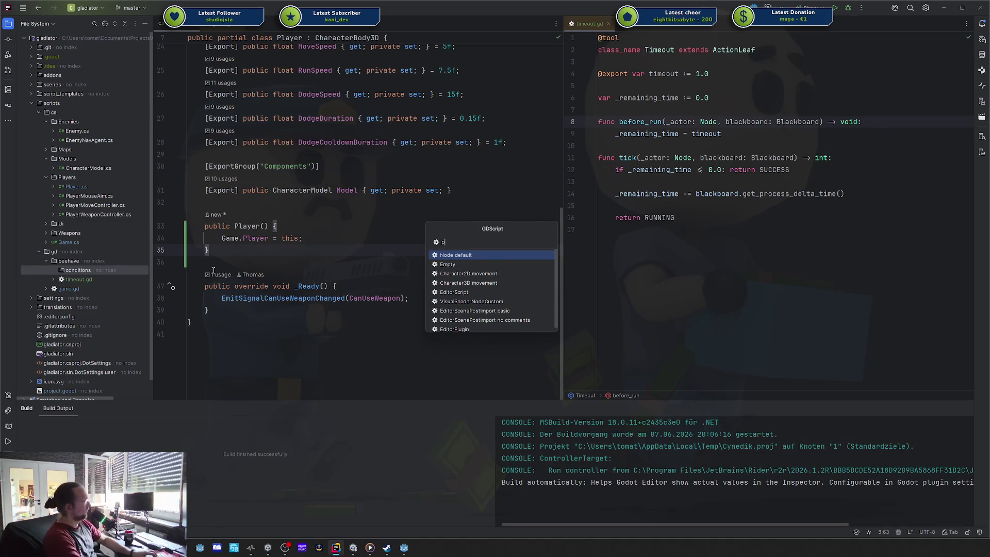
{"action": "type", "text": "player_distance_che"}
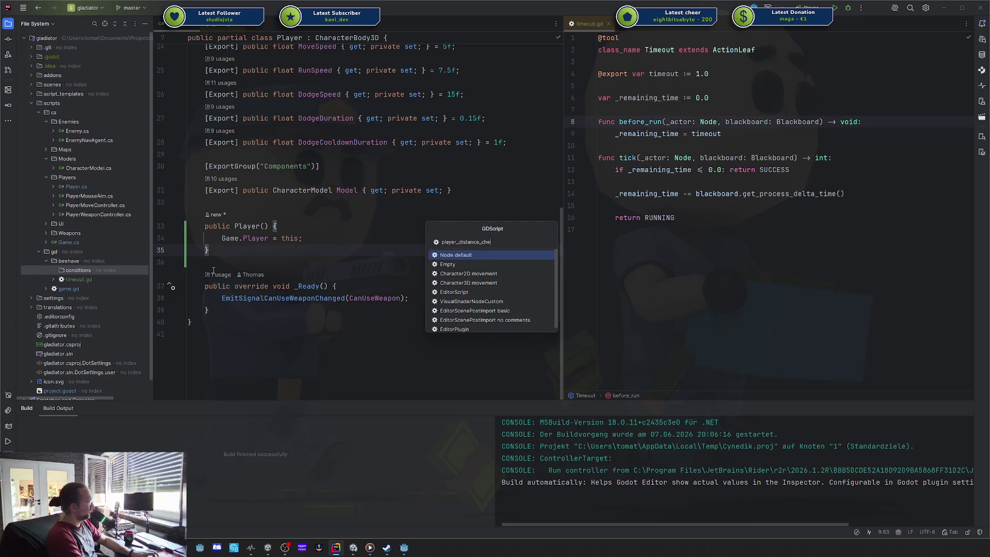
{"action": "type", "text": "ck"}
{"action": "key", "text": "Return"}
{"action": "key", "text": "Return"}
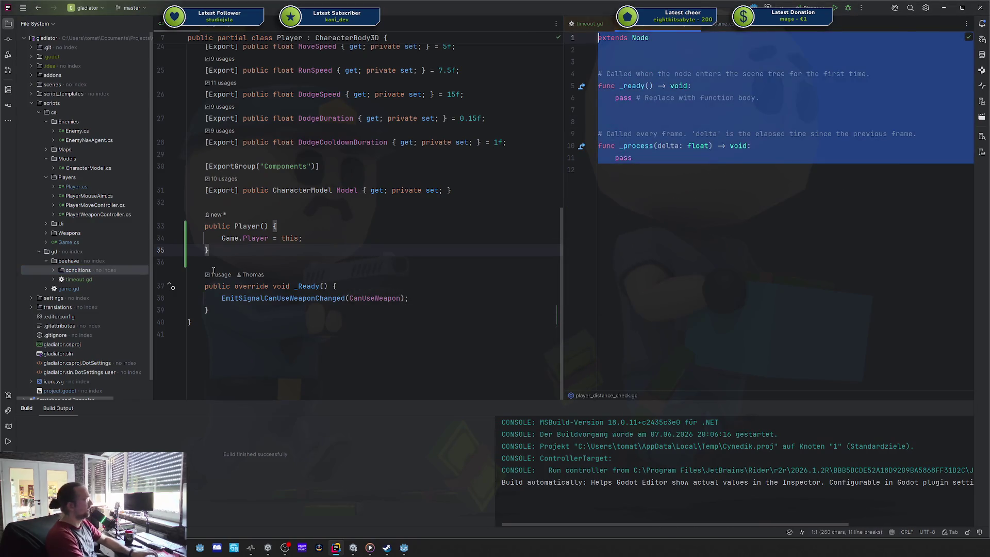
{"action": "type", "text": "clas"}
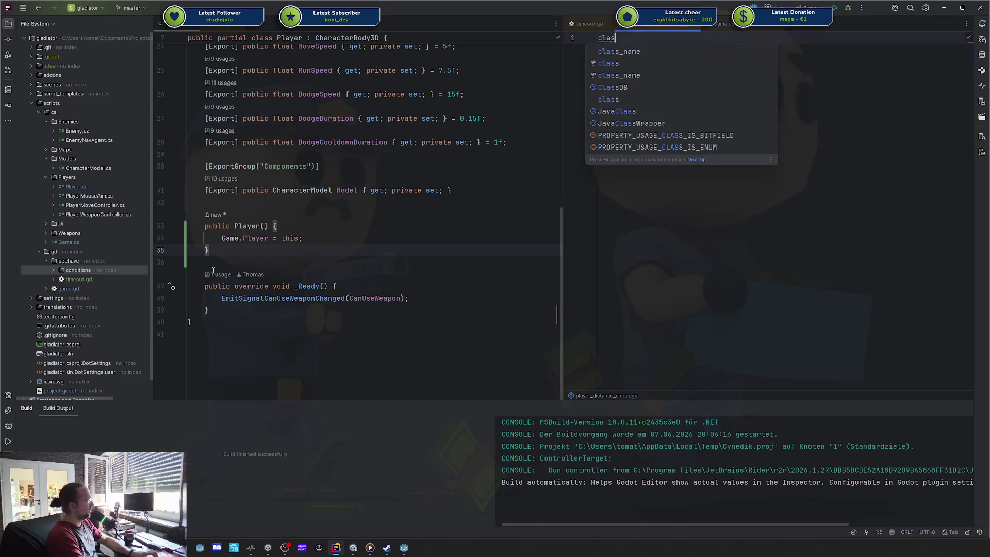
{"action": "key", "text": "Return"}
{"action": "key", "text": "shift+Home"}
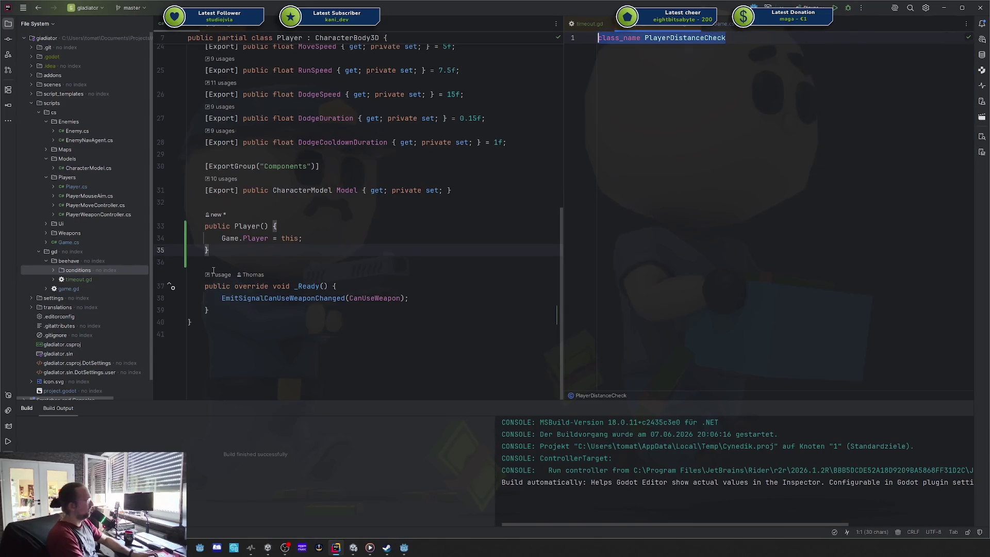
{"action": "type", "text": "extends Condition"}
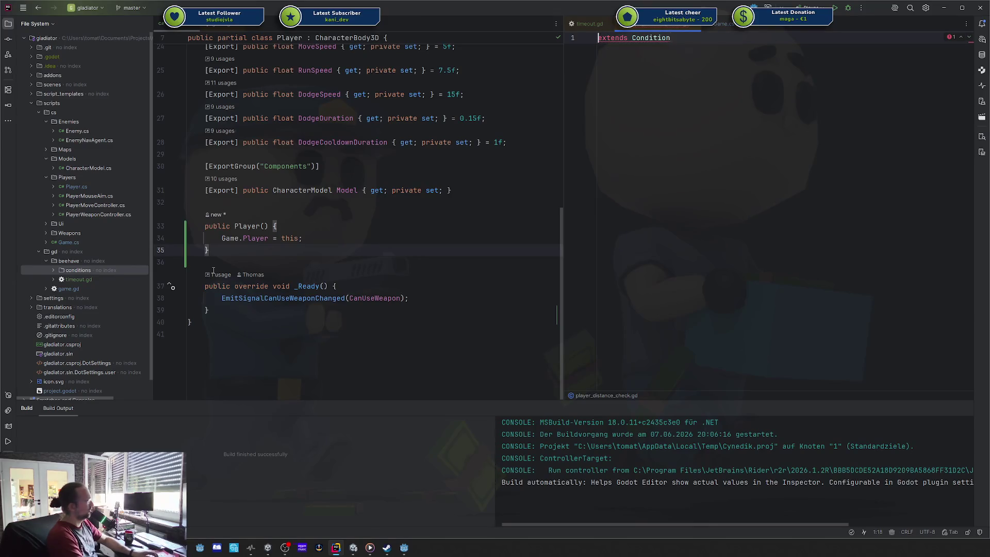
{"action": "key", "text": "Return"}
{"action": "key", "text": "Up"}
{"action": "type", "text": "@t"}
{"action": "key", "text": "Return"}
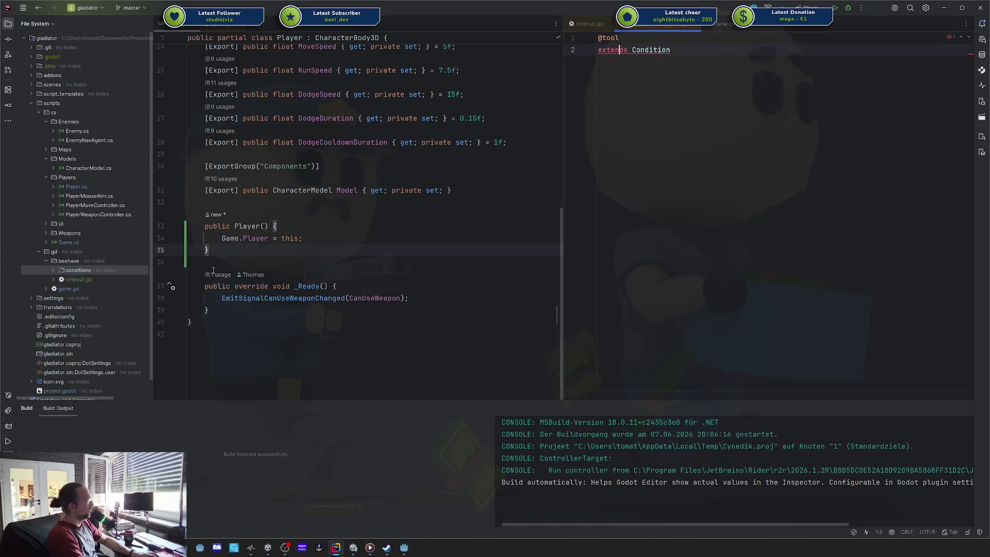
Set the script's base class to ConditionLeaf.
{"action": "key", "text": "End"}
{"action": "key", "text": "ctrl+shift+Left"}
{"action": "key", "text": "BackSpace"}
{"action": "type", "text": "Co"}
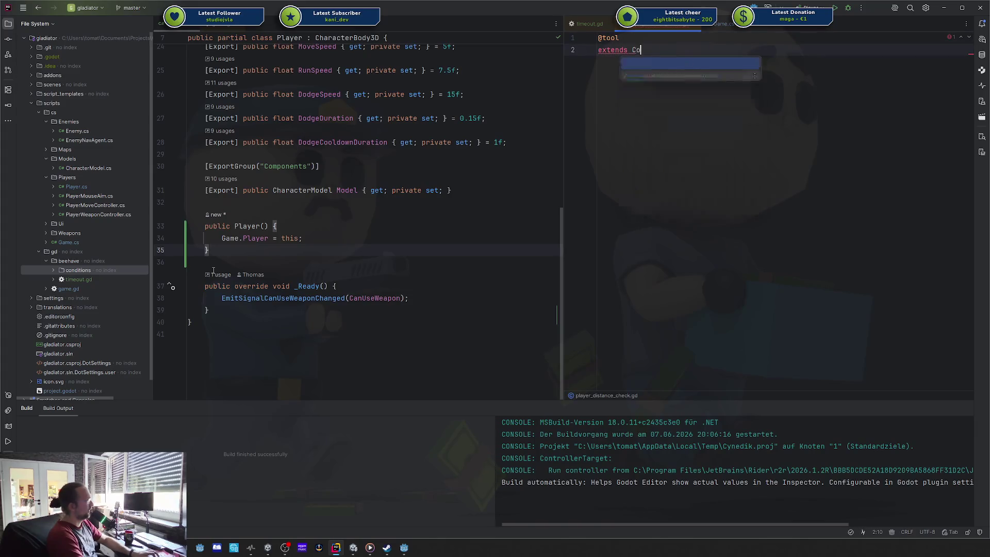
{"action": "key", "text": "Return"}
{"action": "key", "text": "Return"}
{"action": "key", "text": "Return"}
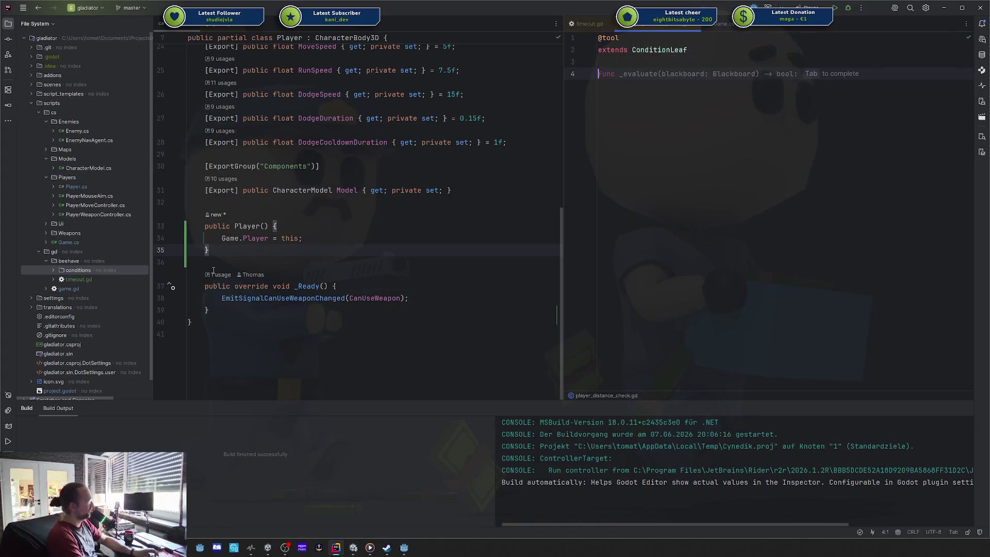
Add func tick(_actor: Node, _blackboard: Blackboard) -> int with underscore-prefixed parameters.
{"action": "type", "text": "func tick"}
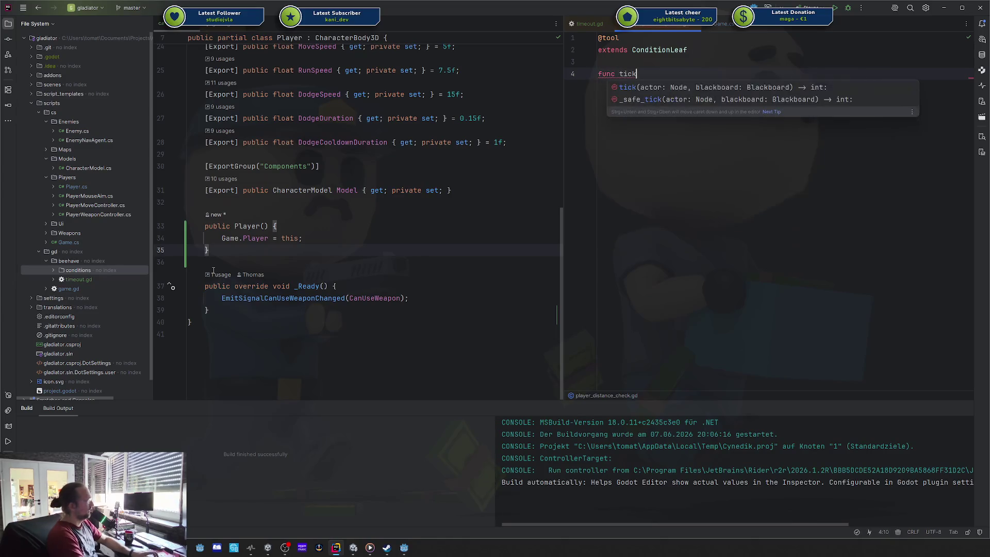
{"action": "key", "text": "Return"}
{"action": "key", "text": "ctrl+Left"}
{"action": "key", "text": "ctrl+Left"}
{"action": "key", "text": "ctrl+Left"}
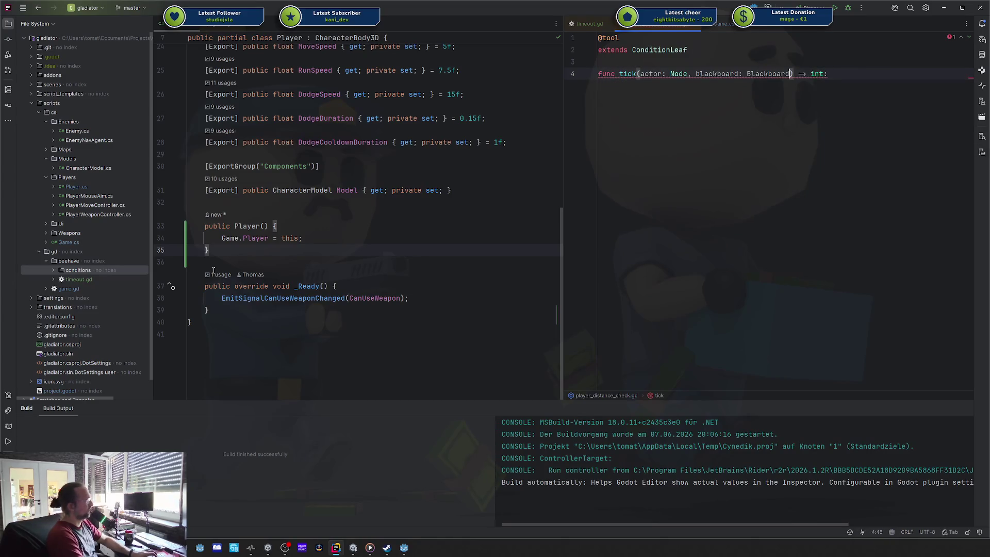
{"action": "type", "text": "_"}
{"action": "key", "text": "ctrl+Left"}
{"action": "key", "text": "ctrl+Left"}
{"action": "key", "text": "ctrl+Left"}
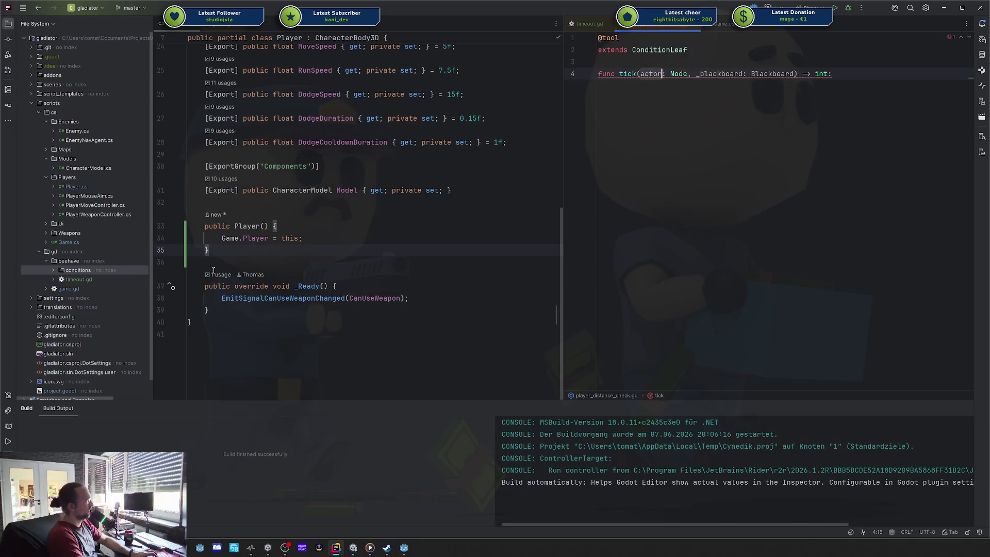
{"action": "type", "text": "_"}
{"action": "key", "text": "Escape"}
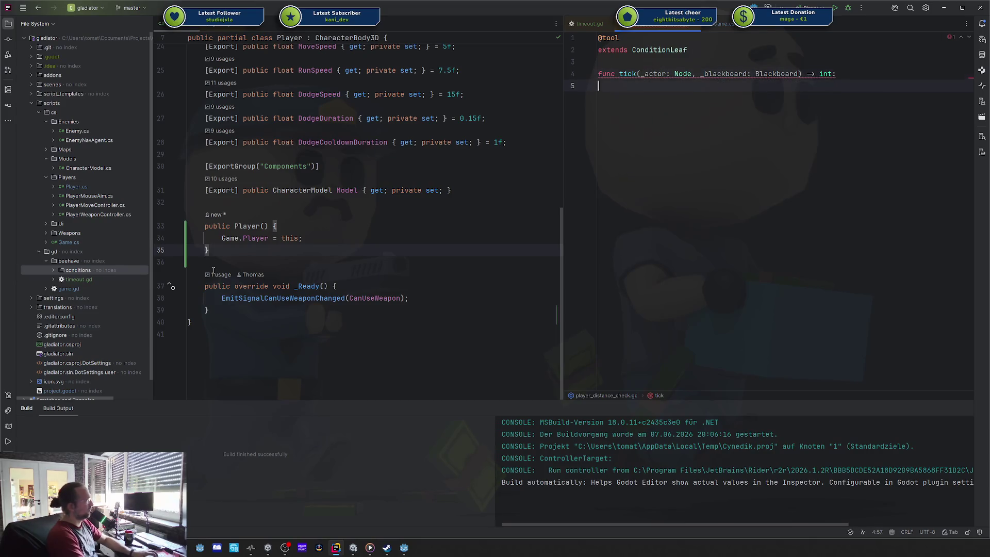
Give tick an indented pass body and add blank lines above the function.
{"action": "key", "text": "End"}
{"action": "key", "text": "Return"}
{"action": "key", "text": "Tab"}
{"action": "type", "text": "pass"}
{"action": "key", "text": "Escape"}
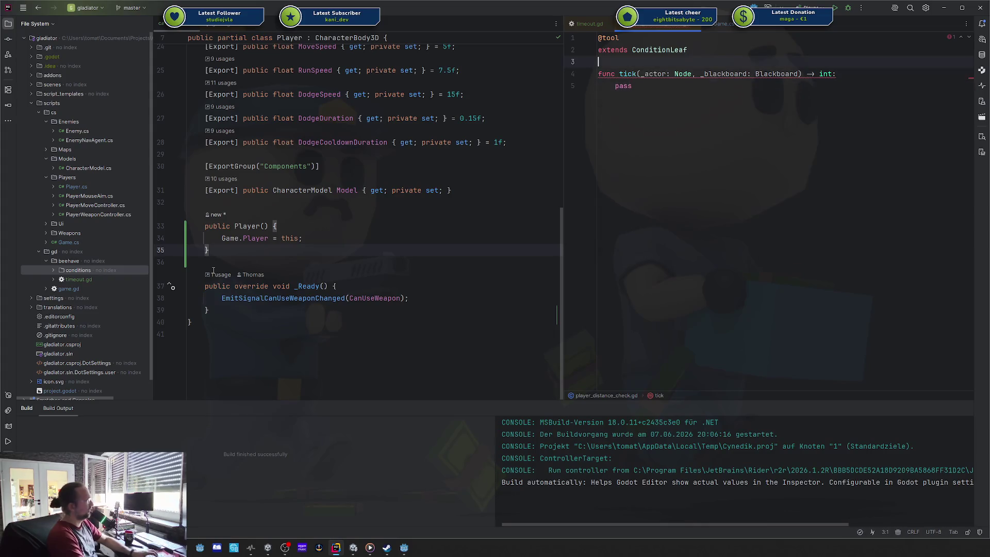
{"action": "key", "text": "Up"}
{"action": "key", "text": "Up"}
{"action": "key", "text": "Return"}
{"action": "key", "text": "Return"}
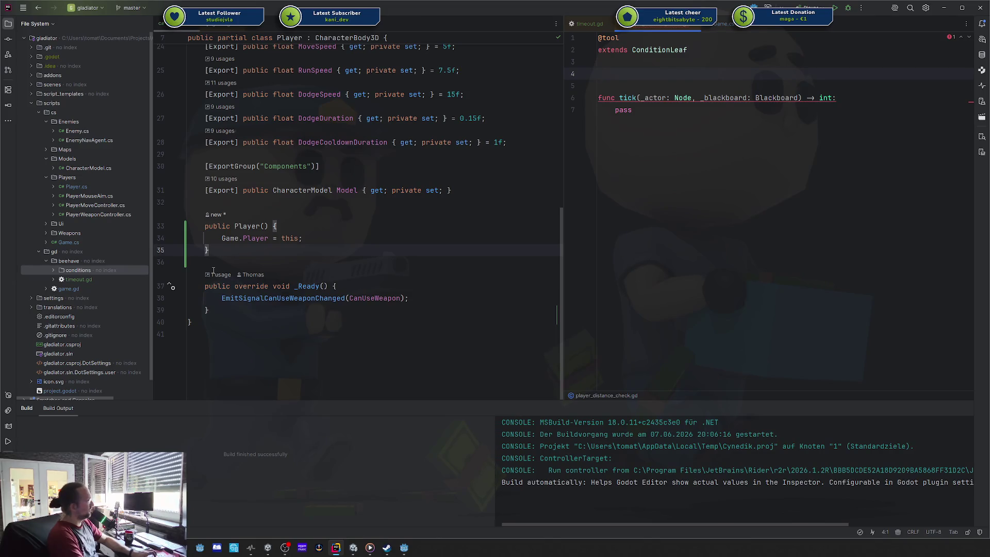
Rename player_distance_check.gd in the conditions folder to player_in_range_check.gd via Shift+F6.
{"action": "left_click", "coordinate": [55, 271]}
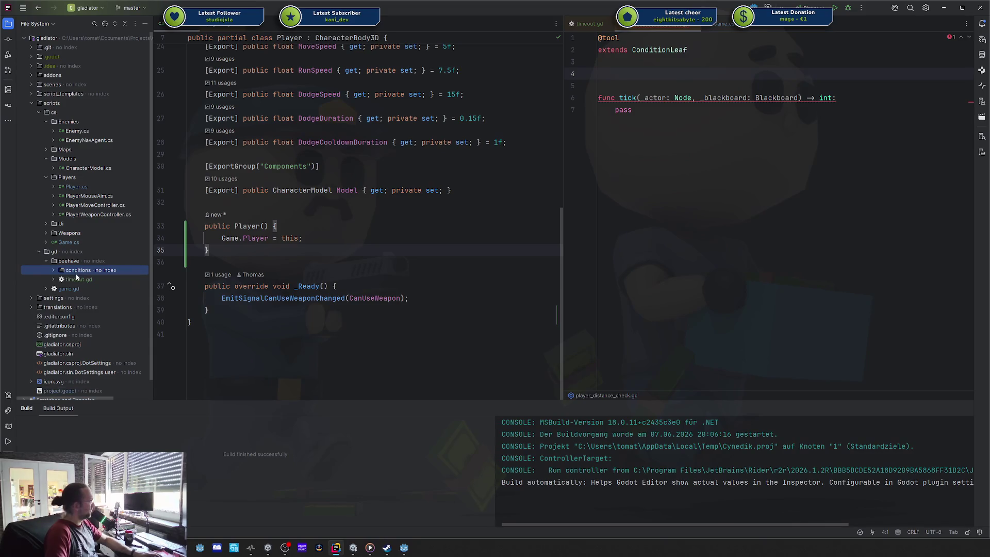
{"action": "left_click", "coordinate": [75, 279]}
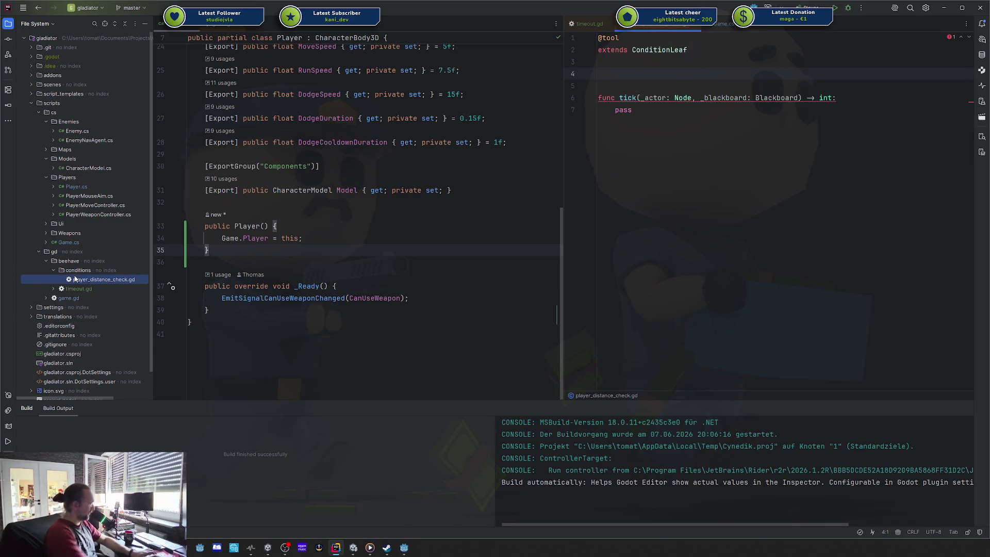
{"action": "key", "text": "shift+F6"}
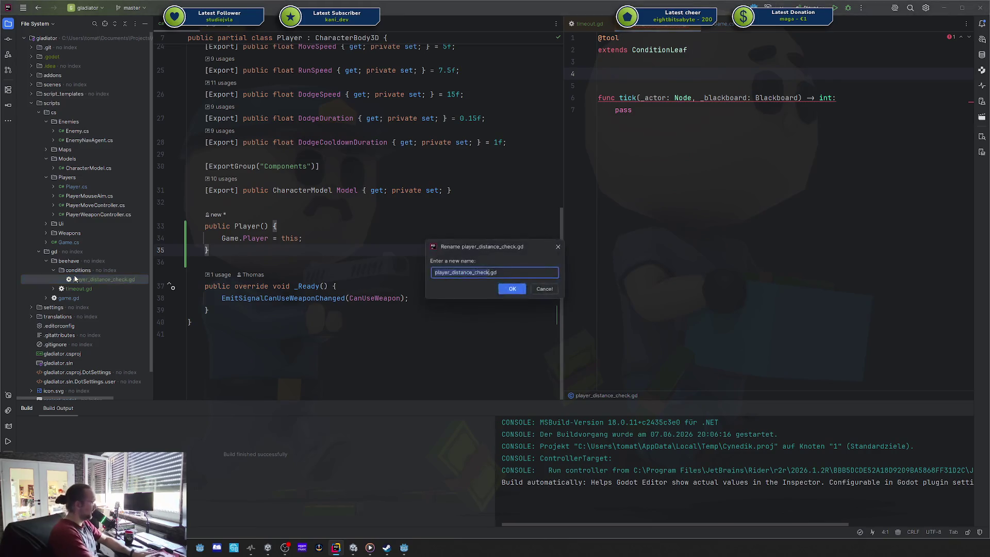
{"action": "key", "text": "Delete"}
{"action": "key", "text": "Delete"}
{"action": "key", "text": "Delete"}
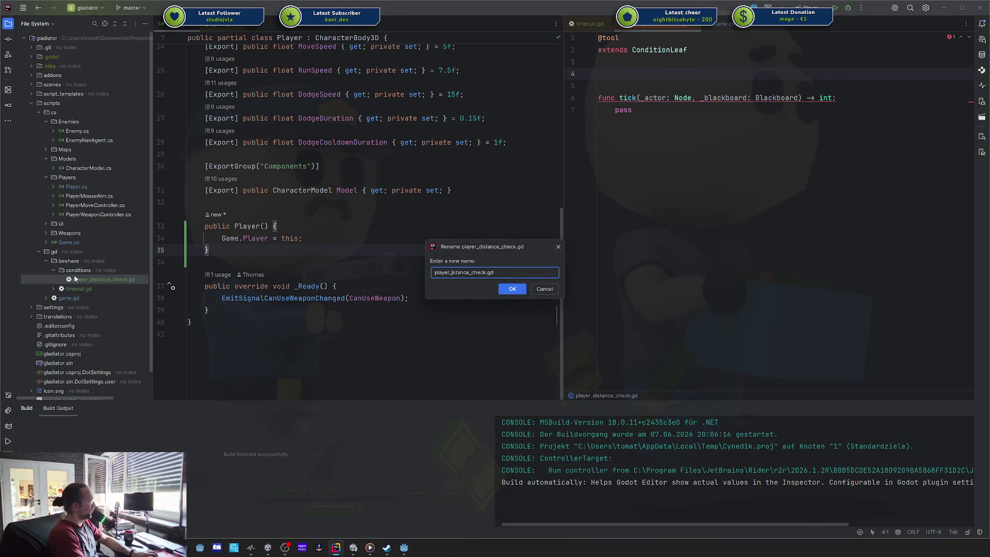
{"action": "type", "text": "_in_range"}
{"action": "key", "text": "Return"}
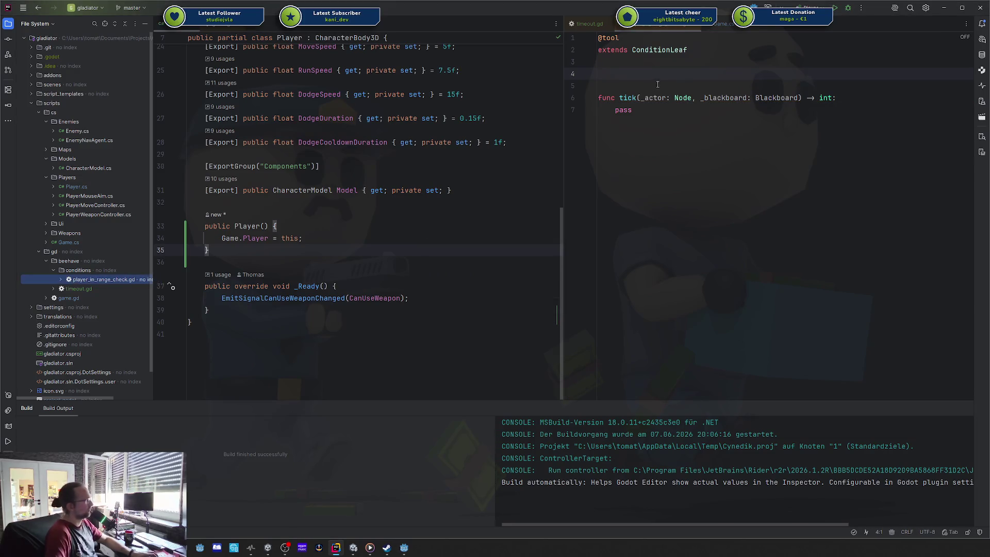
{"action": "left_click", "coordinate": [659, 82]}
{"action": "key", "text": "Up"}
{"action": "type", "text": "export"}
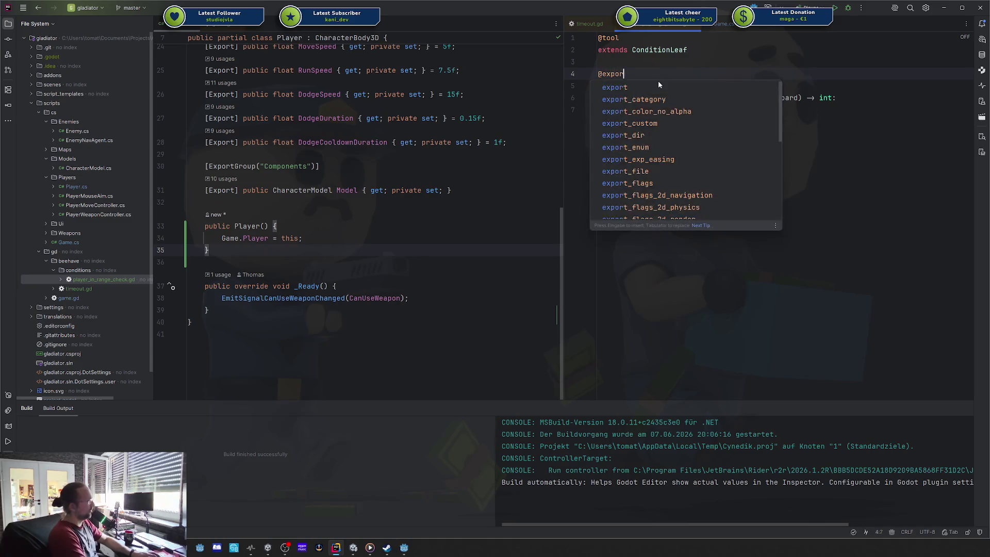
{"action": "key", "text": "Tab"}
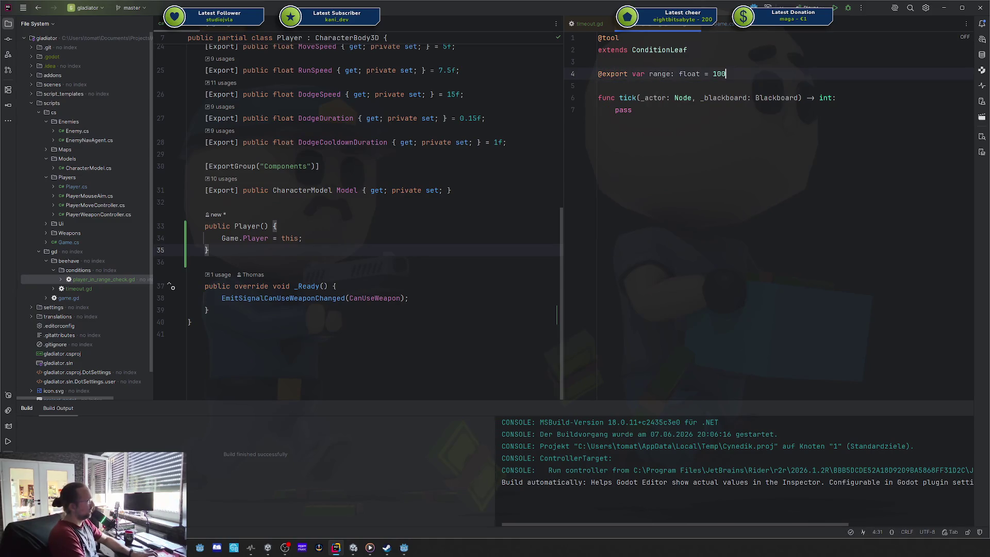
{"action": "key", "text": "BackSpace"}
{"action": "key", "text": "BackSpace"}
{"action": "key", "text": "BackSpace"}
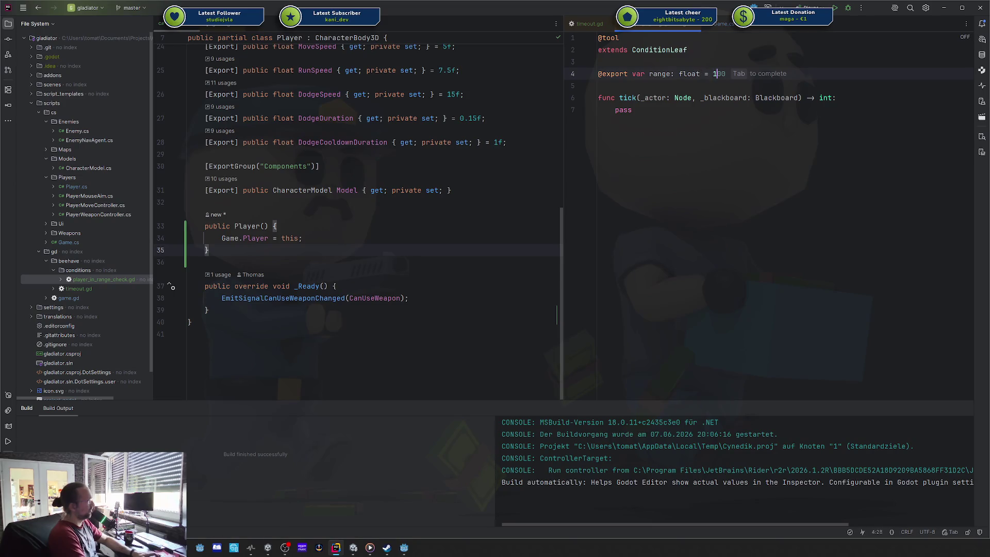
{"action": "type", "text": "1.0"}
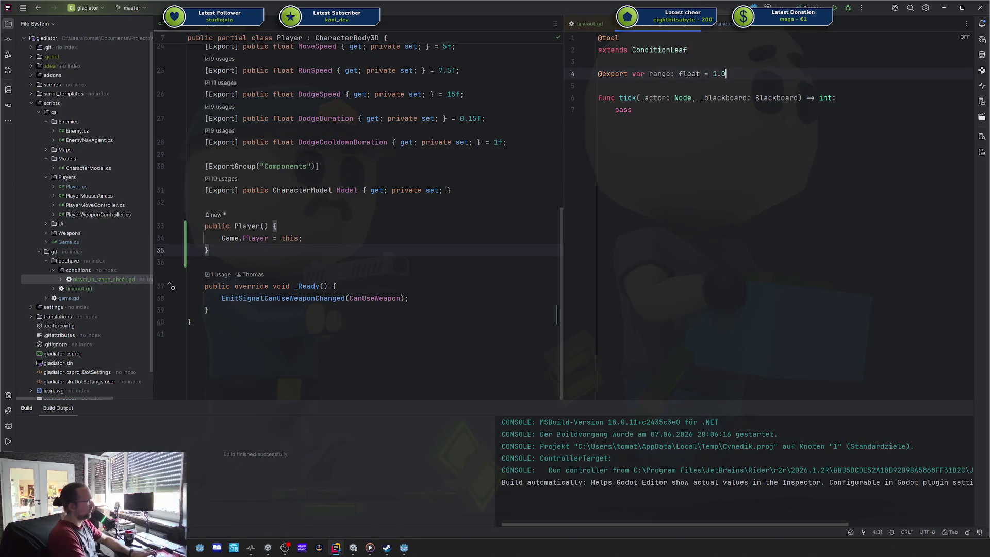
{"action": "key", "text": "Left"}
{"action": "key", "text": "Left"}
{"action": "key", "text": "Left"}
{"action": "key", "text": "BackSpace"}
{"action": "key", "text": "BackSpace"}
{"action": "key", "text": "BackSpace"}
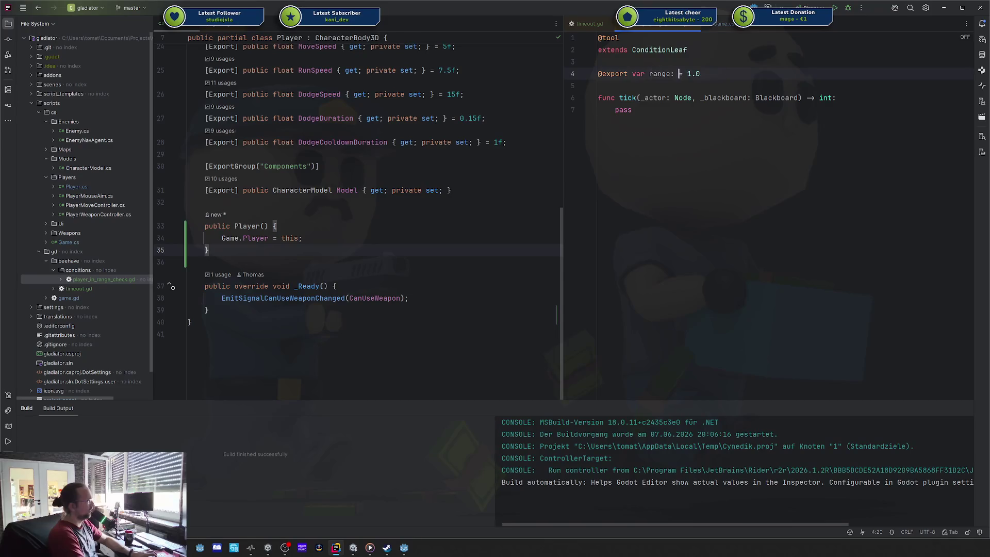
{"action": "type", "text": ":"}
Try an 'if not Game.' condition in tick's body, then discard it and restore pass.
{"action": "left_click", "coordinate": [836, 98]}
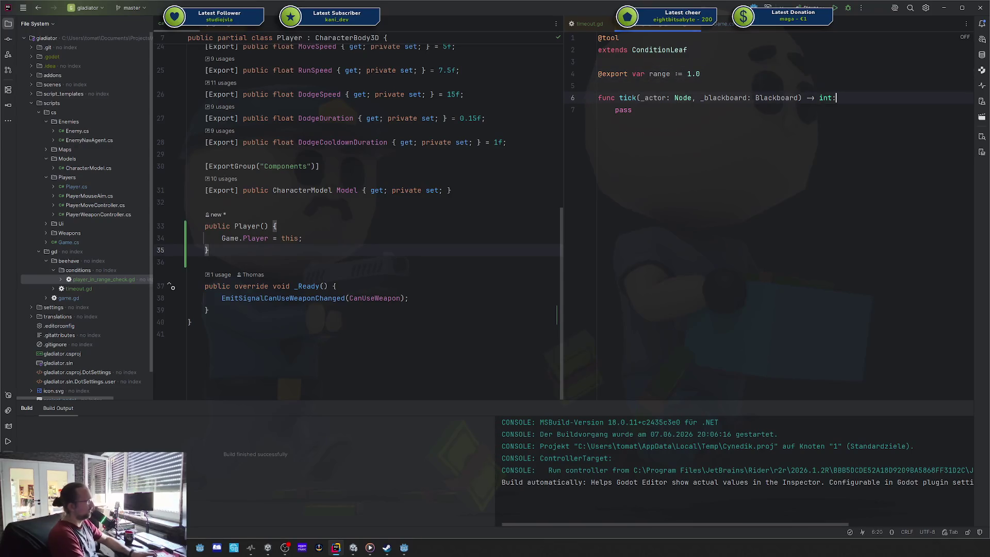
{"action": "key", "text": "Down"}
{"action": "key", "text": "ctrl+BackSpace"}
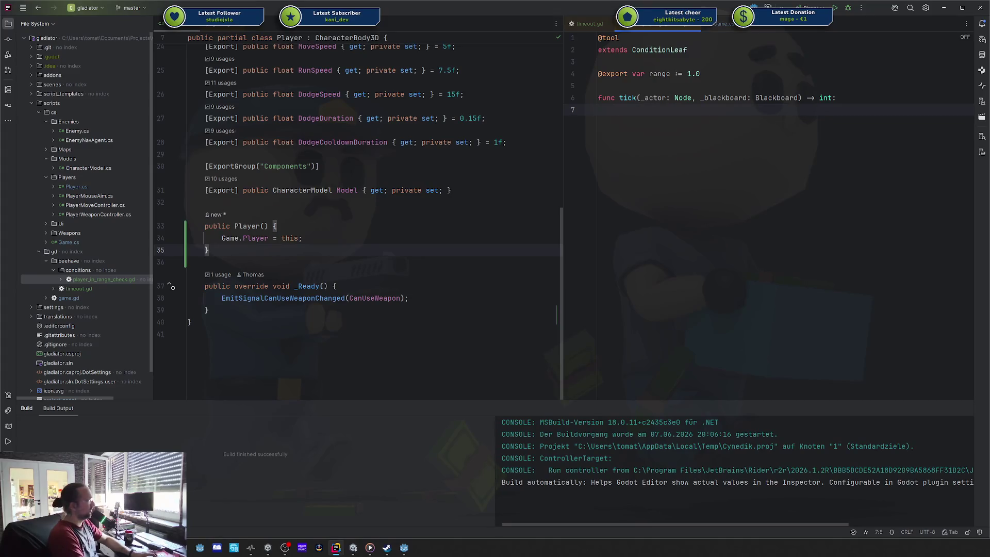
{"action": "type", "text": "if"}
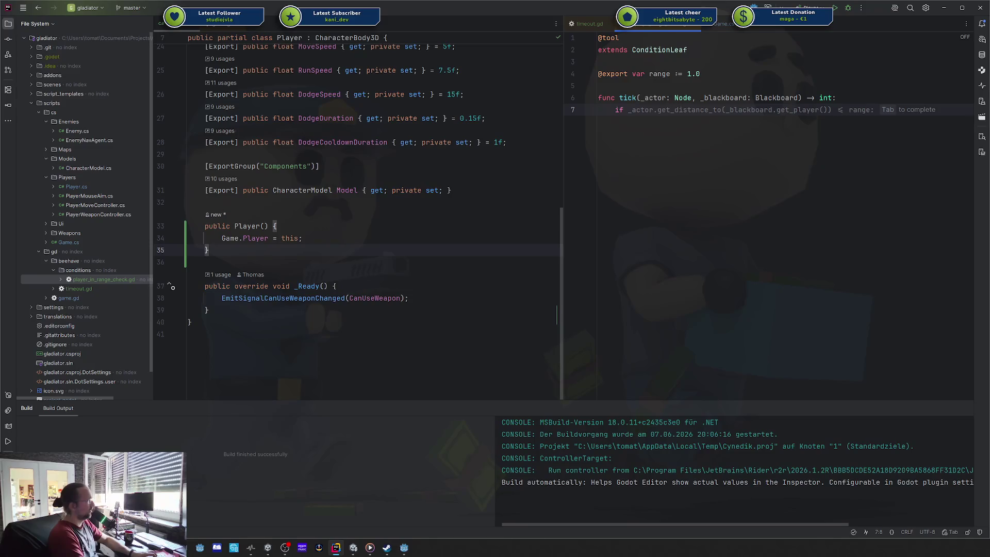
{"action": "key", "text": "Escape"}
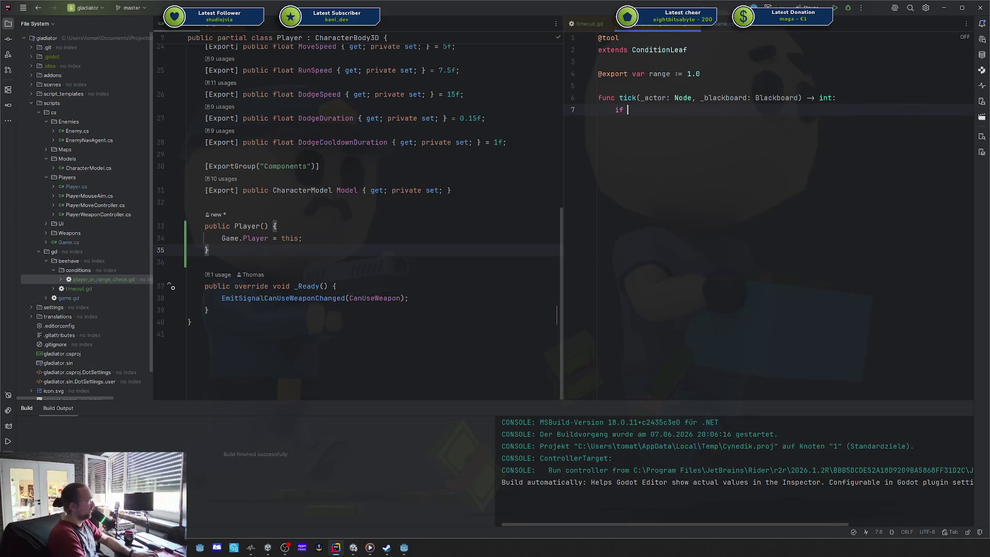
{"action": "type", "text": "not Game."}
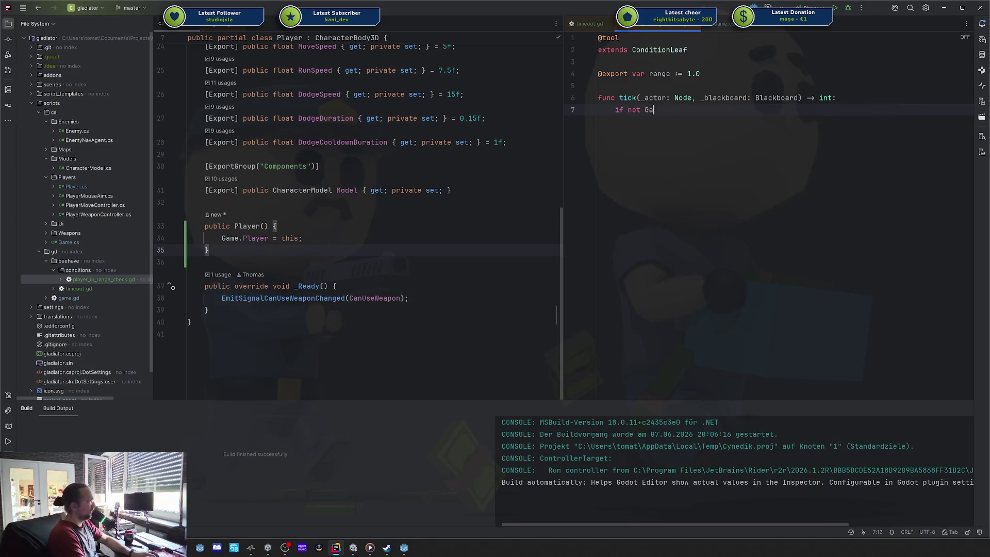
{"action": "key", "text": "BackSpace"}
{"action": "key", "text": "BackSpace"}
{"action": "key", "text": "BackSpace"}
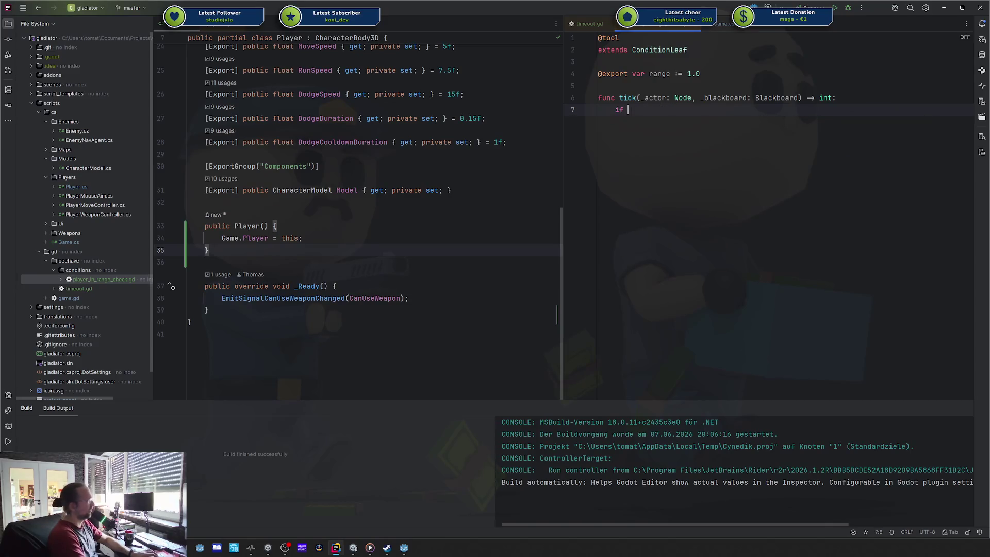
{"action": "type", "text": "Game."}
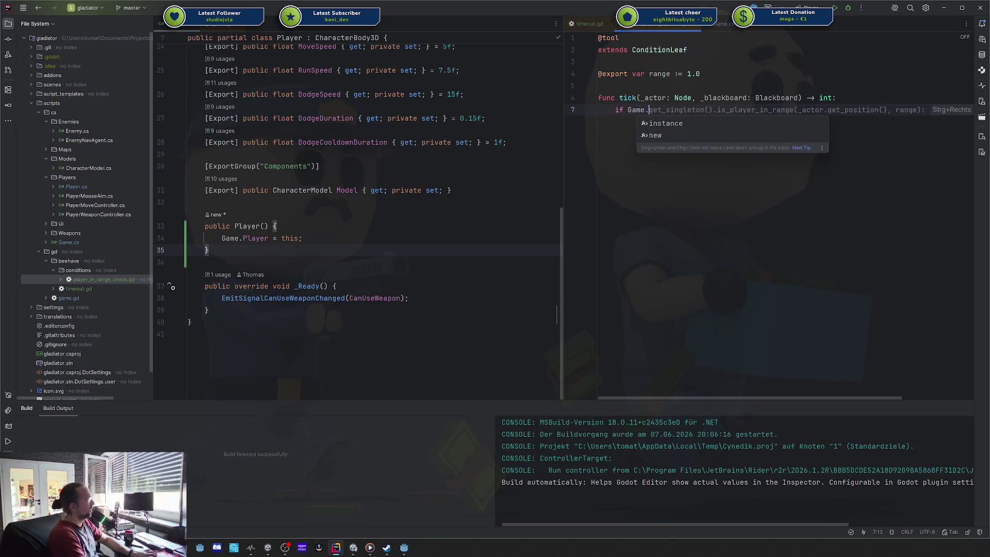
{"action": "key", "text": "BackSpace"}
{"action": "key", "text": "BackSpace"}
{"action": "key", "text": "BackSpace"}
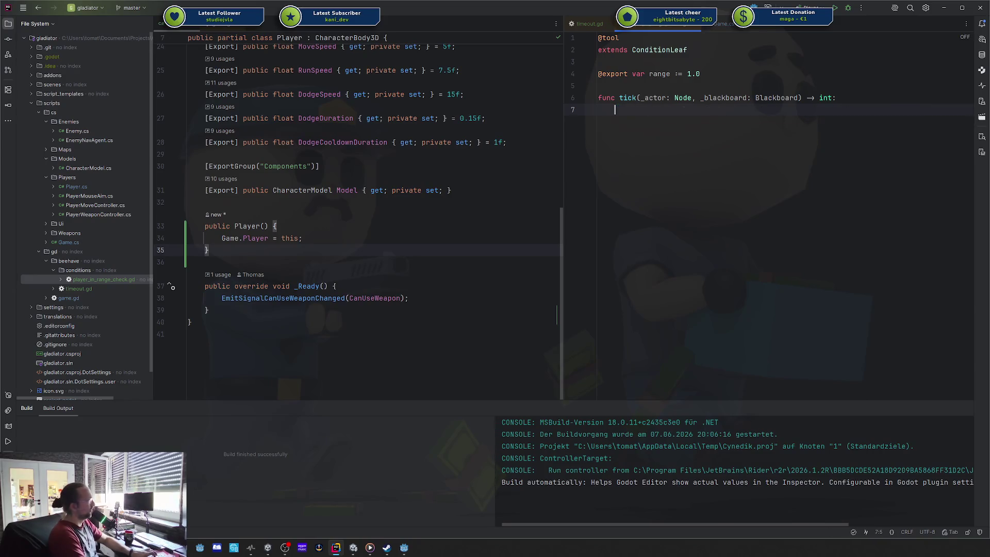
{"action": "type", "text": "ss"}
{"action": "key", "text": "Escape"}
Try Game. completions on a new line under tick's signature, then clear the unfinished line.
{"action": "key", "text": "Up"}
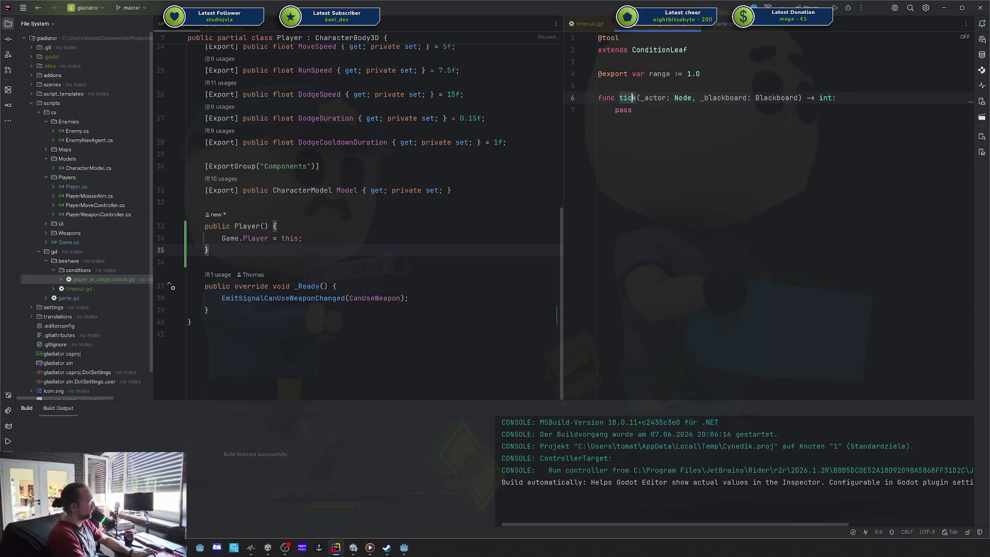
{"action": "key", "text": "End"}
{"action": "key", "text": "Return"}
{"action": "type", "text": "@"}
{"action": "key", "text": "BackSpace"}
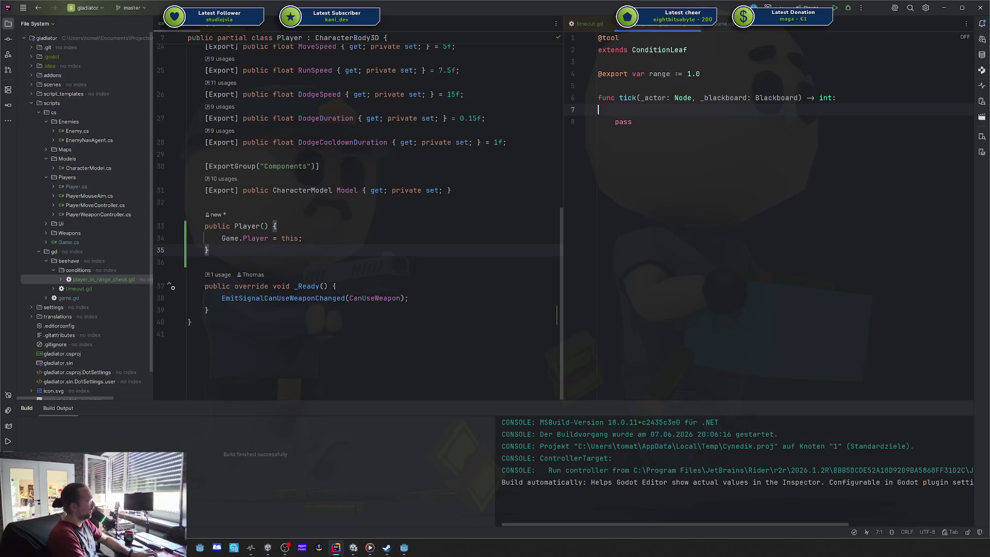
{"action": "key", "text": "Return"}
{"action": "type", "text": "."}
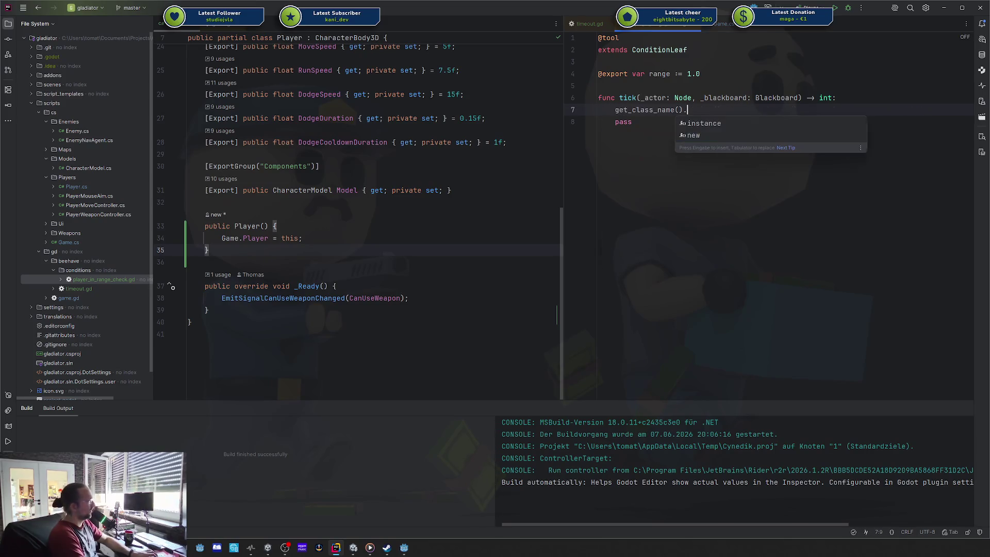
{"action": "key", "text": "ctrl+z"}
{"action": "type", "text": "ame."}
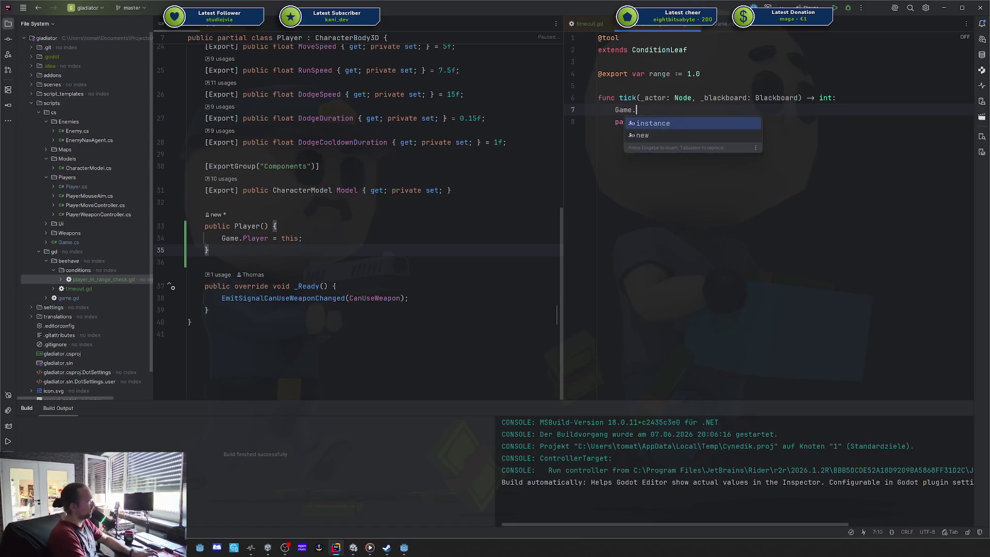
{"action": "key", "text": "BackSpace"}
{"action": "key", "text": "BackSpace"}
{"action": "key", "text": "BackSpace"}
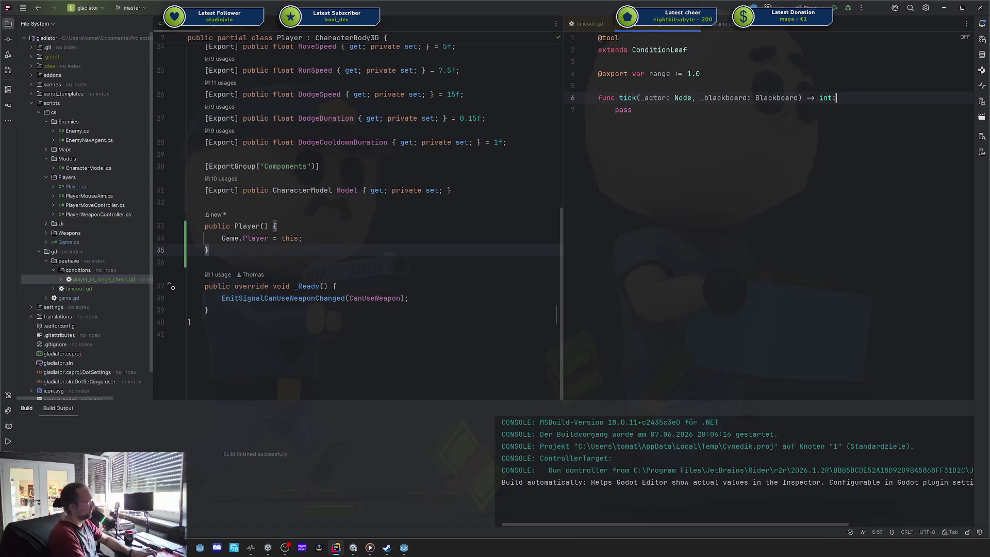
{"action": "key", "text": "Return"}
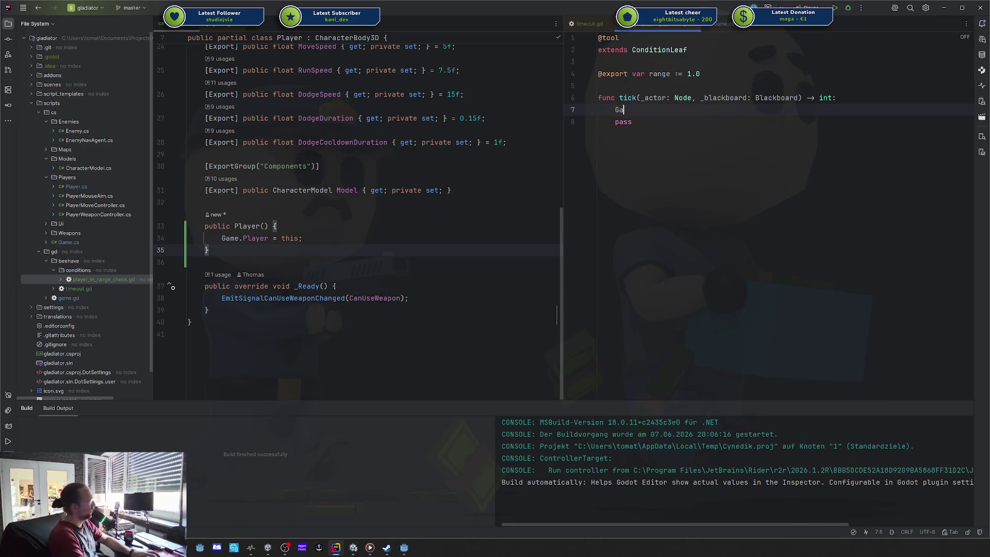
{"action": "type", "text": "."}
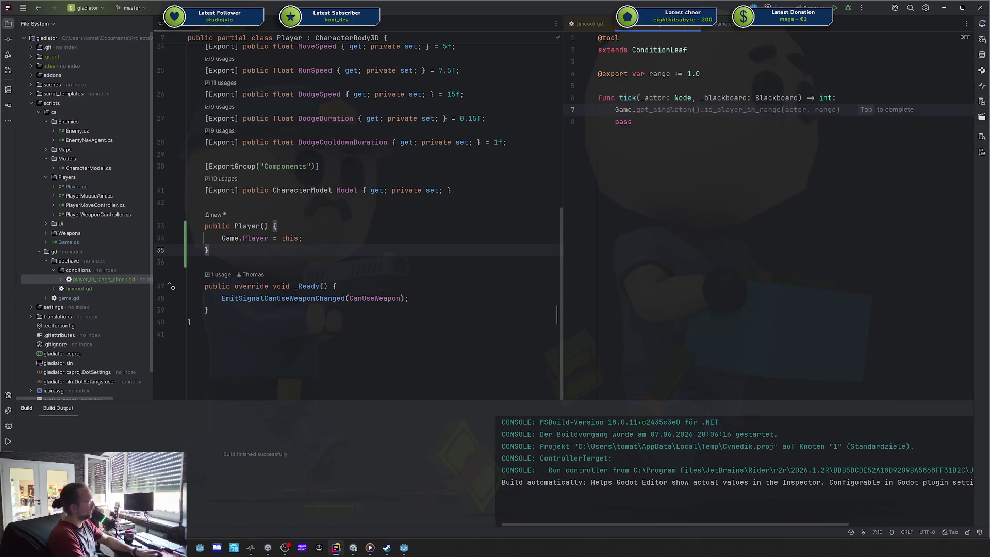
{"action": "key", "text": "BackSpace"}
{"action": "key", "text": "BackSpace"}
{"action": "key", "text": "BackSpace"}
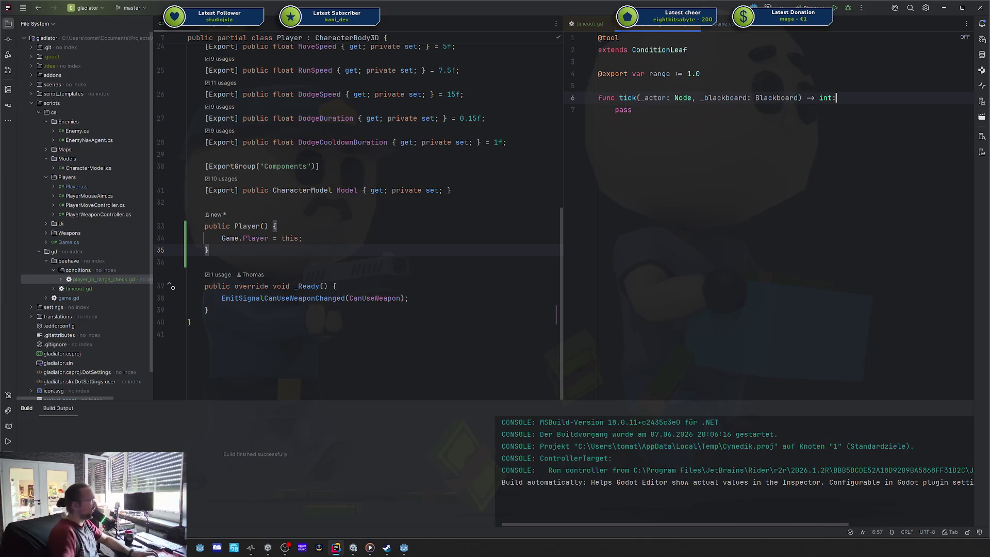
End the tick signature with a colon and try a Game. line in its body, then remove it.
{"action": "left_click", "coordinate": [78, 289]}
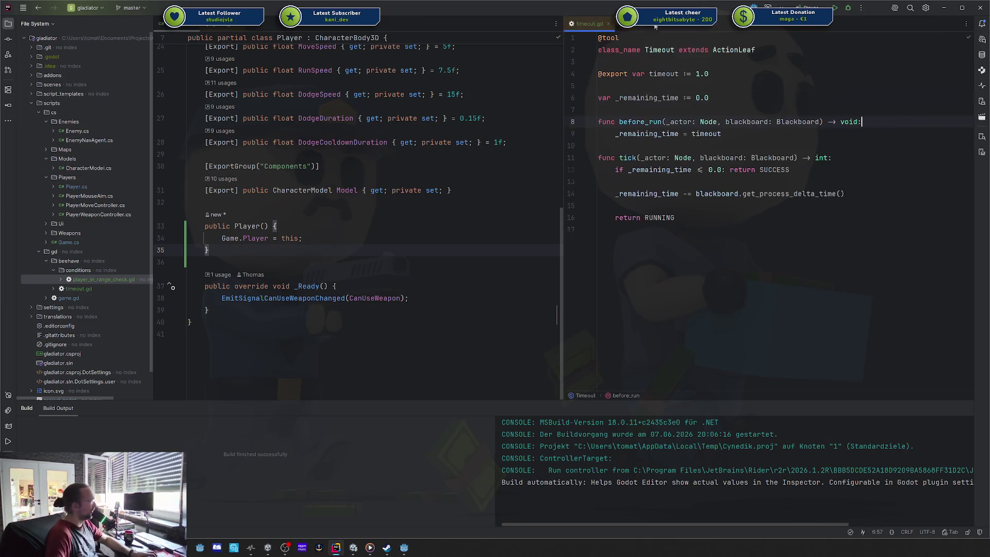
{"action": "left_click", "coordinate": [116, 279]}
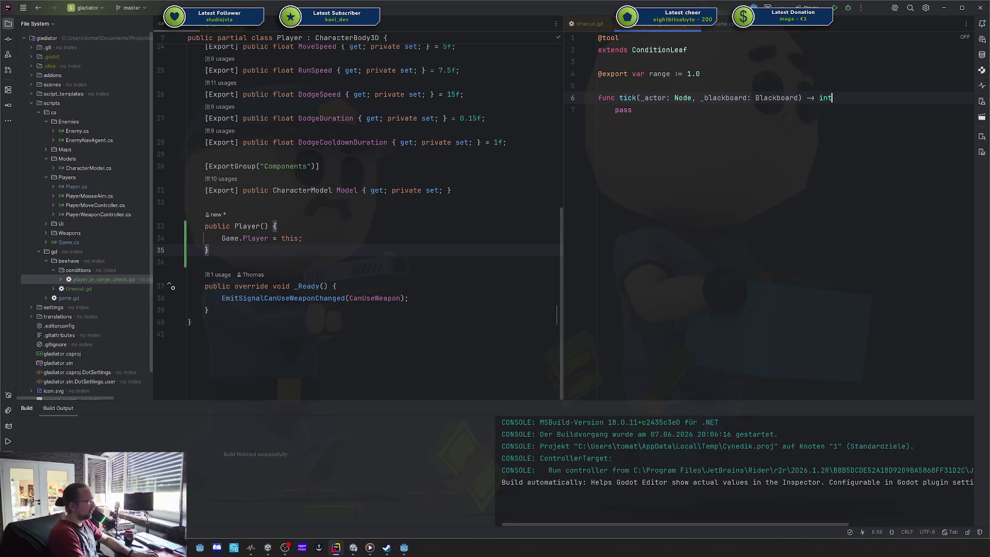
{"action": "type", "text": ":"}
{"action": "key", "text": "Return"}
{"action": "type", "text": "Gam"}
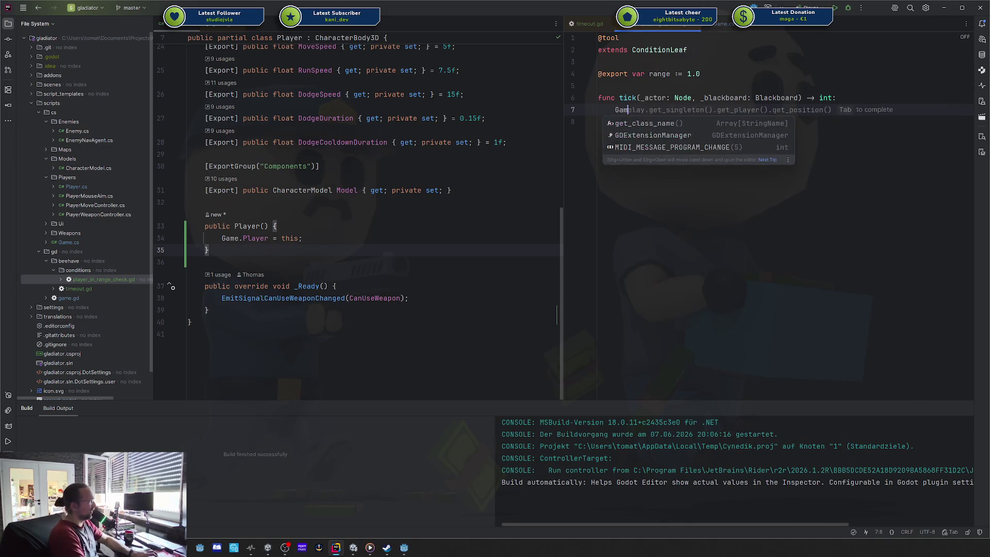
{"action": "type", "text": "e."}
{"action": "key", "text": "BackSpace"}
{"action": "key", "text": "BackSpace"}
{"action": "key", "text": "BackSpace"}
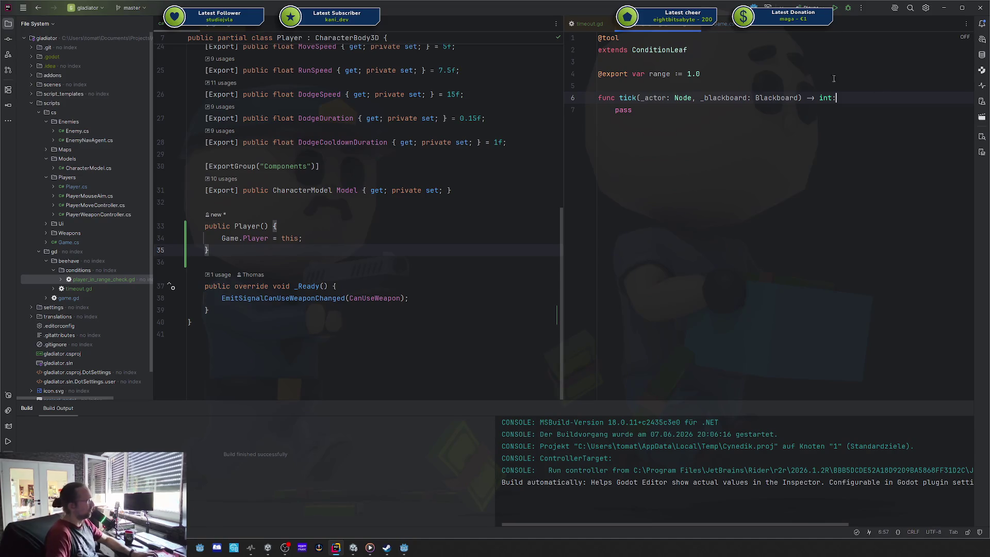
Try a Game. completion on an added line, then delete the text and the empty line.
{"action": "left_click", "coordinate": [792, 78]}
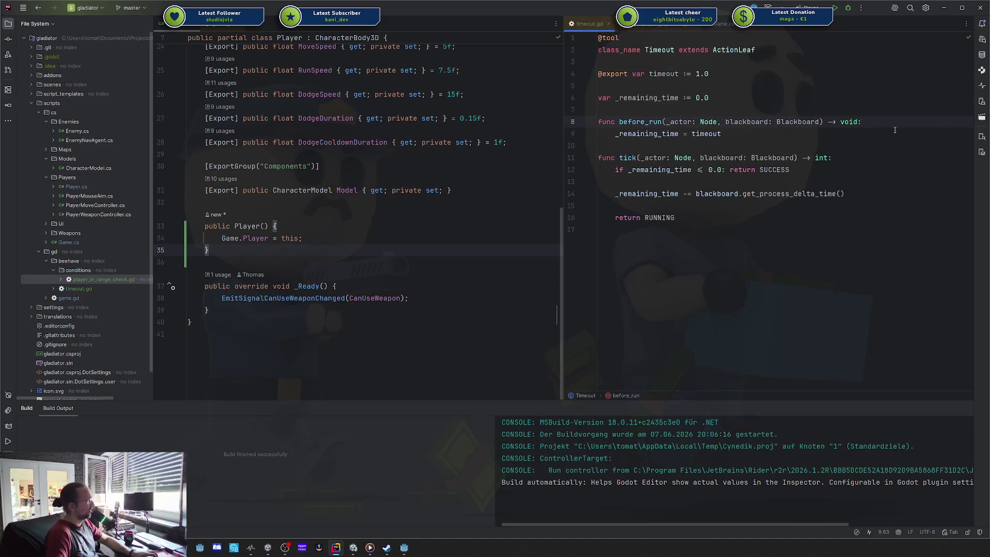
{"action": "key", "text": "Return"}
{"action": "key", "text": "shift+Home"}
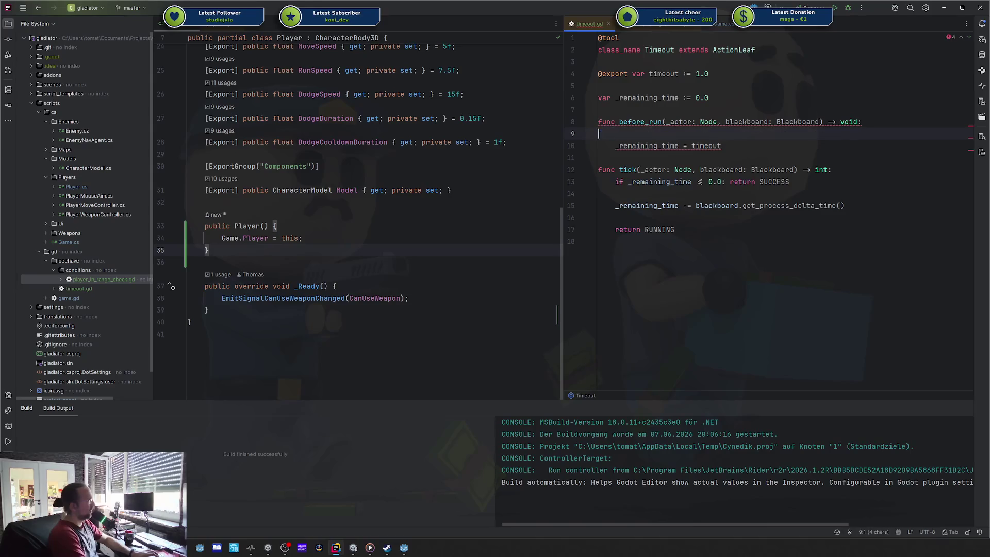
{"action": "type", "text": "Game.p"}
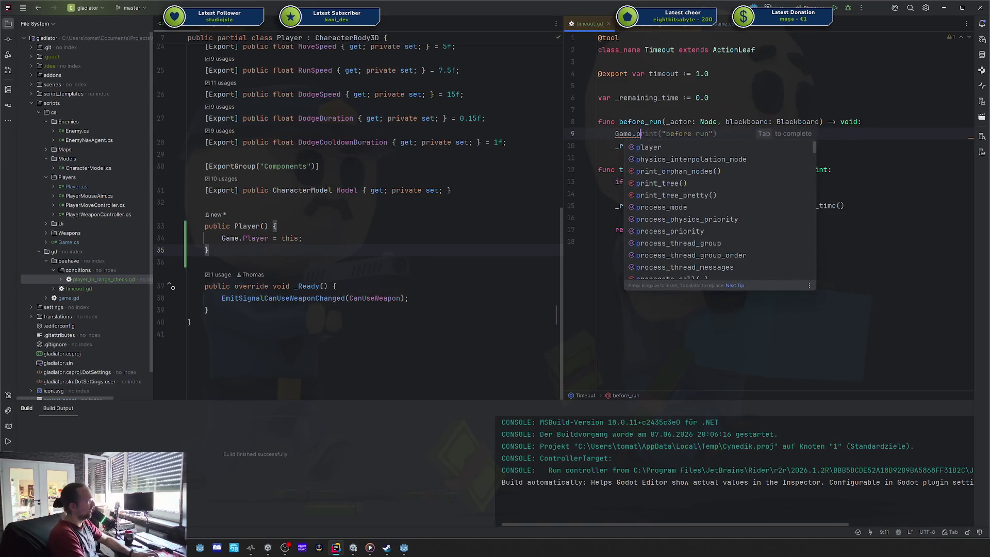
{"action": "key", "text": "shift+Home"}
{"action": "key", "text": "BackSpace"}
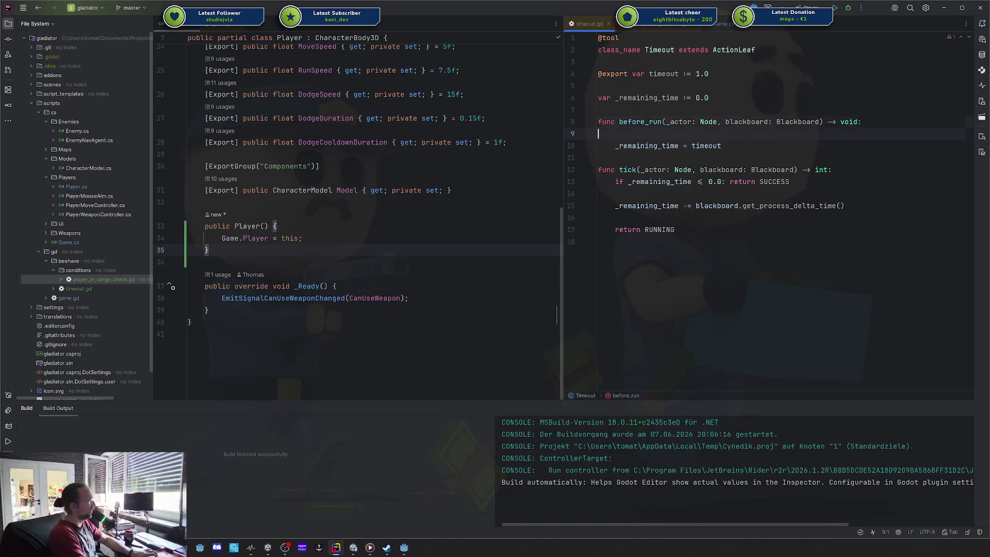
{"action": "key", "text": "BackSpace"}
Back in the range-check script, insert blank lines above tick for a new function.
{"action": "left_click", "coordinate": [666, 25]}
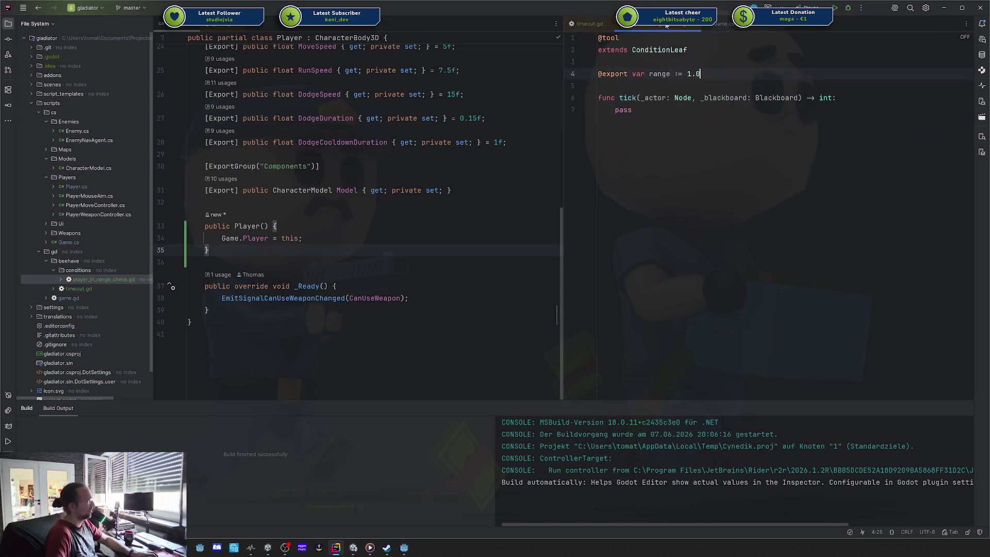
{"action": "left_click", "coordinate": [593, 24]}
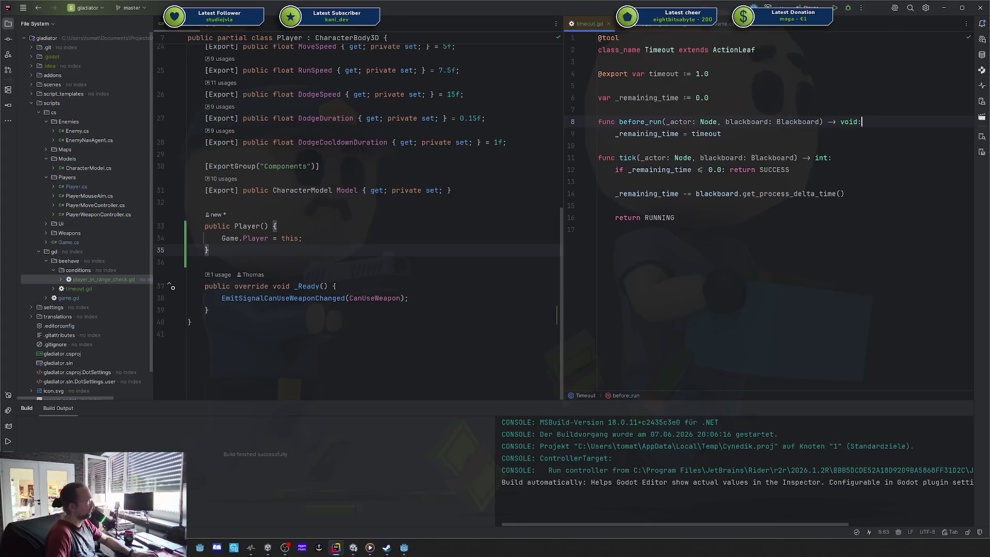
{"action": "left_click", "coordinate": [666, 24]}
{"action": "left_click", "coordinate": [681, 98]}
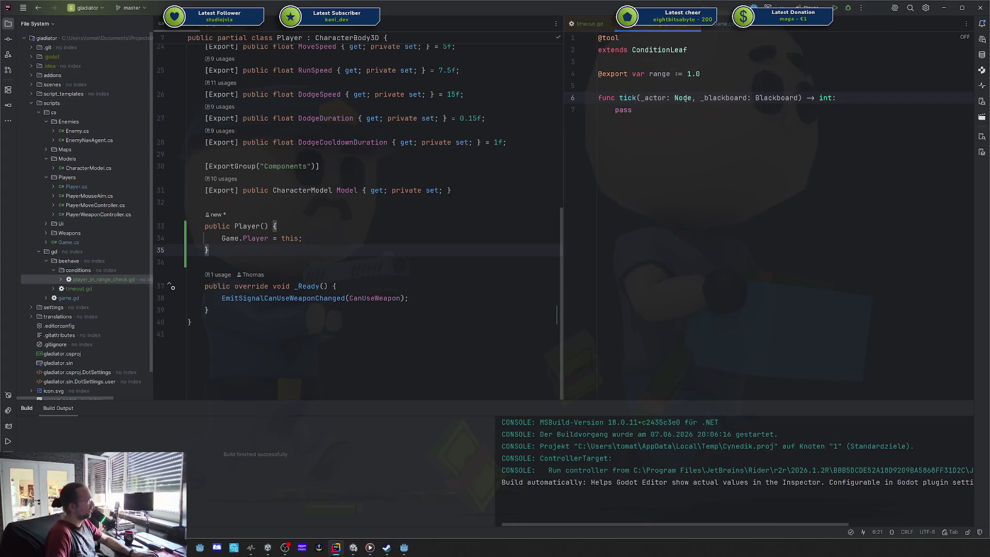
{"action": "key", "text": "Home"}
{"action": "key", "text": "Return"}
{"action": "key", "text": "Return"}
{"action": "key", "text": "Up"}
{"action": "key", "text": "Up"}
Write a trial func foo() -> void: with a Game reference, then undo it.
{"action": "type", "text": "func "}
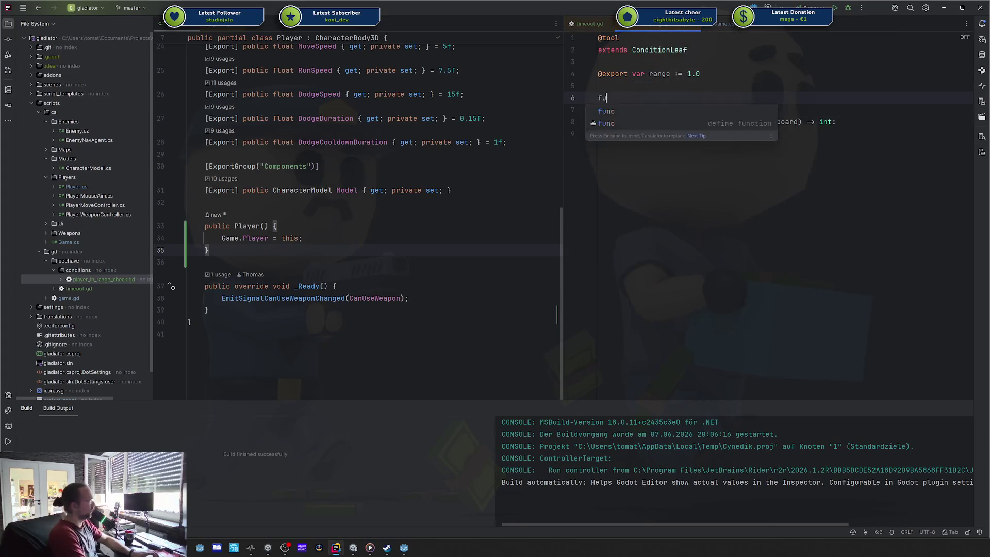
{"action": "type", "text": "foo() -> void:"}
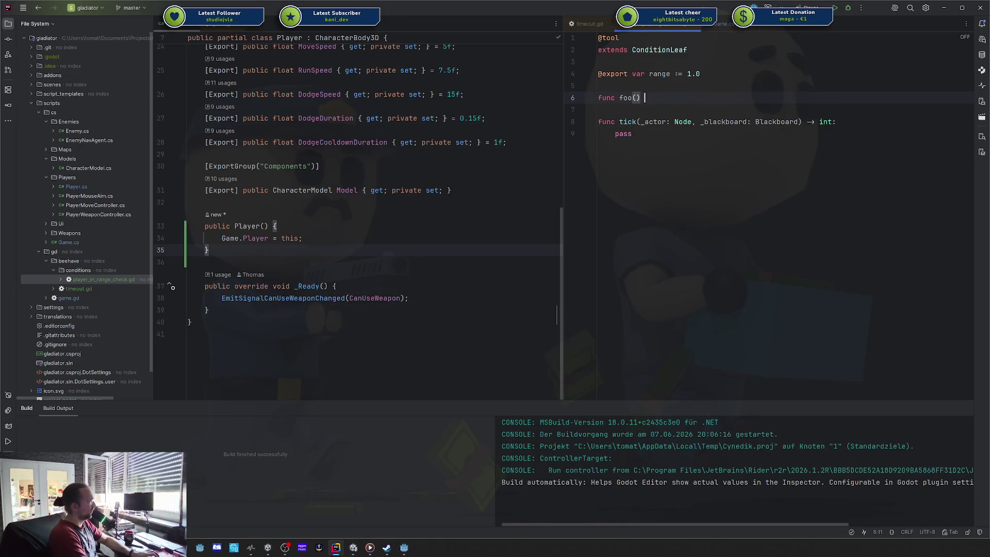
{"action": "key", "text": "Return"}
{"action": "type", "text": "Game"}
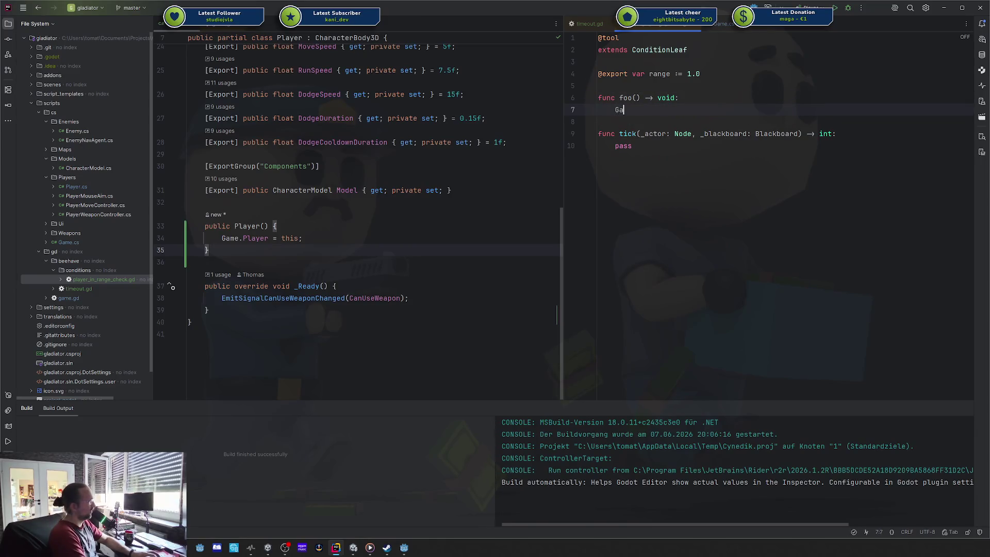
{"action": "key", "text": "ctrl+z"}
{"action": "key", "text": "ctrl+z"}
{"action": "key", "text": "ctrl+z"}
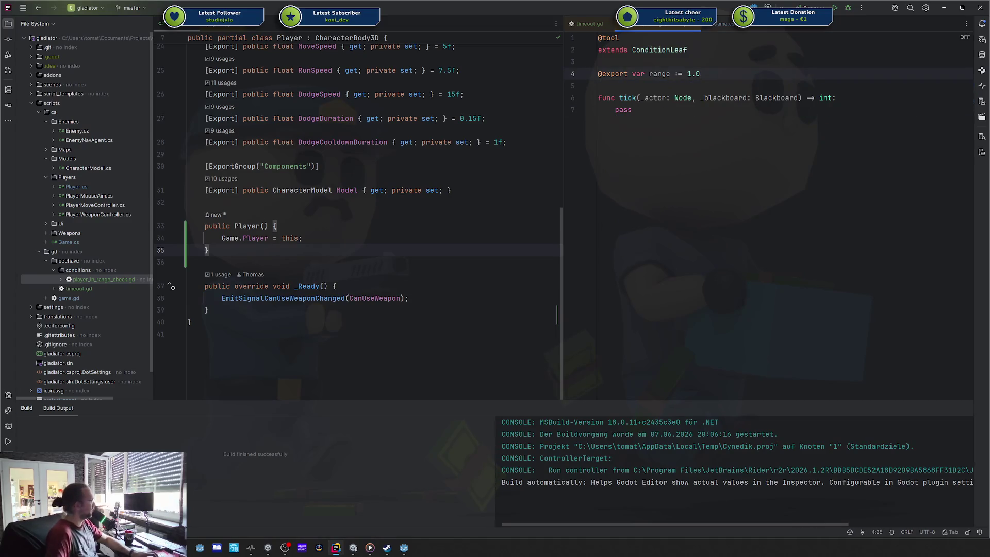
In Godot, clear the Output log and toggle the Debugger panel, then return to Rider.
{"action": "key", "text": "alt+Tab"}
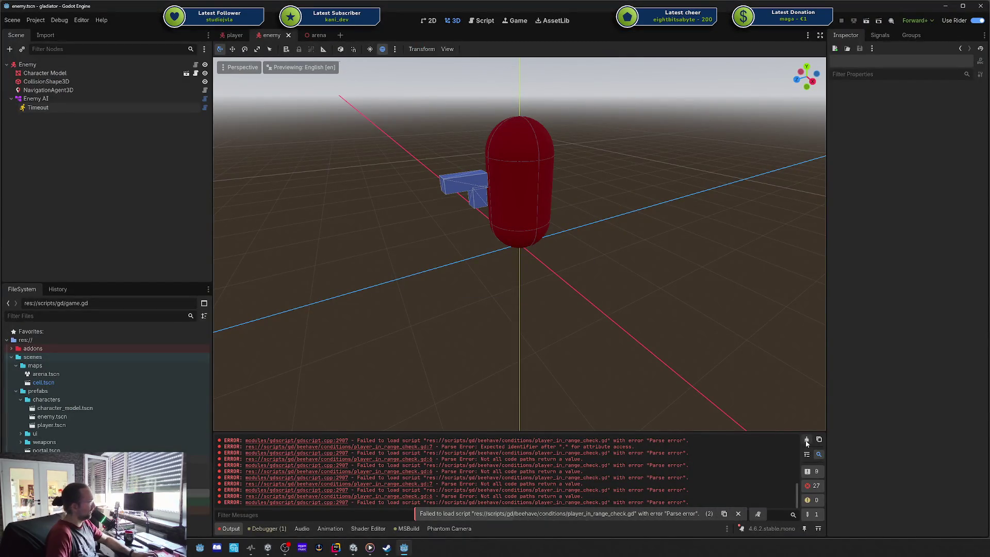
{"action": "key", "text": "ctrl+shift+k"}
{"action": "left_click", "coordinate": [263, 529]}
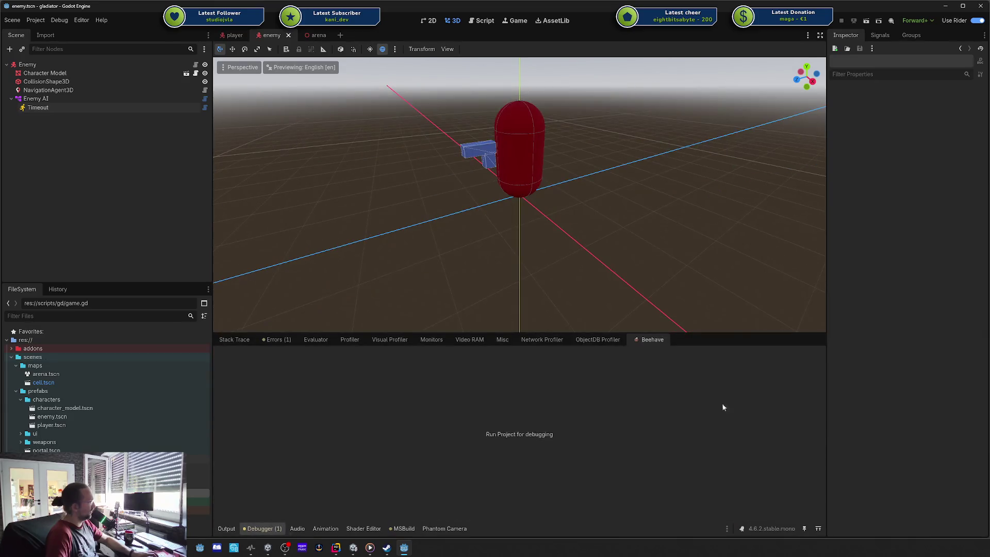
{"action": "left_click", "coordinate": [252, 529]}
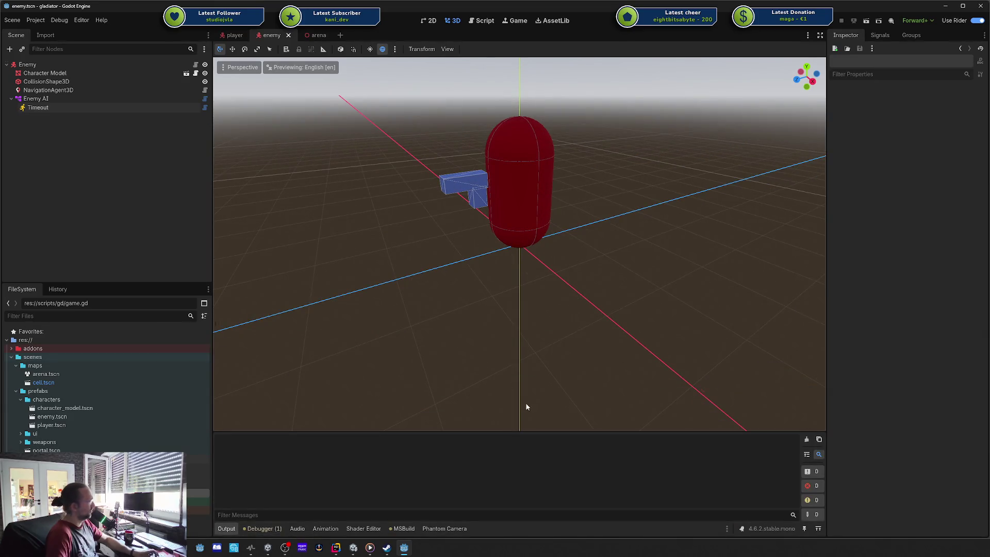
{"action": "key", "text": "alt+Tab"}
{"action": "left_click", "coordinate": [654, 148]}
Select and delete the whole tick function from the range-check script.
{"action": "left_click", "coordinate": [836, 97]}
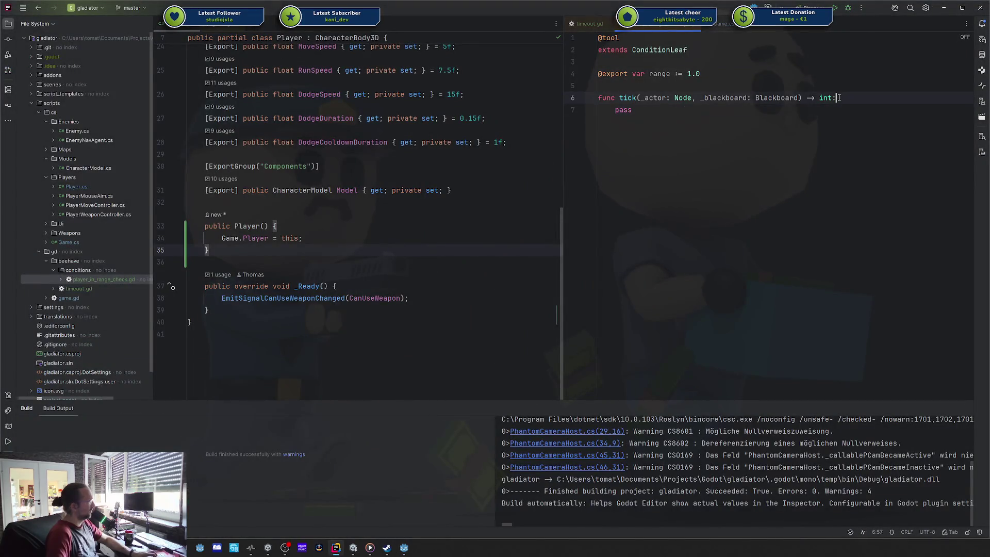
{"action": "key", "text": "Return"}
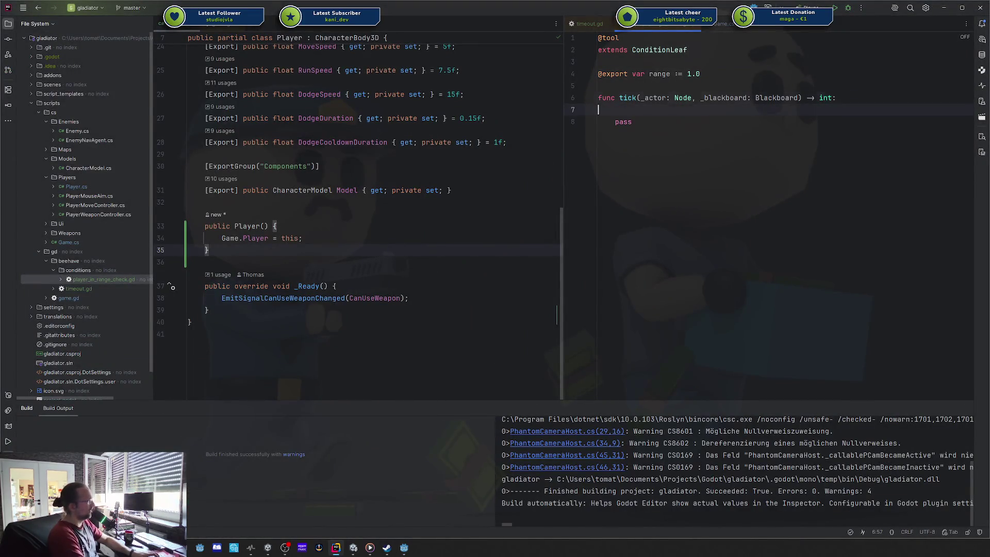
{"action": "key", "text": "BackSpace"}
{"action": "key", "text": "Return"}
{"action": "key", "text": "BackSpace"}
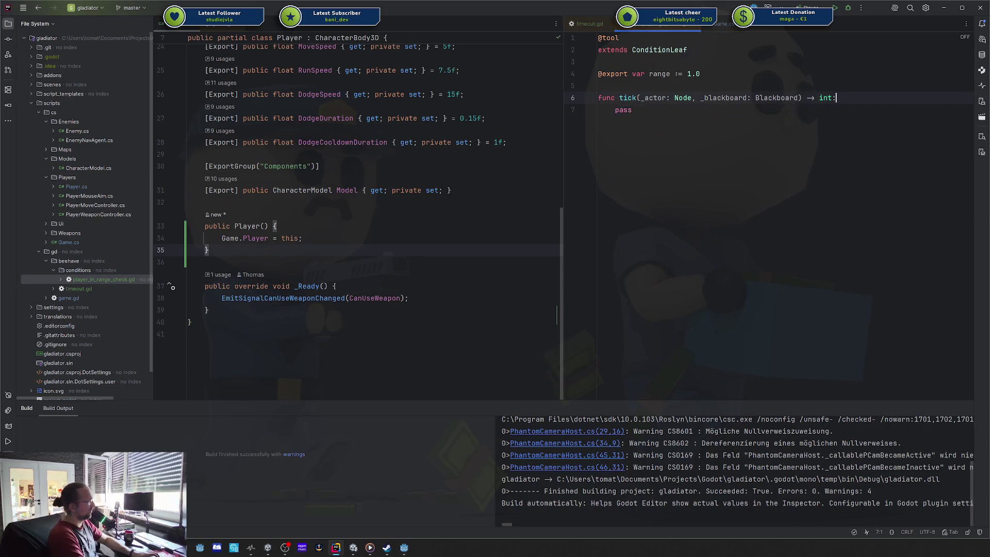
{"action": "key", "text": "Return"}
{"action": "key", "text": "Tab"}
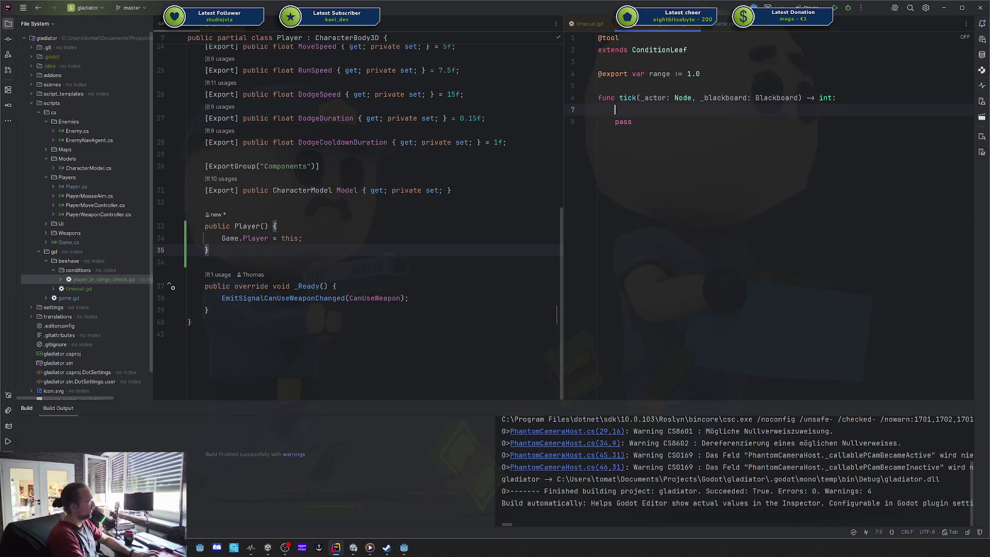
{"action": "key", "text": "shift+Up"}
{"action": "key", "text": "shift+Up"}
{"action": "key", "text": "shift+Up"}
{"action": "key", "text": "BackSpace"}
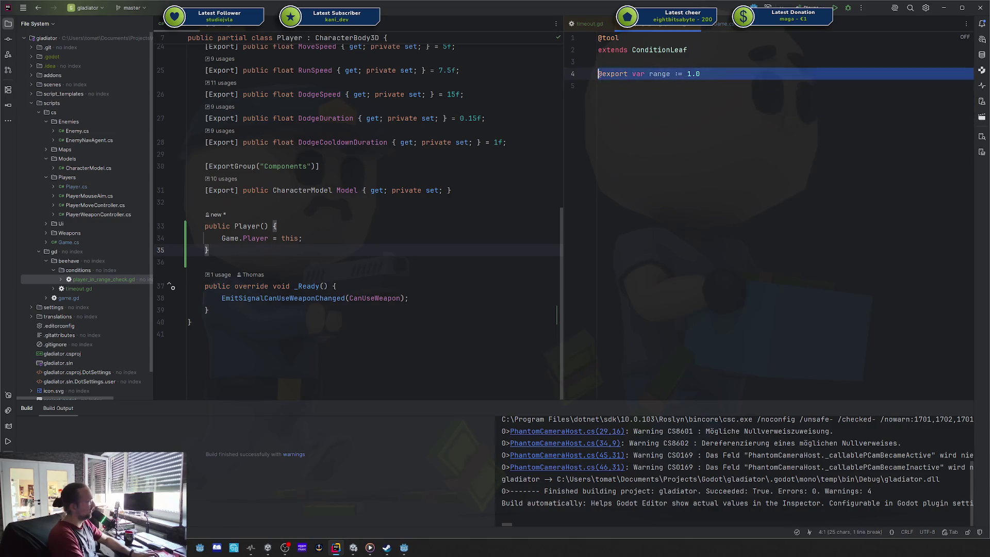
Type and remove a trial foo() line, then close and reopen both script tabs.
{"action": "key", "text": "Return"}
{"action": "type", "text": "func foo"}
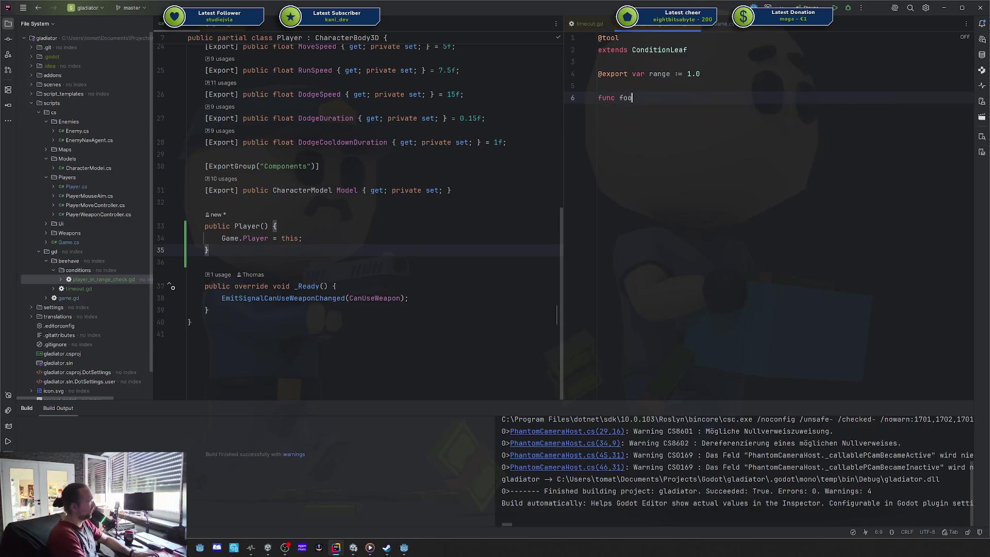
{"action": "type", "text": "() -> void"}
{"action": "key", "text": "shift+Home"}
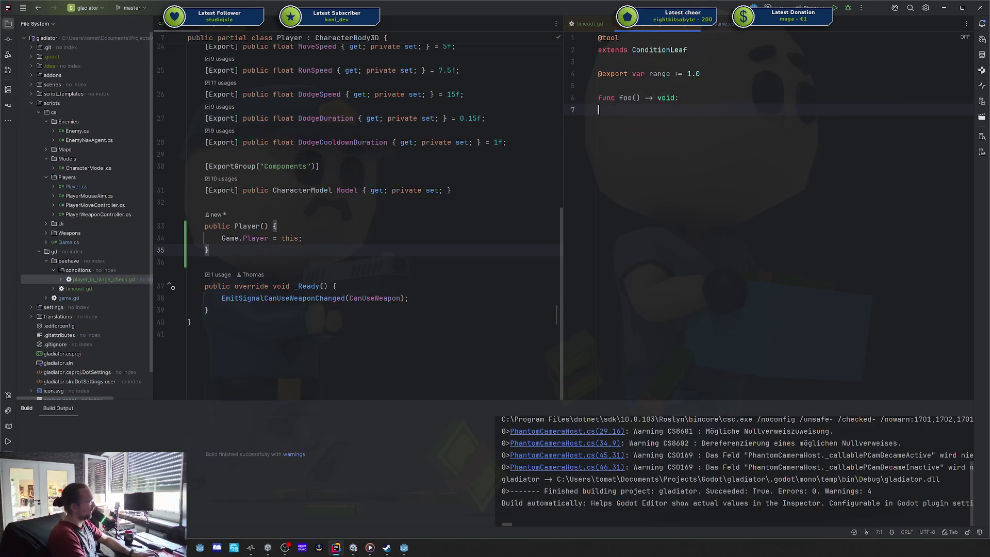
{"action": "key", "text": "BackSpace"}
{"action": "key", "text": "BackSpace"}
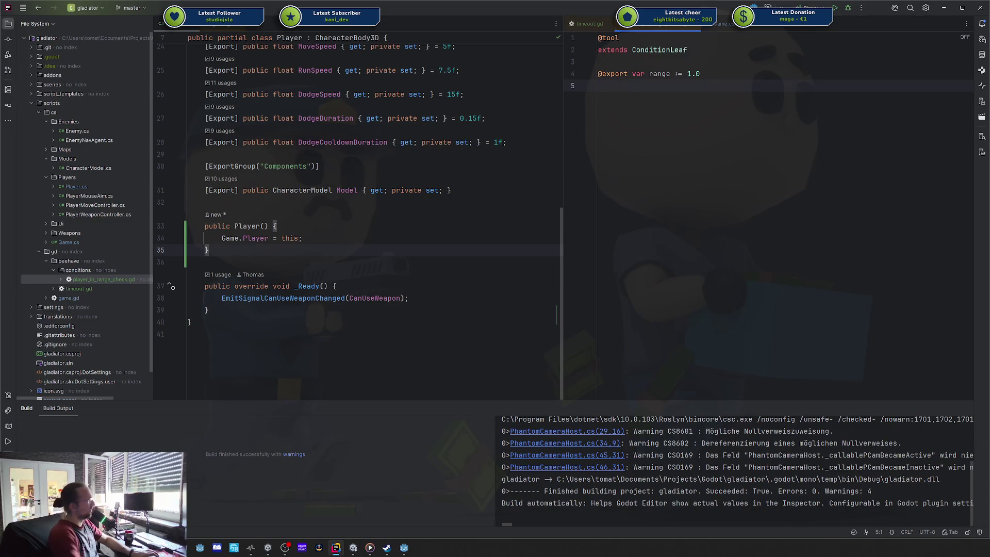
{"action": "middle_click", "coordinate": [660, 24]}
{"action": "middle_click", "coordinate": [590, 26]}
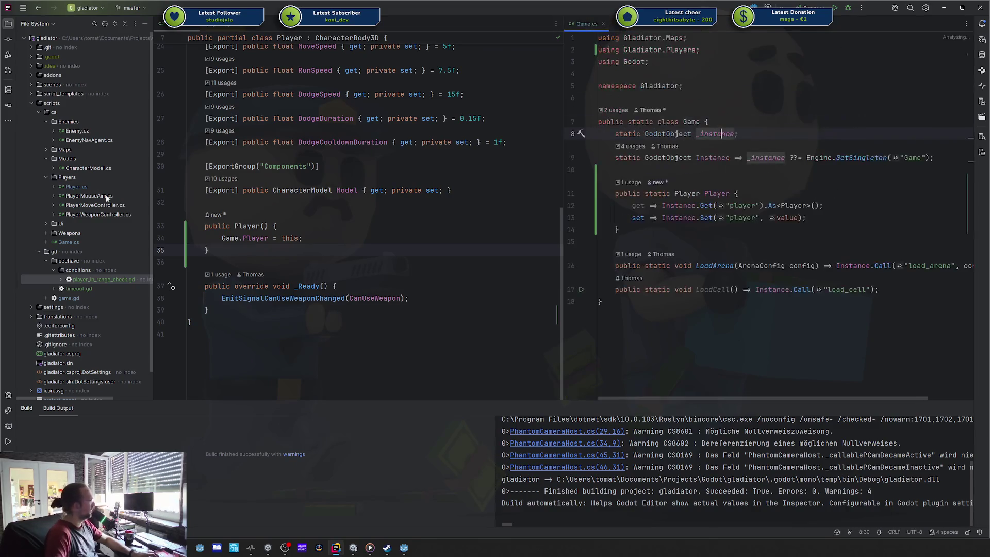
{"action": "double_click", "coordinate": [88, 289]}
{"action": "double_click", "coordinate": [89, 280]}
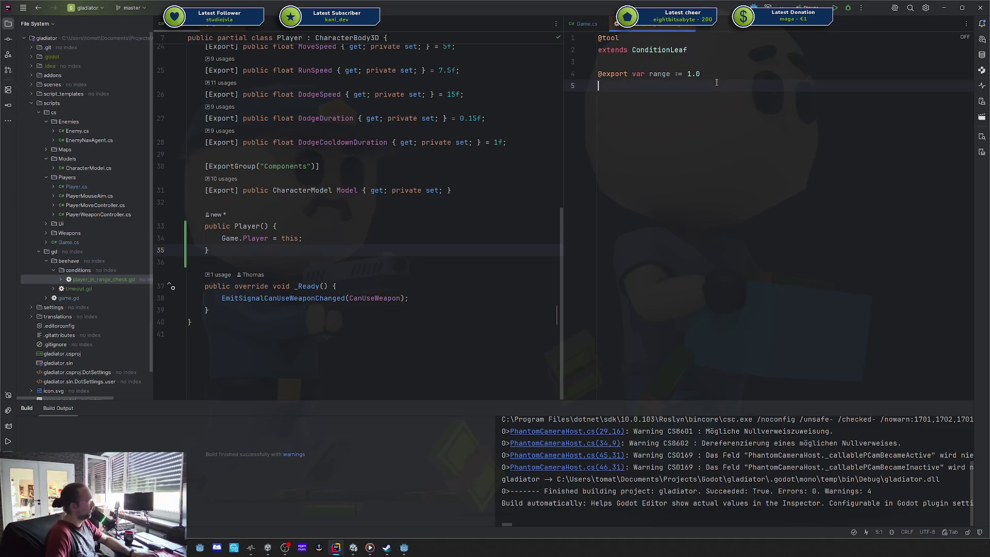
Write a test func fu() -> void: with print("fu") and select its lines.
{"action": "key", "text": "Return"}
{"action": "type", "text": "func f"}
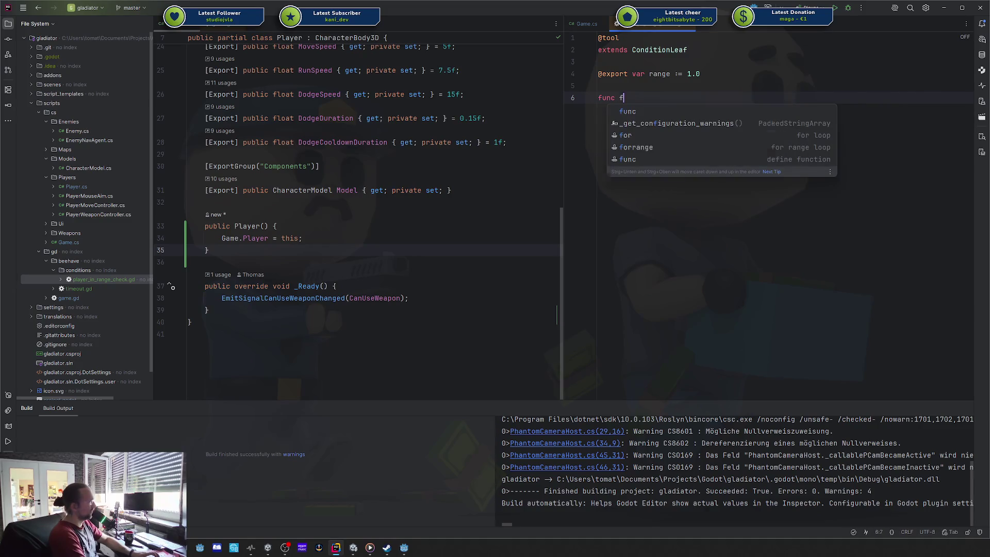
{"action": "type", "text": "u() -> void:"}
{"action": "key", "text": "Return"}
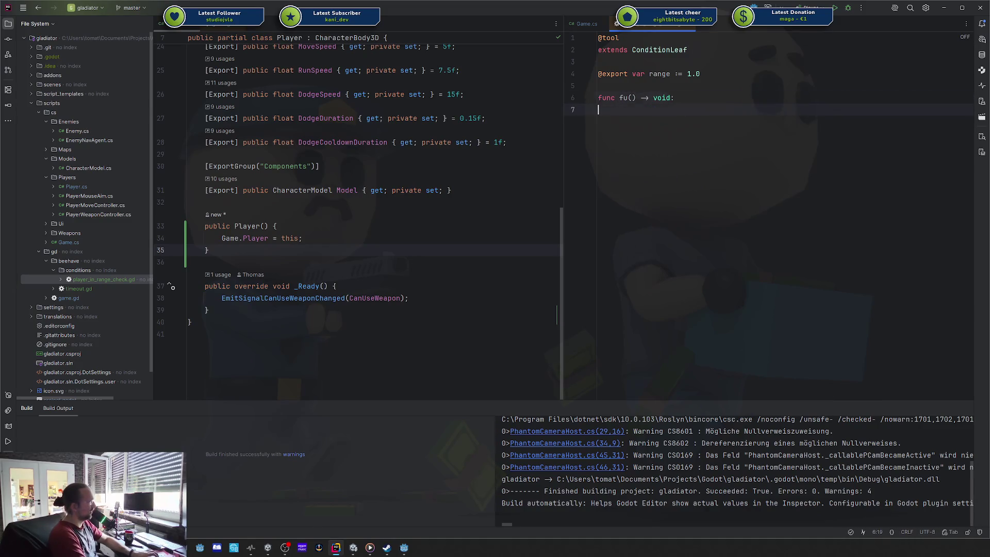
{"action": "key", "text": "Tab"}
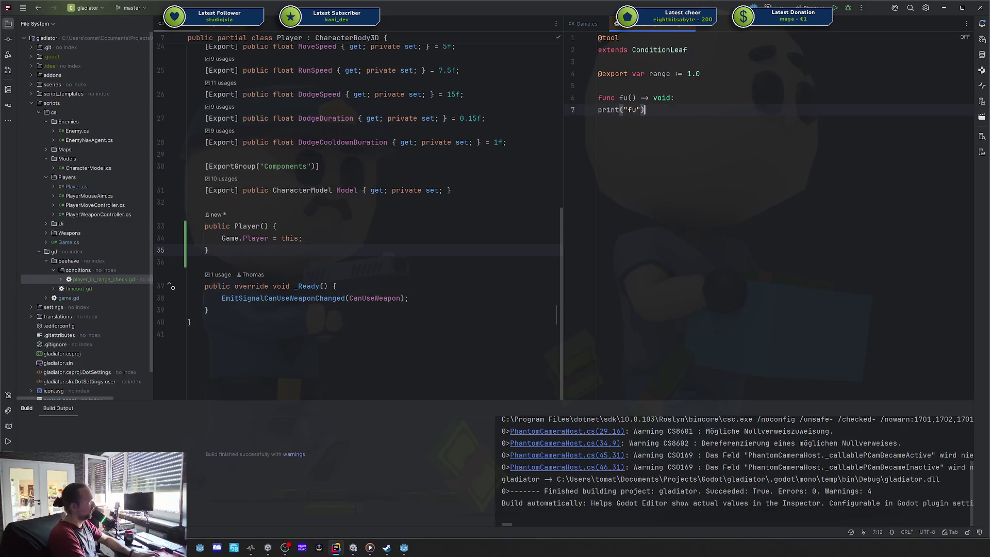
{"action": "key", "text": "Return"}
{"action": "key", "text": "shift+Up"}
{"action": "key", "text": "shift+Up"}
{"action": "key", "text": "shift+Up"}
Delete the fu test function, check Godot's Debugger Errors list, then return to Rider.
{"action": "key", "text": "BackSpace"}
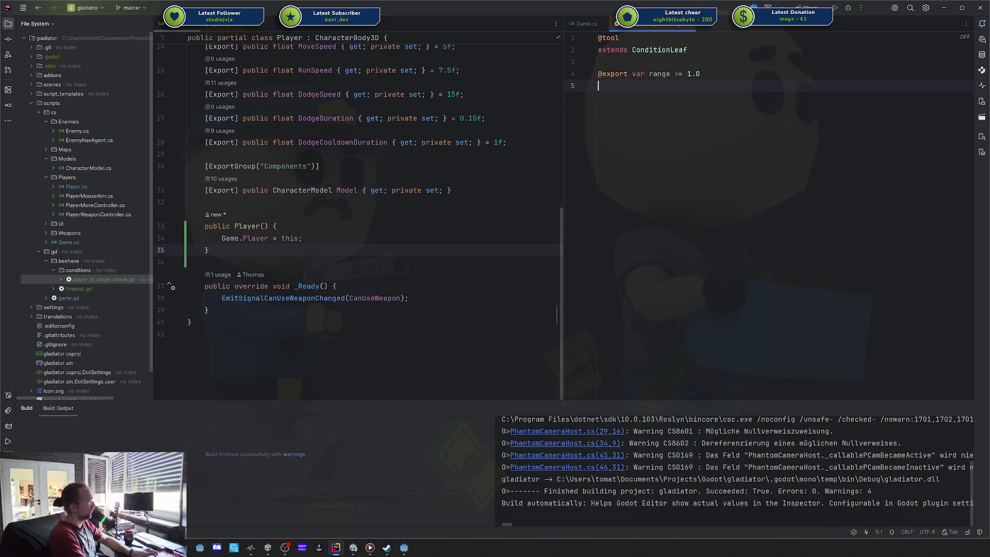
{"action": "key", "text": "alt+Tab"}
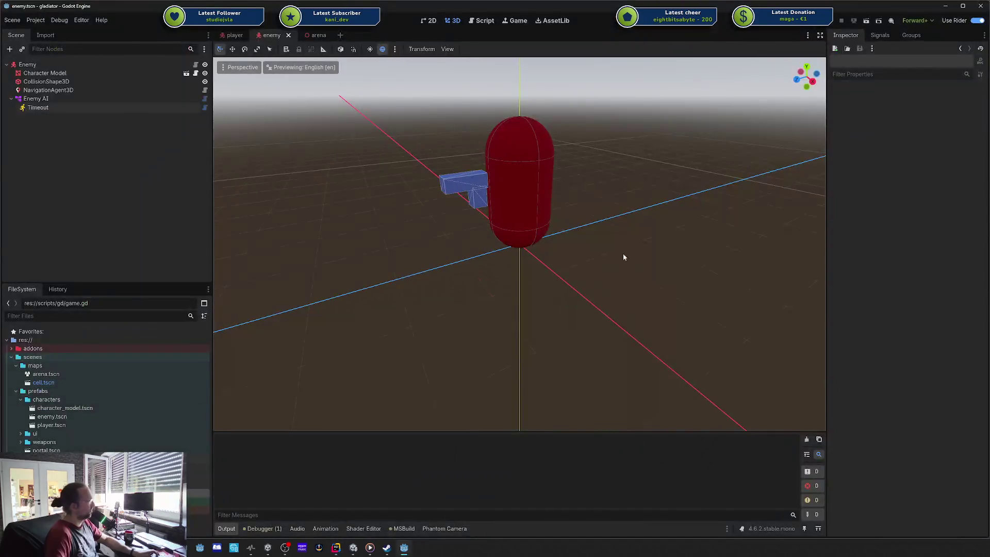
{"action": "left_click", "coordinate": [263, 529]}
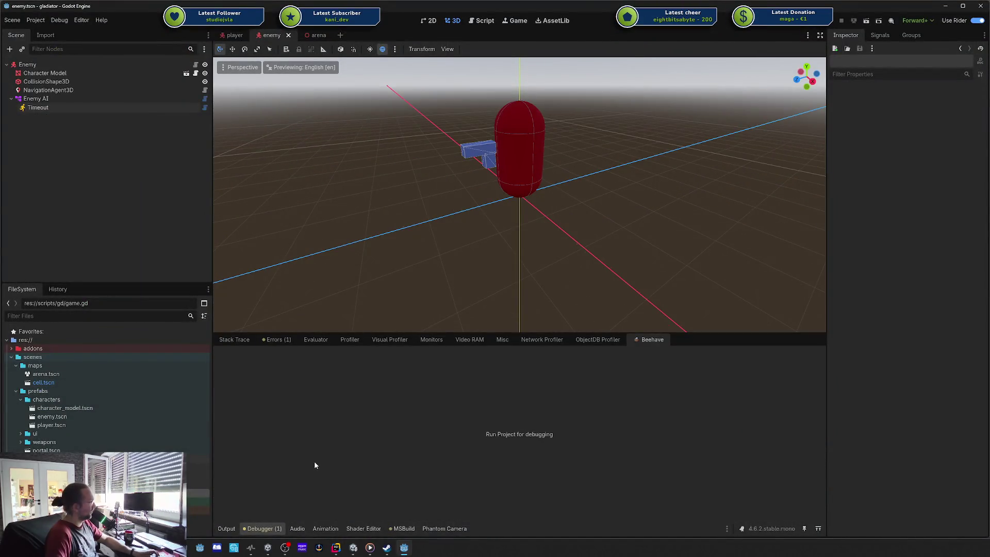
{"action": "left_click", "coordinate": [279, 340]}
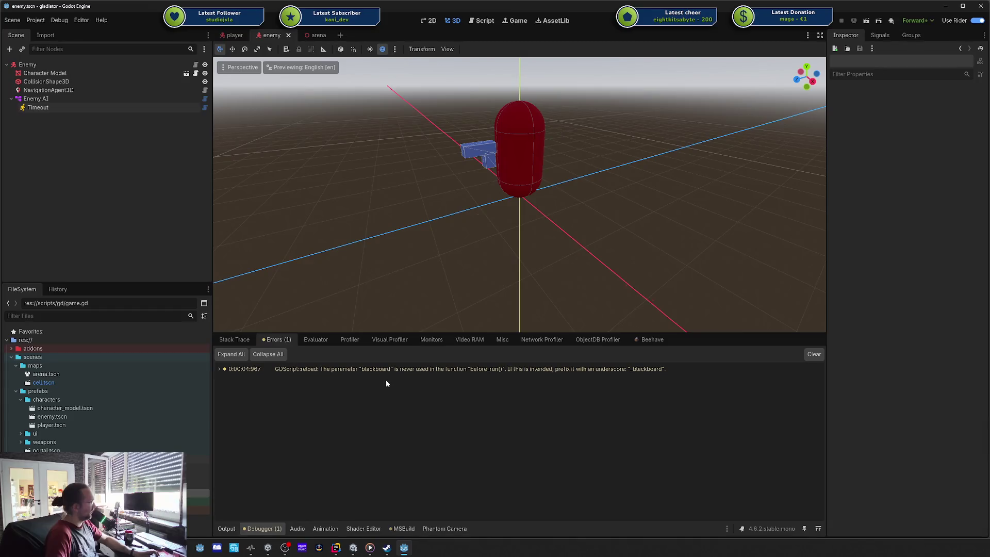
{"action": "key", "text": "alt+Tab"}
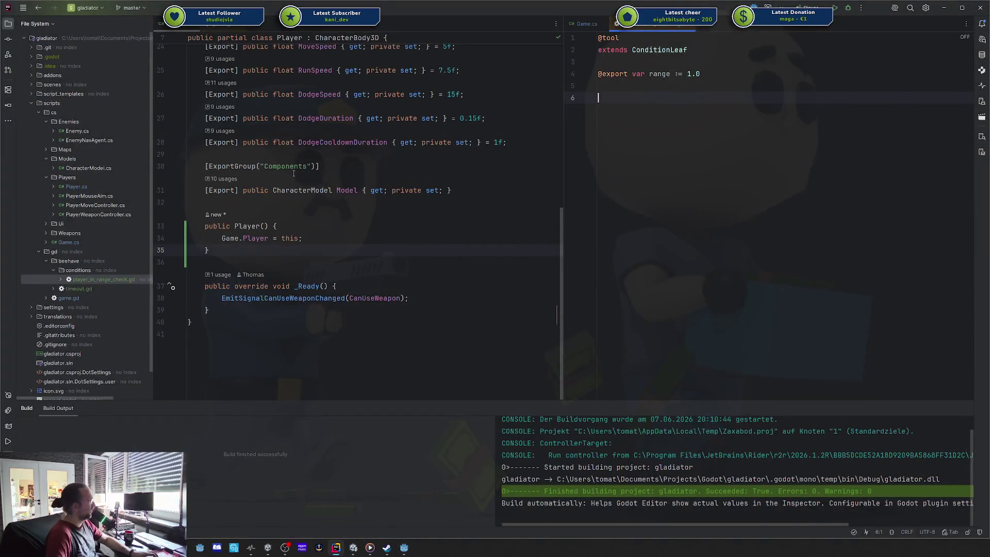
{"action": "left_click", "coordinate": [52, 270]}
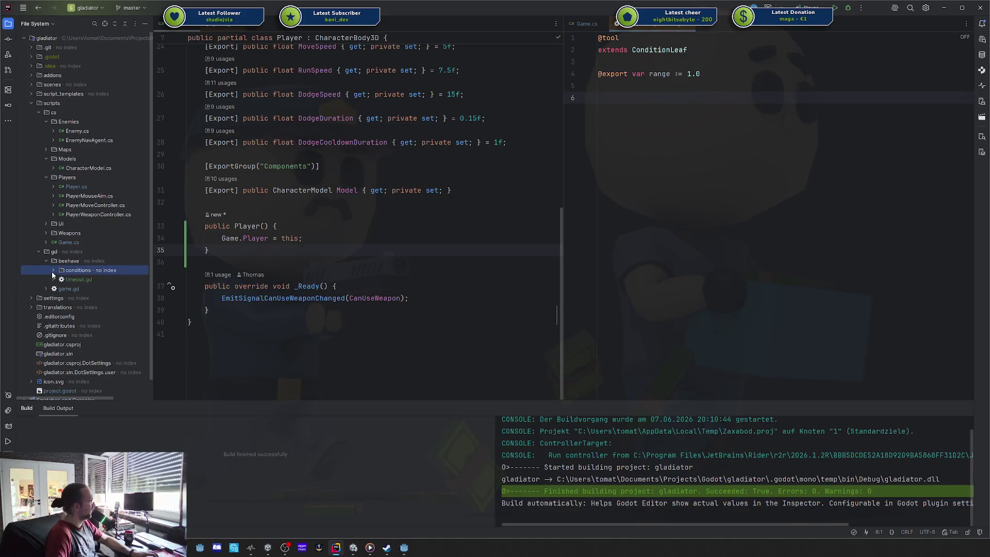
{"action": "double_click", "coordinate": [63, 279]}
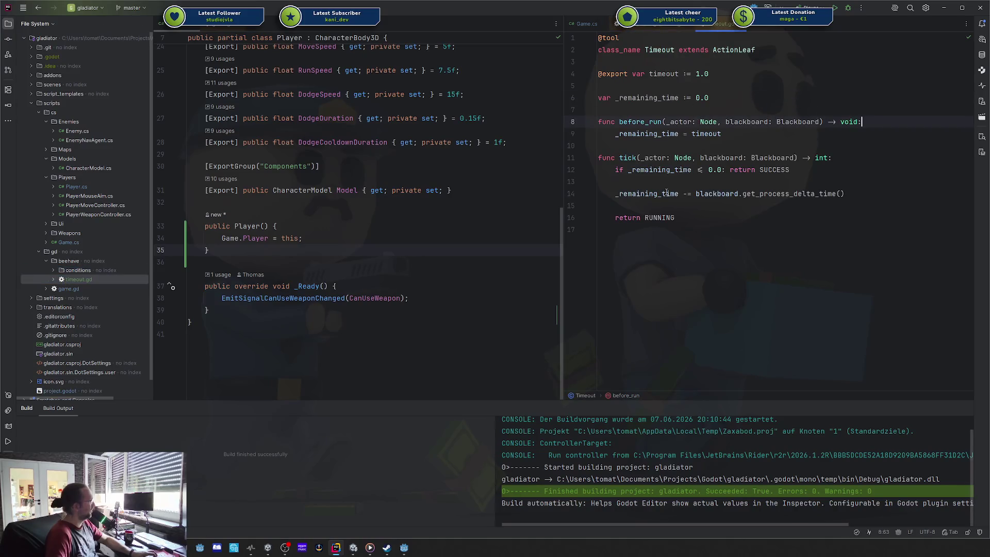
{"action": "key", "text": "ctrl+End"}
{"action": "key", "text": "Return"}
{"action": "type", "text": "func void"}
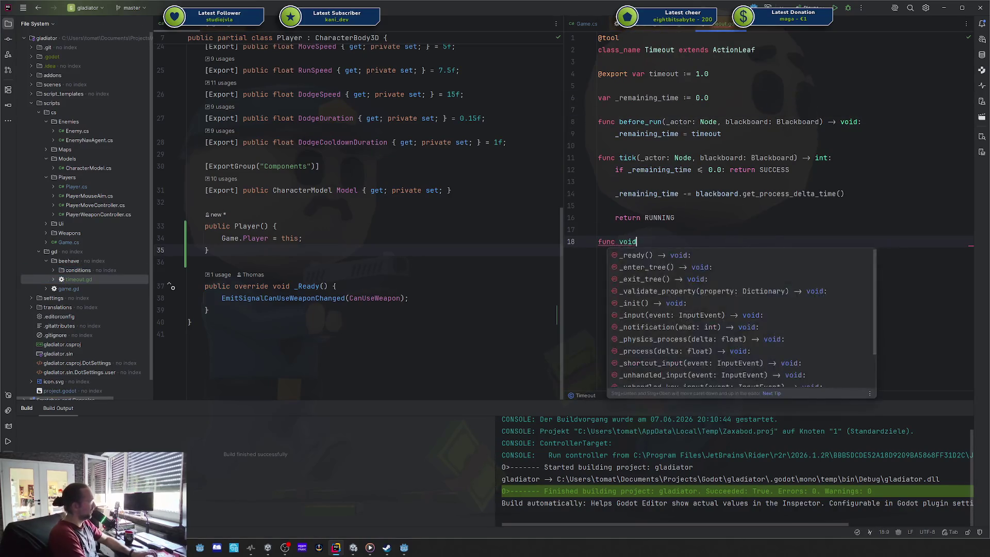
{"action": "key", "text": "BackSpace"}
{"action": "key", "text": "BackSpace"}
{"action": "key", "text": "BackSpace"}
{"action": "type", "text": "foo"}
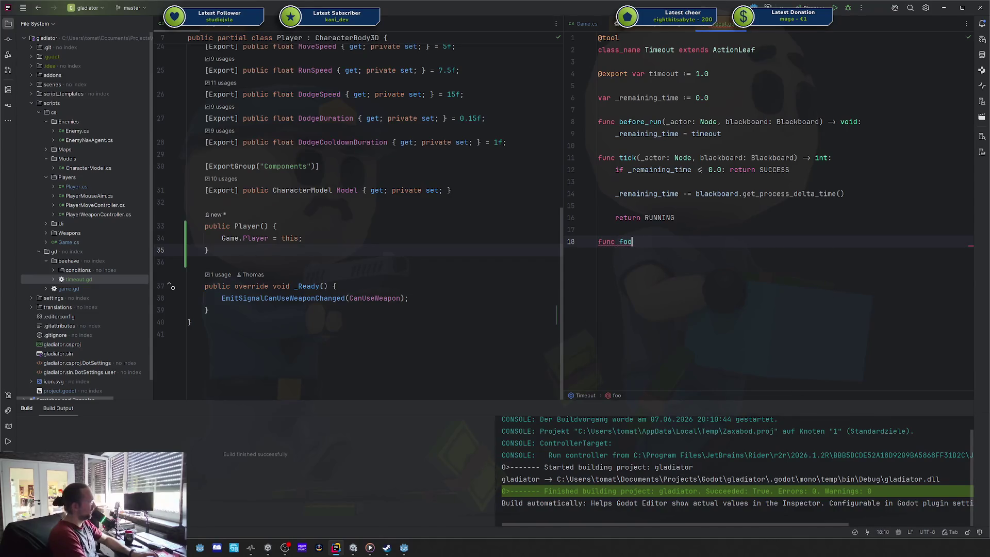
{"action": "type", "text": "() -> void:"}
{"action": "key", "text": "Return"}
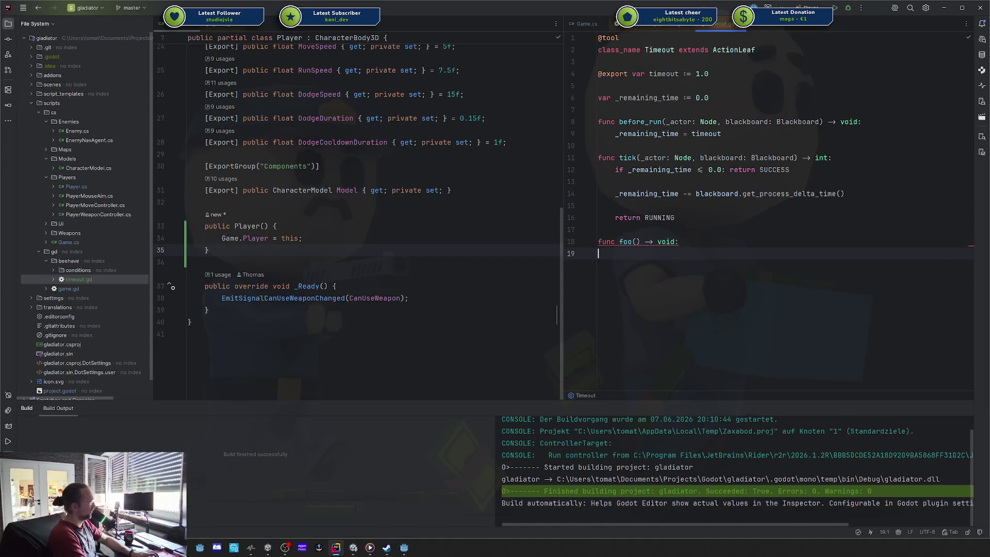
{"action": "key", "text": "Tab"}
{"action": "type", "text": "passs"}
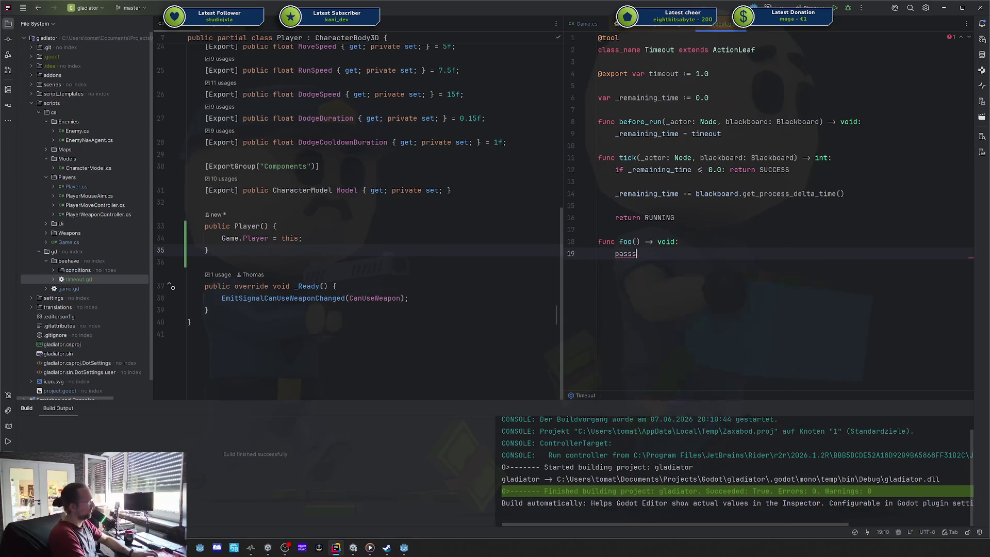
{"action": "key", "text": "ctrl+alt+Return"}
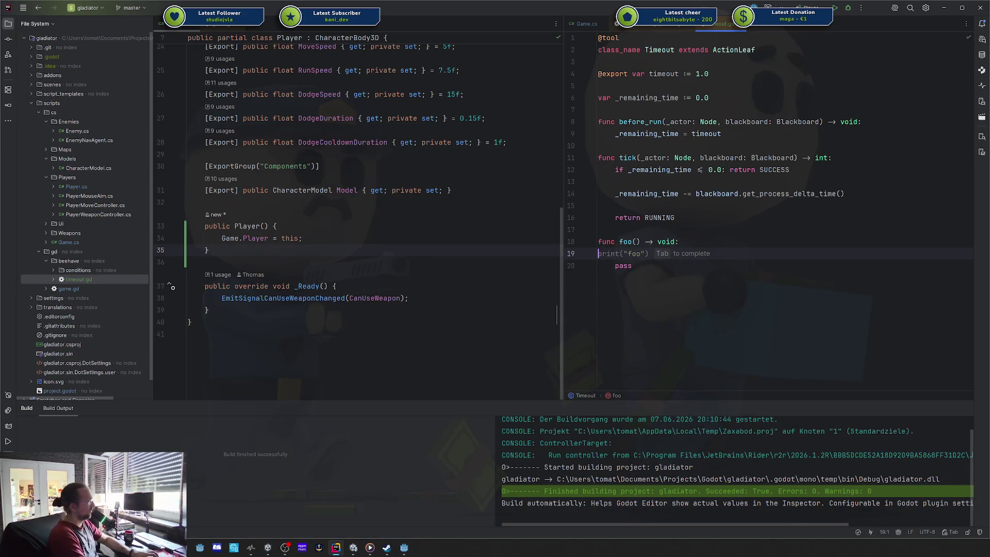
{"action": "key", "text": "Tab"}
{"action": "type", "text": "G"}
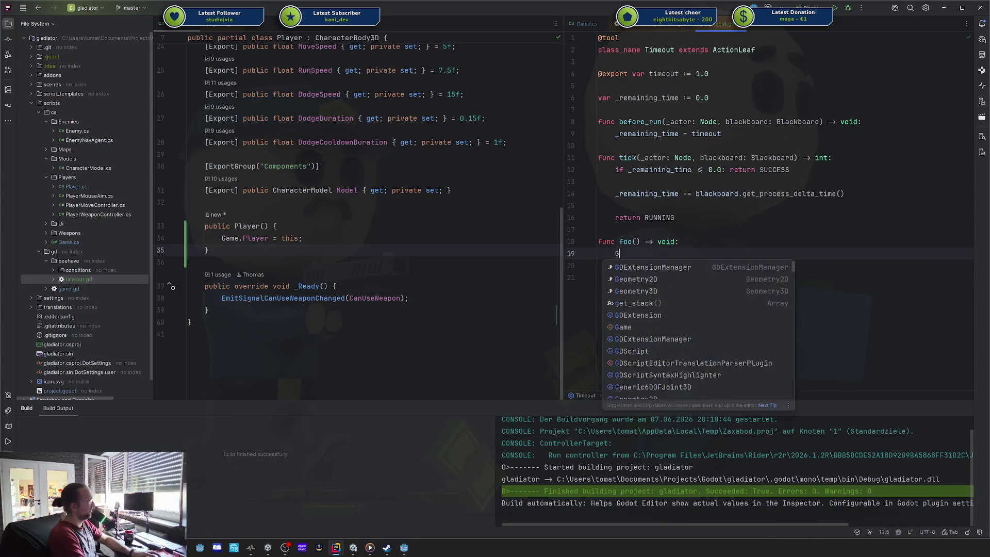
{"action": "type", "text": "ame."}
{"action": "left_click", "coordinate": [632, 277]}
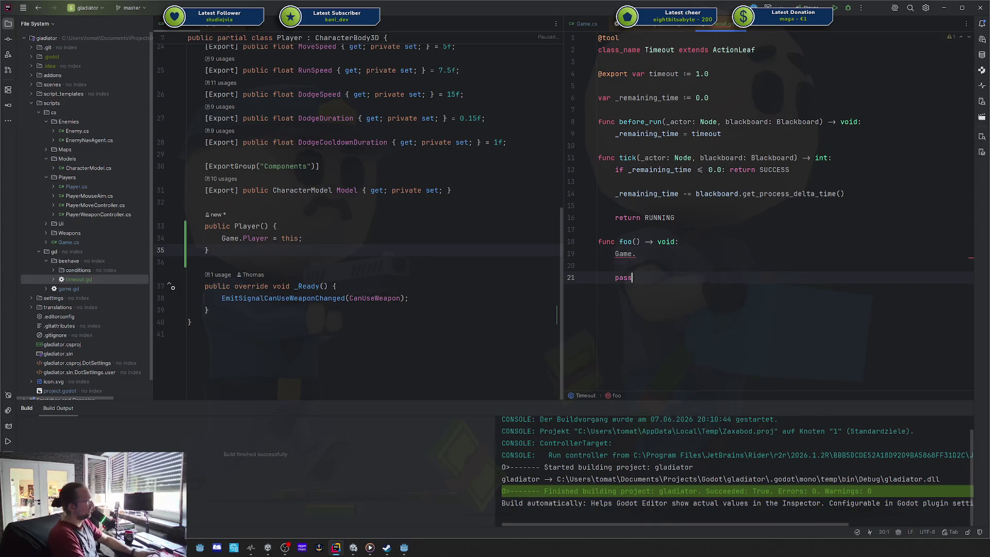
{"action": "key", "text": "shift+Up"}
{"action": "key", "text": "shift+Up"}
{"action": "key", "text": "shift+Up"}
{"action": "key", "text": "BackSpace"}
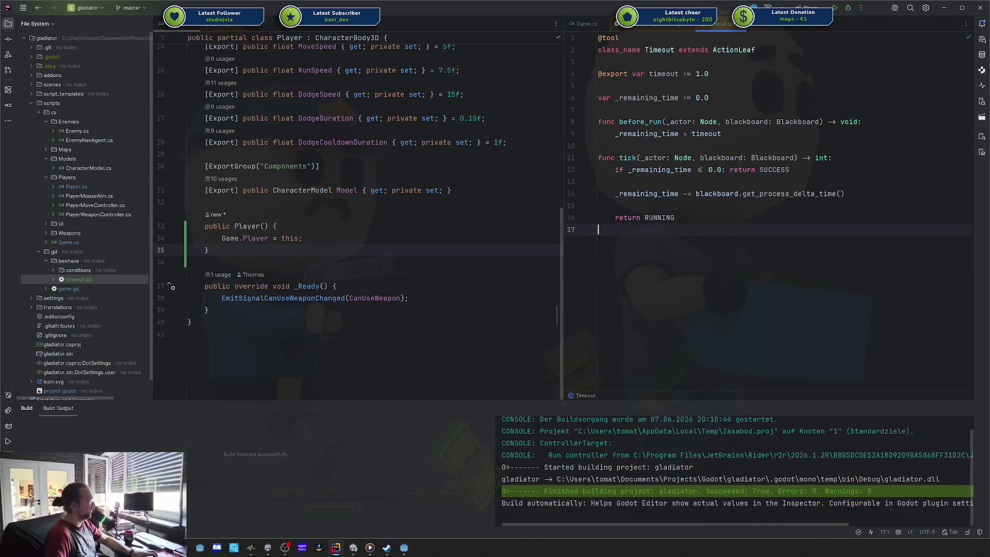
{"action": "double_click", "coordinate": [77, 270]}
{"action": "double_click", "coordinate": [93, 279]}
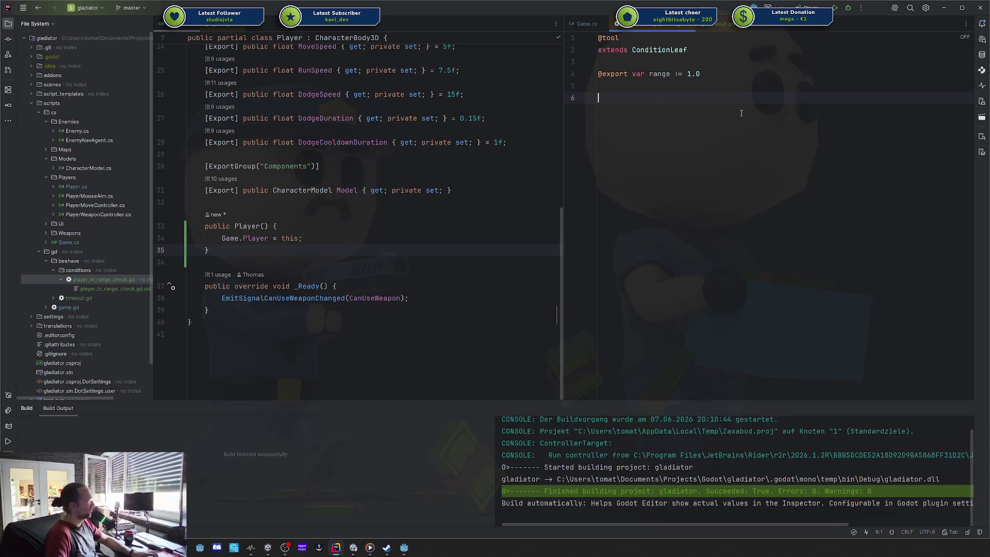
Add a trial tick function with a Game reference, remove the reference, and glance at the uid file.
{"action": "type", "text": "f"}
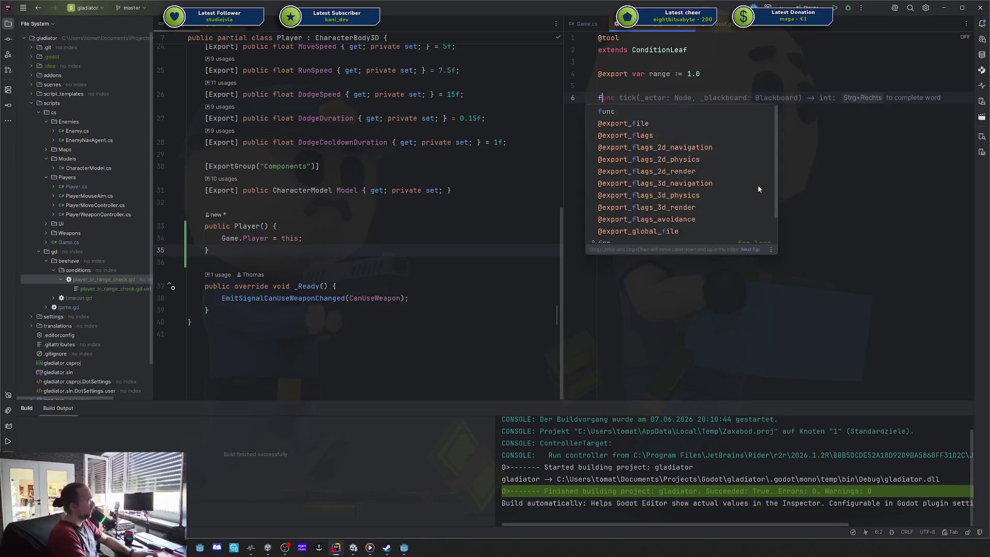
{"action": "key", "text": "Tab"}
{"action": "key", "text": "Return"}
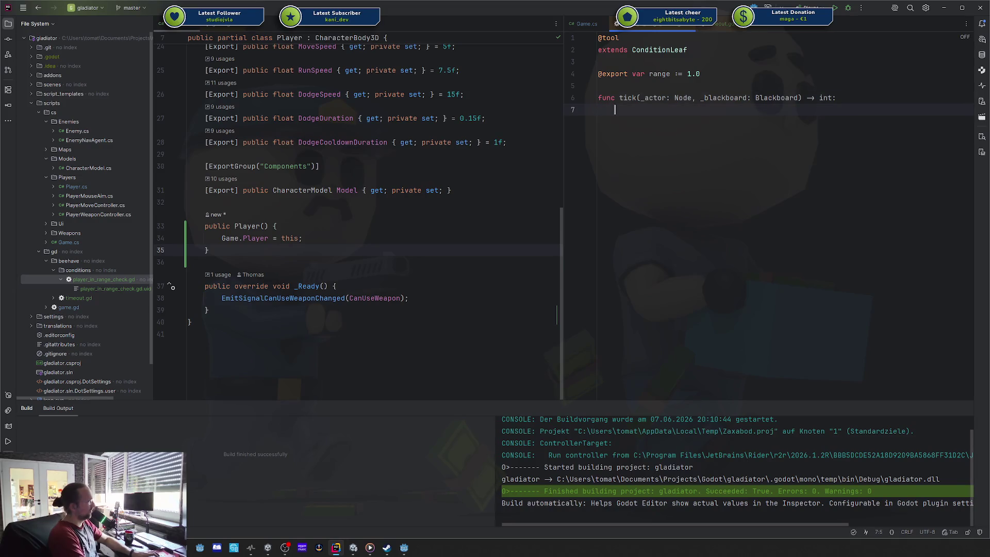
{"action": "type", "text": "Game"}
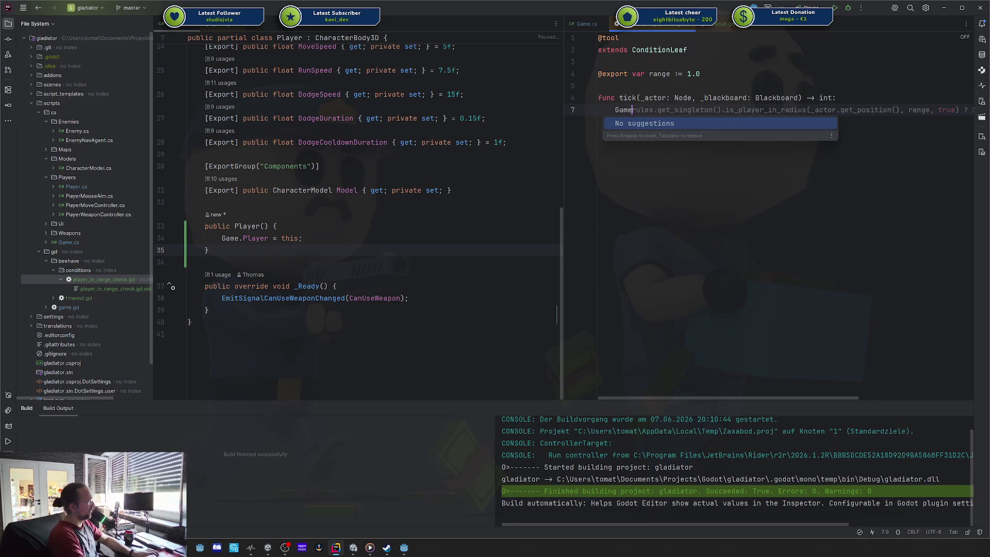
{"action": "key", "text": "BackSpace"}
{"action": "key", "text": "BackSpace"}
{"action": "key", "text": "BackSpace"}
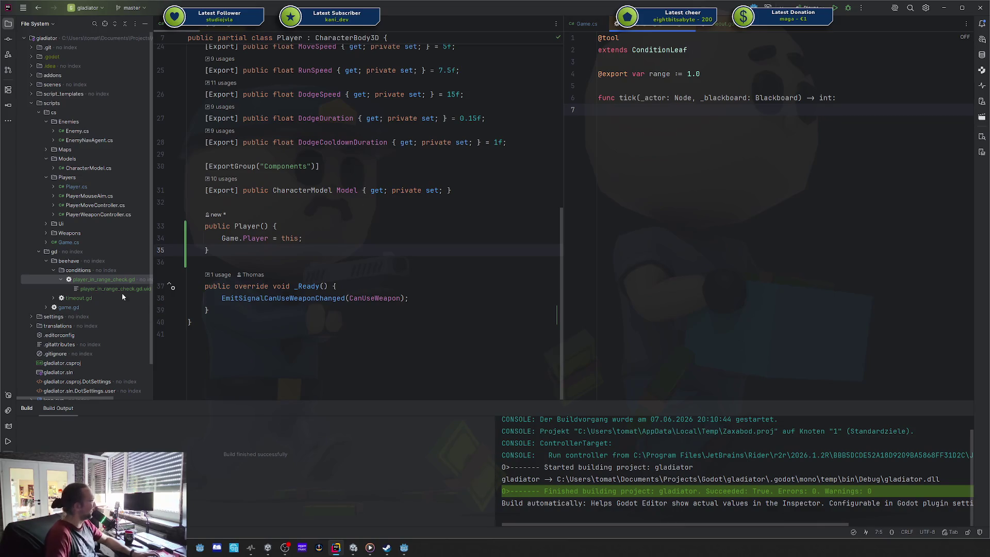
{"action": "left_click", "coordinate": [119, 288]}
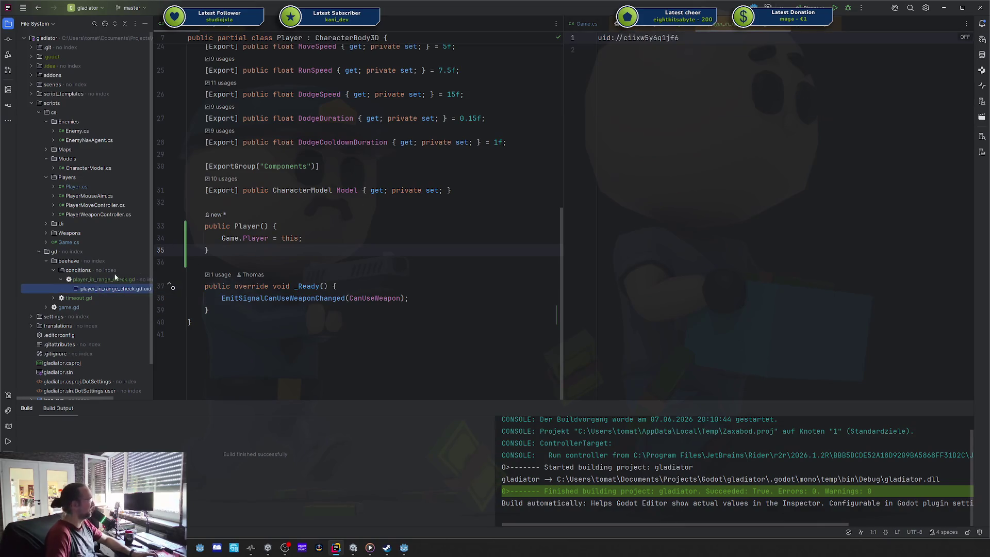
{"action": "left_click", "coordinate": [115, 279]}
Delete the tick line and declare class_name PlayerInRangeCheck extends ConditionLeaf.
{"action": "left_click_drag", "start_coordinate": [764, 97], "coordinate": [598, 86]}
{"action": "key", "text": "BackSpace"}
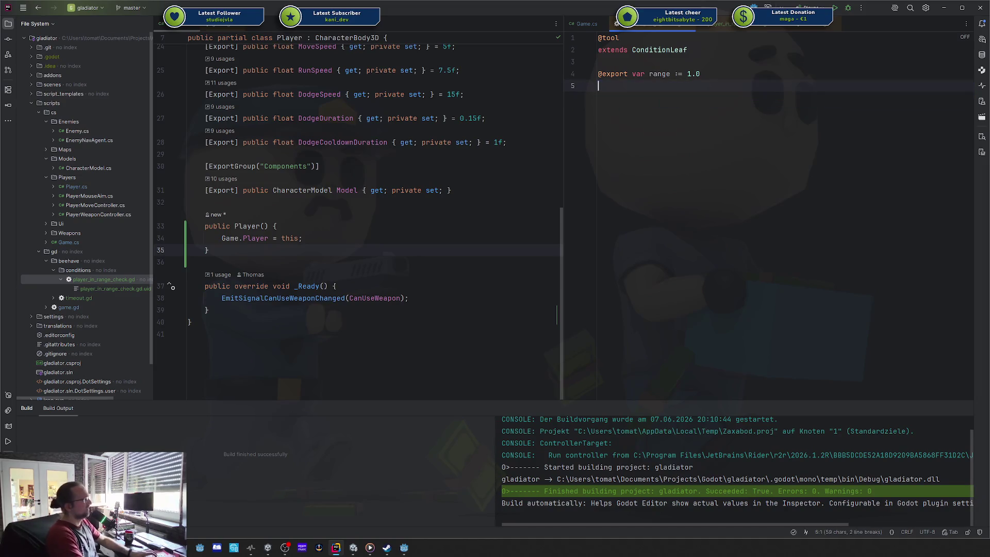
{"action": "key", "text": "Up"}
{"action": "key", "text": "Up"}
{"action": "key", "text": "Up"}
{"action": "type", "text": "cla"}
{"action": "key", "text": "Return"}
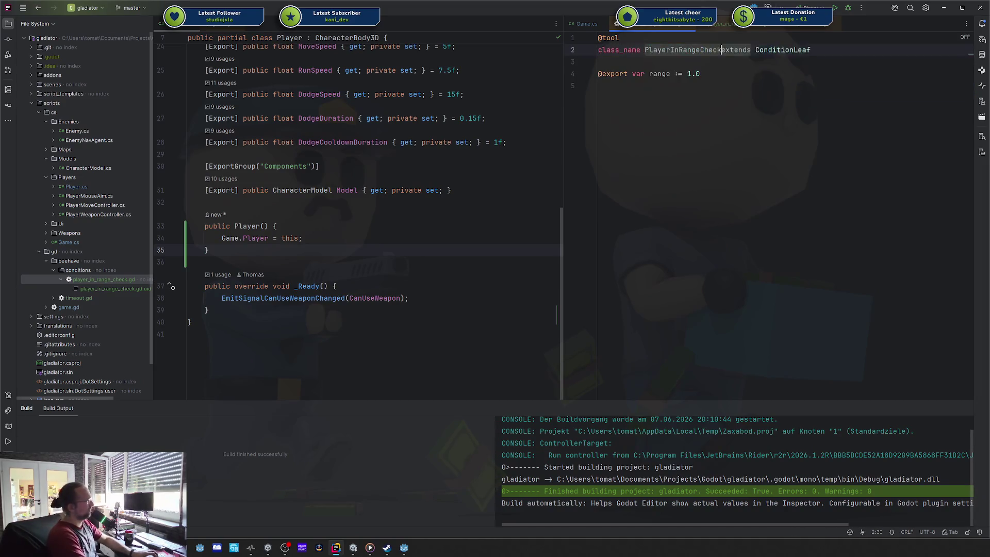
{"action": "key", "text": "Down"}
{"action": "key", "text": "Down"}
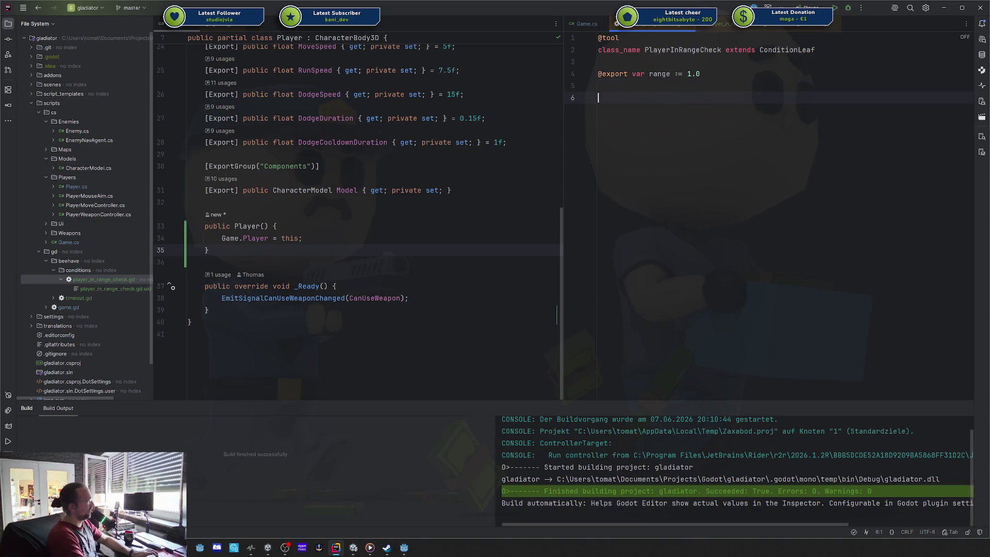
{"action": "type", "text": "fun"}
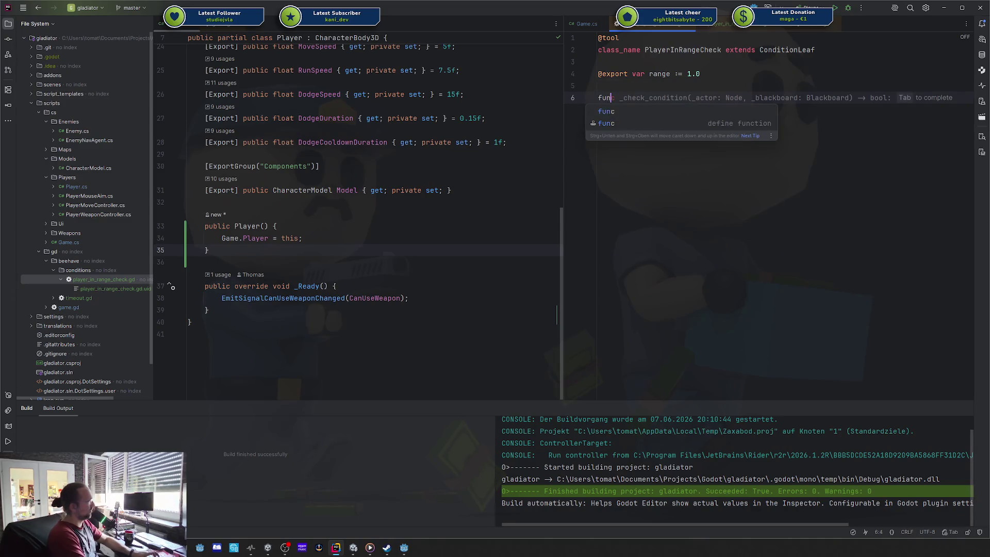
{"action": "key", "text": "BackSpace"}
{"action": "key", "text": "BackSpace"}
{"action": "key", "text": "BackSpace"}
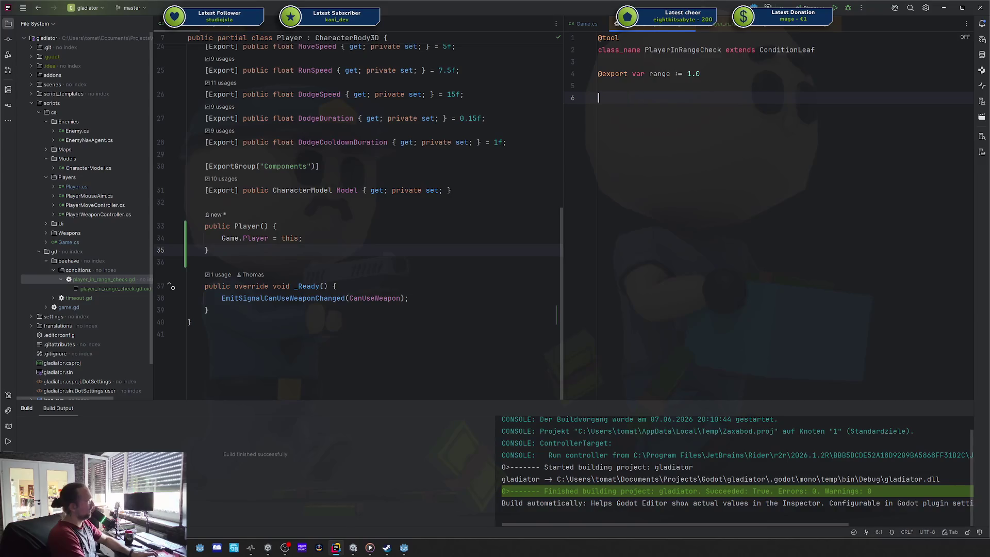
{"action": "key", "text": "BackSpace"}
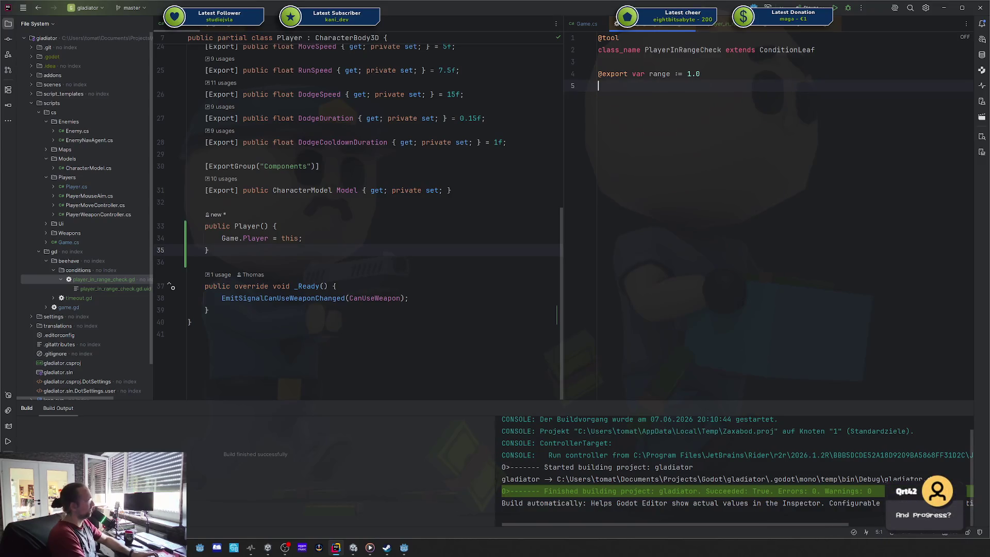
{"action": "key", "text": "BackSpace"}
{"action": "key", "text": "BackSpace"}
{"action": "key", "text": "BackSpace"}
{"action": "type", "text": "tid"}
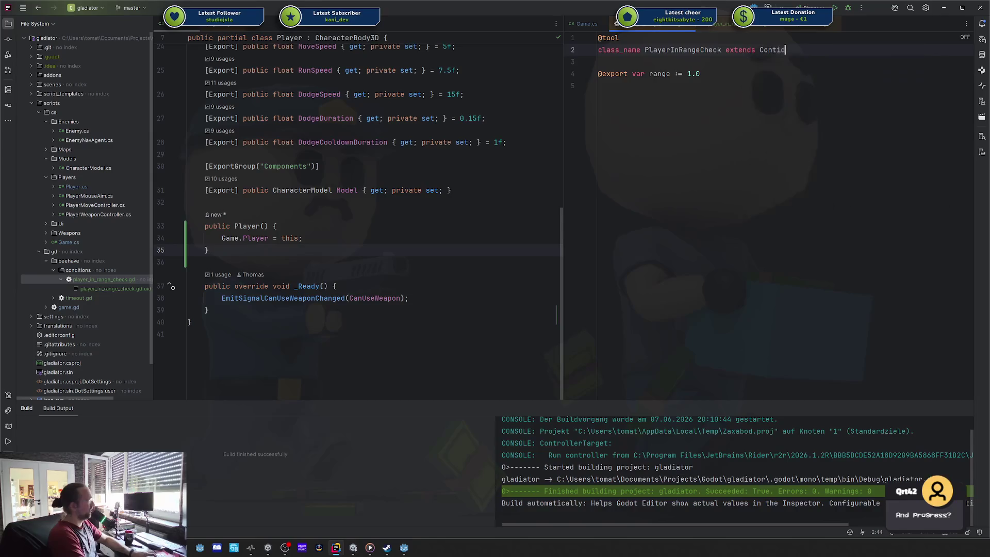
{"action": "type", "text": "d"}
{"action": "key", "text": "Return"}
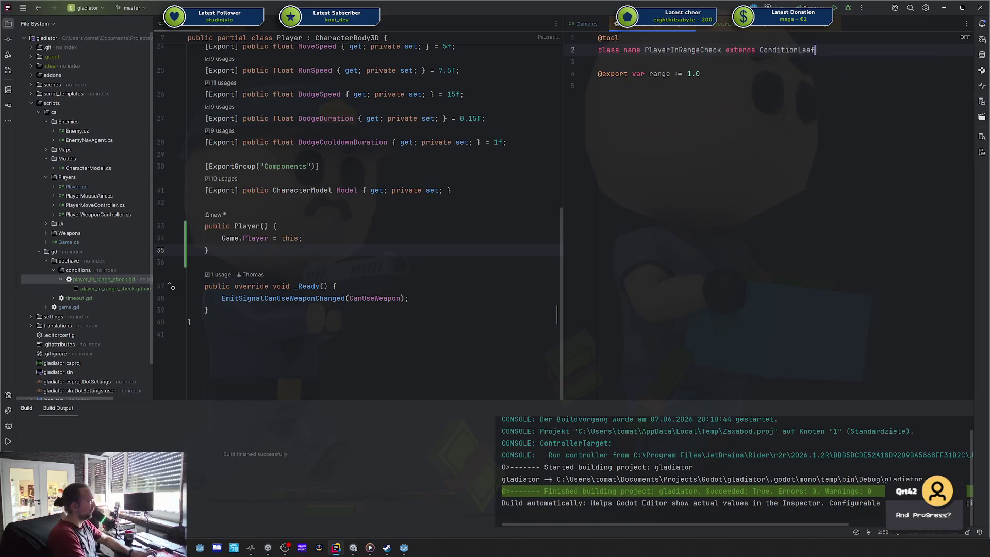
Try retyping a func tick line below range, undo it, and begin erasing ConditionLeaf.
{"action": "left_click", "coordinate": [599, 86]}
{"action": "key", "text": "Return"}
{"action": "type", "text": "func tick"}
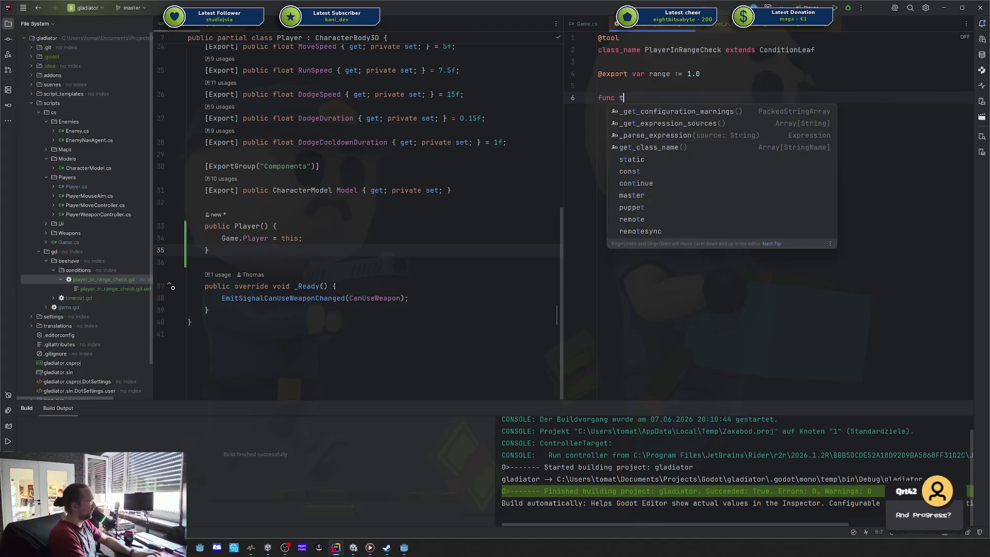
{"action": "key", "text": "shift+Home"}
{"action": "type", "text": "tick"}
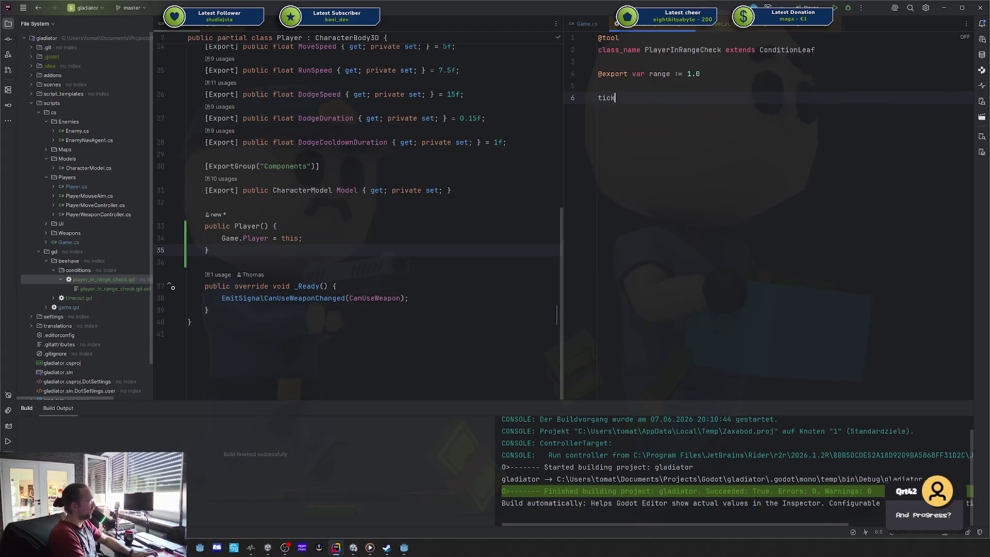
{"action": "type", "text": "func "}
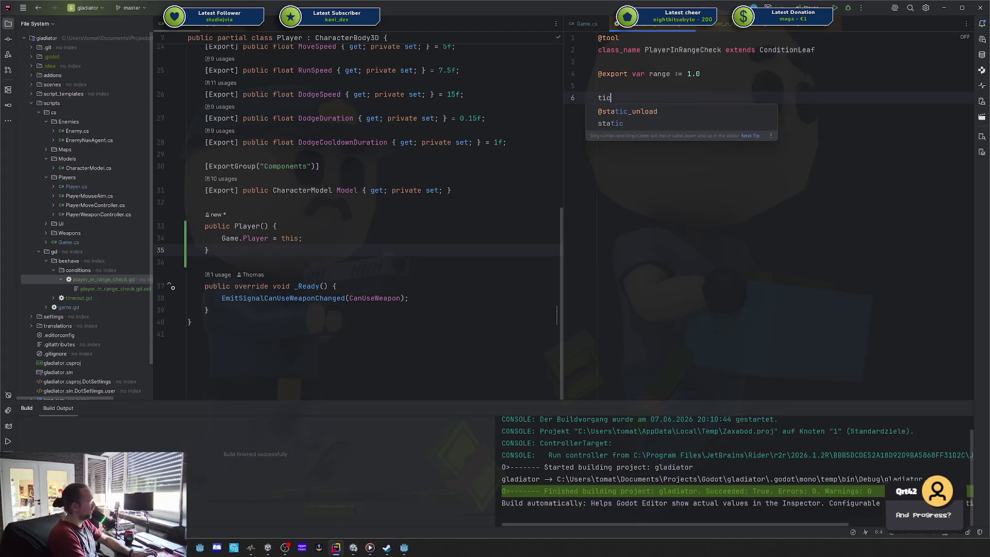
{"action": "type", "text": "tick"}
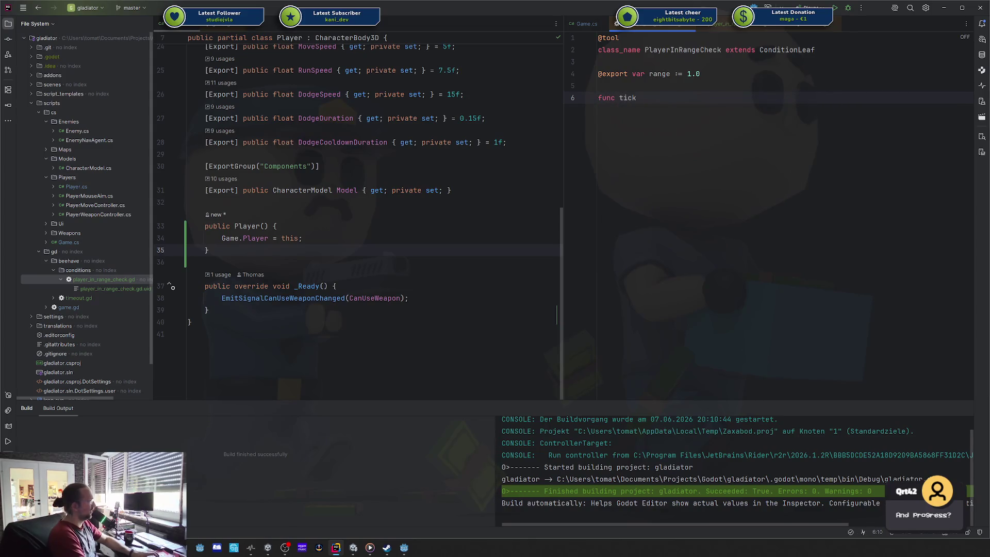
{"action": "key", "text": "ctrl+z"}
{"action": "key", "text": "ctrl+z"}
{"action": "key", "text": "ctrl+z"}
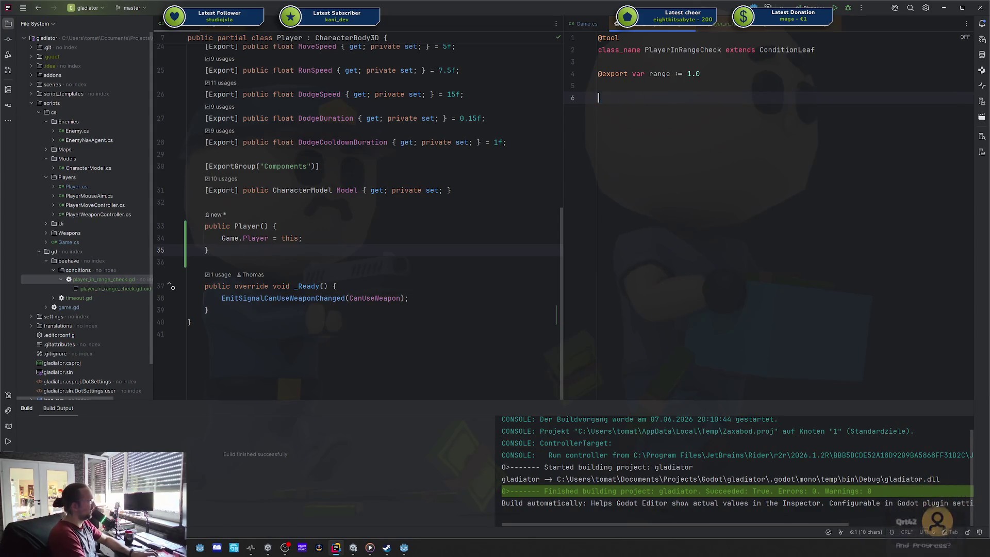
{"action": "key", "text": "BackSpace"}
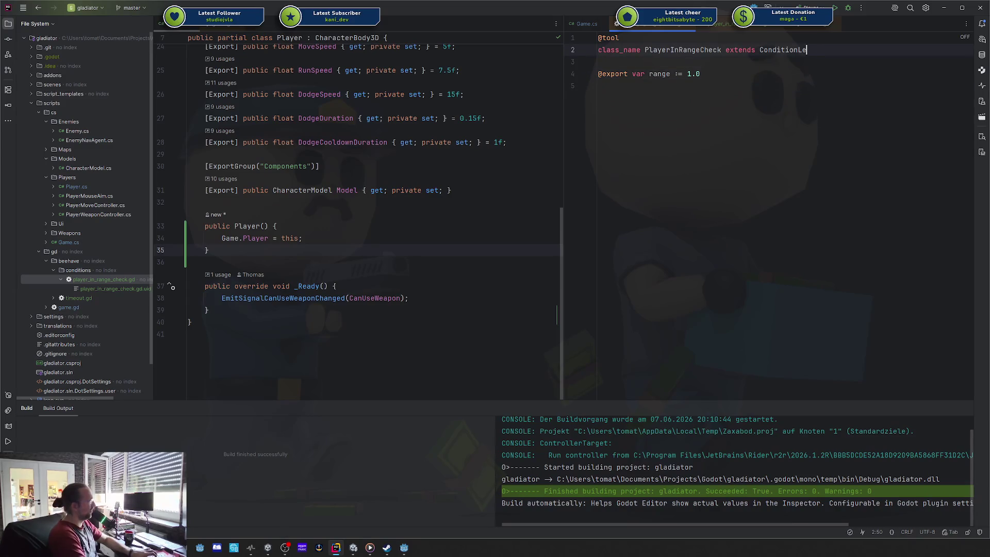
Change the script's base class from ConditionLeaf to Node.
{"action": "key", "text": "ctrl+BackSpace"}
{"action": "type", "text": "Node"}
{"action": "left_click", "coordinate": [680, 94]}
{"action": "type", "text": "@re"}
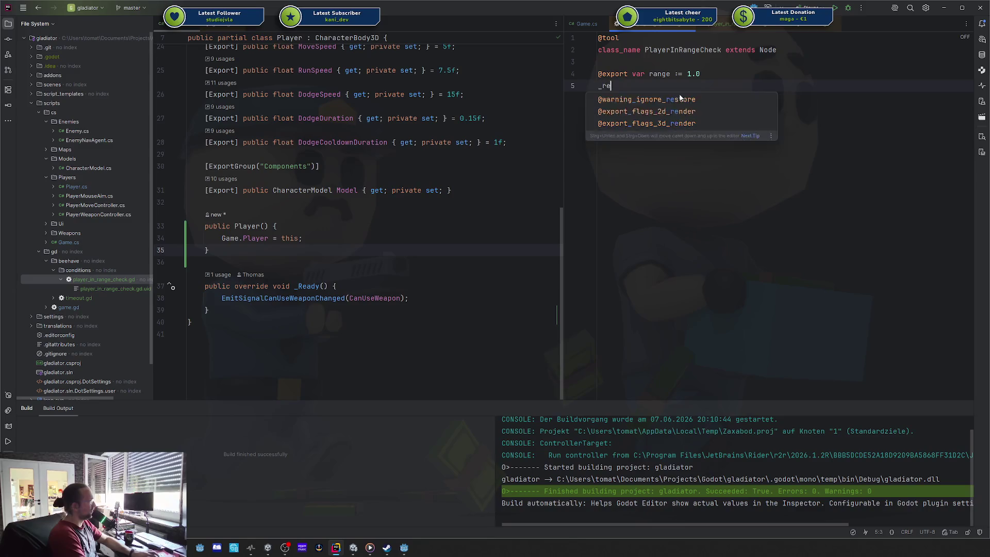
{"action": "key", "text": "BackSpace"}
Draft a _ready function referencing Game, then select and delete all of the script's code.
{"action": "key", "text": "Return"}
{"action": "type", "text": "fu"}
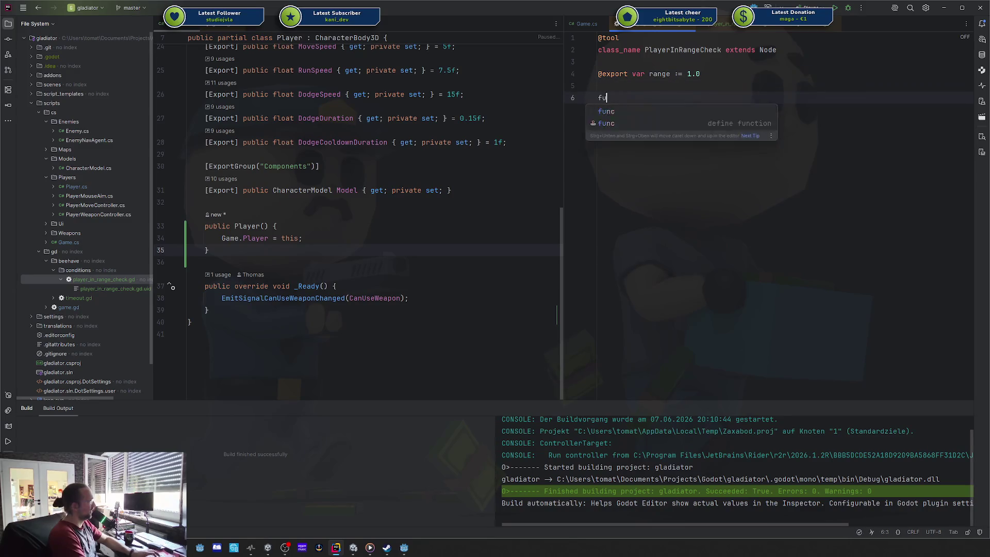
{"action": "key", "text": "Return"}
{"action": "type", "text": "_read"}
{"action": "key", "text": "Return"}
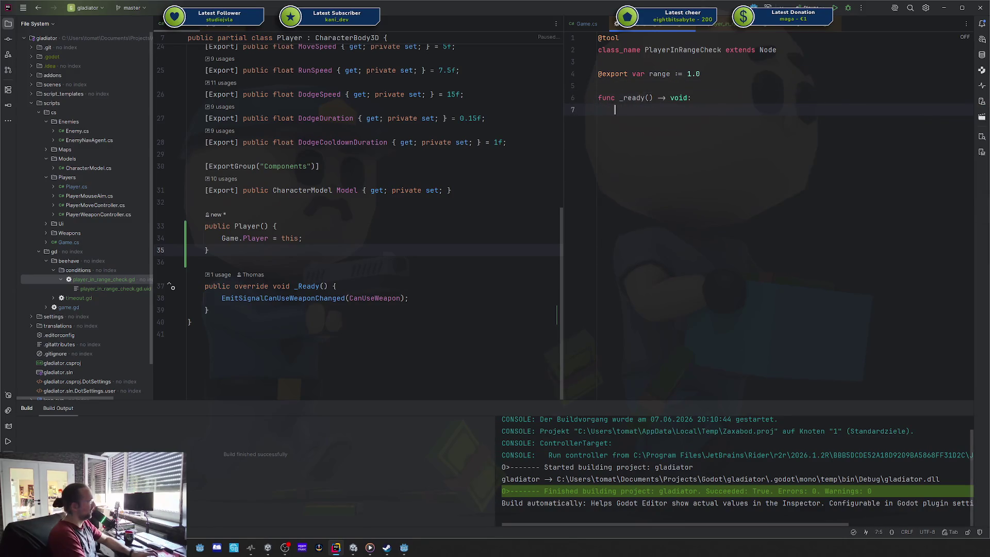
{"action": "type", "text": "Game"}
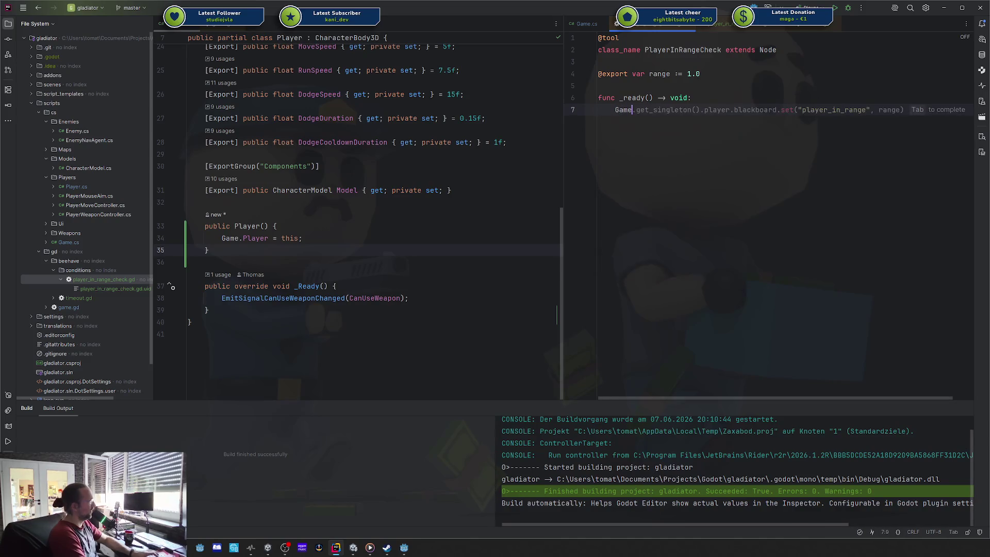
{"action": "key", "text": "BackSpace"}
{"action": "key", "text": "BackSpace"}
{"action": "key", "text": "BackSpace"}
{"action": "type", "text": "Am"}
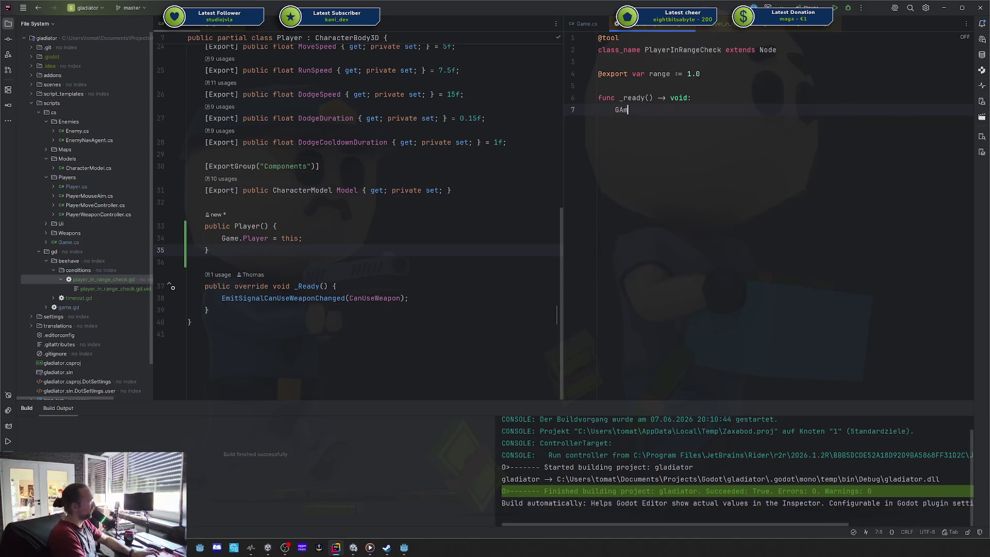
{"action": "key", "text": "BackSpace"}
{"action": "key", "text": "BackSpace"}
{"action": "type", "text": "ame"}
{"action": "key", "text": "ctrl+a"}
{"action": "key", "text": "BackSpace"}
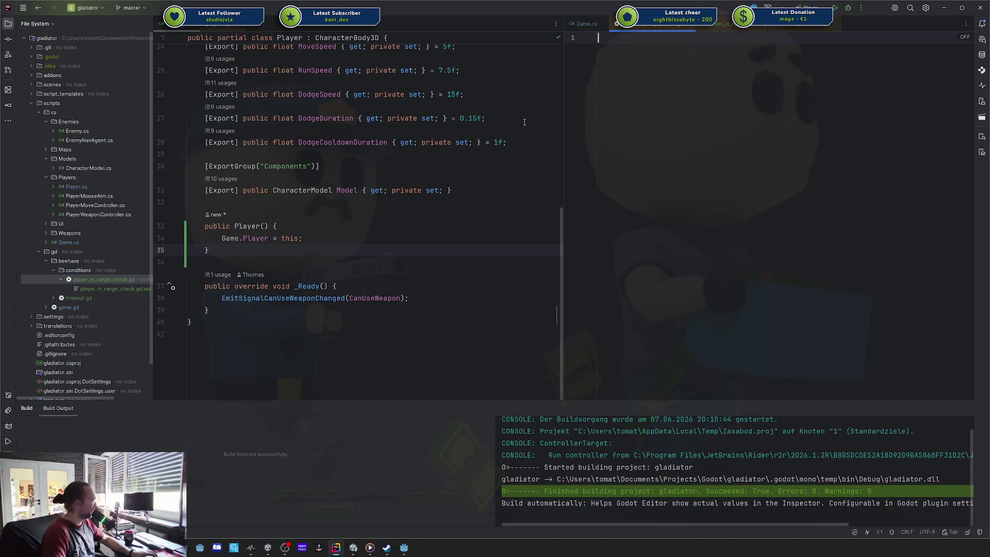
Rewrite player_in_range_check.gd as a single 'extends ConditionLeaf' line and switch to Godot.
{"action": "left_click", "coordinate": [88, 279]}
{"action": "left_click", "coordinate": [677, 129]}
{"action": "type", "text": "extends Co"}
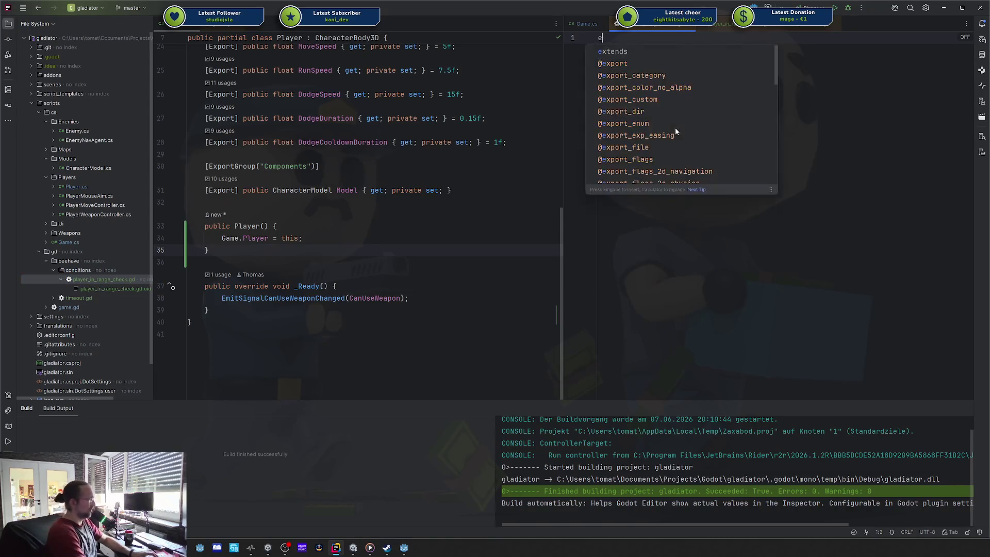
{"action": "type", "text": "nditoin"}
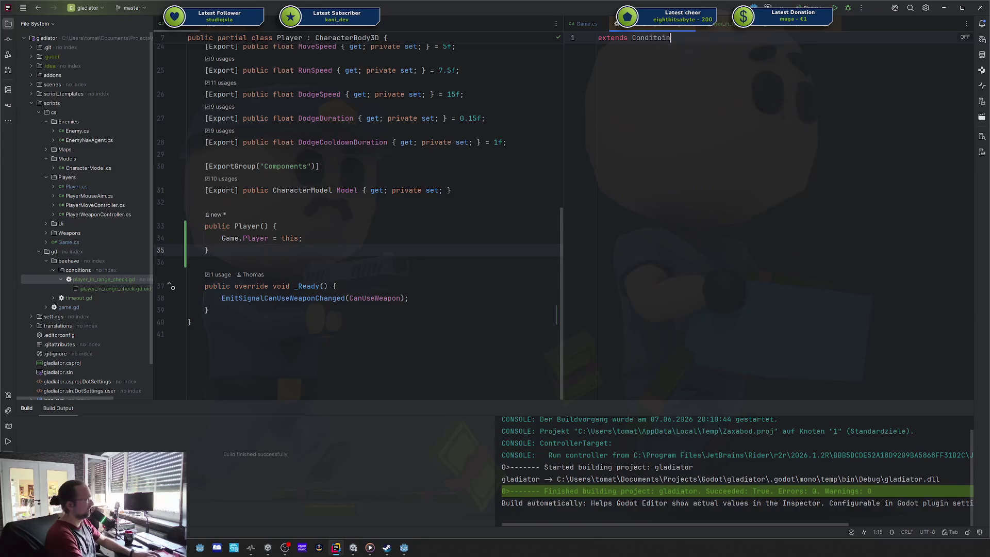
{"action": "key", "text": "BackSpace"}
{"action": "key", "text": "BackSpace"}
{"action": "type", "text": "ti"}
{"action": "key", "text": "BackSpace"}
{"action": "type", "text": "ion"}
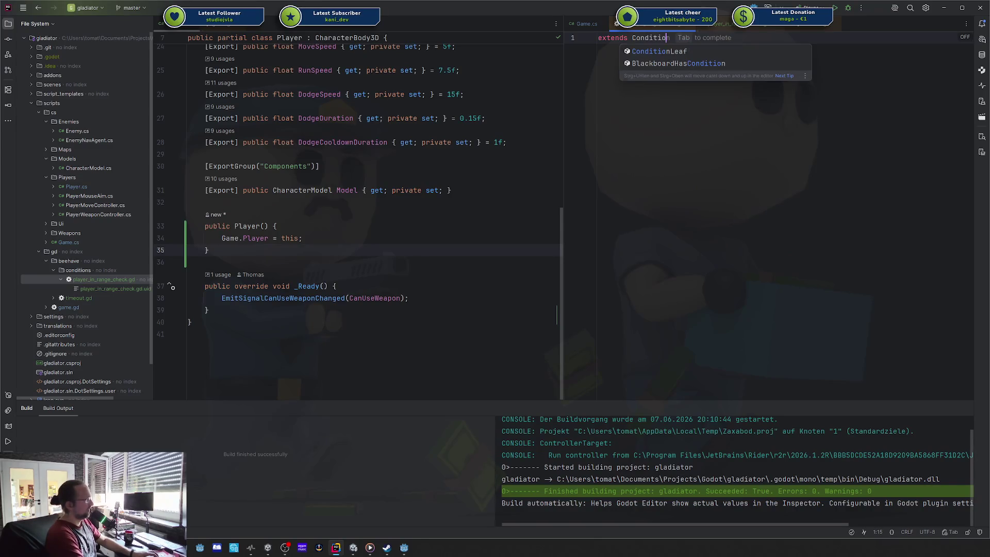
{"action": "key", "text": "Return"}
{"action": "key", "text": "Return"}
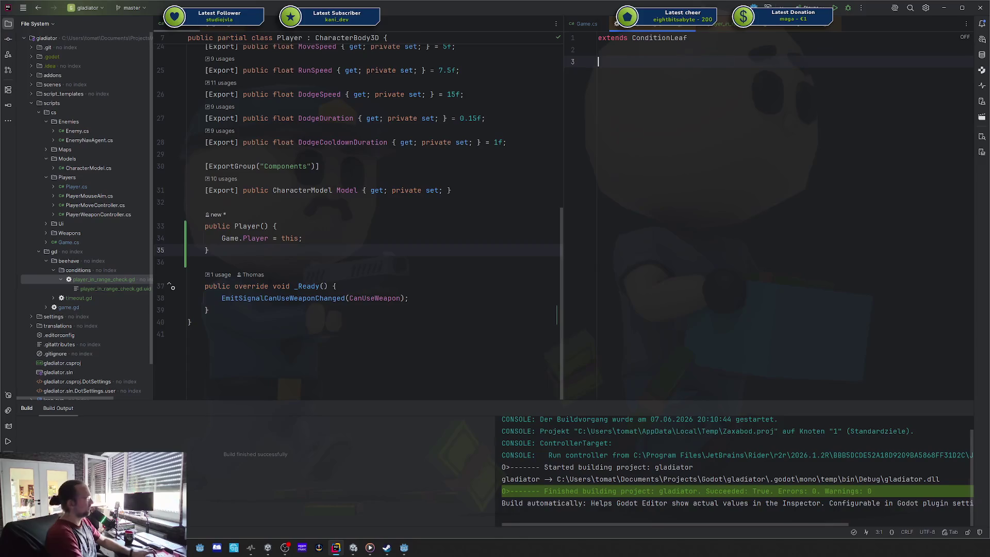
{"action": "key", "text": "alt+Tab"}
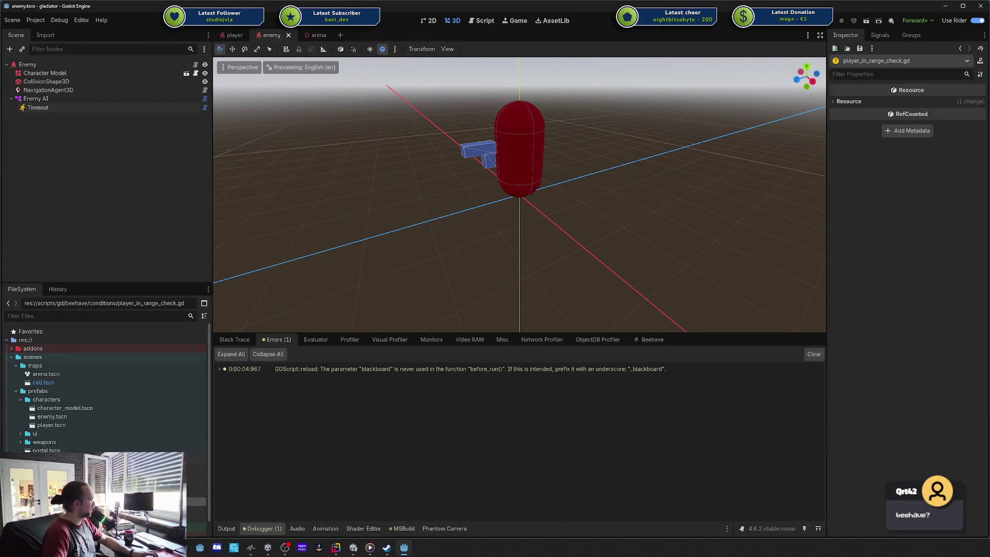
Turn off Godot's 'Use Rider' toggle so scripts open in the built-in editor.
{"action": "key", "text": "alt+Tab"}
{"action": "left_click", "coordinate": [772, 256]}
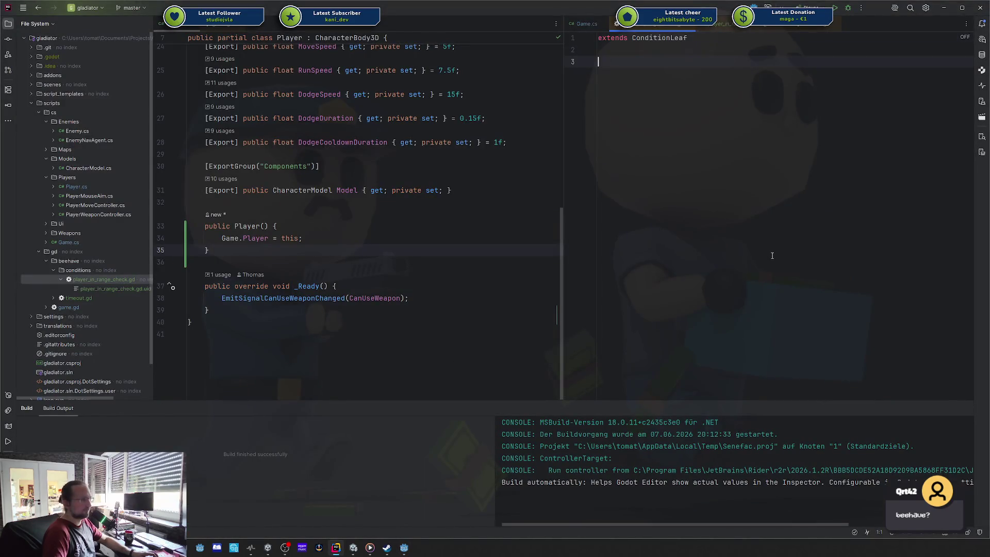
{"action": "key", "text": "alt+Tab"}
{"action": "key", "text": "alt+Tab"}
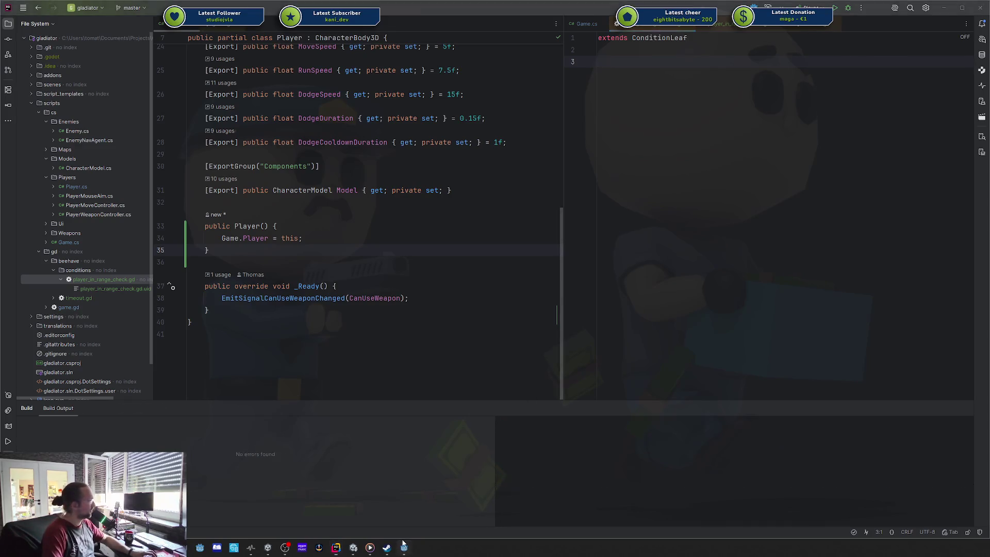
{"action": "key", "text": "alt+Tab"}
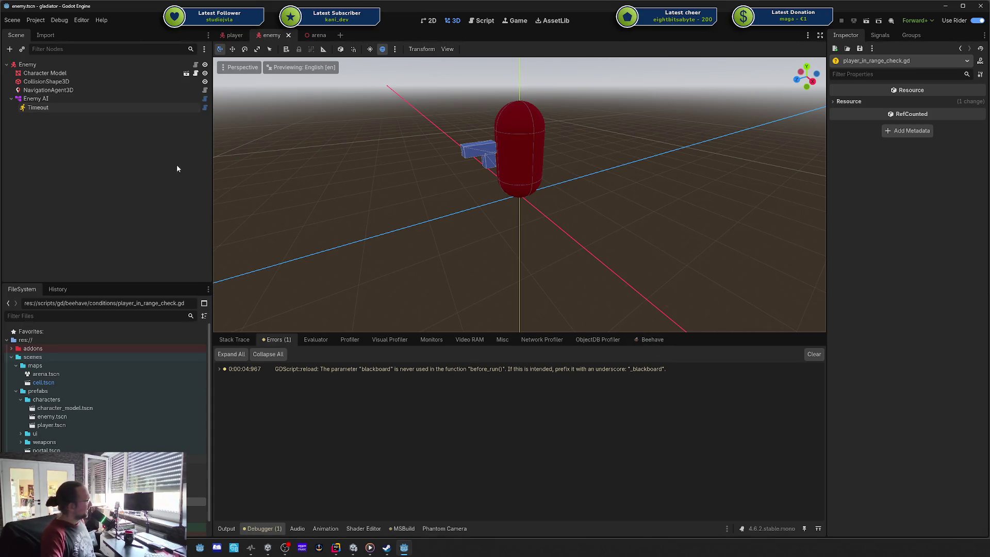
{"action": "mouse_move", "coordinate": [435, 140]}
{"action": "left_mouse_down"}
{"action": "mouse_move", "coordinate": [580, 143]}
{"action": "mouse_move", "coordinate": [615, 128]}
{"action": "mouse_move", "coordinate": [590, 156]}
{"action": "mouse_move", "coordinate": [521, 173]}
{"action": "left_mouse_up"}
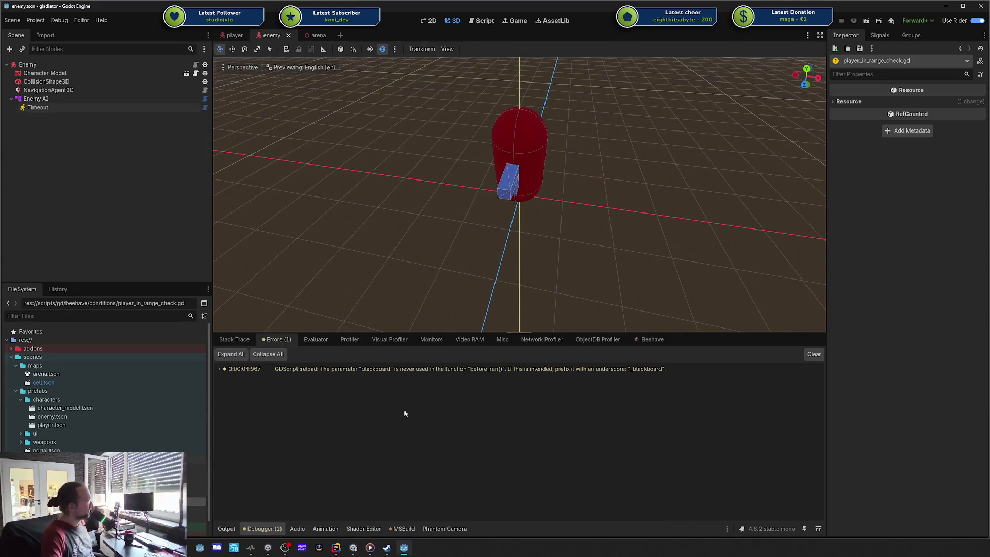
{"action": "left_click", "coordinate": [960, 23]}
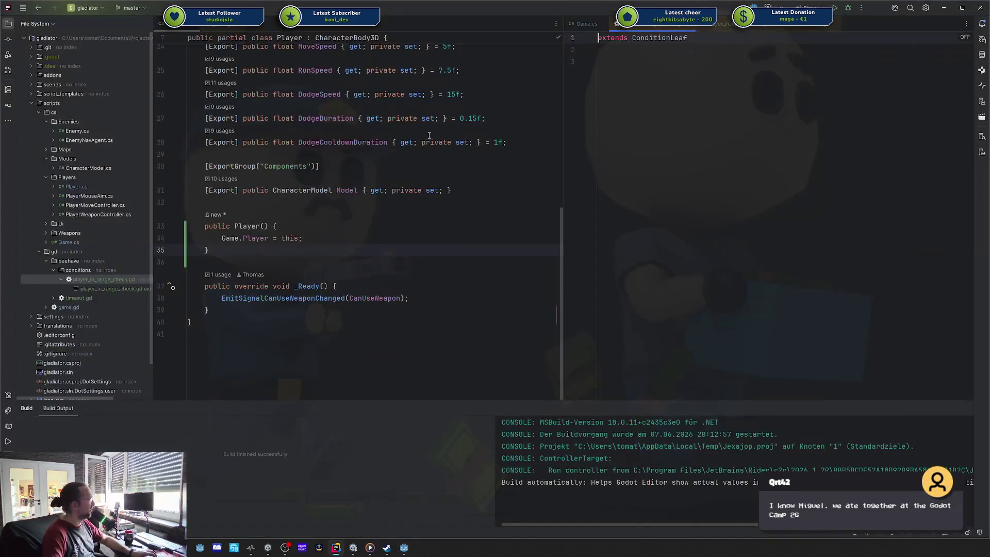
{"action": "key", "text": "alt+Tab"}
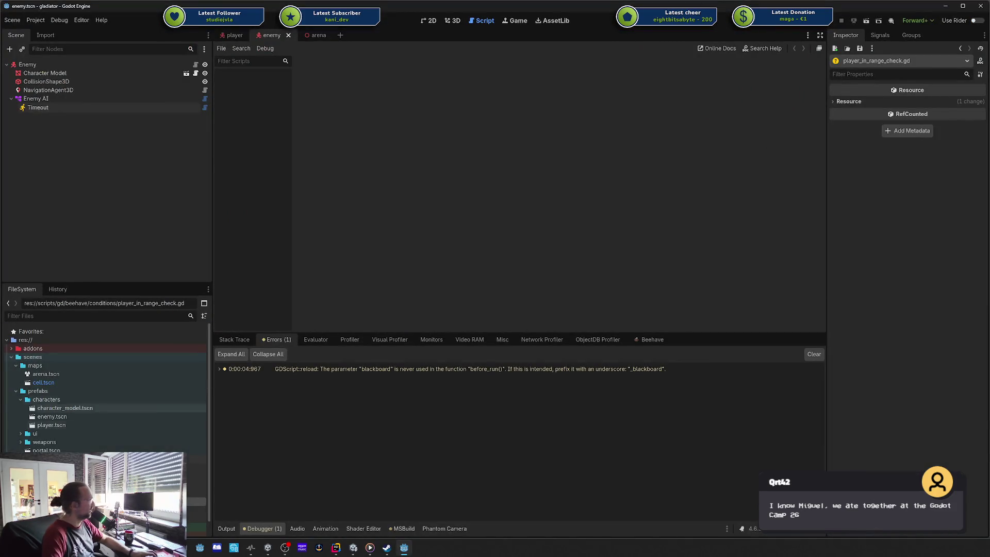
{"action": "left_click", "coordinate": [386, 199]}
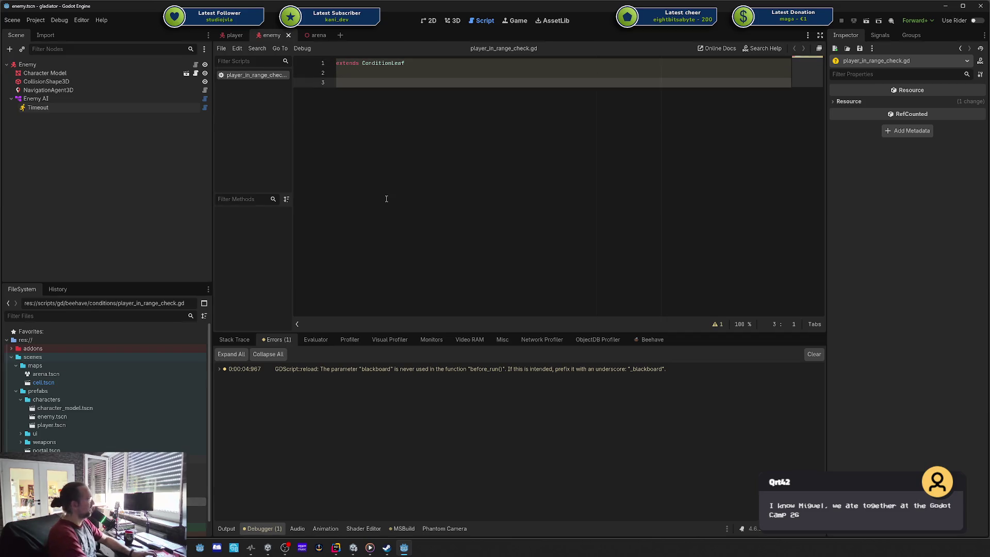
{"action": "key", "text": "alt+Up"}
{"action": "key", "text": "alt+Up"}
{"action": "type", "text": "@tool"}
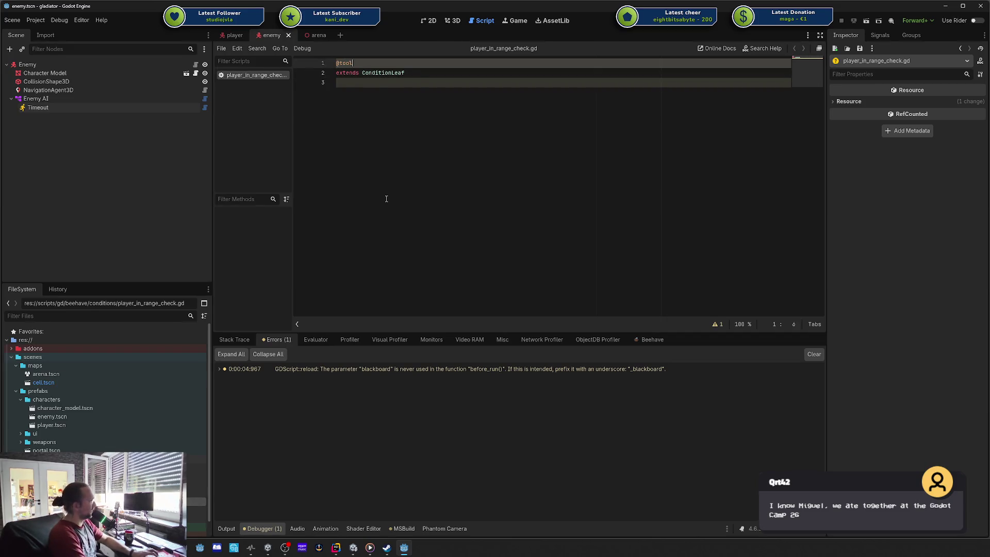
{"action": "key", "text": "Return"}
Add a 'func tick(actor: Node, blackboard: Blackboard) -> int:' stub containing pass.
{"action": "key", "text": "Down"}
{"action": "key", "text": "Down"}
{"action": "key", "text": "Return"}
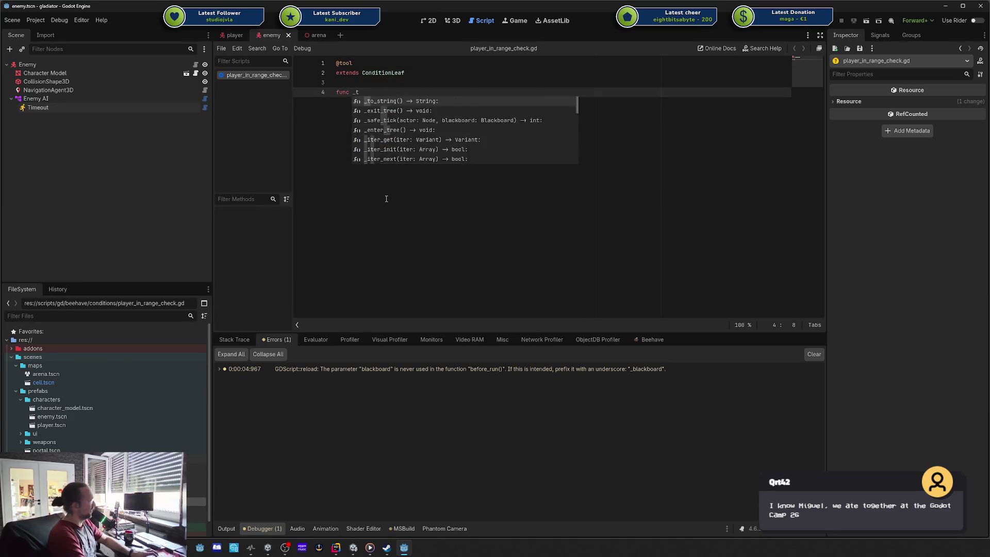
{"action": "key", "text": "Return"}
{"action": "key", "text": "Return"}
{"action": "type", "text": "pass"}
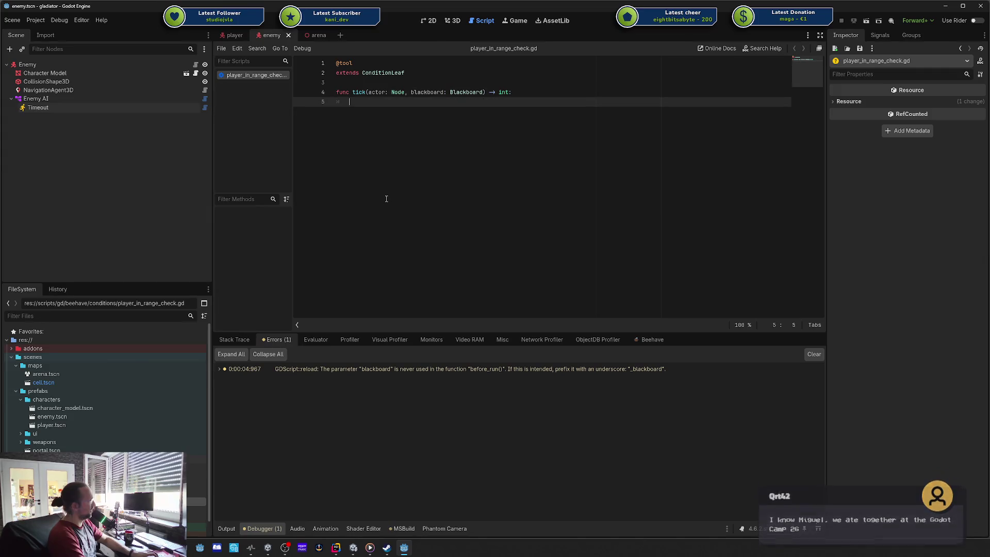
{"action": "key", "text": "Return"}
{"action": "key", "text": "Up"}
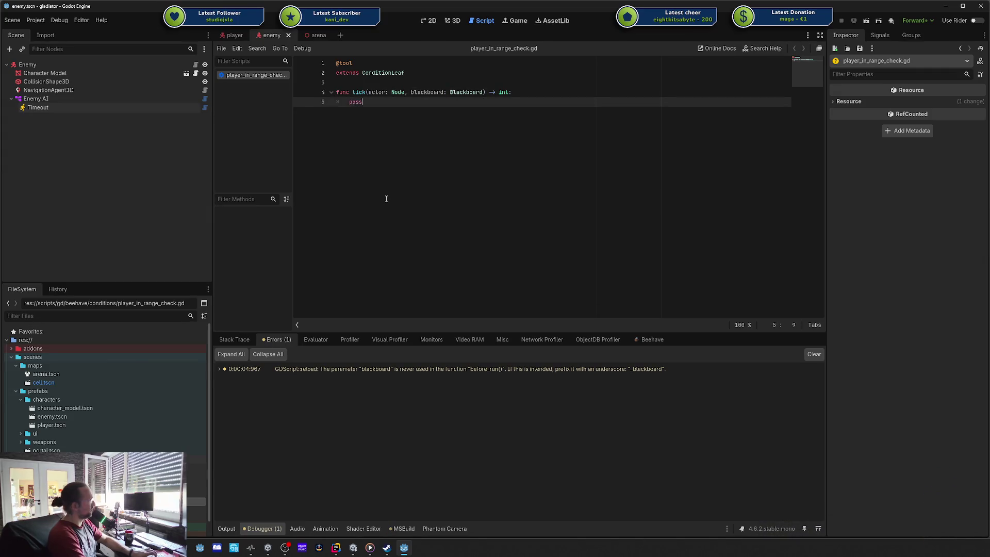
{"action": "key", "text": "Up"}
{"action": "key", "text": "Up"}
{"action": "key", "text": "Down"}
{"action": "key", "text": "End"}
{"action": "key", "text": "Return"}
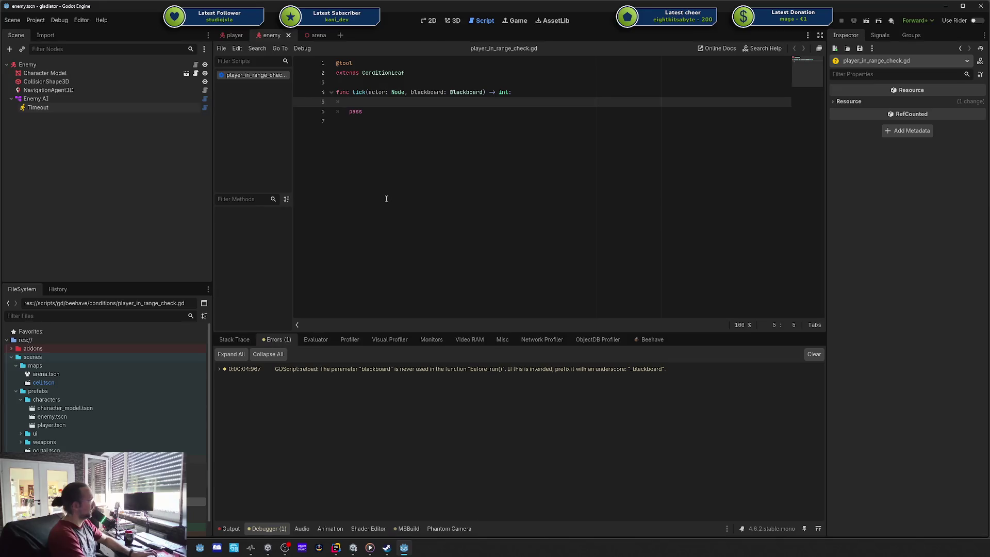
Discard a trial 'Game.player' line and open an empty line above tick for an exported variable.
{"action": "type", "text": "Game.player"}
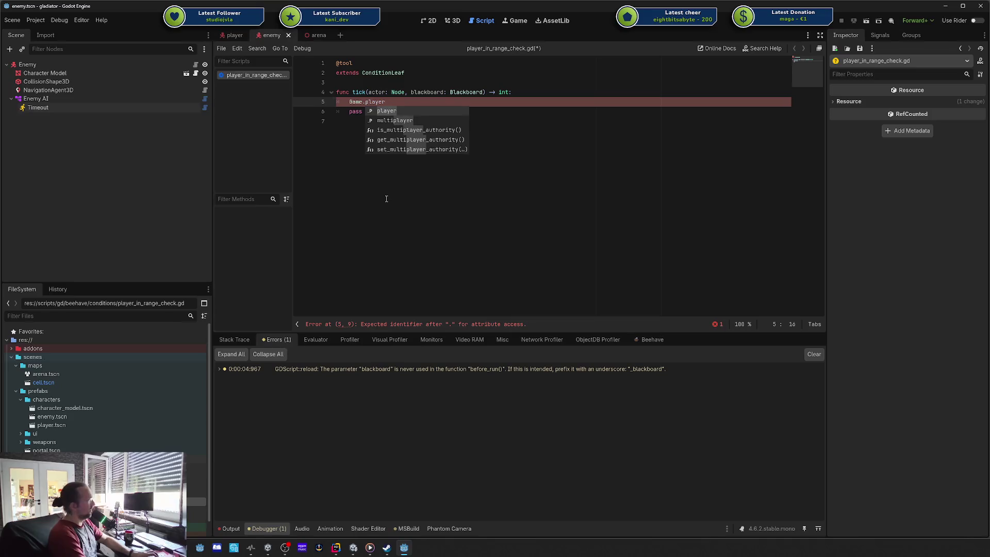
{"action": "key", "text": "BackSpace"}
{"action": "key", "text": "ctrl+z"}
{"action": "key", "text": "ctrl+z"}
{"action": "key", "text": "ctrl+z"}
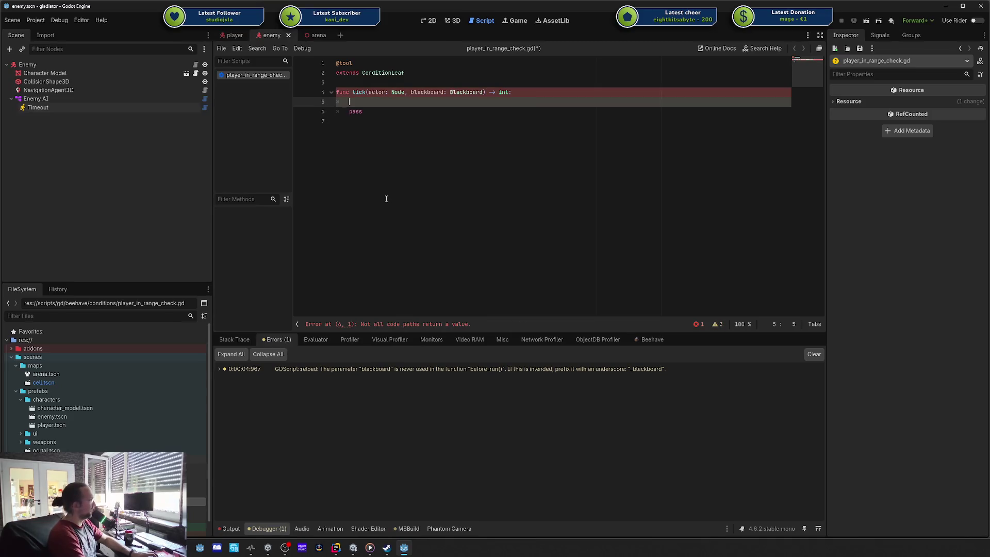
{"action": "type", "text": "v"}
{"action": "key", "text": "ctrl+z"}
{"action": "key", "text": "ctrl+z"}
{"action": "key", "text": "ctrl+z"}
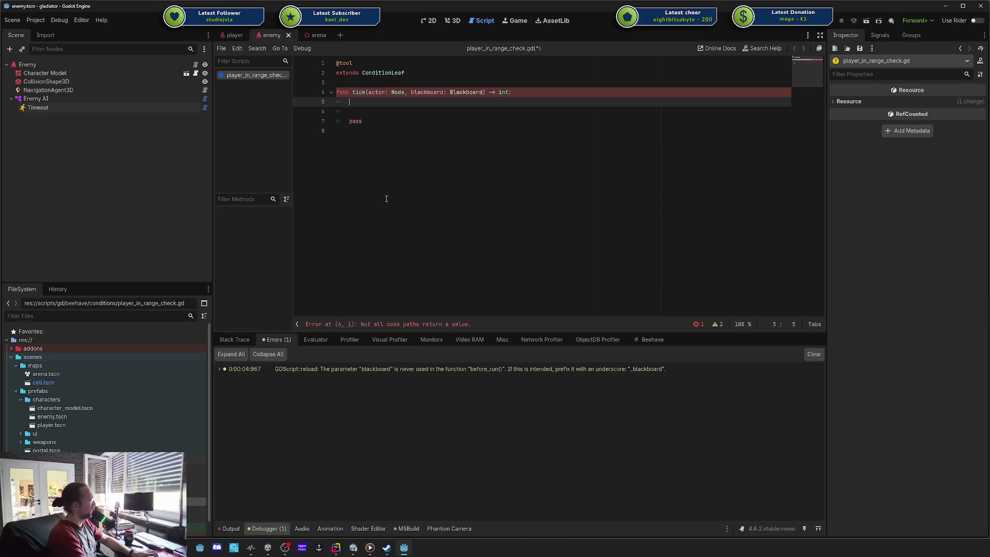
{"action": "key", "text": "Up"}
{"action": "key", "text": "Return"}
{"action": "key", "text": "Return"}
{"action": "key", "text": "Up"}
{"action": "type", "text": "@export v"}
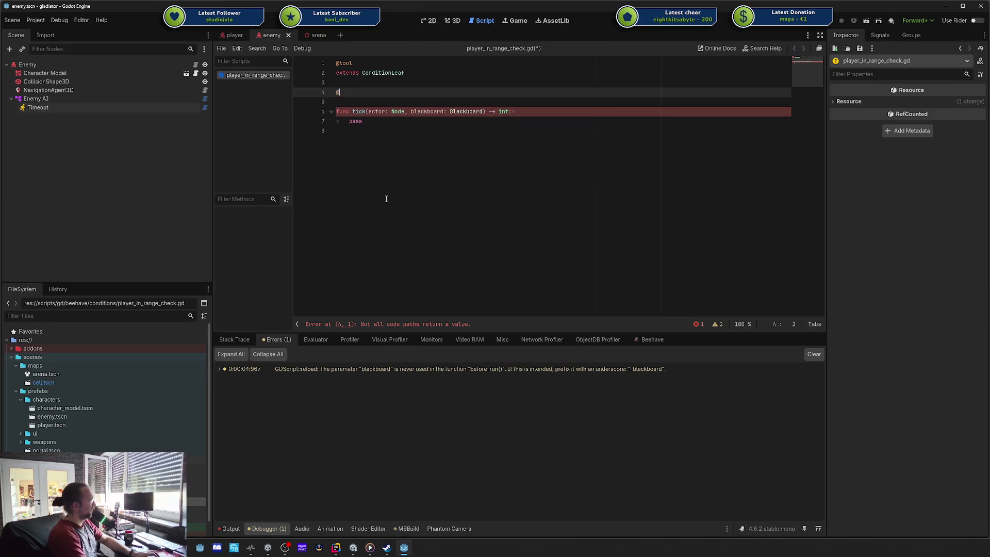
{"action": "type", "text": "ar required_dista"}
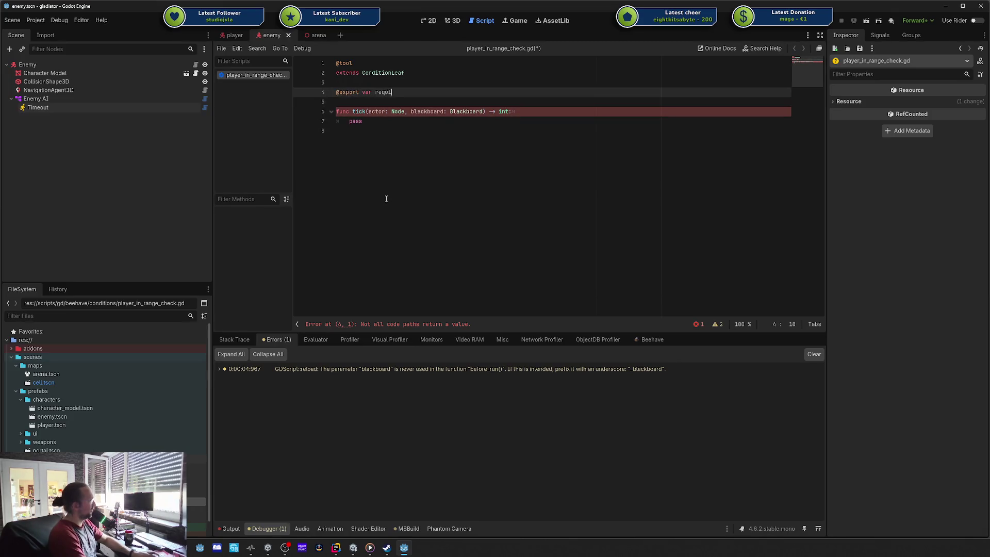
{"action": "type", "text": "nce := 1"}
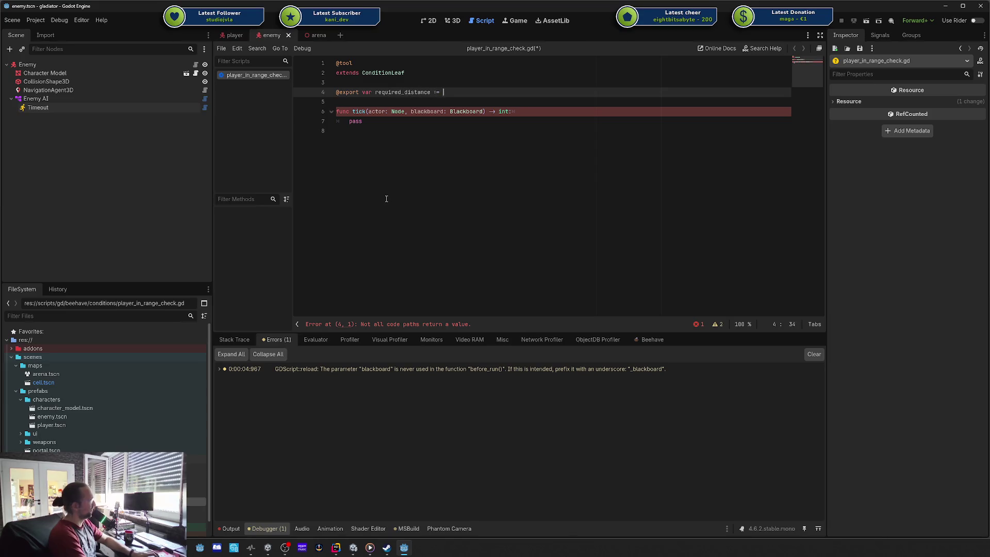
{"action": "type", "text": ".0"}
{"action": "key", "text": "Down"}
{"action": "key", "text": "Down"}
{"action": "key", "text": "End"}
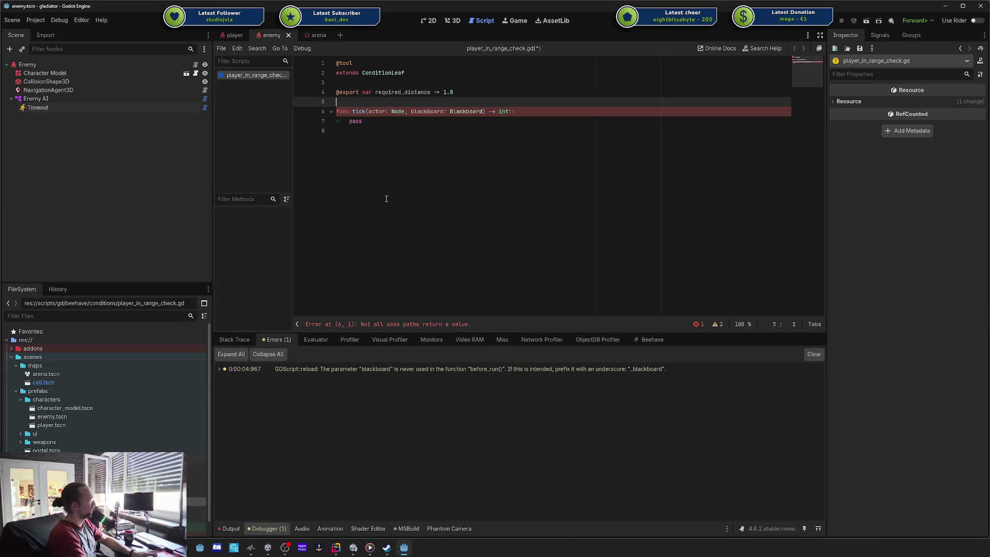
{"action": "key", "text": "ctrl+s"}
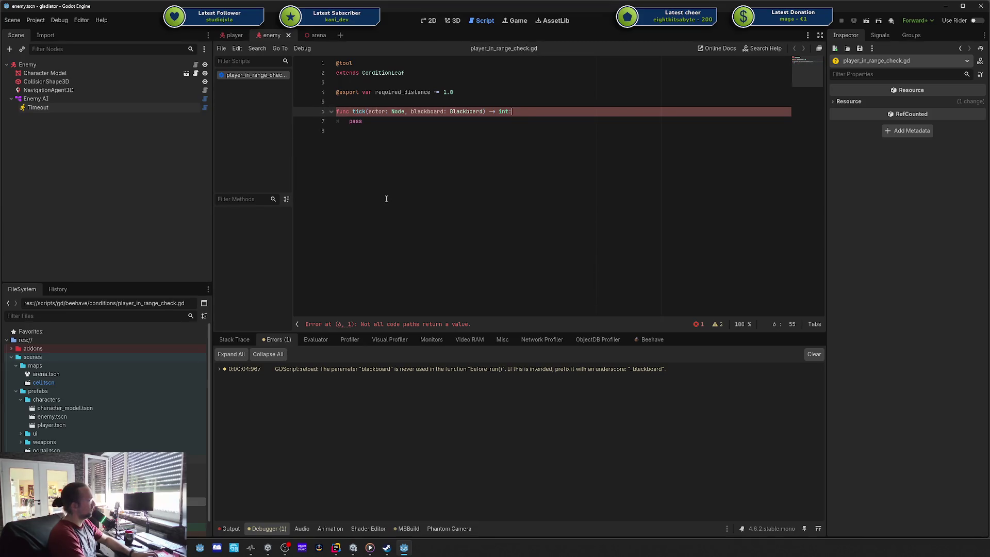
Tidy the tick body's blank lines so it holds only an indented pass, and save.
{"action": "key", "text": "Return"}
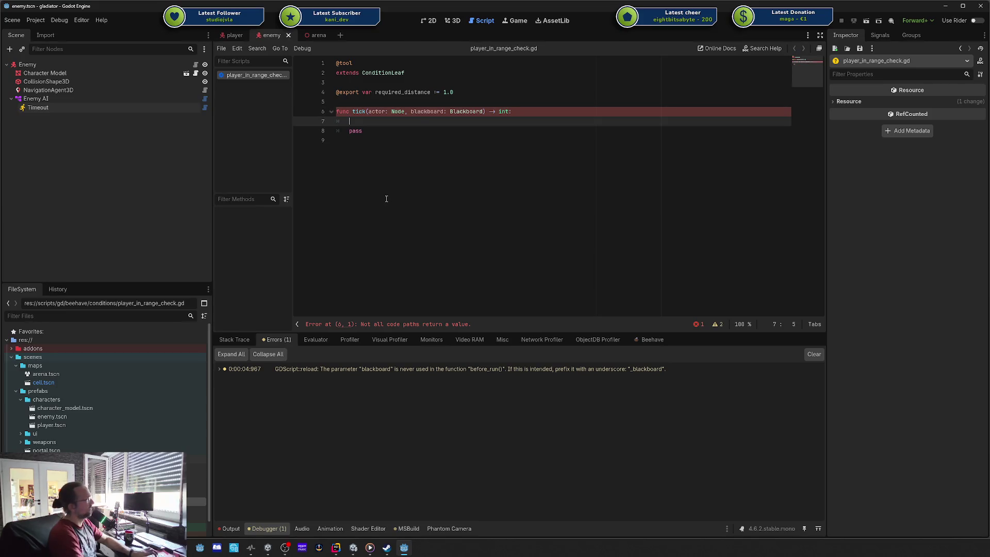
{"action": "left_click", "coordinate": [381, 111]}
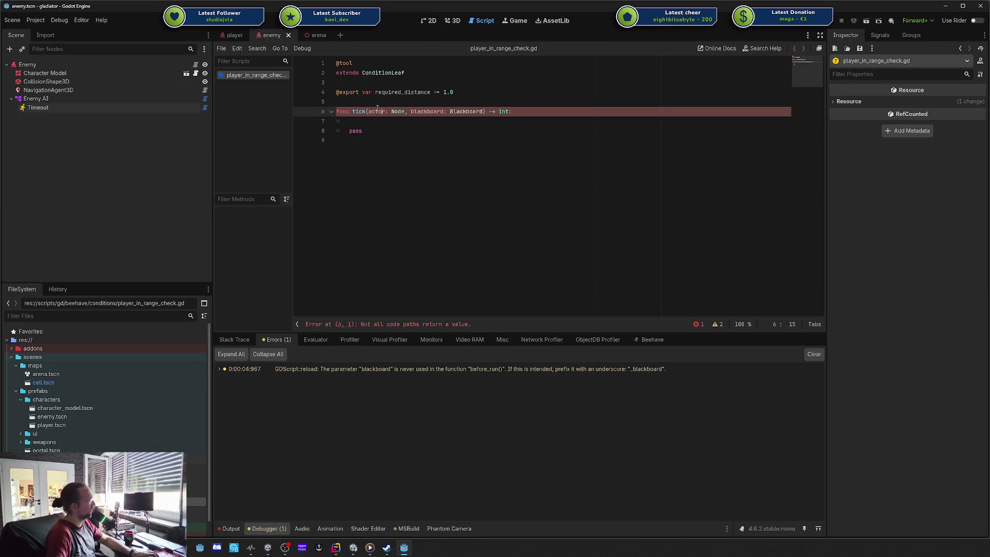
{"action": "left_click", "coordinate": [367, 121]}
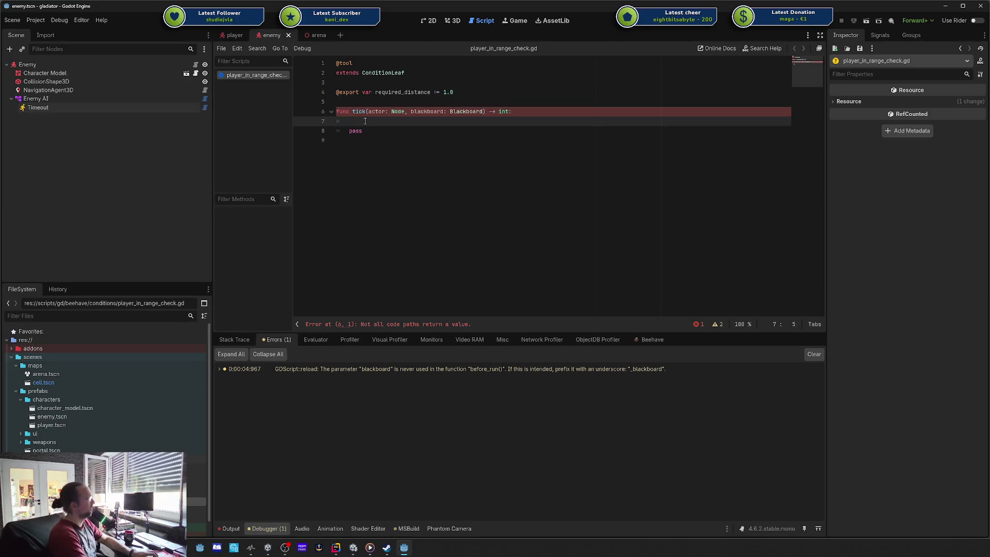
{"action": "key", "text": "BackSpace"}
{"action": "key", "text": "Down"}
{"action": "key", "text": "shift+End"}
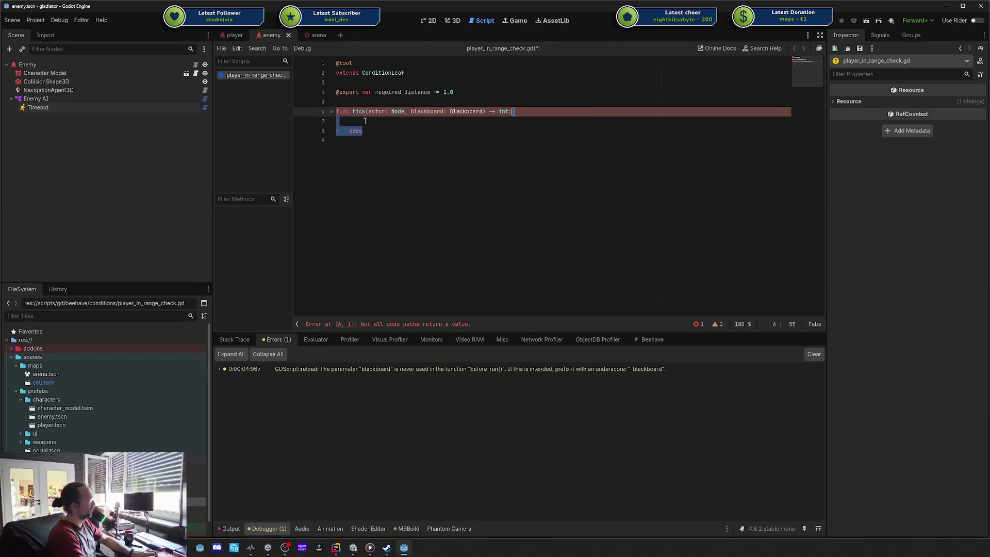
{"action": "key", "text": "Delete"}
{"action": "key", "text": "BackSpace"}
{"action": "key", "text": "Tab"}
{"action": "type", "text": "pas"}
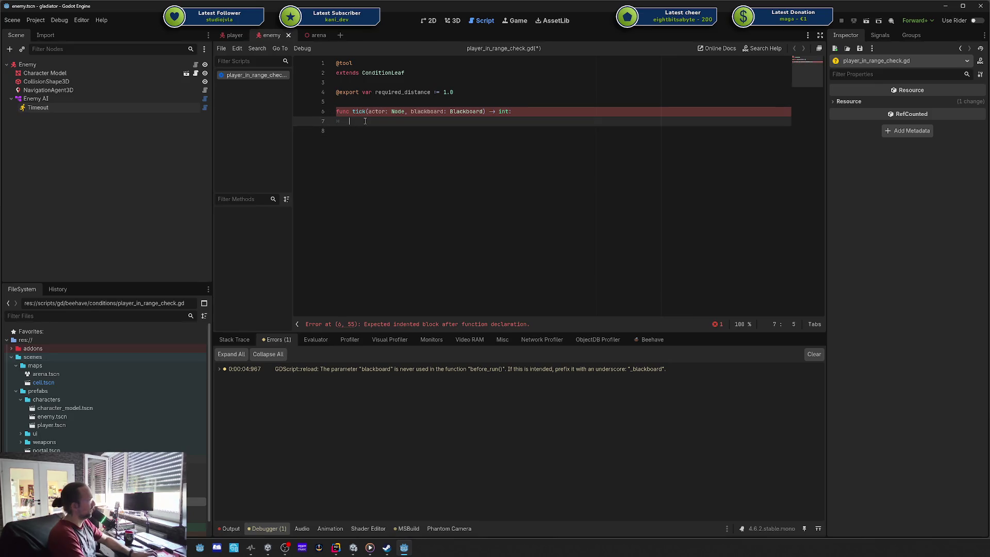
{"action": "type", "text": "s"}
{"action": "key", "text": "ctrl+s"}
Replace pass with 'return SUCCESS' in tick and save.
{"action": "key", "text": "Up"}
{"action": "key", "text": "Up"}
{"action": "key", "text": "Up"}
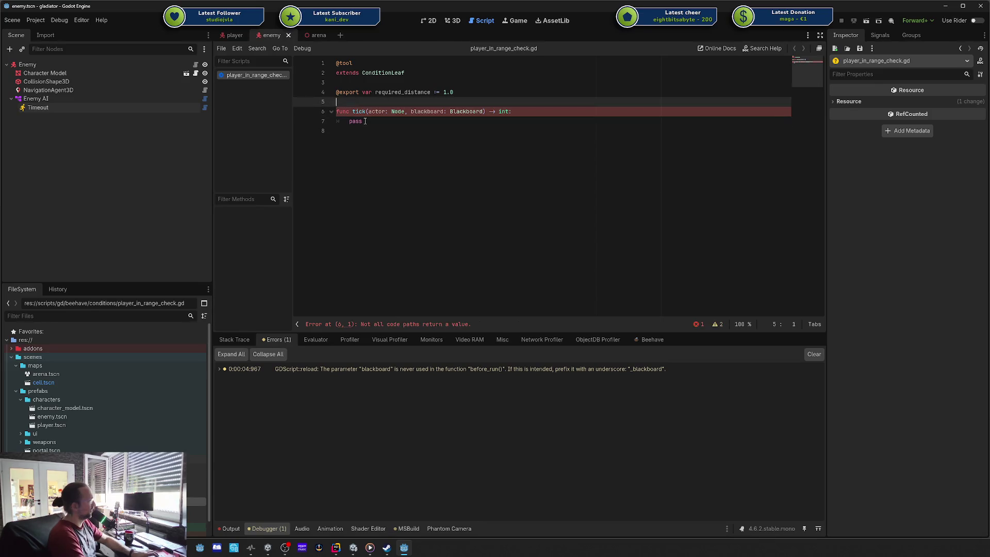
{"action": "left_click", "coordinate": [370, 129]}
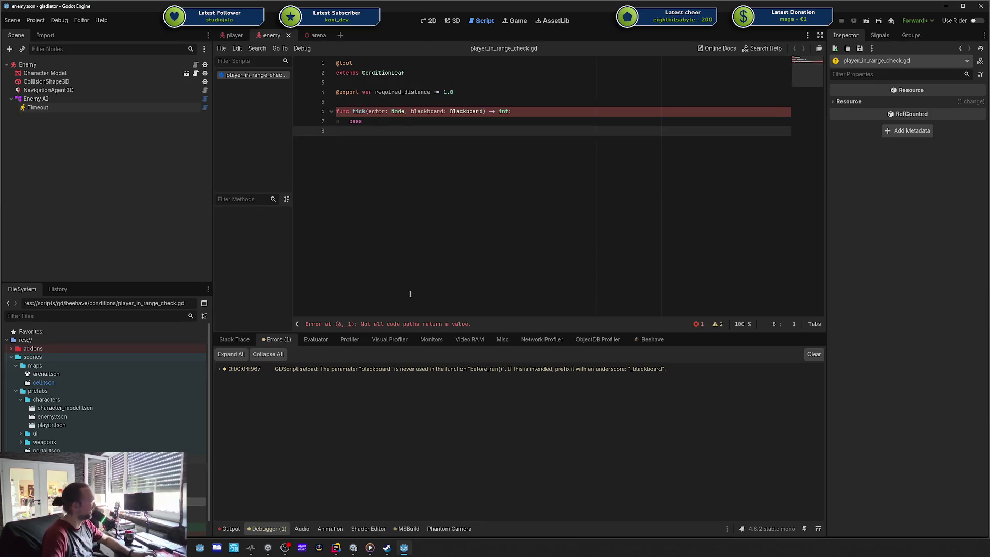
{"action": "left_click", "coordinate": [423, 327]}
{"action": "left_click", "coordinate": [448, 120]}
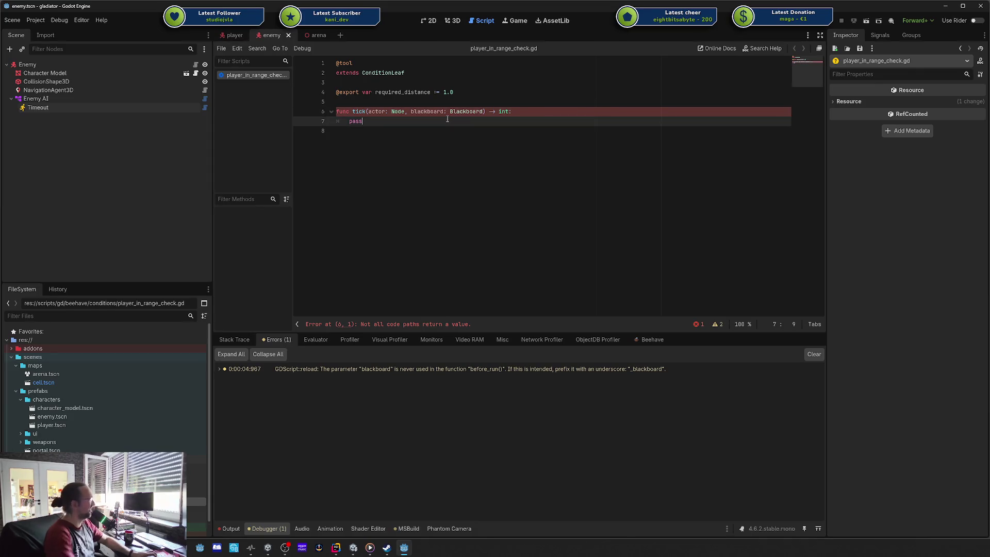
{"action": "key", "text": "BackSpace"}
{"action": "key", "text": "BackSpace"}
{"action": "key", "text": "BackSpace"}
{"action": "type", "text": "return SUCCESS"}
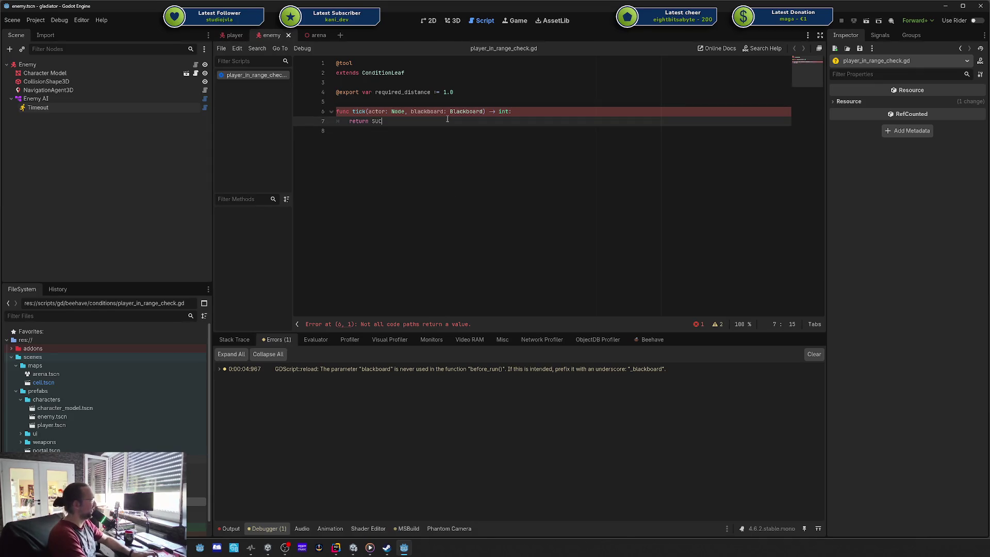
{"action": "key", "text": "ctrl+s"}
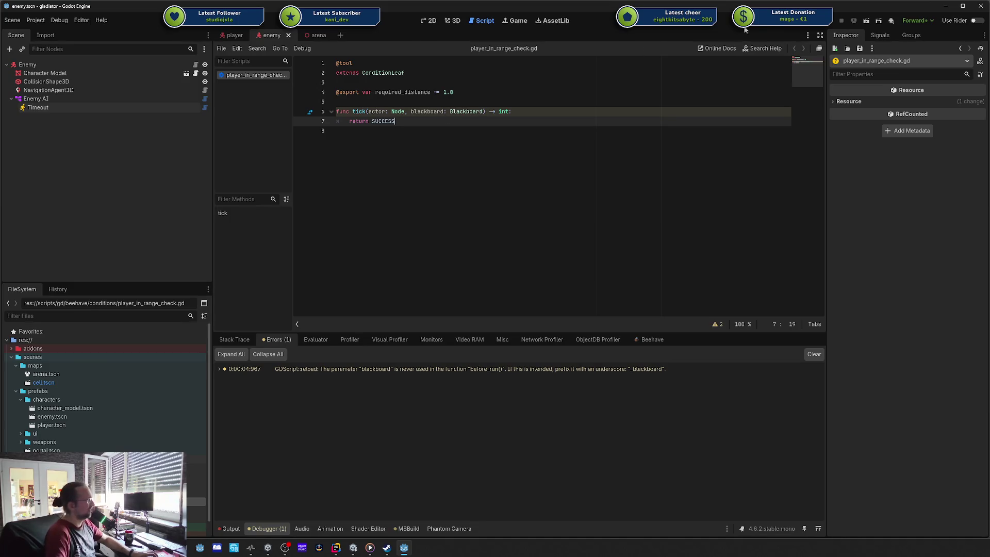
Turn Use Rider back on and open player_in_range_check.gd in Rider.
{"action": "left_click", "coordinate": [972, 24]}
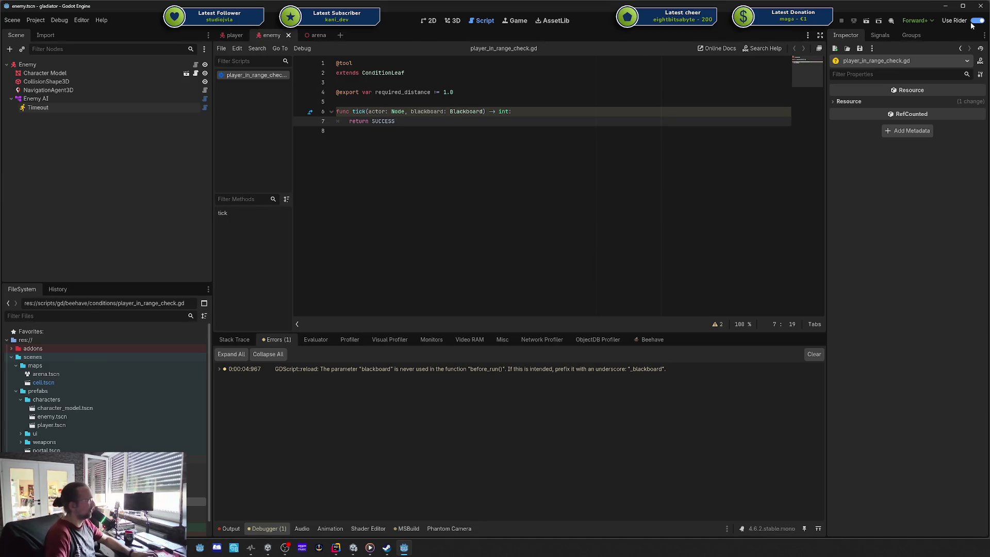
{"action": "left_click", "coordinate": [243, 74]}
{"action": "key", "text": "alt+Tab"}
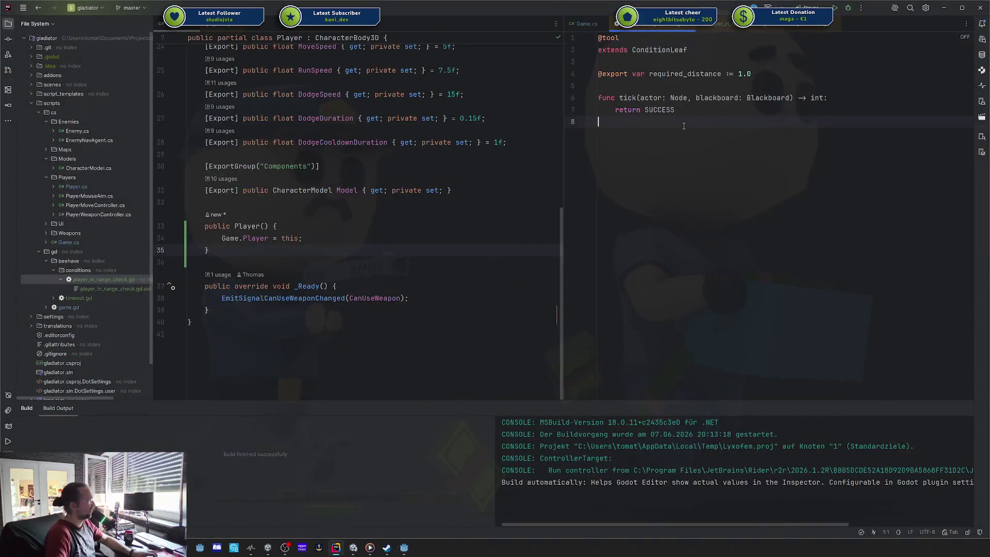
Undo a trial 'Game' line in tick in Rider, then turn Use Rider off in Godot.
{"action": "left_click", "coordinate": [853, 99]}
{"action": "key", "text": "Return"}
{"action": "key", "text": "Return"}
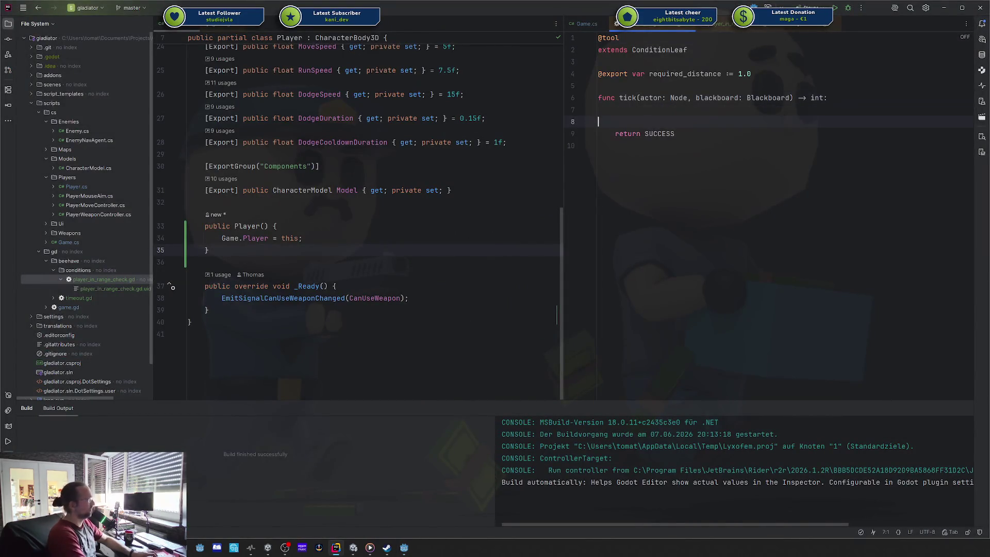
{"action": "key", "text": "BackSpace"}
{"action": "type", "text": "Game"}
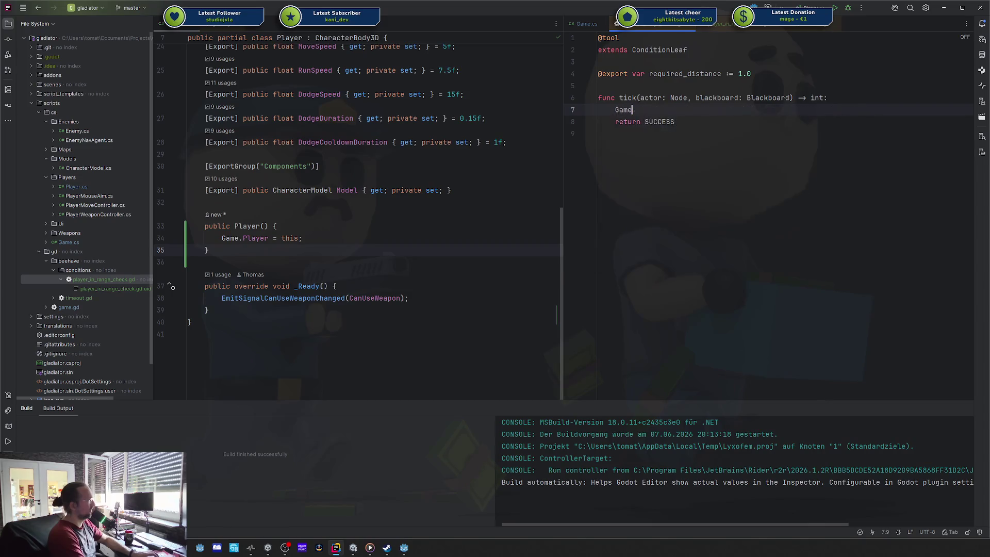
{"action": "key", "text": "ctrl+z"}
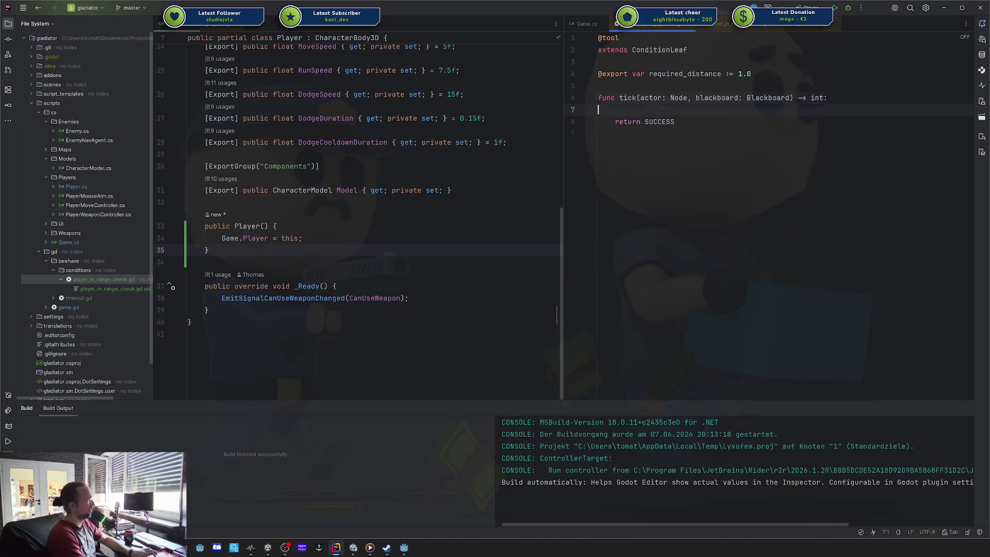
{"action": "key", "text": "ctrl+z"}
{"action": "key", "text": "alt+Tab"}
{"action": "left_click", "coordinate": [977, 20]}
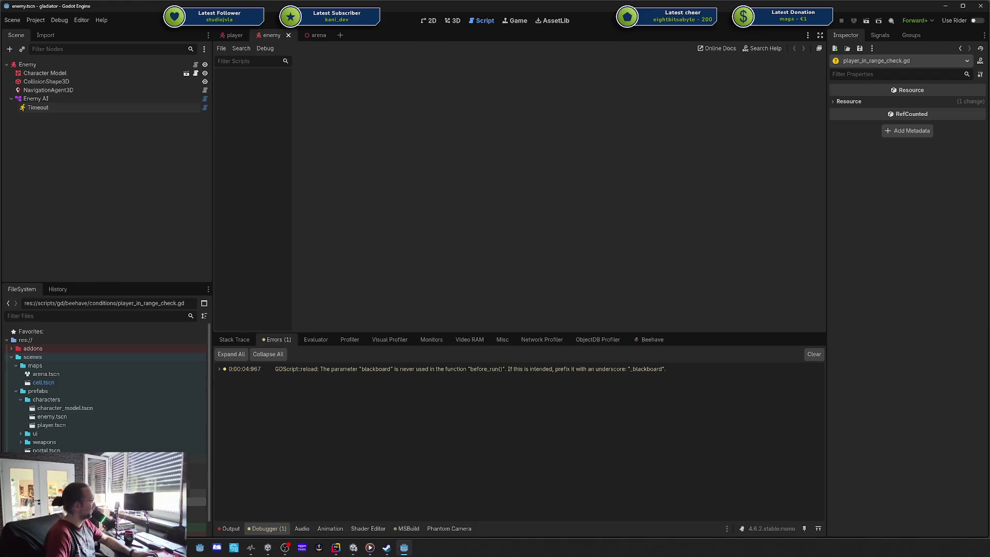
Reopen player_in_range_check.gd from the FileSystem dock in Godot's script editor.
{"action": "double_click", "coordinate": [196, 501]}
{"action": "left_click", "coordinate": [427, 187]}
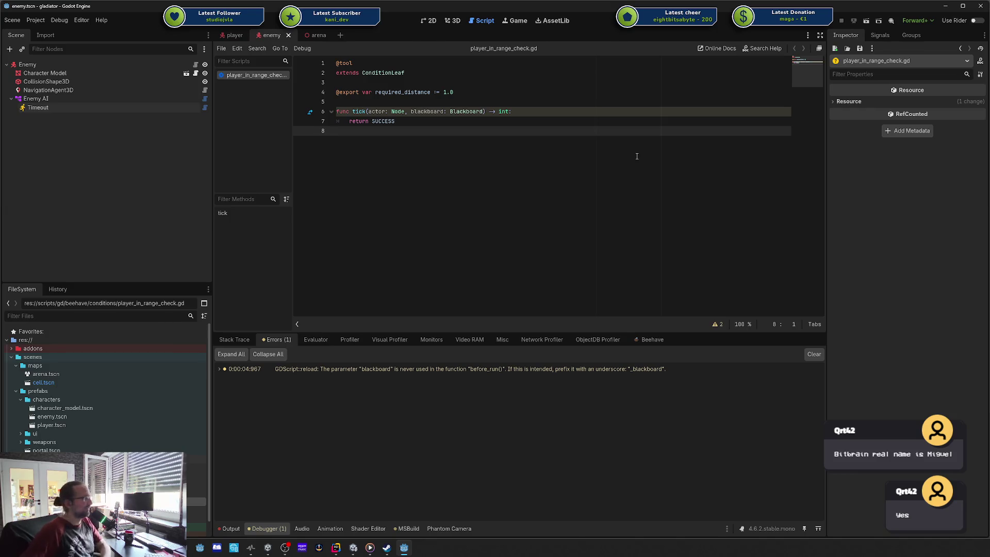
Insert blank indented lines in tick above 'return SUCCESS'.
{"action": "key", "text": "shift+Up"}
{"action": "key", "text": "shift+Up"}
{"action": "key", "text": "shift+Up"}
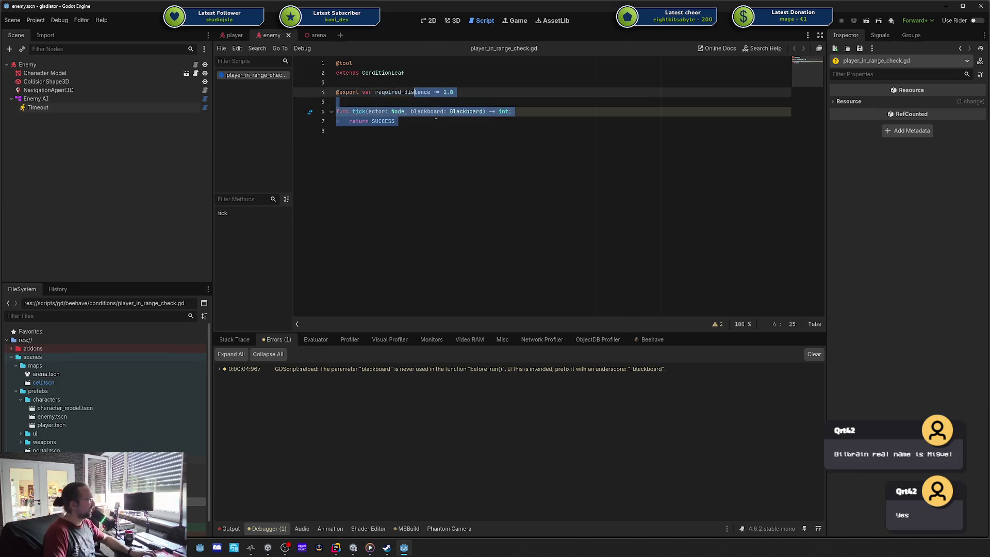
{"action": "left_click", "coordinate": [414, 111]}
{"action": "left_click", "coordinate": [414, 111]}
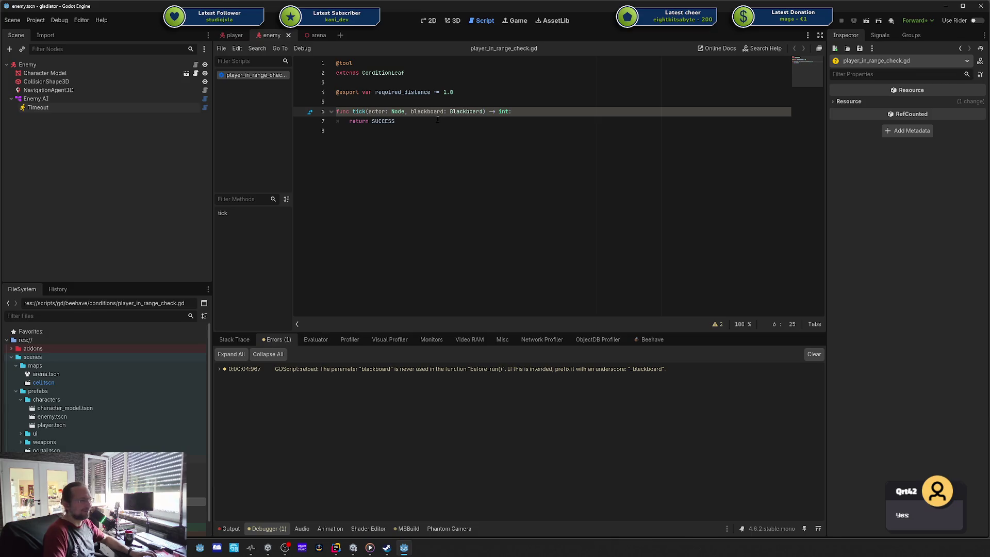
{"action": "left_click", "coordinate": [432, 123]}
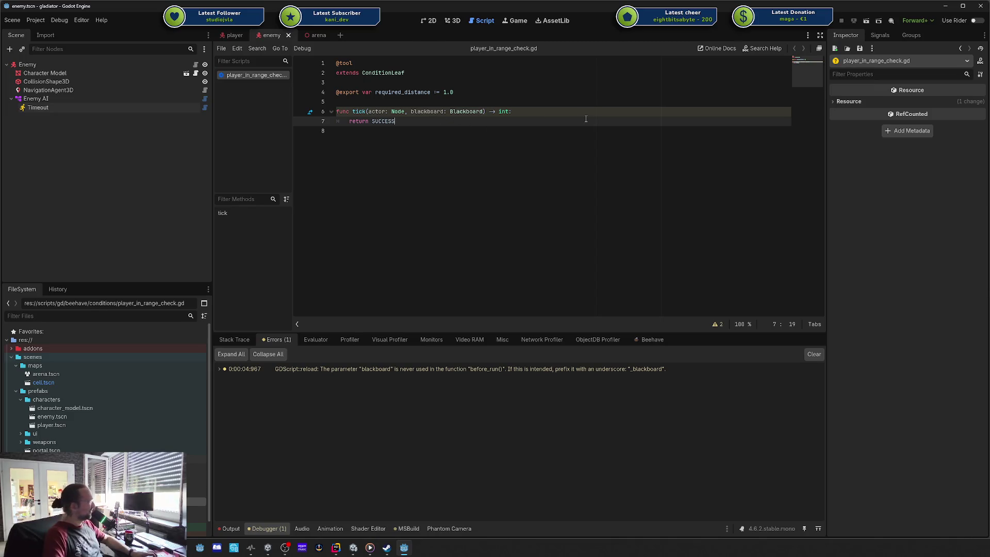
{"action": "key", "text": "Home"}
{"action": "key", "text": "Return"}
{"action": "key", "text": "Return"}
{"action": "key", "text": "Up"}
{"action": "key", "text": "Up"}
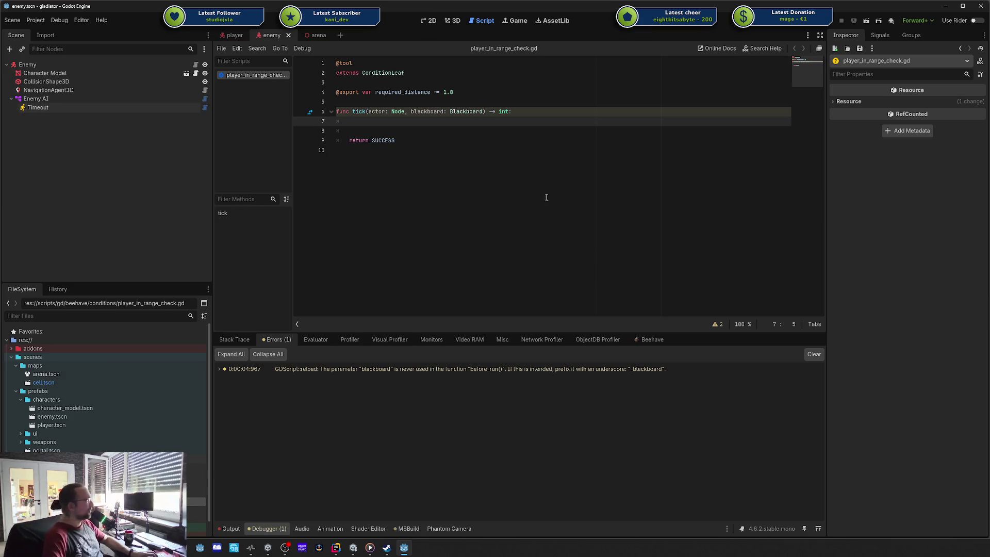
Clear the parse errors from the Output log and return to the Beehave debugger.
{"action": "left_click", "coordinate": [649, 341]}
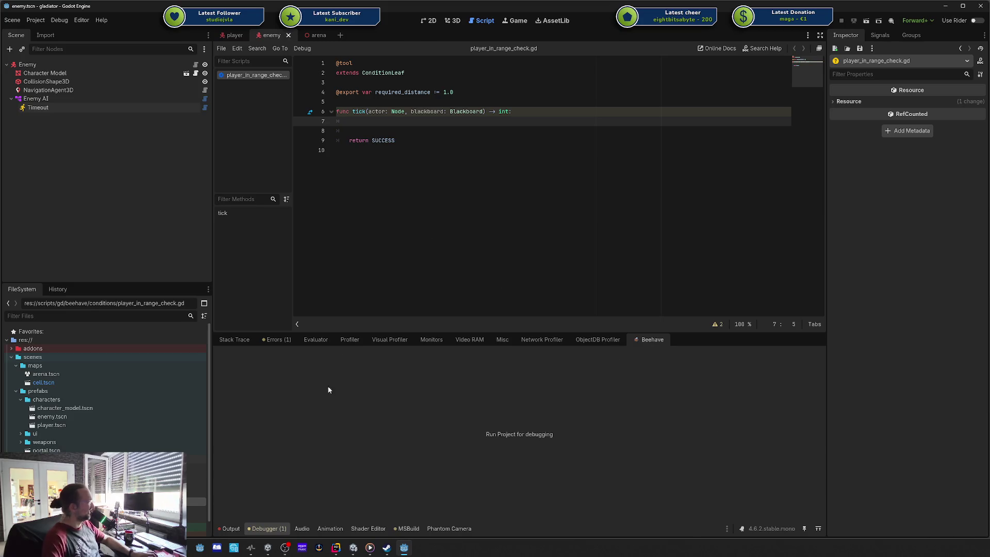
{"action": "left_click", "coordinate": [231, 529]}
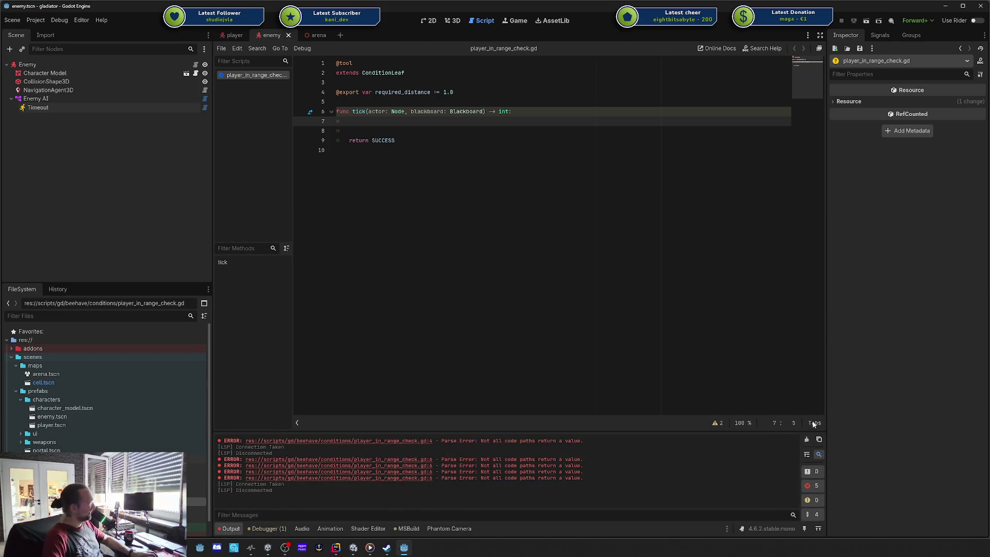
{"action": "left_click", "coordinate": [808, 439]}
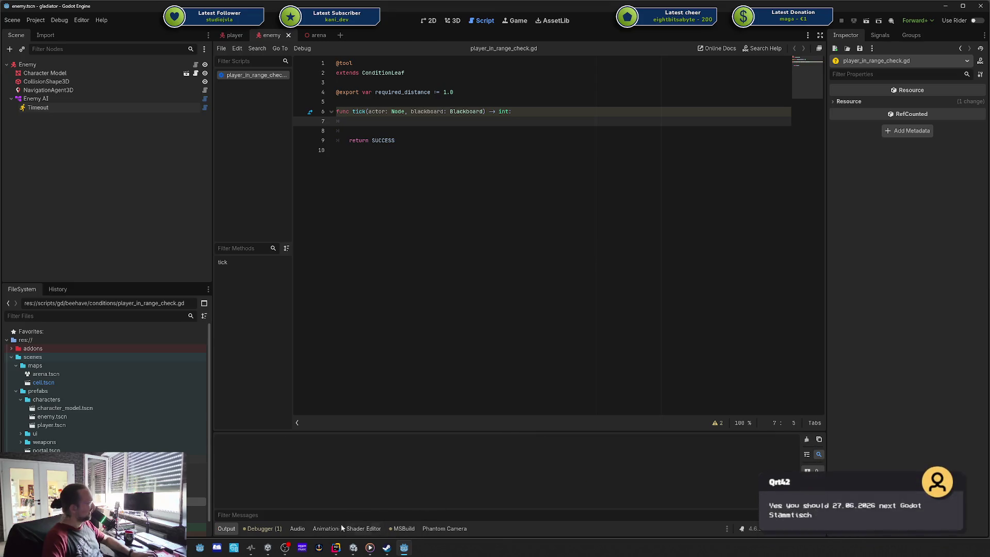
{"action": "left_click", "coordinate": [267, 528]}
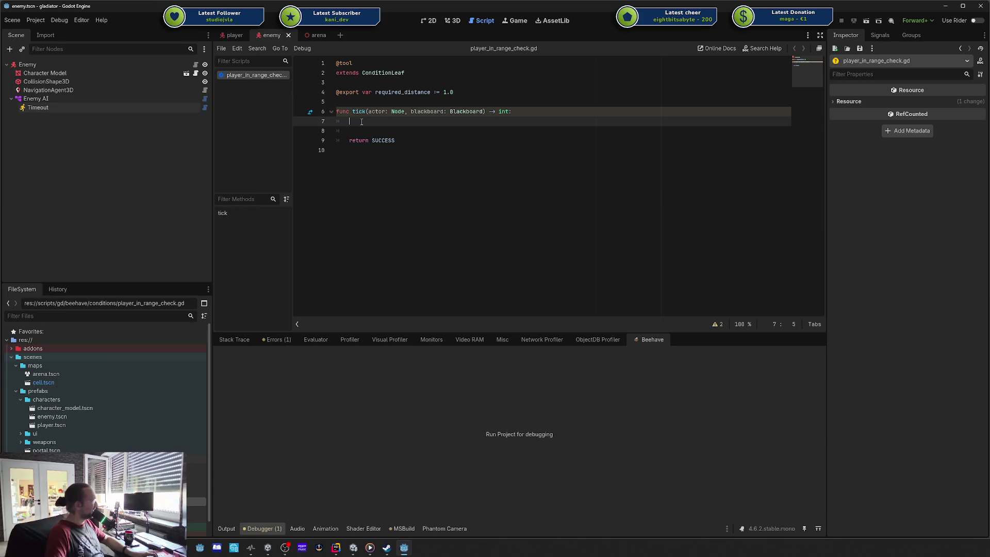
Collapse tick's blank lines to one indented empty line above return SUCCESS.
{"action": "key", "text": "Down"}
{"action": "key", "text": "BackSpace"}
{"action": "key", "text": "BackSpace"}
{"action": "key", "text": "BackSpace"}
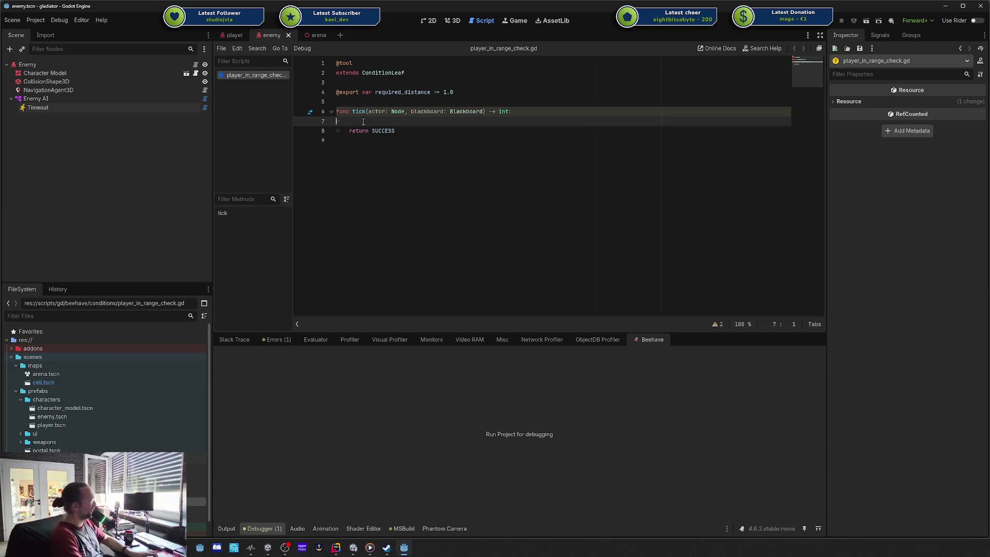
{"action": "key", "text": "Return"}
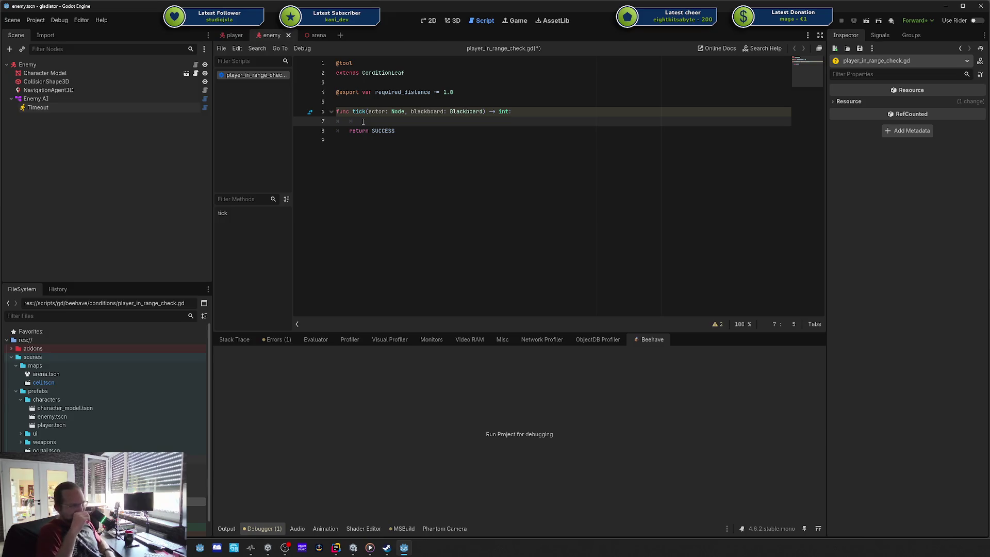
{"action": "key", "text": "Tab"}
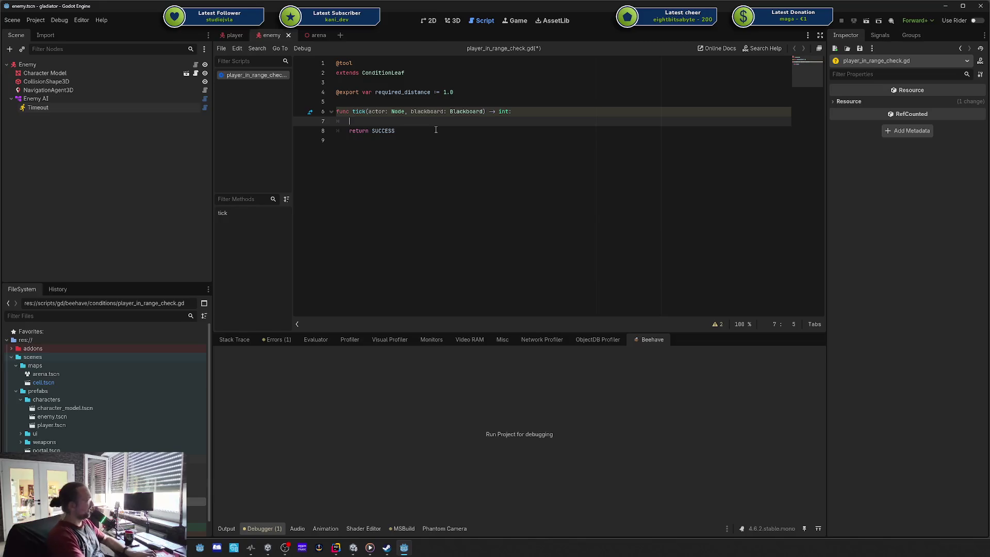
{"action": "left_click", "coordinate": [340, 553]}
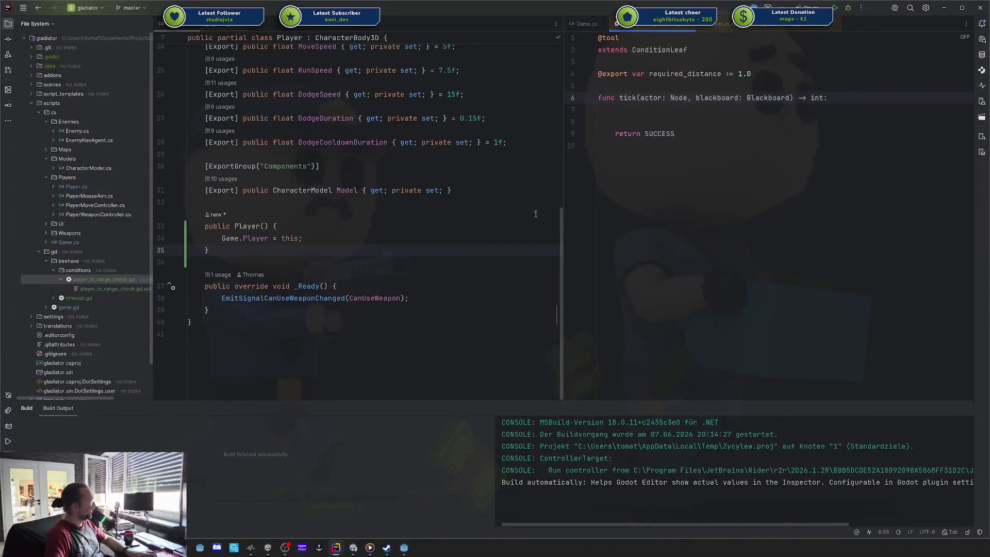
In Rider, close and reopen player_in_range_check.gd to check Game.cs, discarding a typed 'Game'.
{"action": "left_click", "coordinate": [645, 206]}
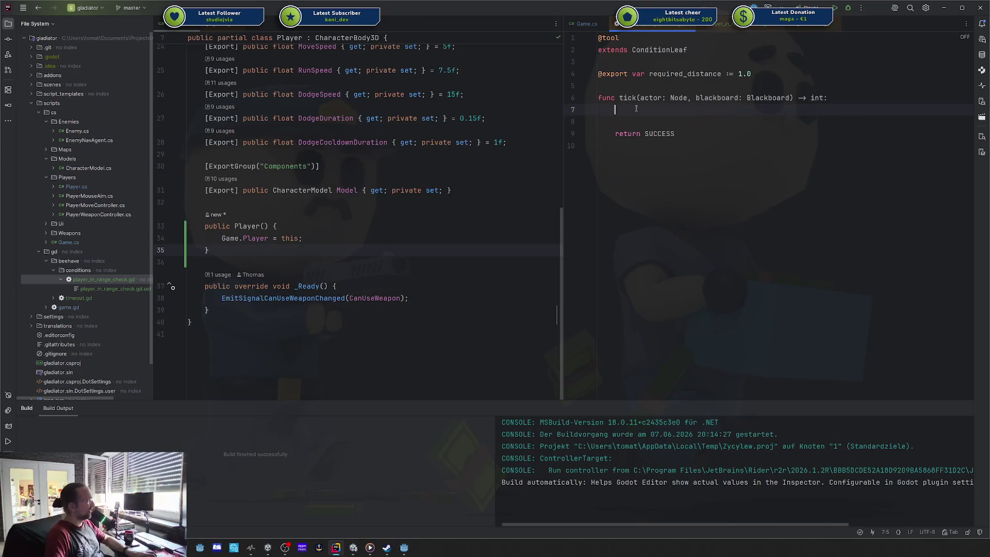
{"action": "middle_click", "coordinate": [629, 24]}
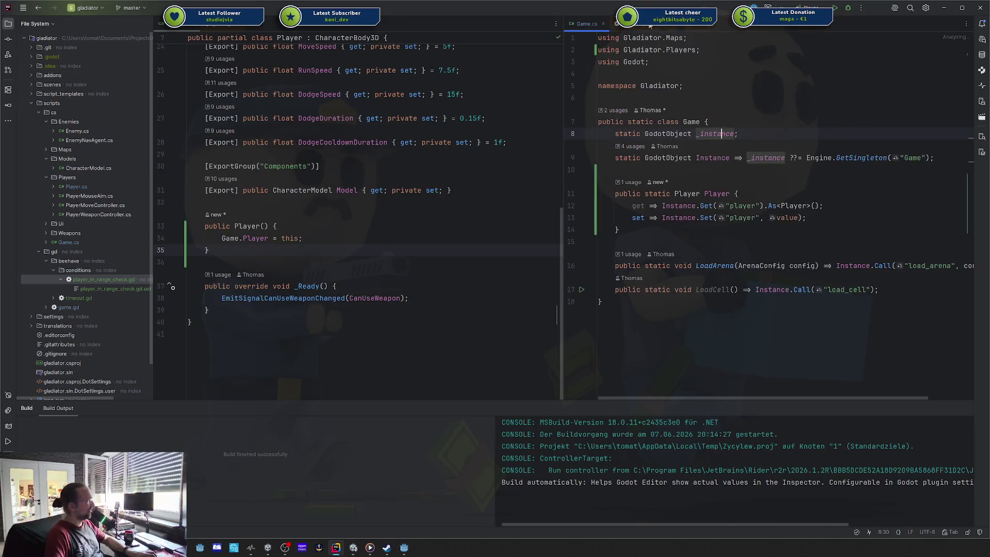
{"action": "double_click", "coordinate": [122, 281]}
{"action": "type", "text": "Game"}
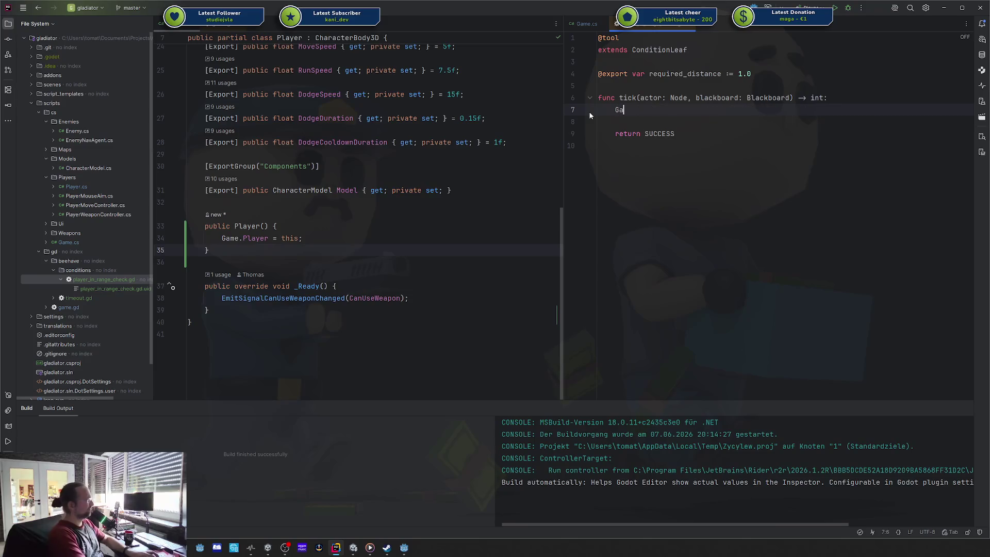
{"action": "key", "text": "Escape"}
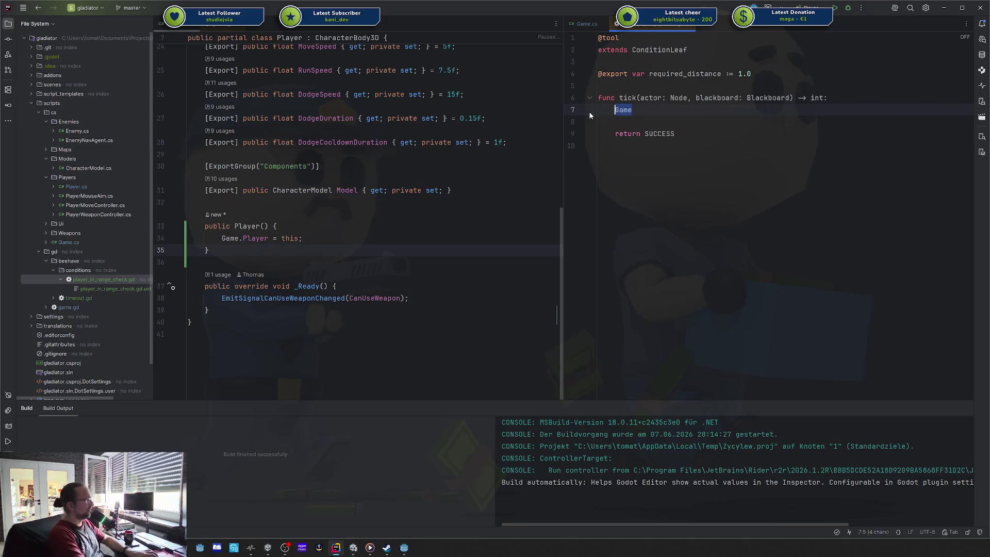
{"action": "key", "text": "ctrl+BackSpace"}
Delete a trial 'Game.player' line and leave an empty line above return SUCCESS.
{"action": "key", "text": "alt+Tab"}
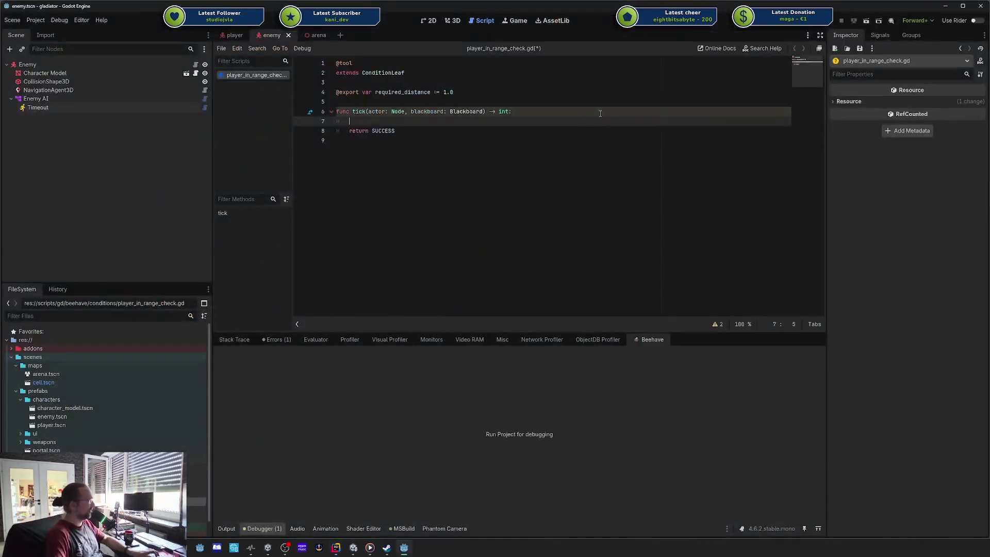
{"action": "type", "text": "Game.player"}
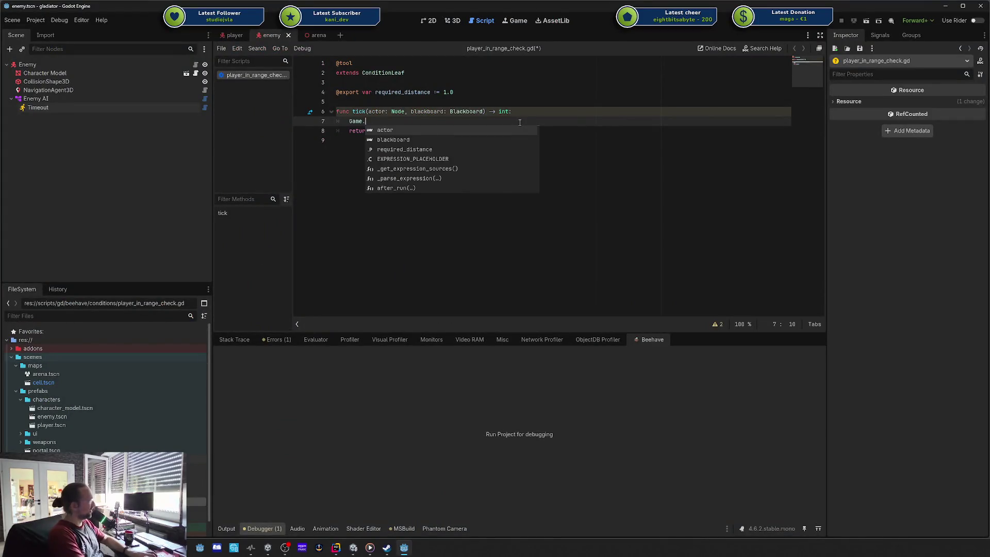
{"action": "key", "text": "shift+Home"}
{"action": "key", "text": "BackSpace"}
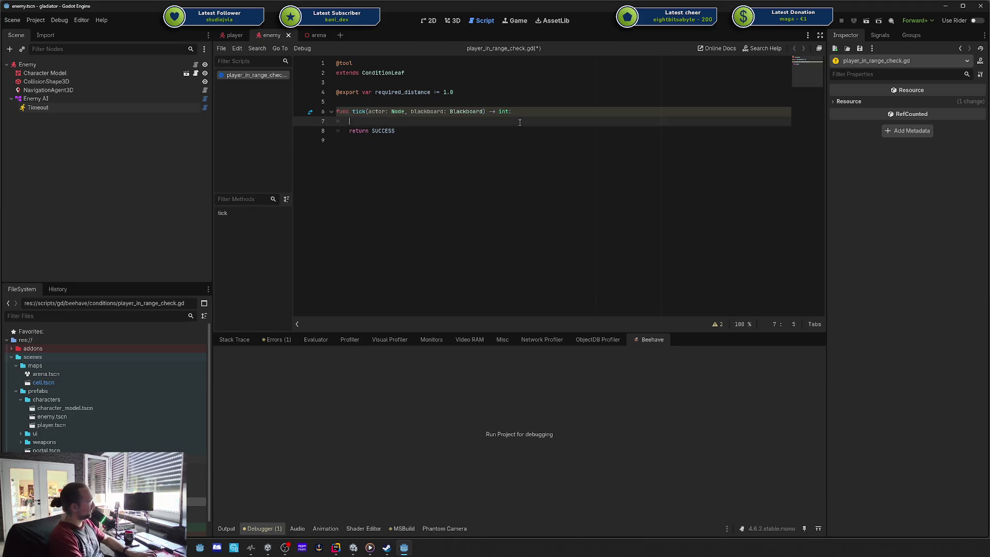
{"action": "key", "text": "Return"}
{"action": "key", "text": "Up"}
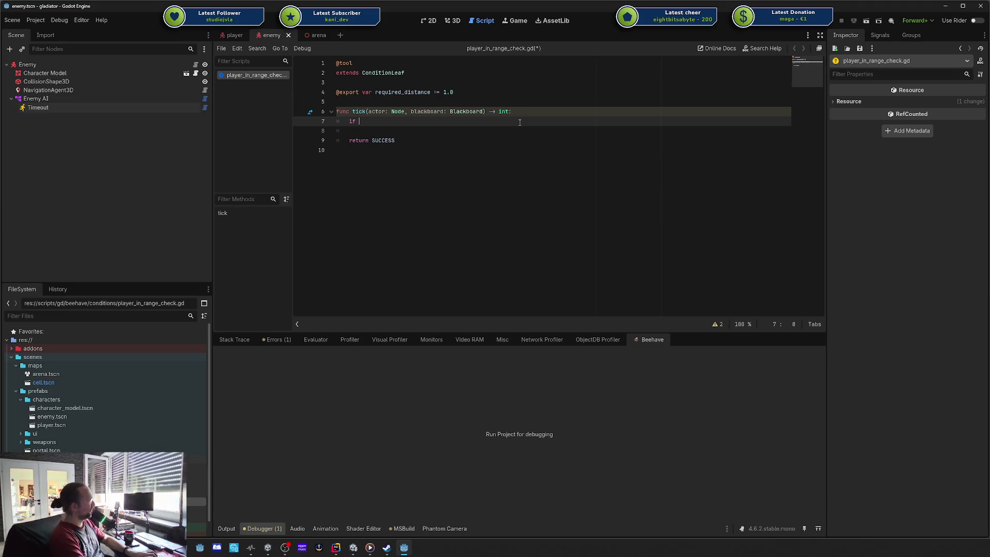
Browse actor's member suggestions, then erase the 'actor.' text again.
{"action": "type", "text": "actor.d"}
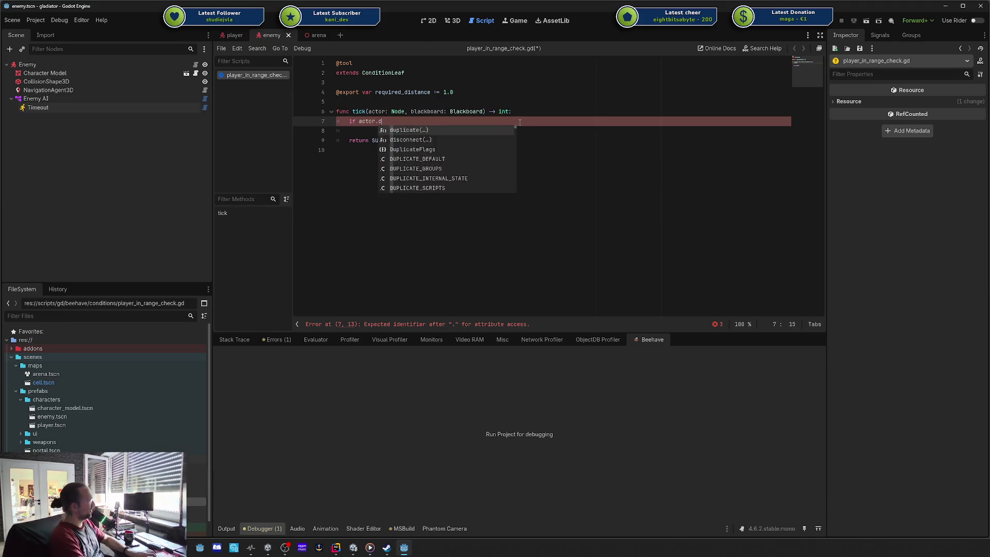
{"action": "key", "text": "BackSpace"}
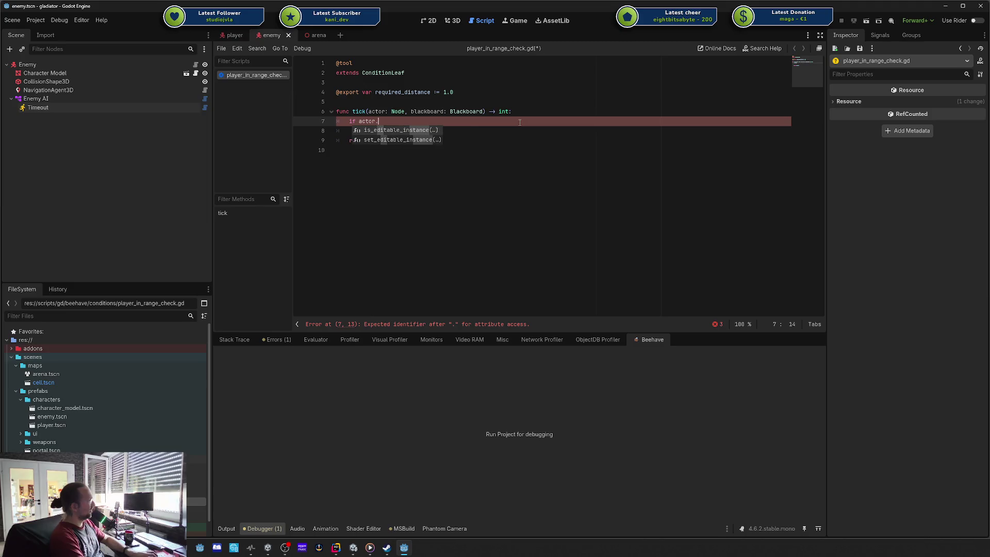
{"action": "type", "text": "d"}
{"action": "key", "text": "BackSpace"}
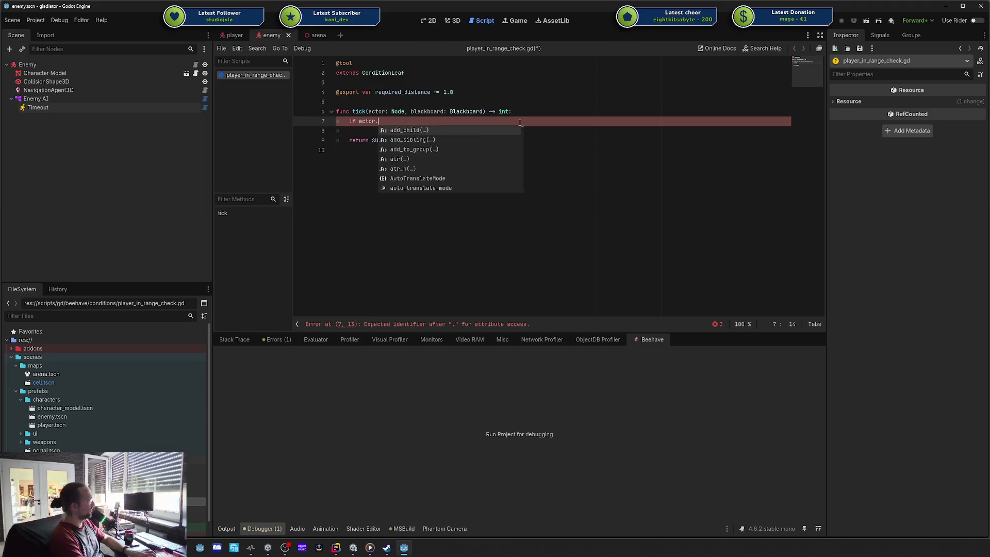
{"action": "type", "text": "g"}
{"action": "key", "text": "BackSpace"}
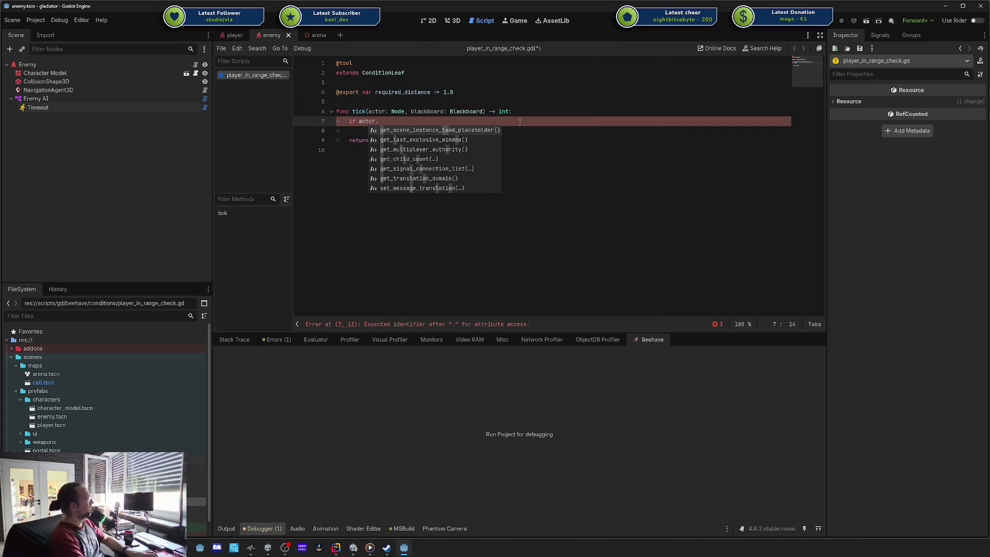
{"action": "key", "text": "BackSpace"}
{"action": "key", "text": "BackSpace"}
{"action": "key", "text": "BackSpace"}
{"action": "key", "text": "Up"}
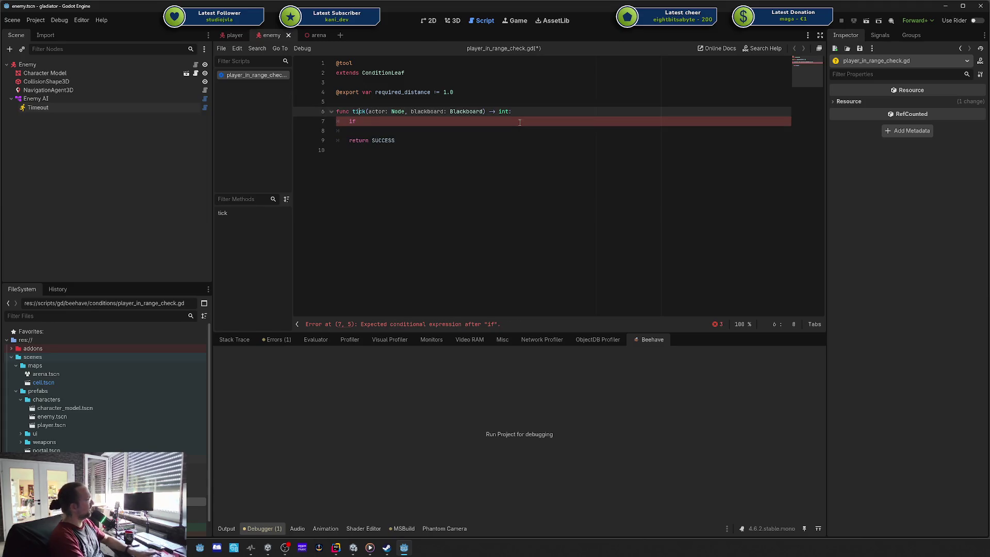
Retype tick's actor parameter as Node3D, delete the unfinished if, and save.
{"action": "key", "text": "ctrl+Right"}
{"action": "key", "text": "ctrl+Right"}
{"action": "key", "text": "ctrl+Left"}
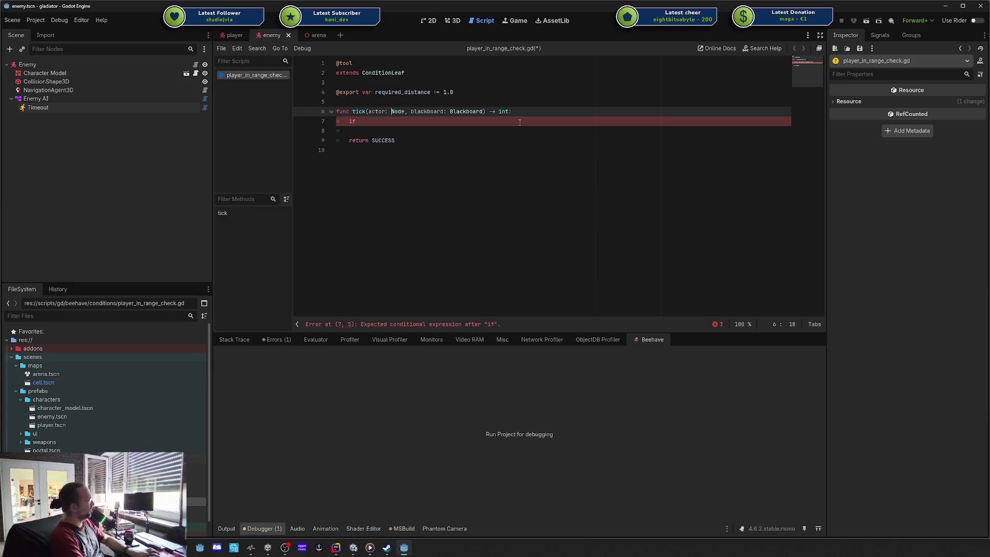
{"action": "type", "text": "3D"}
{"action": "key", "text": "Escape"}
{"action": "key", "text": "Down"}
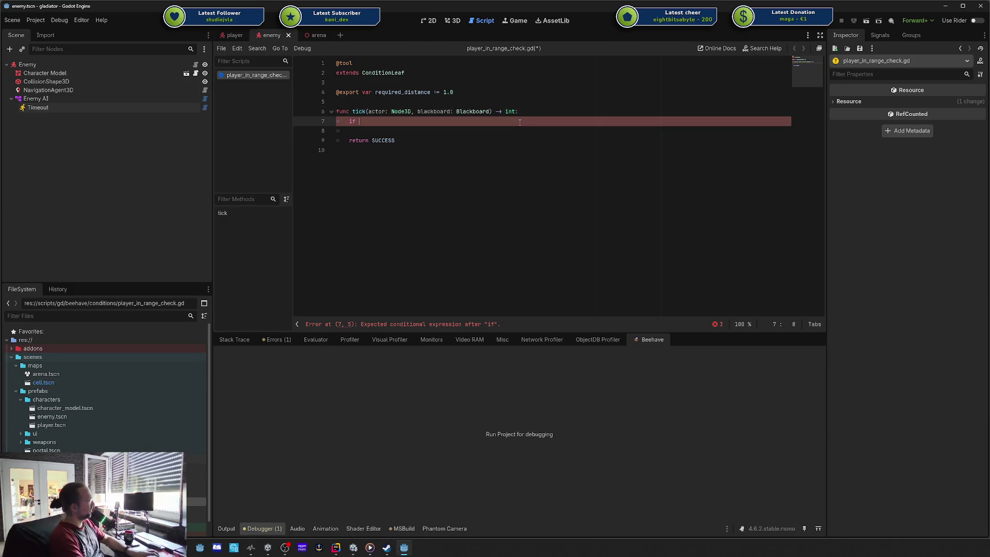
{"action": "key", "text": "shift+Home"}
{"action": "key", "text": "BackSpace"}
{"action": "key", "text": "ctrl+s"}
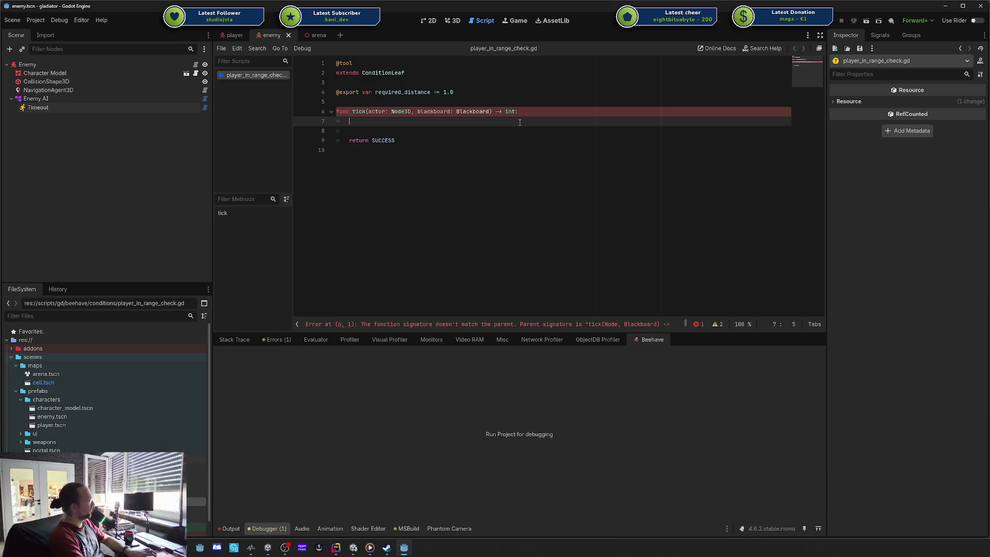
Revert tick's actor parameter type from Node3D to Node and draft a trial 'if actor.node' line.
{"action": "key", "text": "ctrl+z"}
{"action": "key", "text": "ctrl+z"}
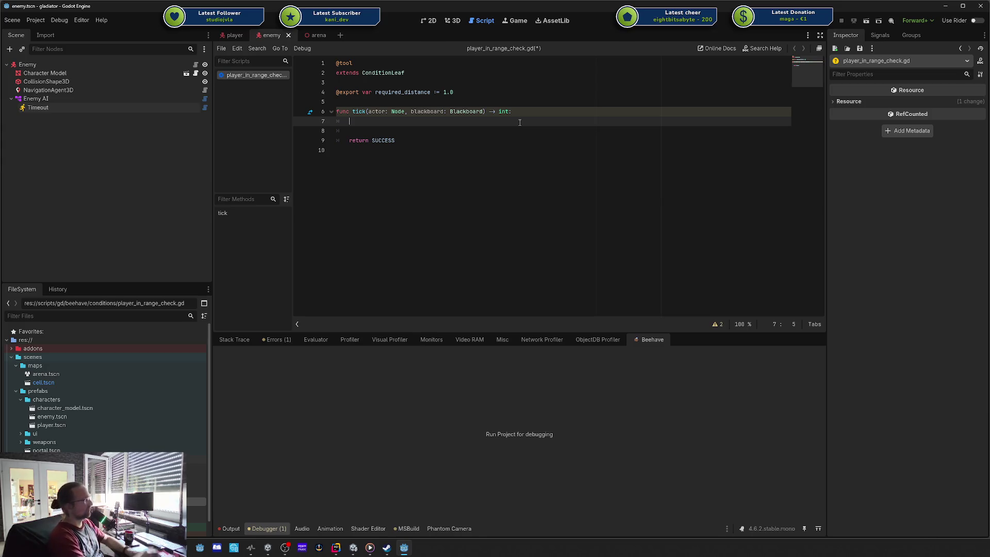
{"action": "type", "text": "if ("}
{"action": "key", "text": "BackSpace"}
{"action": "key", "text": "BackSpace"}
{"action": "key", "text": "BackSpace"}
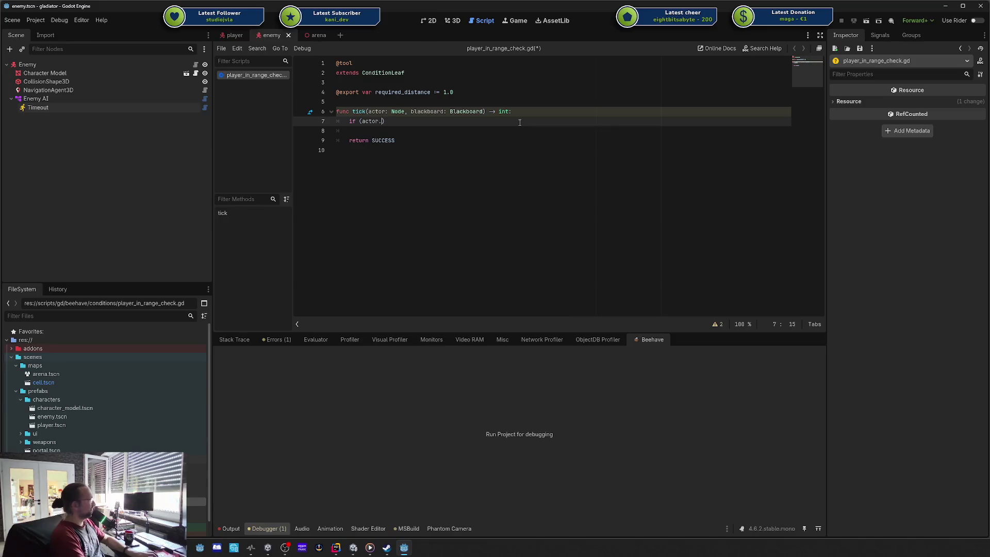
{"action": "type", "text": "if actor."}
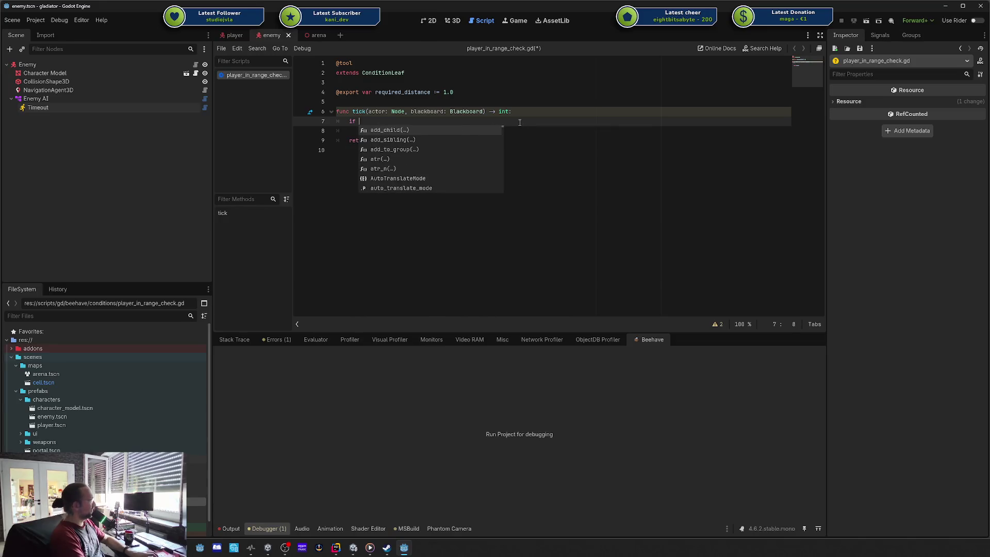
{"action": "type", "text": "node"}
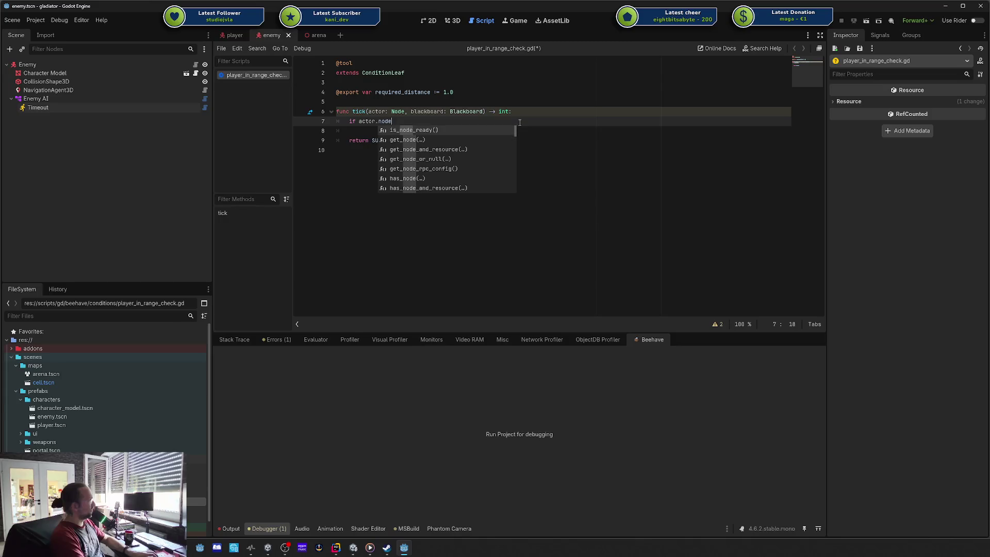
Delete the trial if line, leaving two empty lines above return SUCCESS.
{"action": "key", "text": "ctrl+shift+k"}
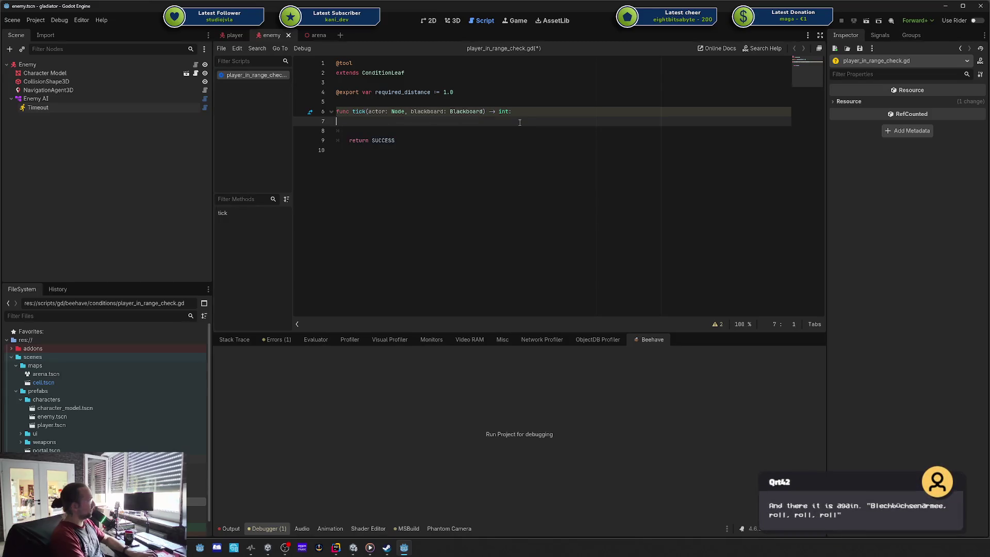
{"action": "key", "text": "ctrl+shift+k"}
{"action": "key", "text": "End"}
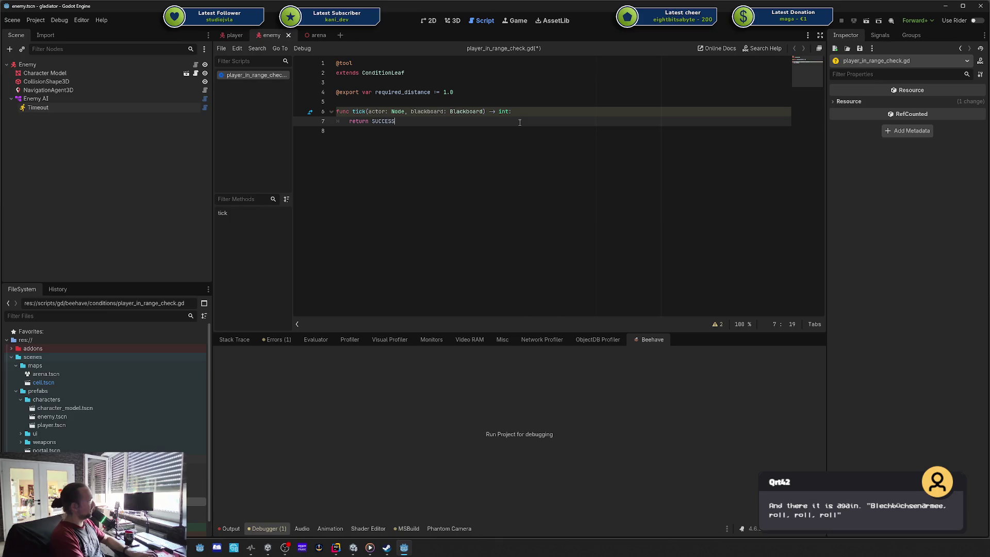
{"action": "key", "text": "ctrl+shift+Return"}
{"action": "key", "text": "ctrl+shift+Return"}
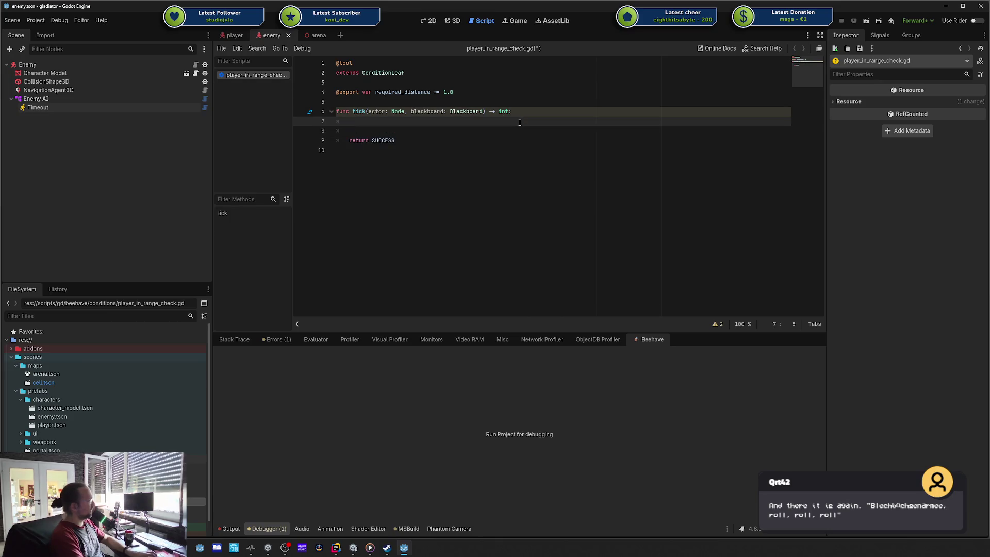
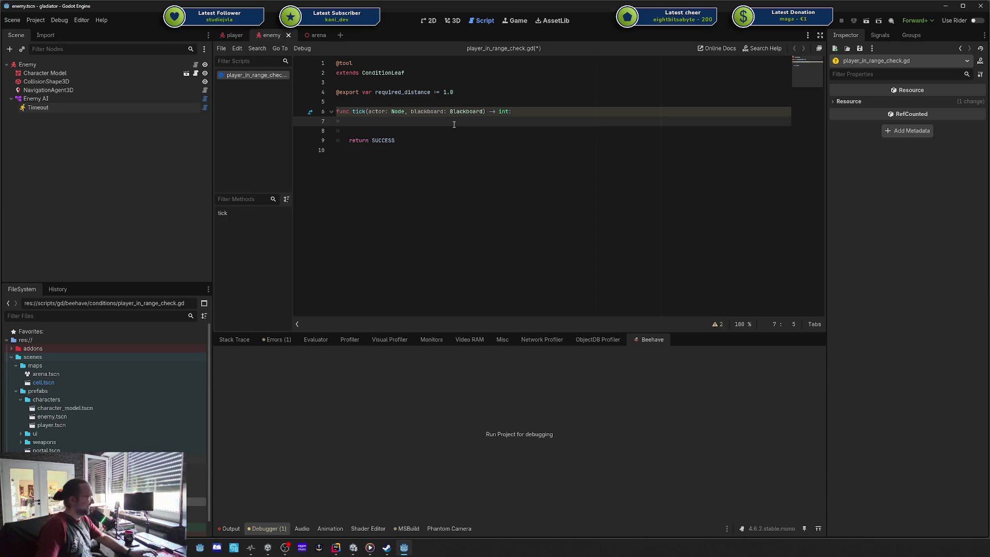
Tidy the tick function so return SUCCESS sits directly under it, leaving room for a helper.
{"action": "left_click", "coordinate": [407, 112]}
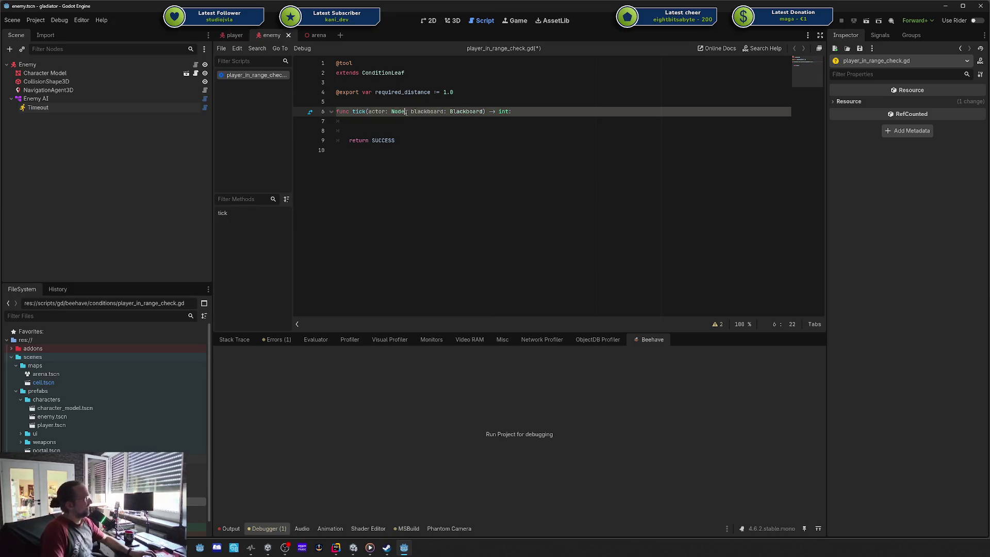
{"action": "mouse_move", "coordinate": [406, 112]}
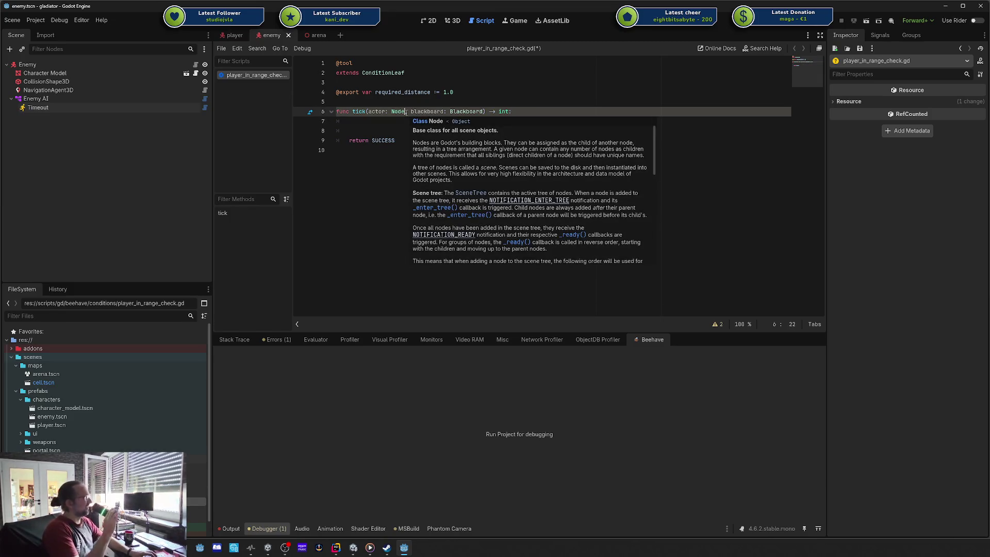
{"action": "left_click", "coordinate": [374, 125]}
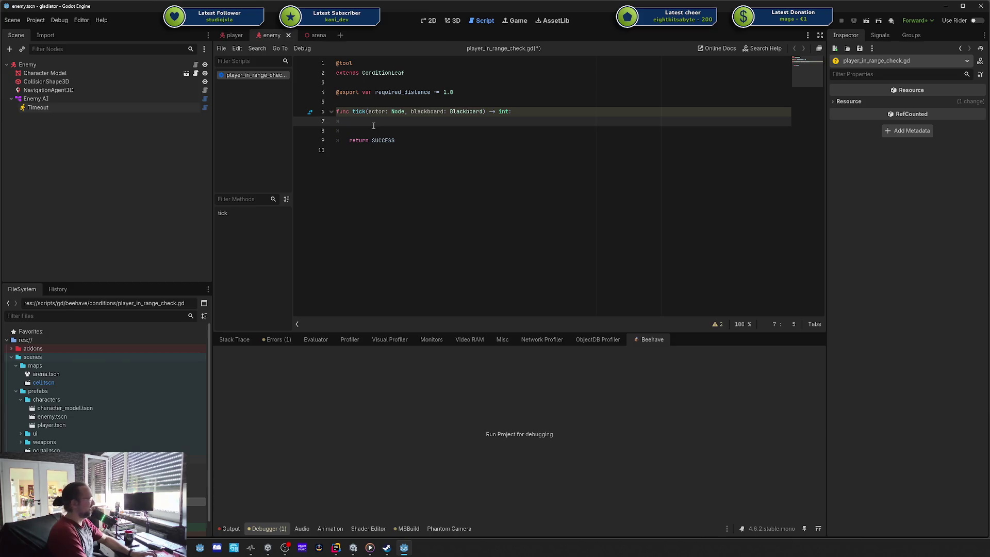
{"action": "type", "text": "v"}
{"action": "key", "text": "BackSpace"}
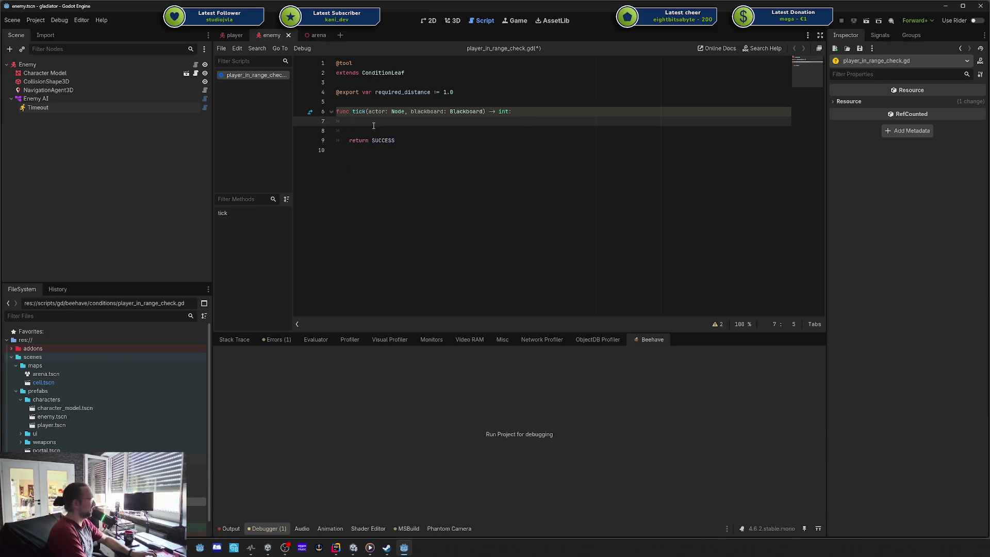
{"action": "key", "text": "Delete"}
{"action": "key", "text": "alt+Down"}
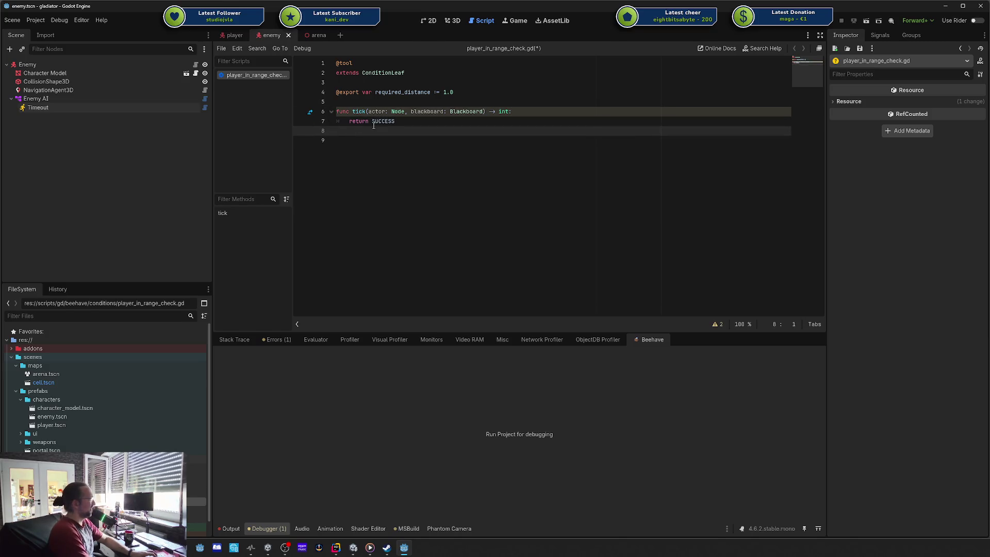
{"action": "key", "text": "Return"}
Declare func _check_distance(actor: Node3D) -> bool below tick.
{"action": "type", "text": "func _"}
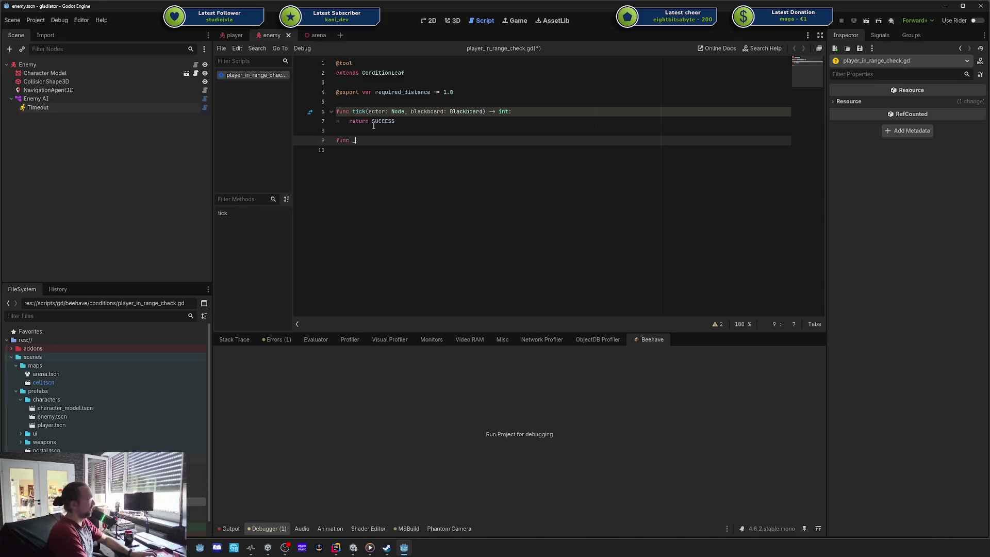
{"action": "type", "text": "check_di"}
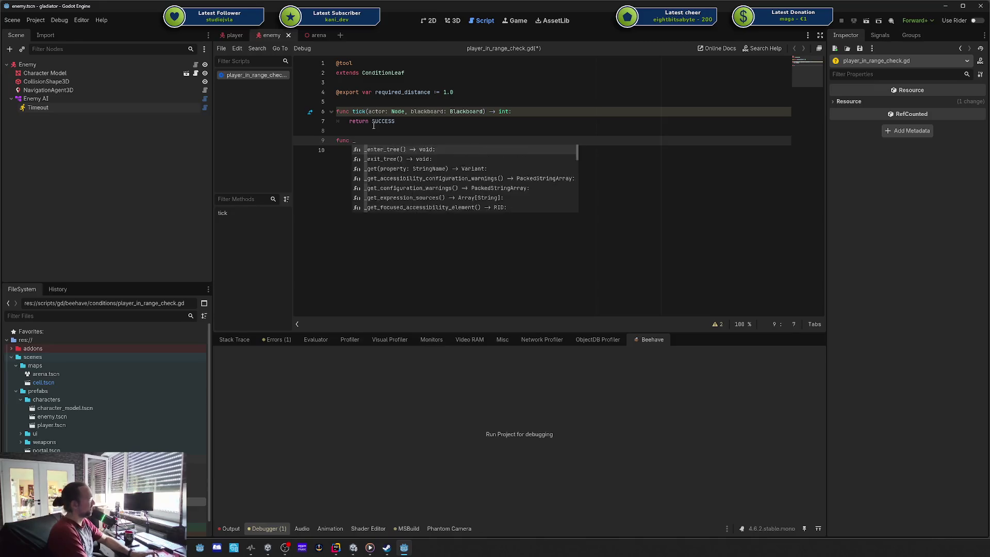
{"action": "type", "text": "stance("}
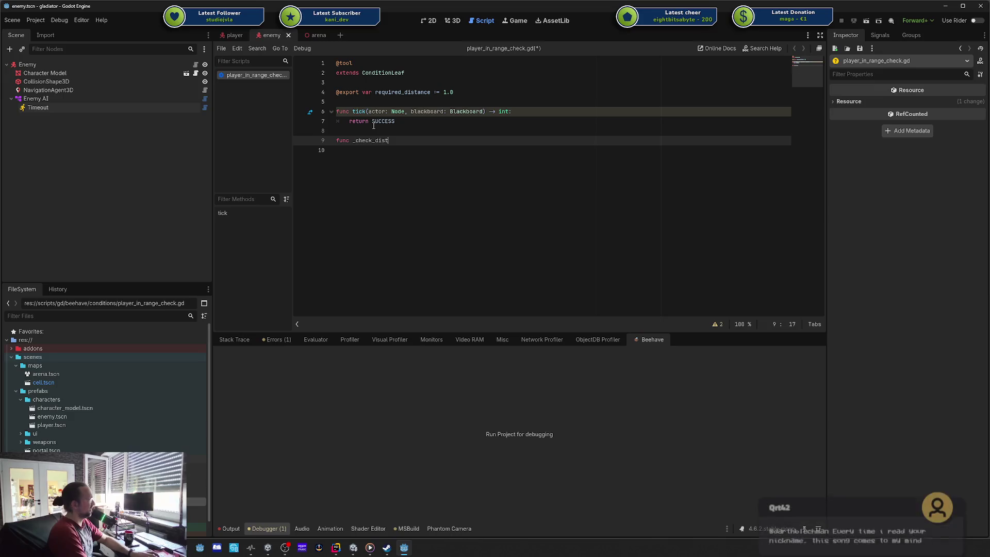
{"action": "type", "text": "actor: node"}
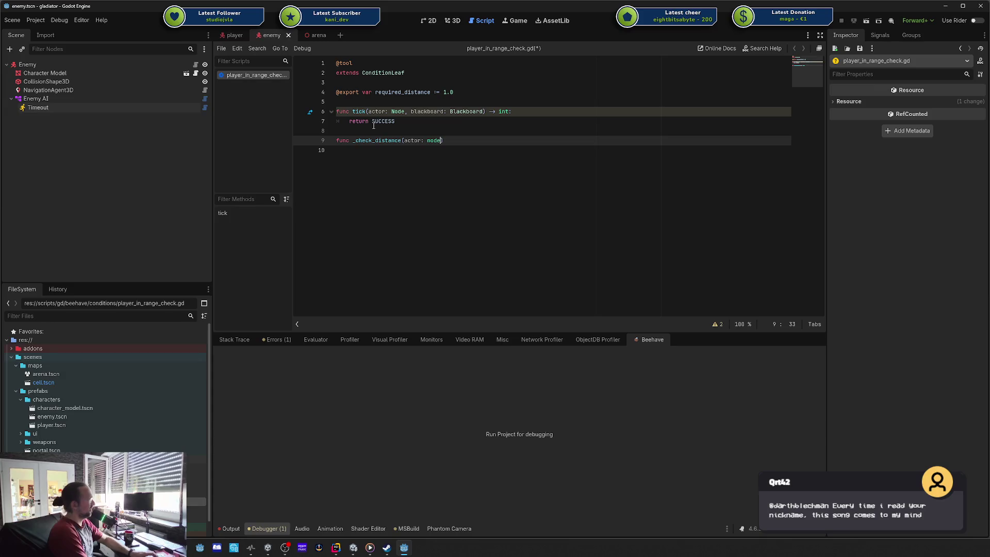
{"action": "key", "text": "Down"}
{"action": "key", "text": "Down"}
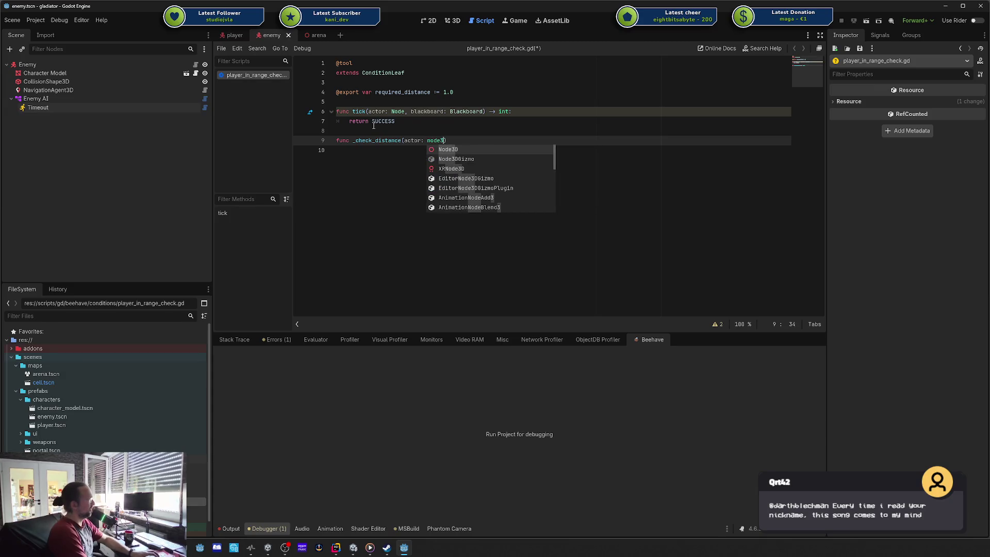
{"action": "key", "text": "Return"}
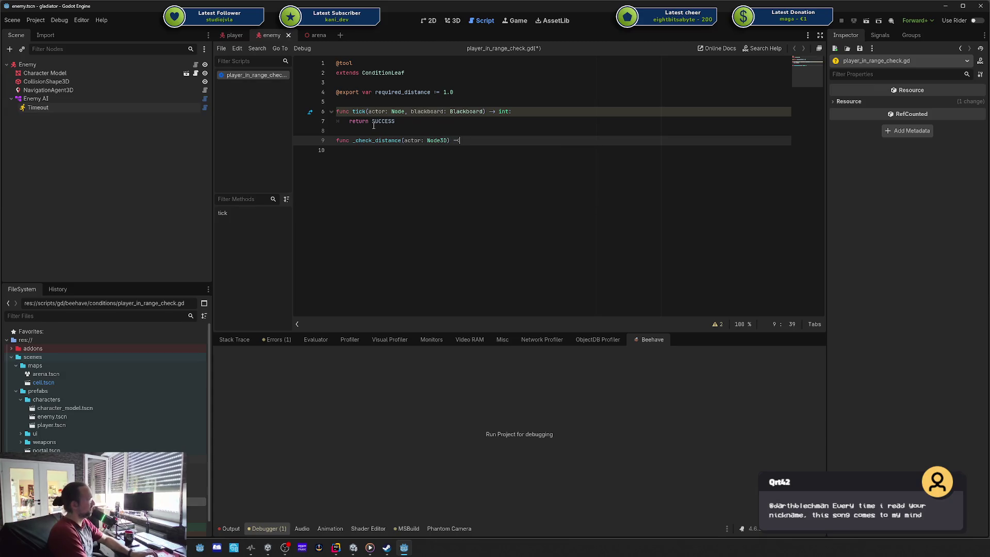
{"action": "key", "text": "Down"}
{"action": "key", "text": "Return"}
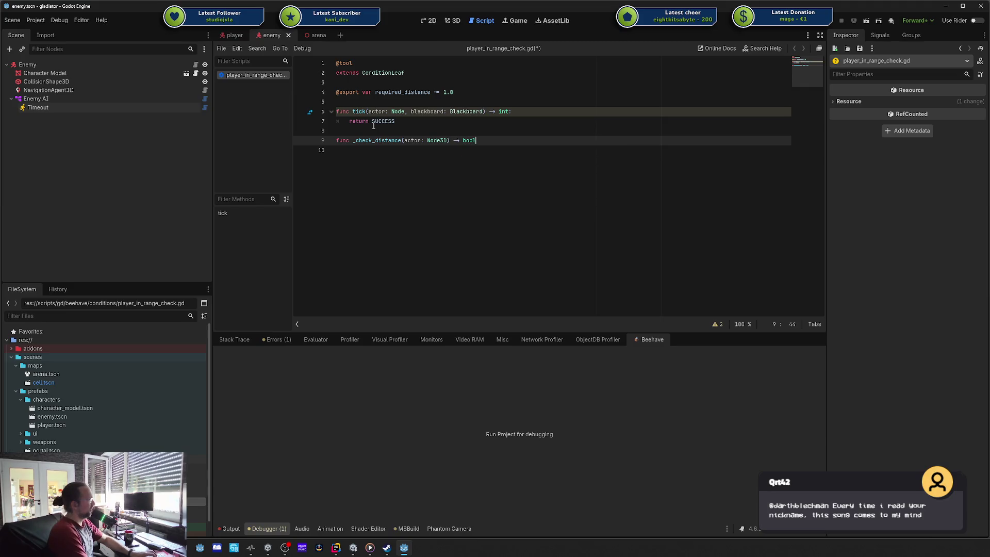
{"action": "key", "text": "Return"}
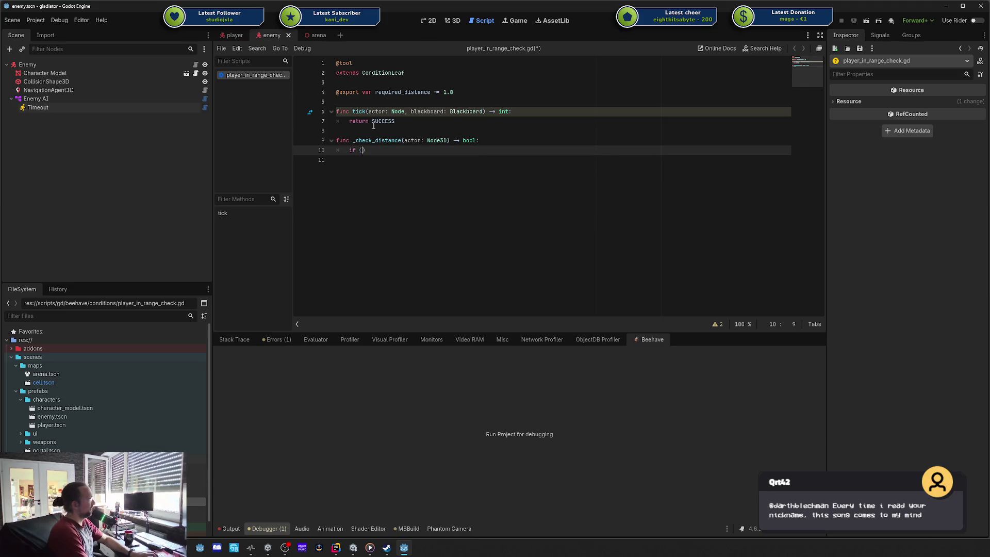
Draft a null check in the helper body, then clear it and the blank lines.
{"action": "type", "text": "urn false"}
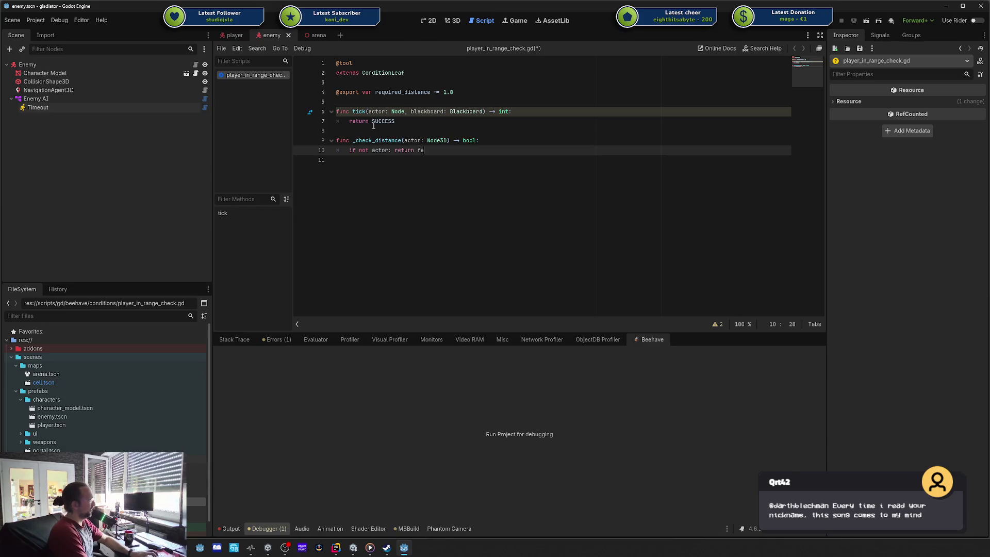
{"action": "key", "text": "Return"}
{"action": "key", "text": "Return"}
{"action": "type", "text": "return tr"}
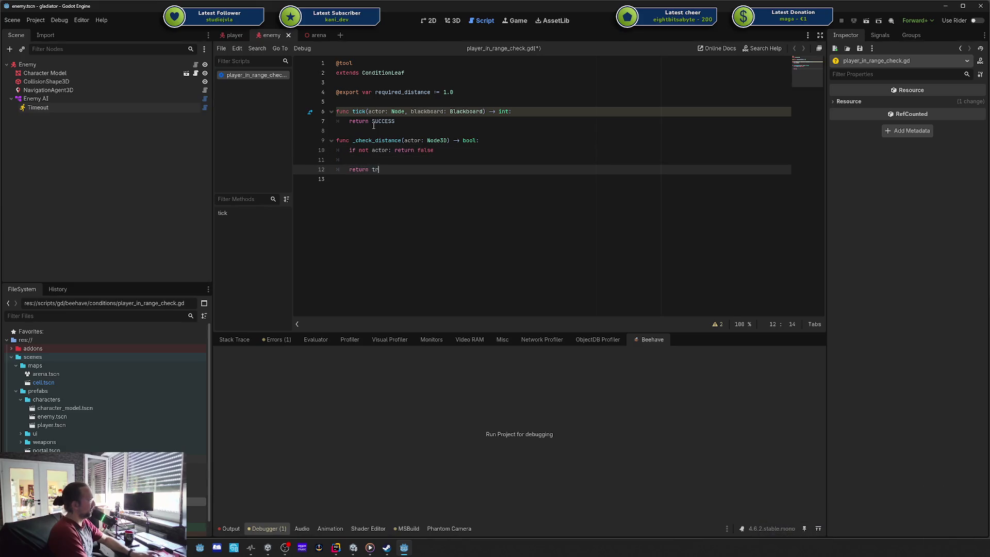
{"action": "key", "text": "Up"}
{"action": "key", "text": "Return"}
{"action": "key", "text": "Return"}
{"action": "key", "text": "Up"}
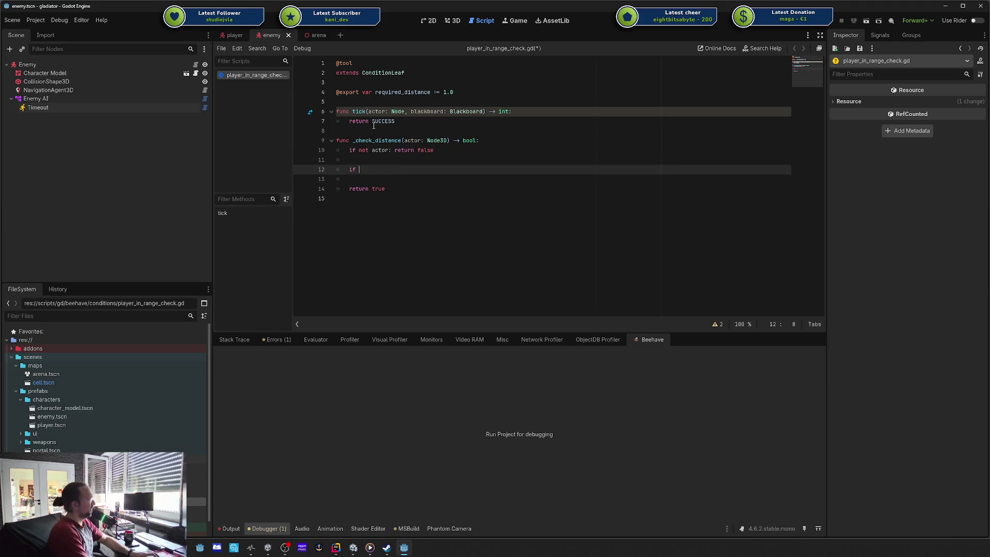
{"action": "key", "text": "BackSpace"}
{"action": "key", "text": "BackSpace"}
{"action": "key", "text": "BackSpace"}
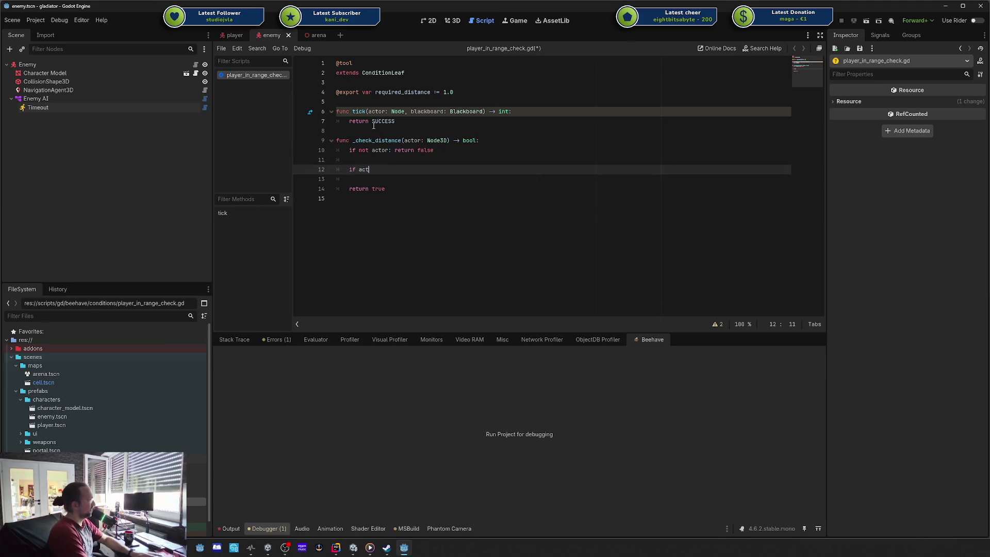
{"action": "key", "text": "BackSpace"}
{"action": "key", "text": "BackSpace"}
{"action": "key", "text": "BackSpace"}
{"action": "key", "text": "BackSpace"}
{"action": "key", "text": "BackSpace"}
{"action": "key", "text": "Down"}
{"action": "key", "text": "End"}
{"action": "key", "text": "BackSpace"}
{"action": "key", "text": "BackSpace"}
{"action": "key", "text": "BackSpace"}
Build actor.global_position.distance_to(Game.player.global_position) as the helper's return value.
{"action": "type", "text": "r.glob"}
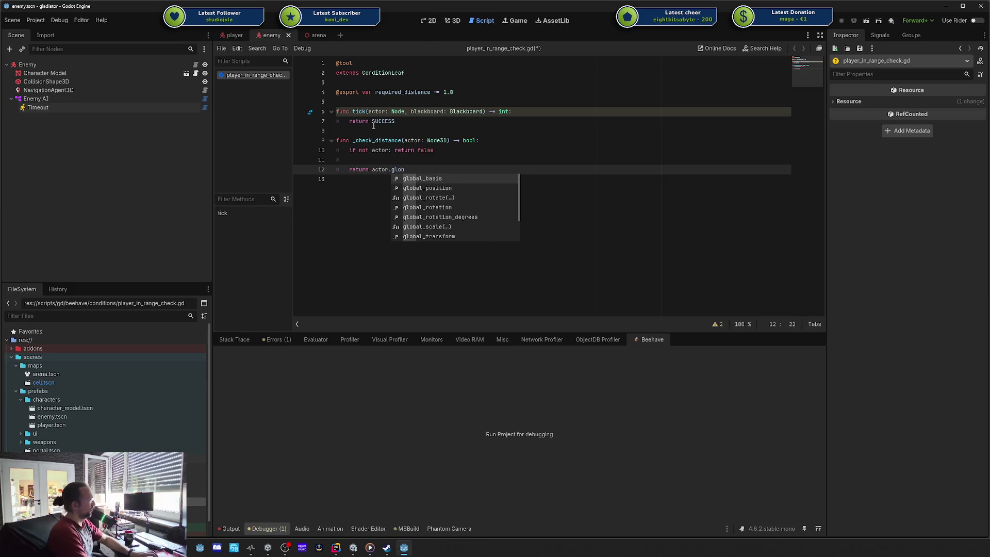
{"action": "type", "text": "al_p"}
{"action": "key", "text": "Return"}
{"action": "type", "text": "."}
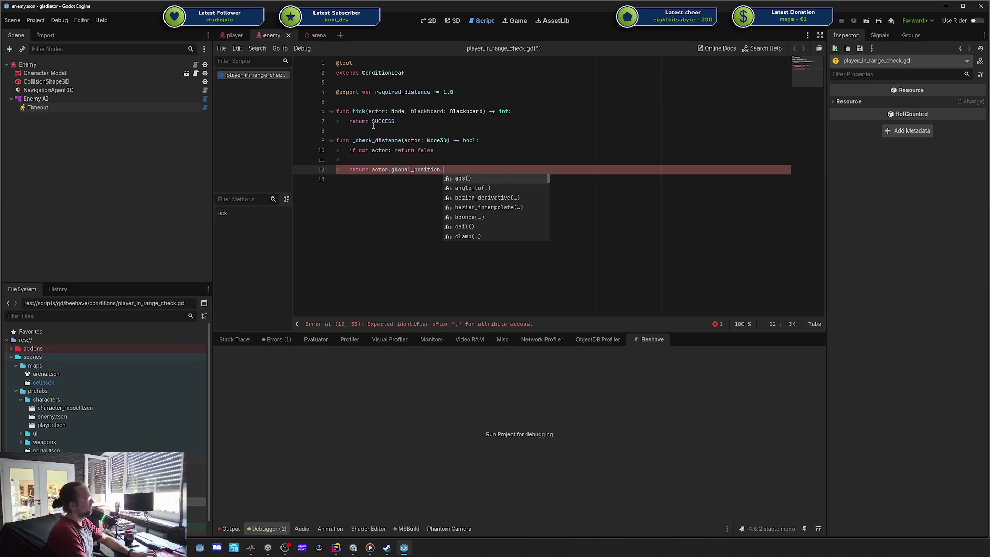
{"action": "type", "text": "dista"}
{"action": "key", "text": "Down"}
{"action": "key", "text": "Return"}
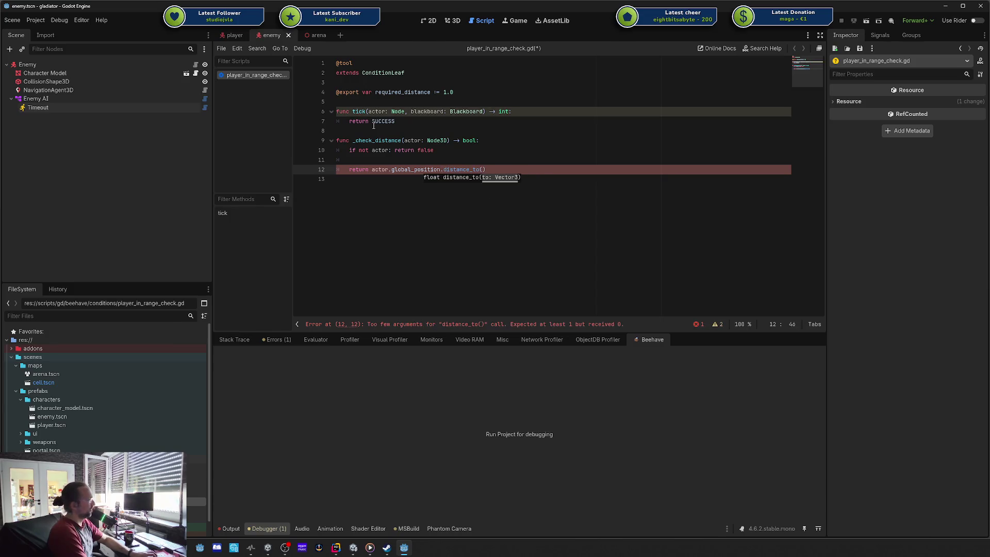
{"action": "type", "text": "Game.player"}
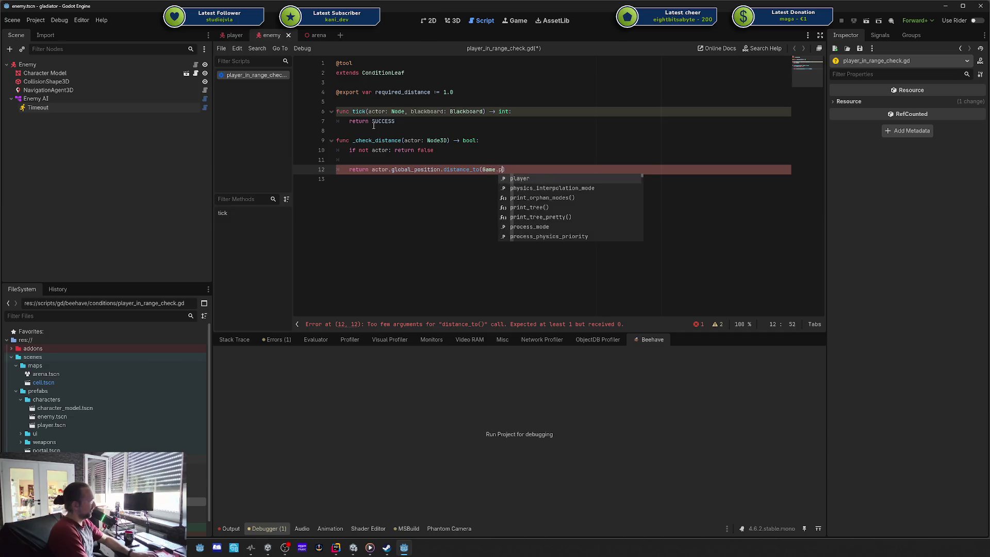
{"action": "type", "text": ".globalp"}
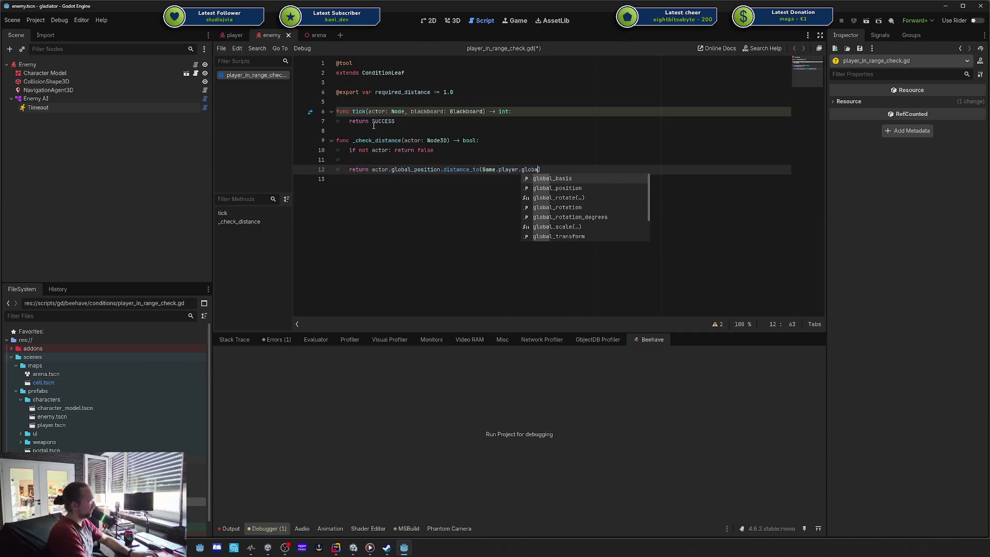
{"action": "key", "text": "Return"}
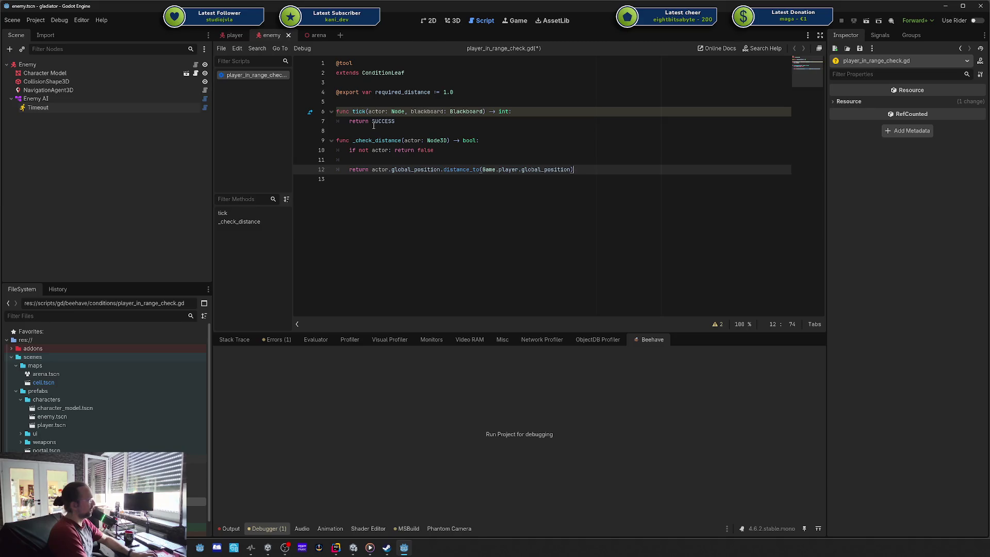
Compare that distance with < required_distance and save the script.
{"action": "type", "text": "quire"}
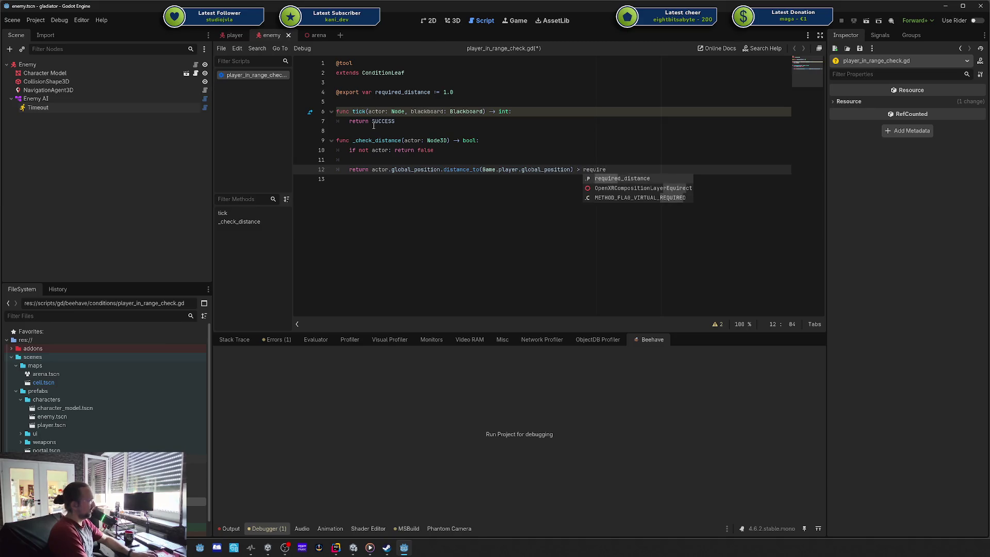
{"action": "key", "text": "BackSpace"}
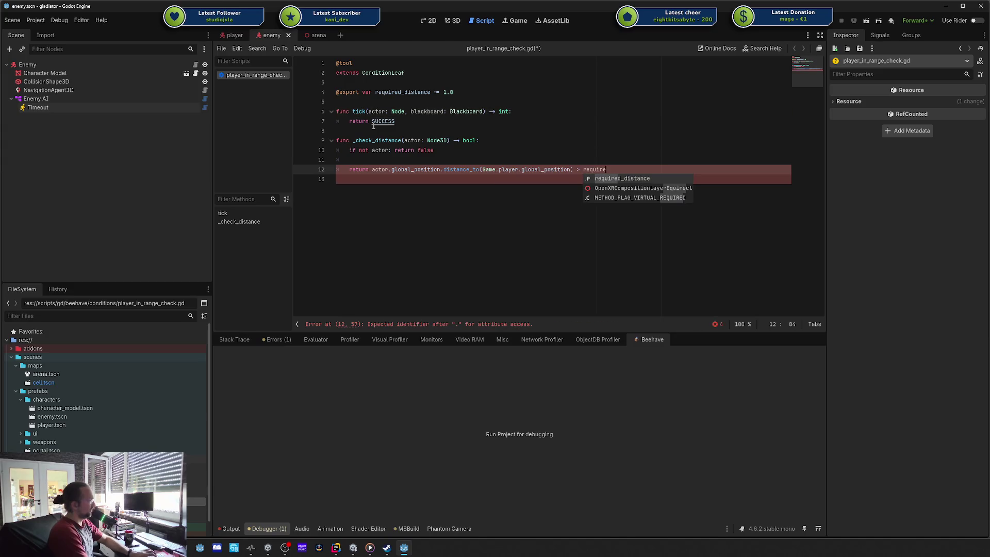
{"action": "key", "text": "BackSpace"}
{"action": "key", "text": "BackSpace"}
{"action": "key", "text": "BackSpace"}
{"action": "type", "text": "< req"}
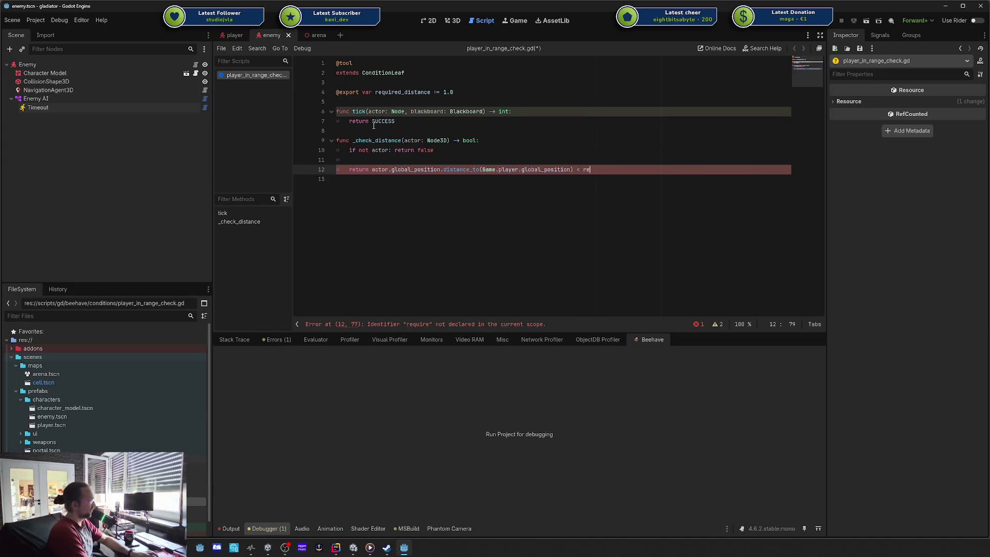
{"action": "key", "text": "Return"}
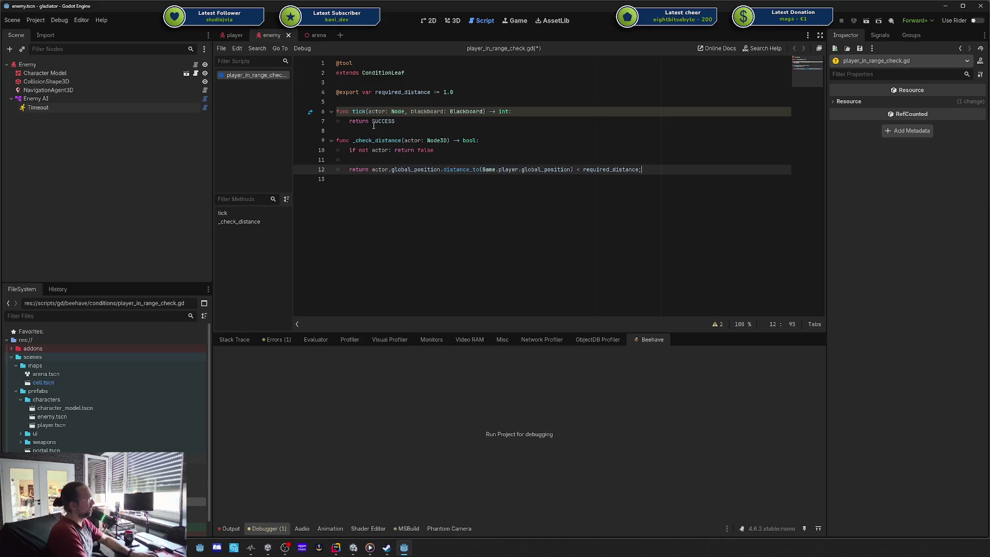
{"action": "key", "text": "BackSpace"}
{"action": "key", "text": "ctrl+s"}
{"action": "key", "text": "Up"}
{"action": "key", "text": "Up"}
{"action": "key", "text": "Up"}
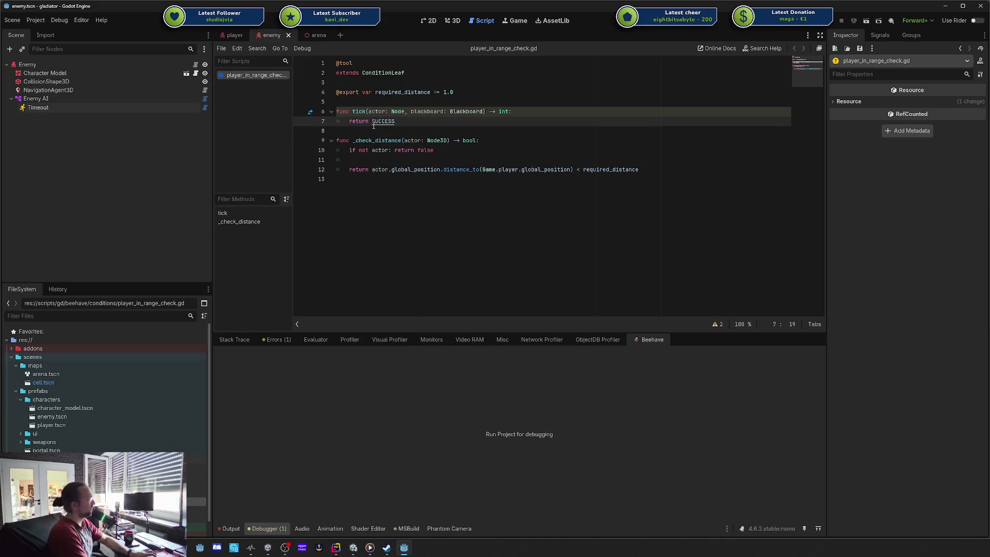
Insert a '_check_distance(actor as Node3D) ? :' ternary into line 7's return and save.
{"action": "key", "text": "shift+Home"}
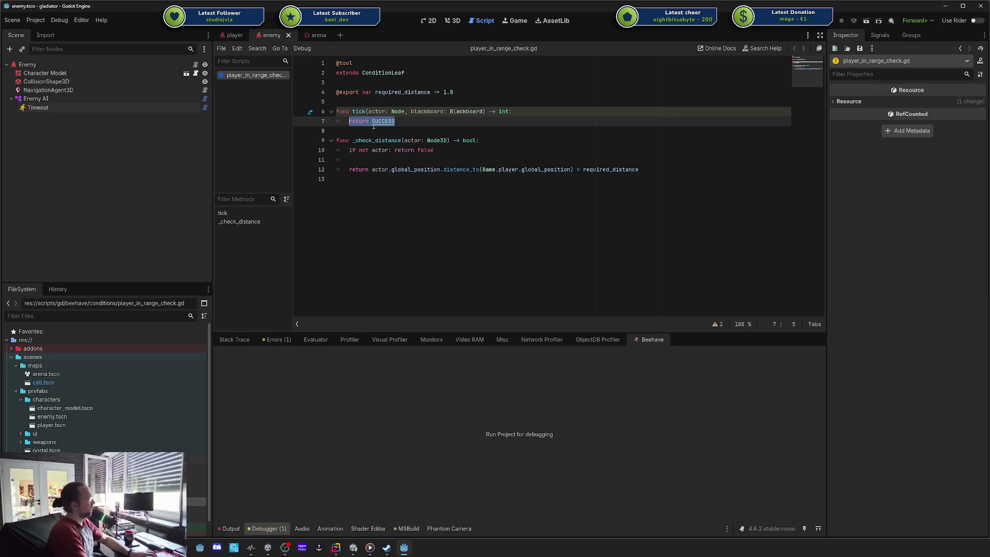
{"action": "key", "text": "End"}
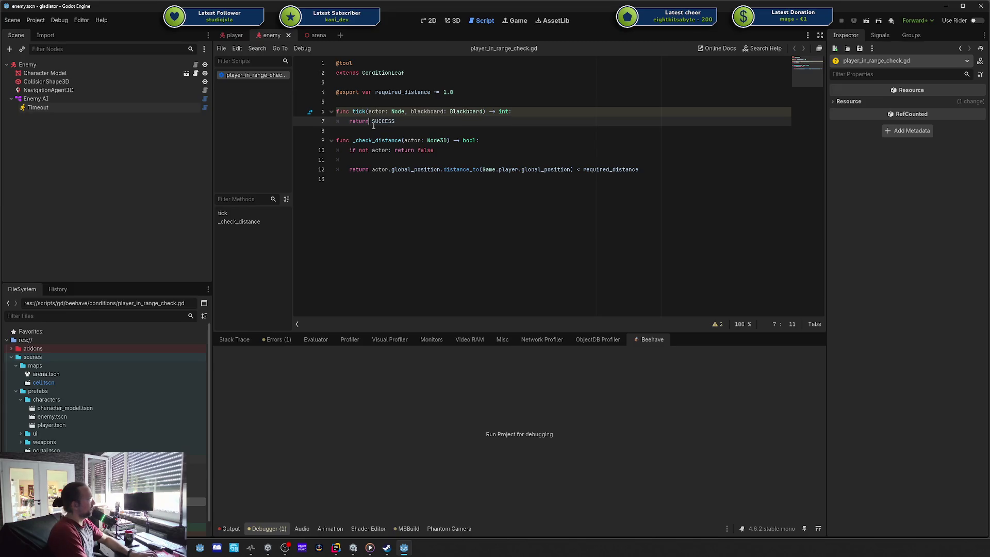
{"action": "type", "text": "_check_distance("}
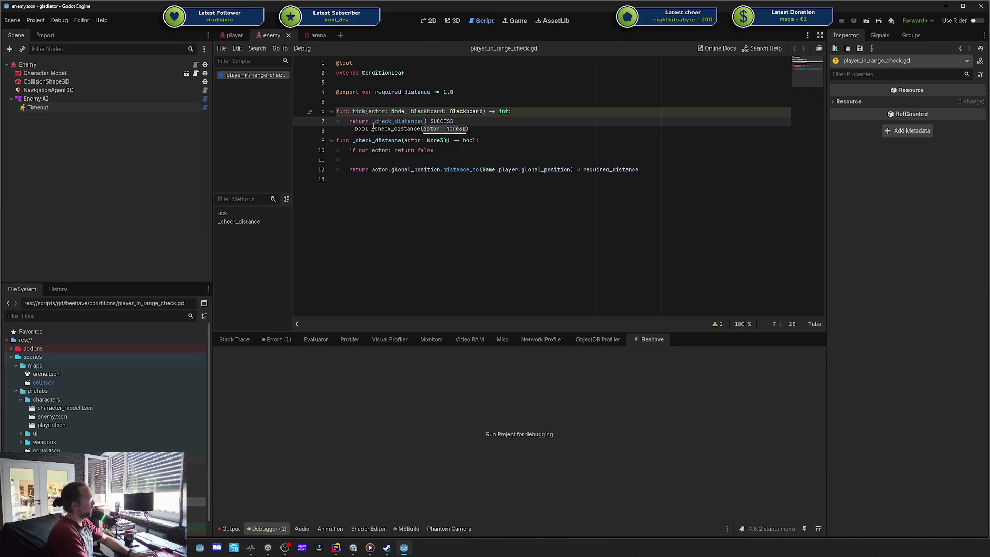
{"action": "type", "text": "actor as Node"}
{"action": "type", "text": "3D) ?"}
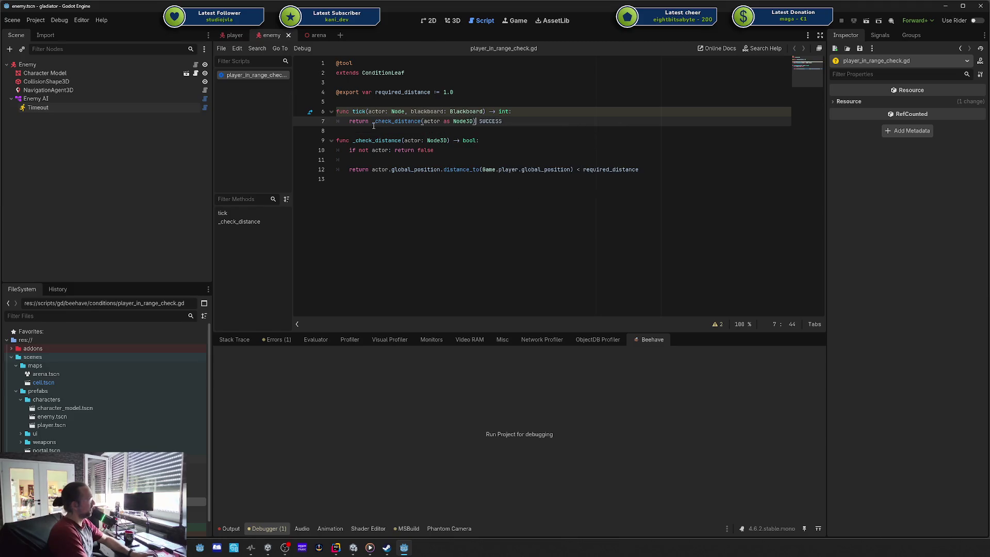
{"action": "key", "text": "End"}
{"action": "type", "text": ":"}
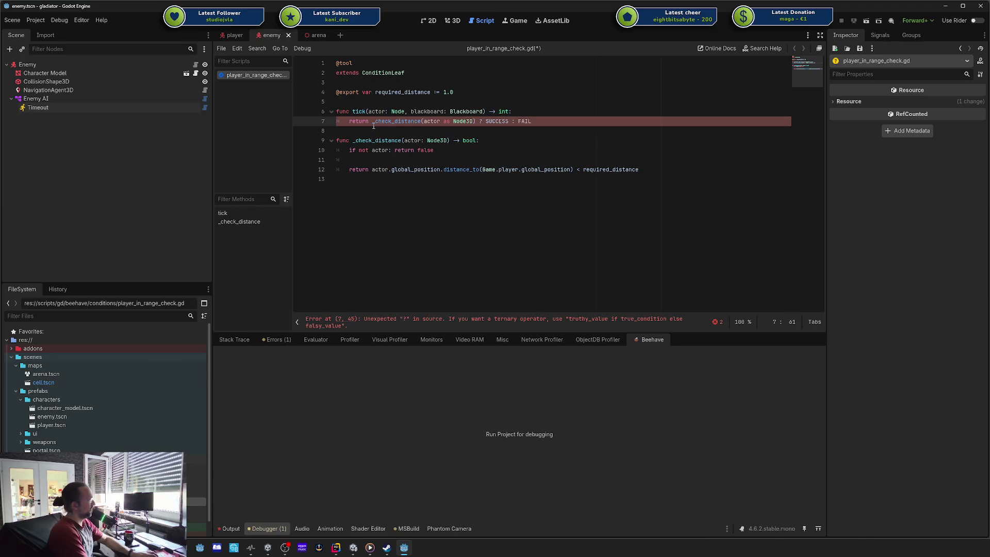
{"action": "key", "text": "ctrl+s"}
Retype FAILURE, then remove the broken ternary ending from line 7.
{"action": "key", "text": "Up"}
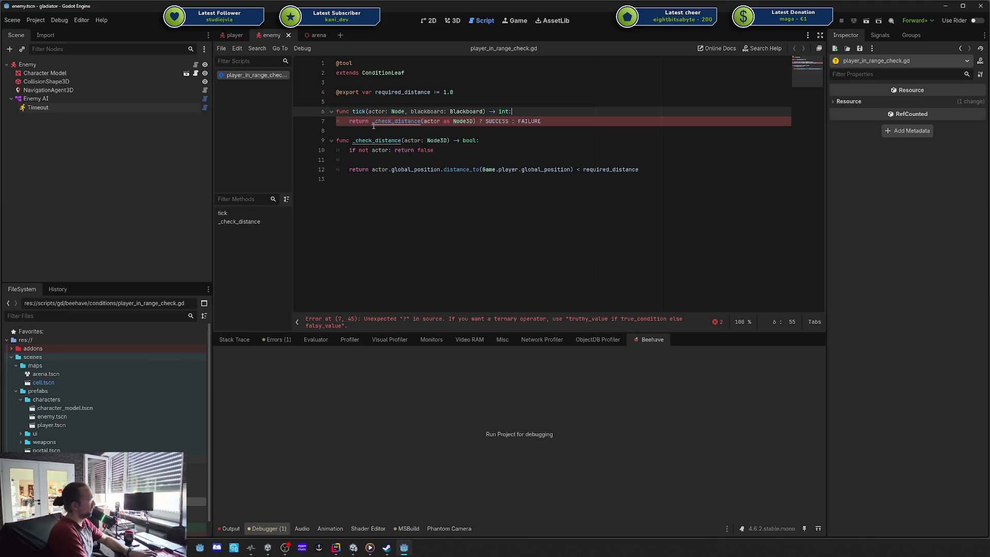
{"action": "key", "text": "Down"}
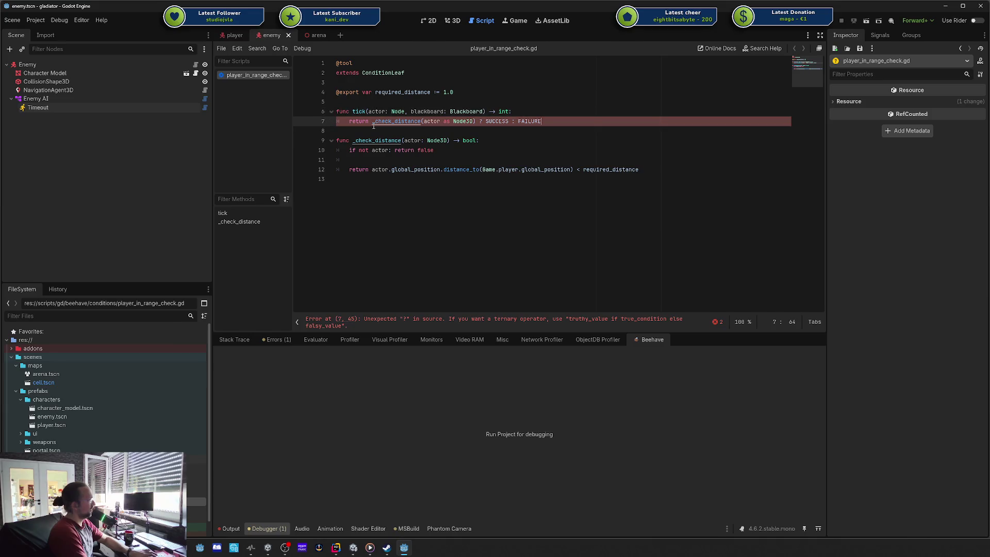
{"action": "key", "text": "ctrl+BackSpace"}
{"action": "type", "text": "F"}
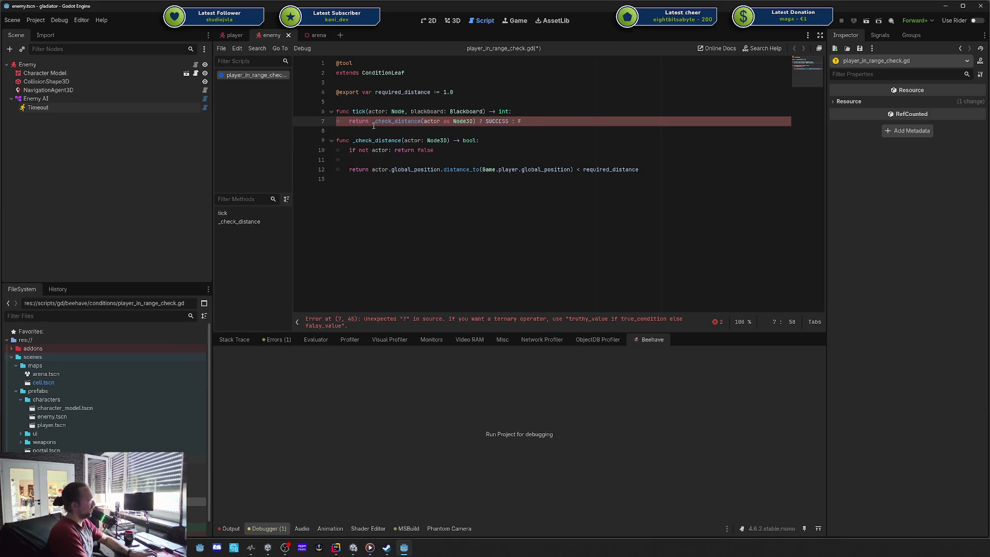
{"action": "type", "text": "AILURE"}
{"action": "key", "text": "ctrl+s"}
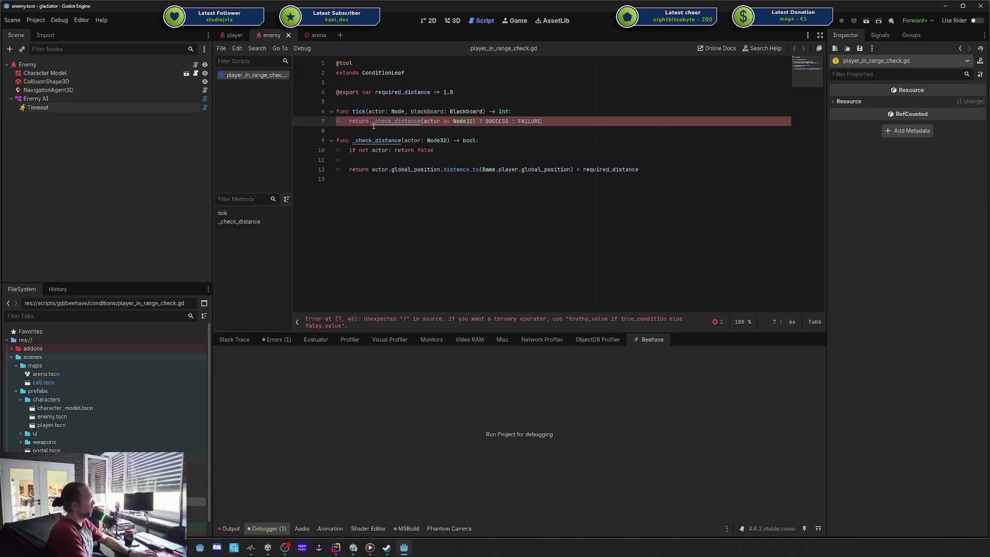
{"action": "key", "text": "ctrl+z"}
{"action": "key", "text": "ctrl+z"}
{"action": "key", "text": "ctrl+shift+z"}
{"action": "key", "text": "ctrl+shift+z"}
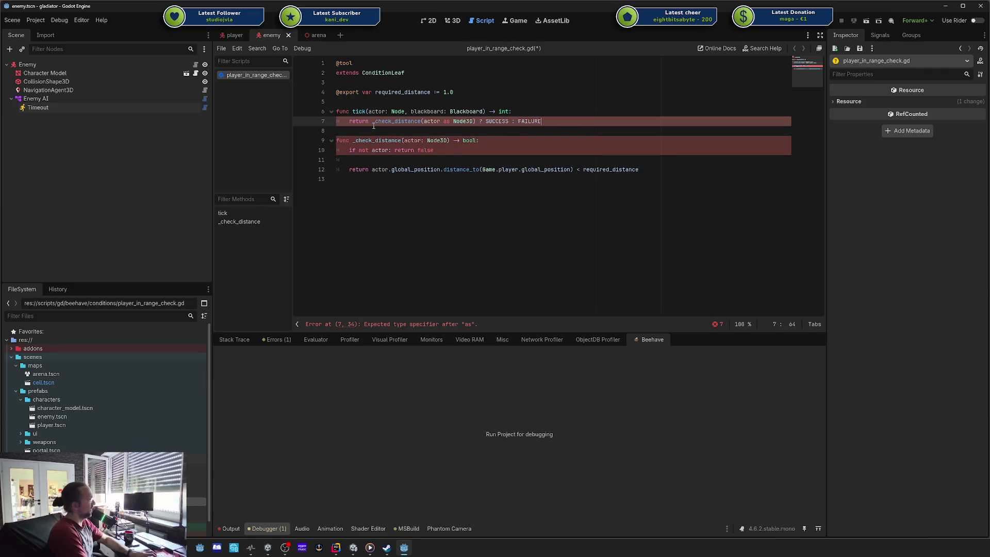
{"action": "key", "text": "BackSpace"}
{"action": "key", "text": "BackSpace"}
{"action": "key", "text": "BackSpace"}
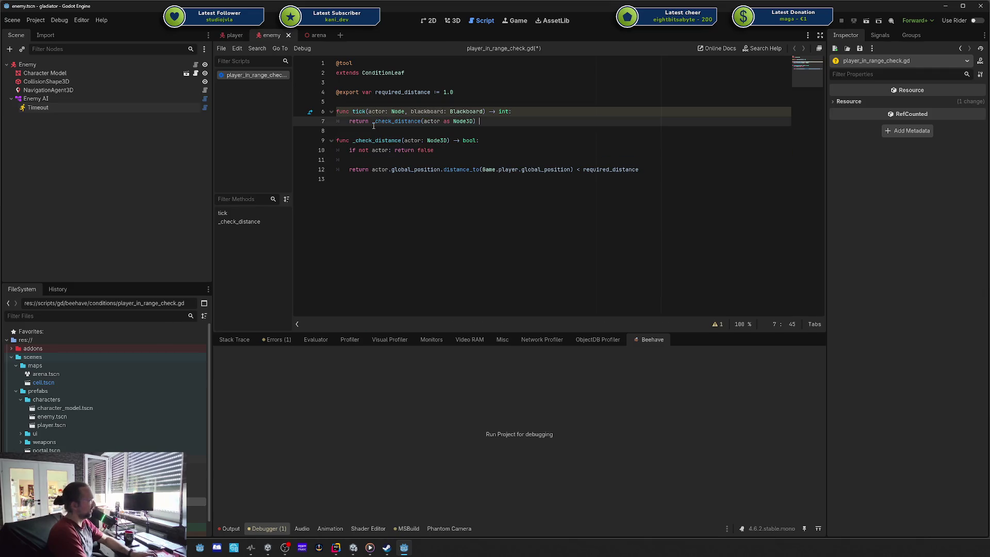
Complete line 7 as 'return SUCCESS if _check_distance(actor as Node3D) else FAILURE' and save.
{"action": "key", "text": "ctrl+Left"}
{"action": "key", "text": "ctrl+Left"}
{"action": "key", "text": "ctrl+Left"}
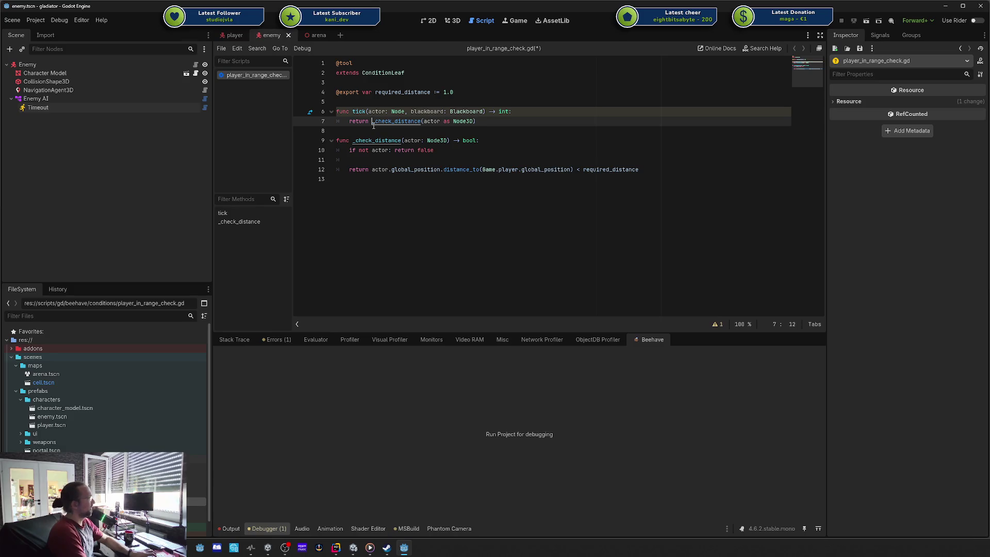
{"action": "key", "text": "ctrl+Right"}
{"action": "type", "text": "SUCCESS "}
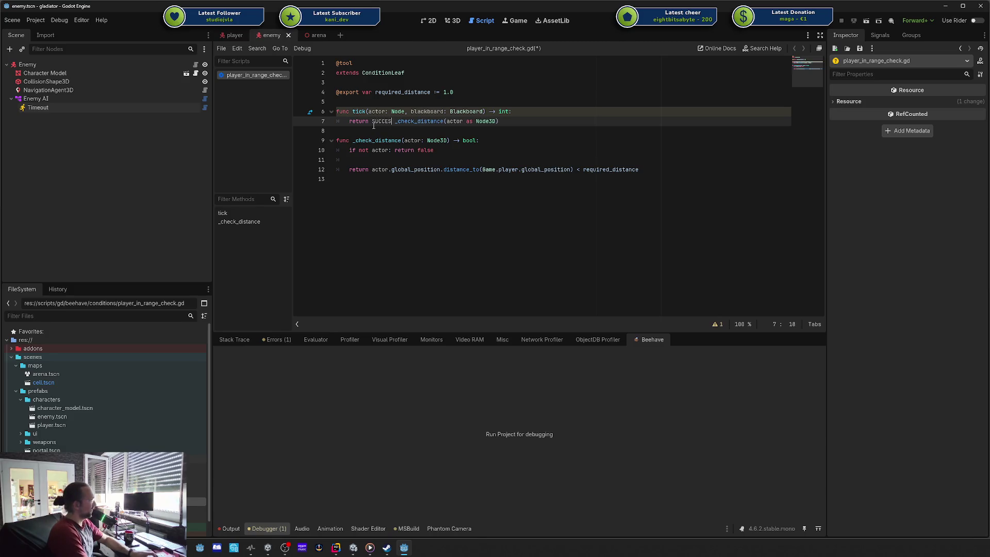
{"action": "type", "text": "if"}
{"action": "key", "text": "End"}
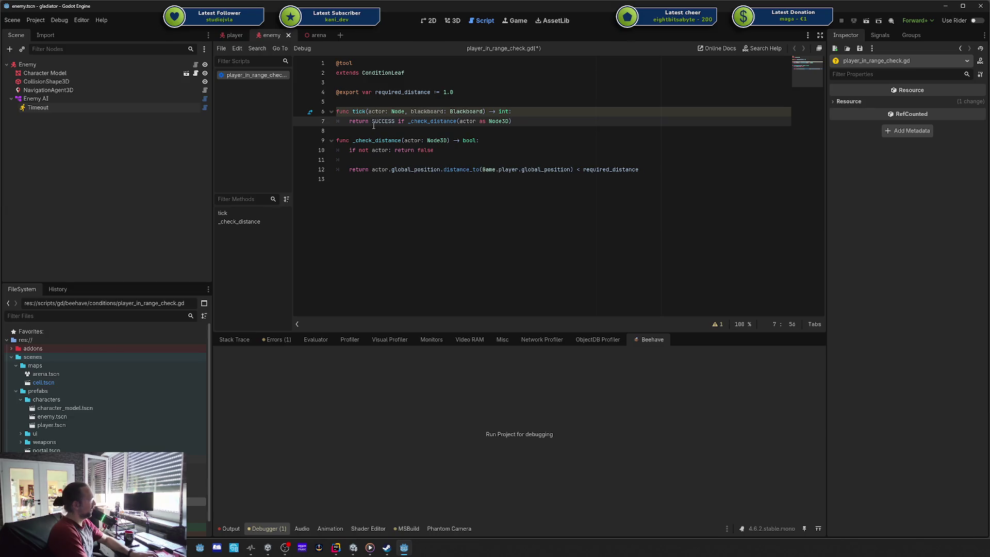
{"action": "type", "text": "else FAILURE"}
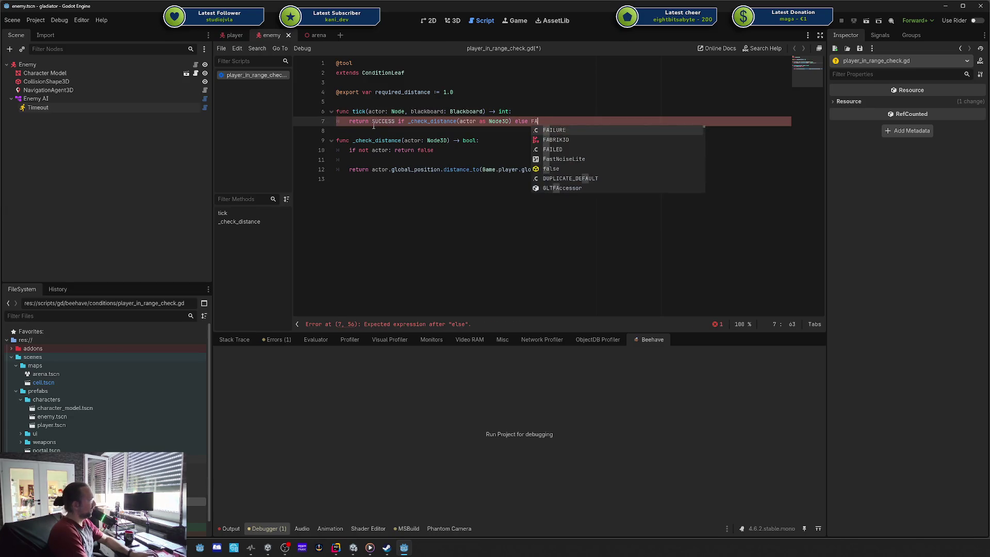
{"action": "key", "text": "Up"}
{"action": "key", "text": "ctrl+s"}
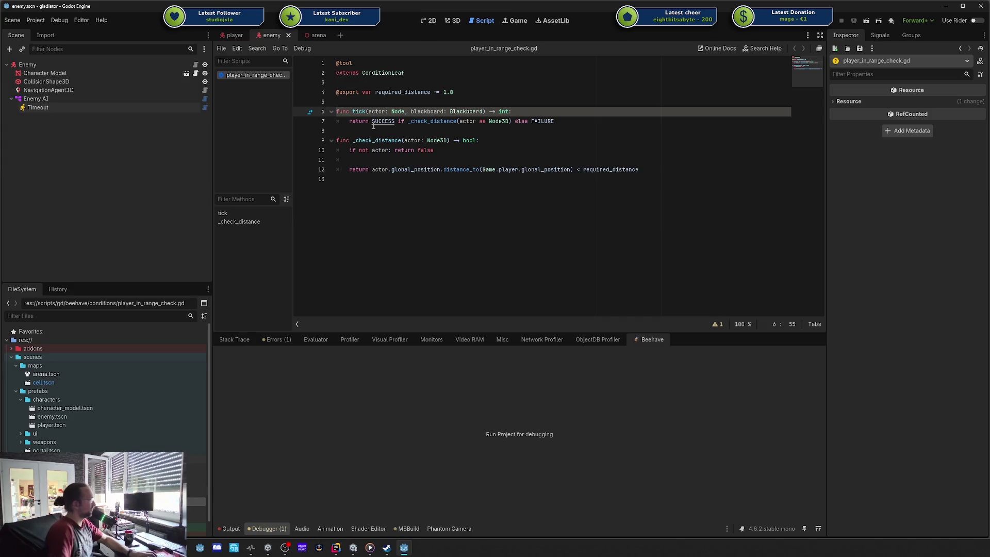
{"action": "left_click", "coordinate": [432, 211]}
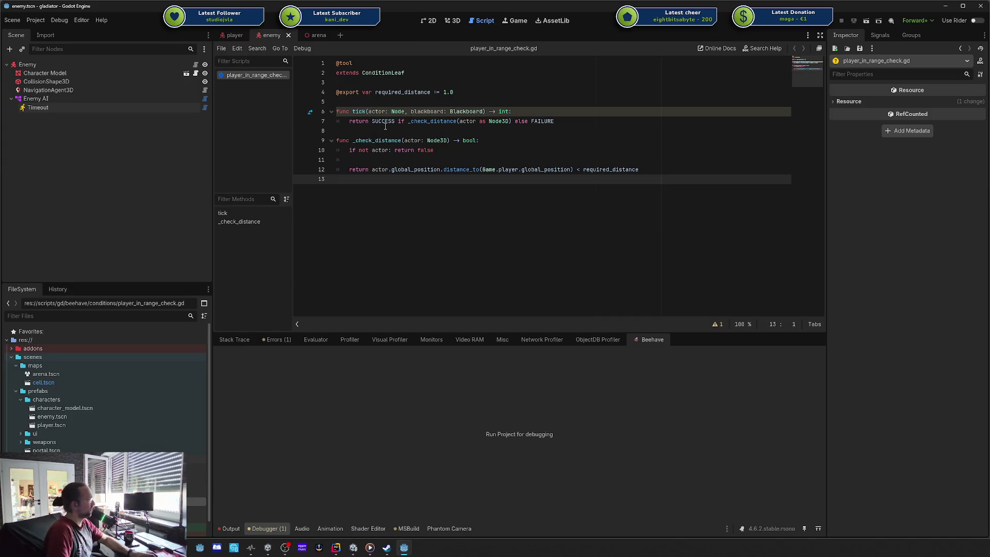
{"action": "left_click", "coordinate": [581, 102]}
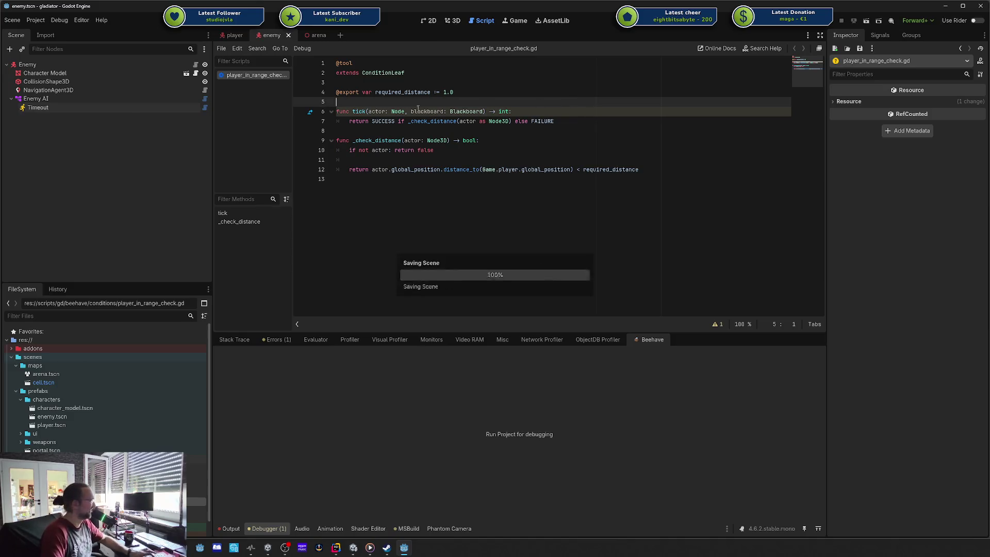
Inspect the Enemy AI and Timeout nodes in the scene tree.
{"action": "left_click", "coordinate": [114, 98]}
{"action": "left_click", "coordinate": [102, 107]}
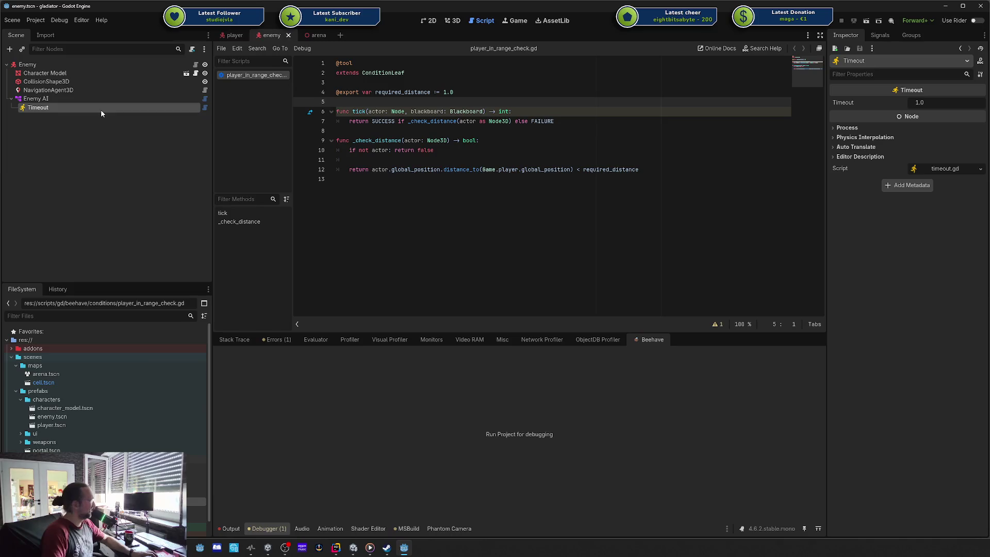
{"action": "left_click", "coordinate": [457, 76]}
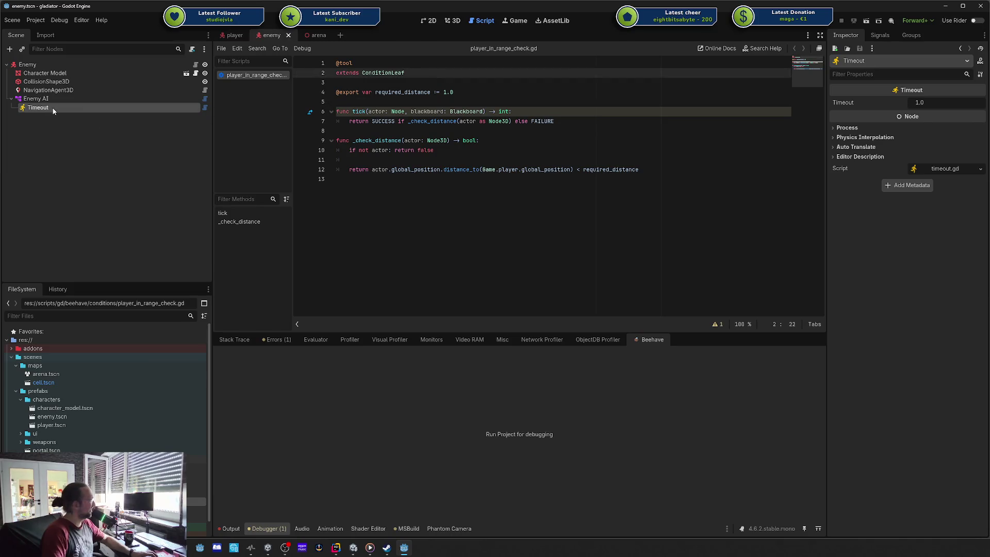
{"action": "left_click", "coordinate": [50, 98]}
{"action": "right_click", "coordinate": [51, 98]}
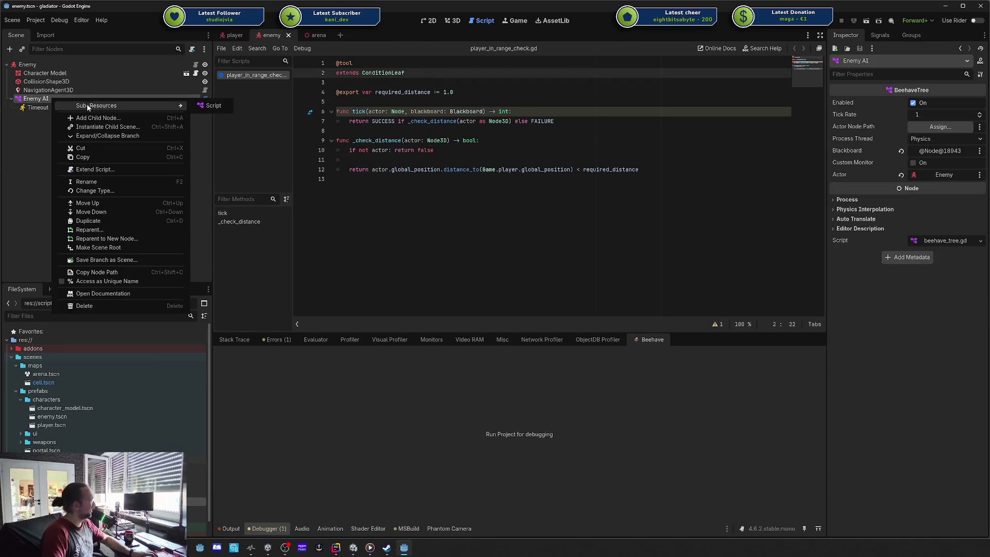
{"action": "left_click", "coordinate": [45, 95]}
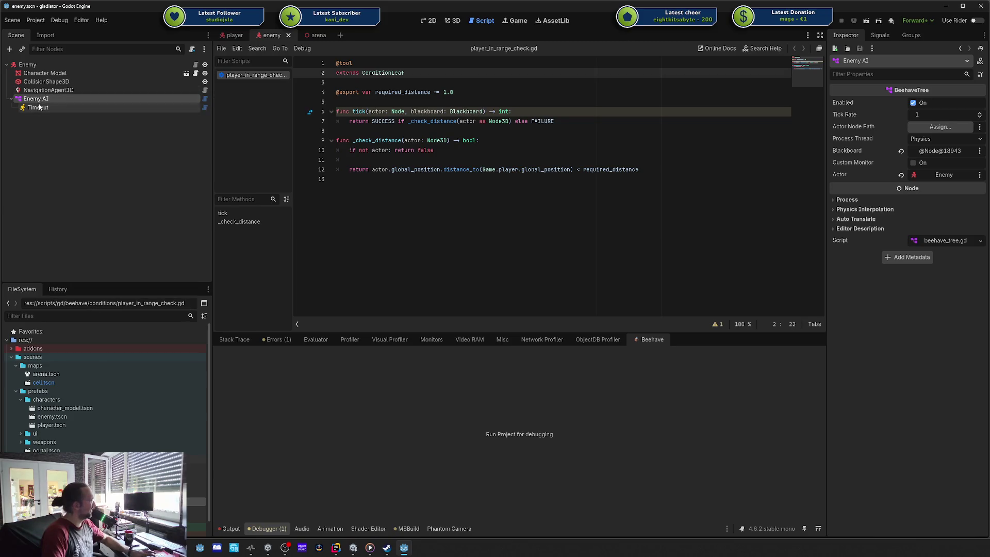
{"action": "left_click", "coordinate": [38, 107]}
{"action": "left_click", "coordinate": [36, 98]}
Add a SequenceComposite child to Enemy AI by searching 'sequ', and drag Timeout inside it.
{"action": "key", "text": "ctrl+a"}
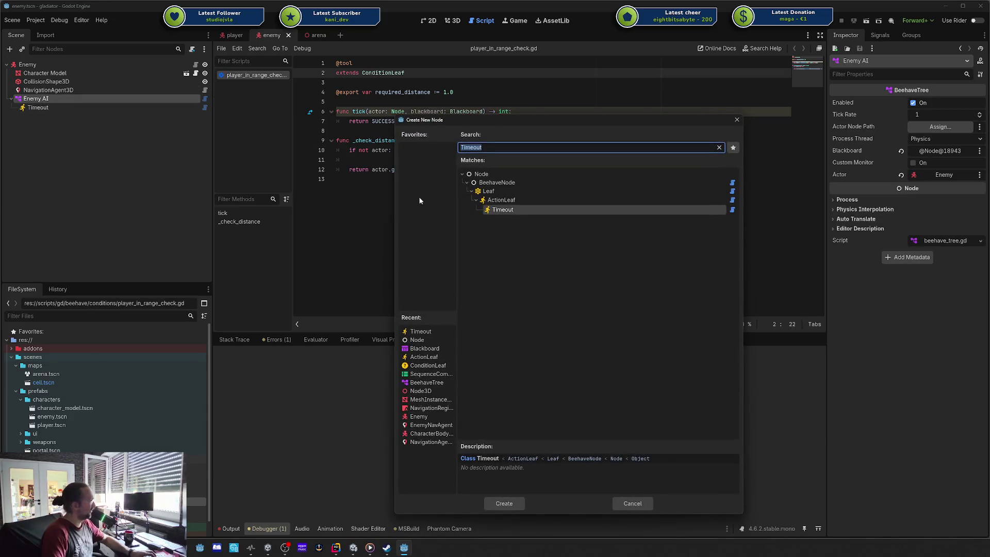
{"action": "key", "text": "BackSpace"}
{"action": "type", "text": "sequ"}
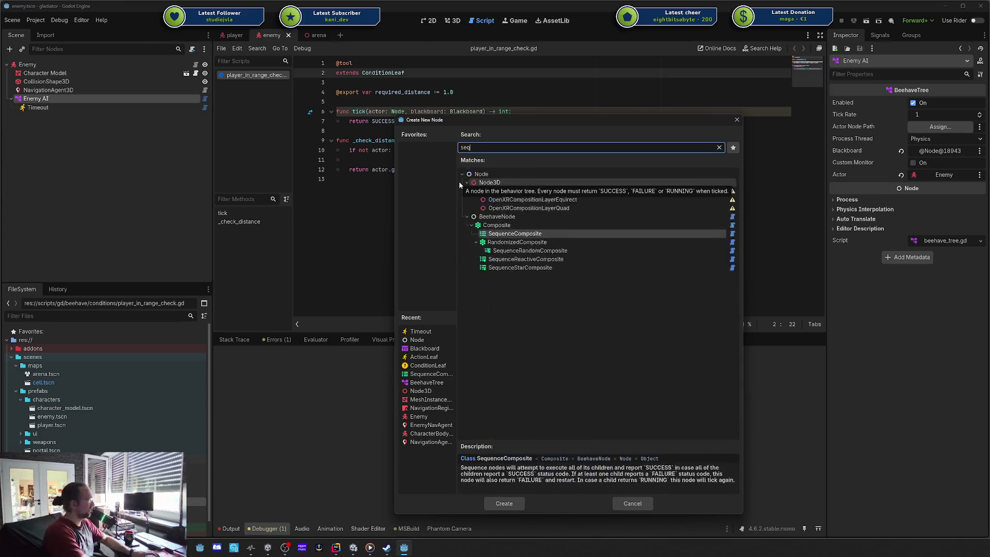
{"action": "key", "text": "Return"}
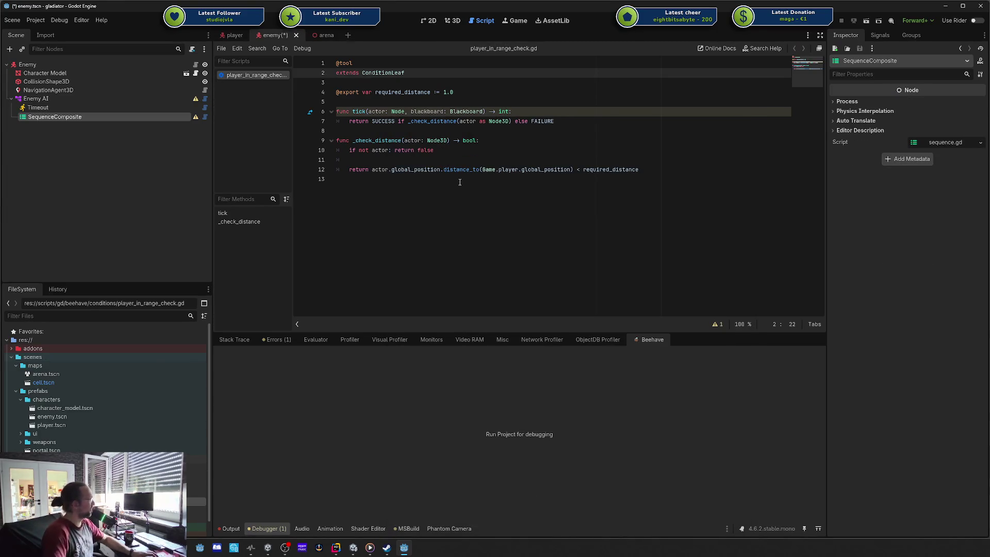
{"action": "left_click_drag", "start_coordinate": [43, 117], "coordinate": [43, 116]}
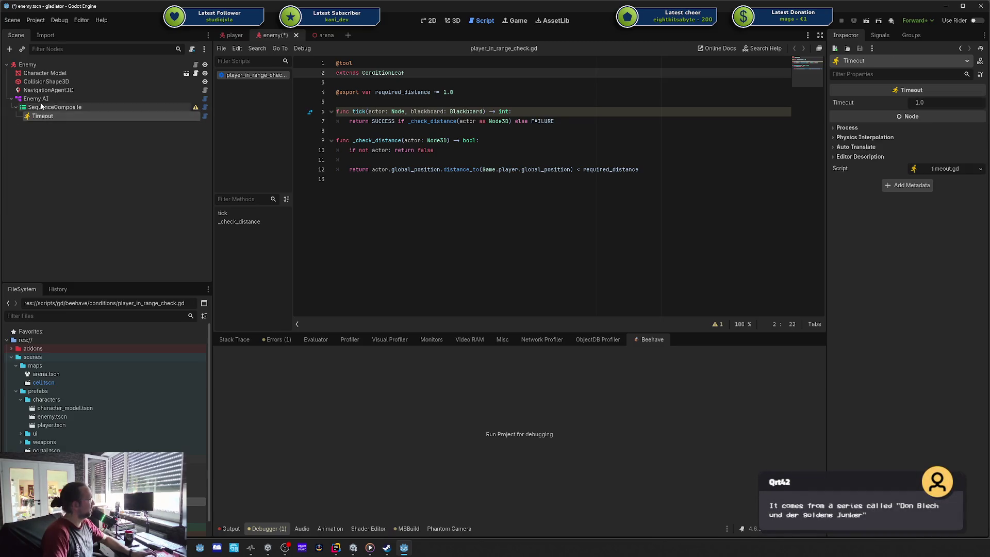
Search for a 'require' node to add under the sequence, then cancel.
{"action": "left_click", "coordinate": [41, 106]}
{"action": "key", "text": "ctrl+a"}
{"action": "key", "text": "BackSpace"}
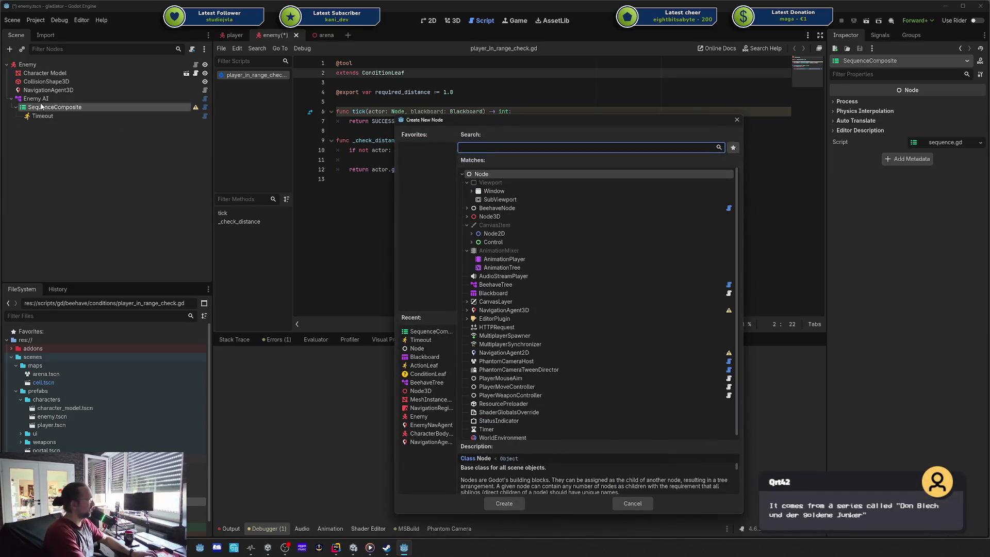
{"action": "type", "text": "se"}
{"action": "key", "text": "BackSpace"}
{"action": "key", "text": "BackSpace"}
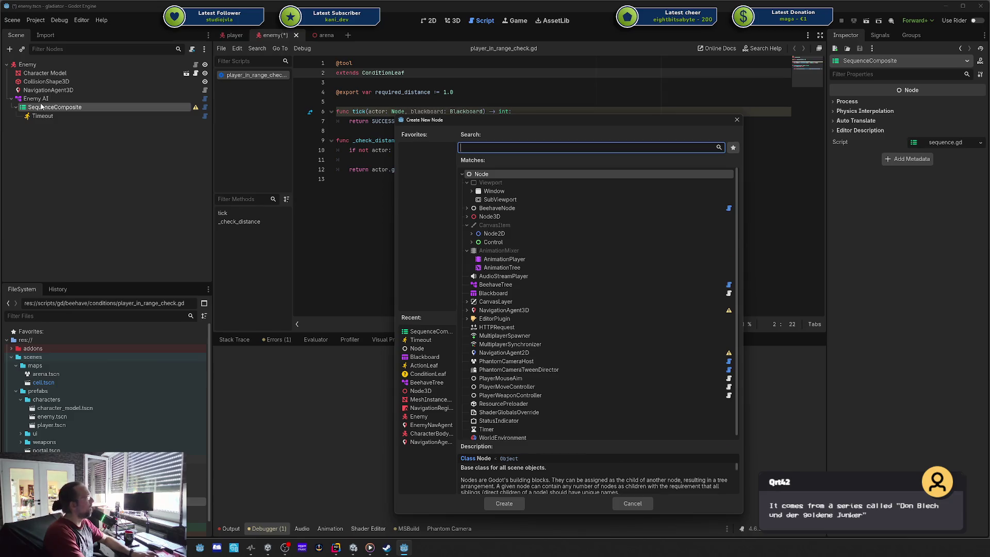
{"action": "type", "text": "require"}
{"action": "key", "text": "Escape"}
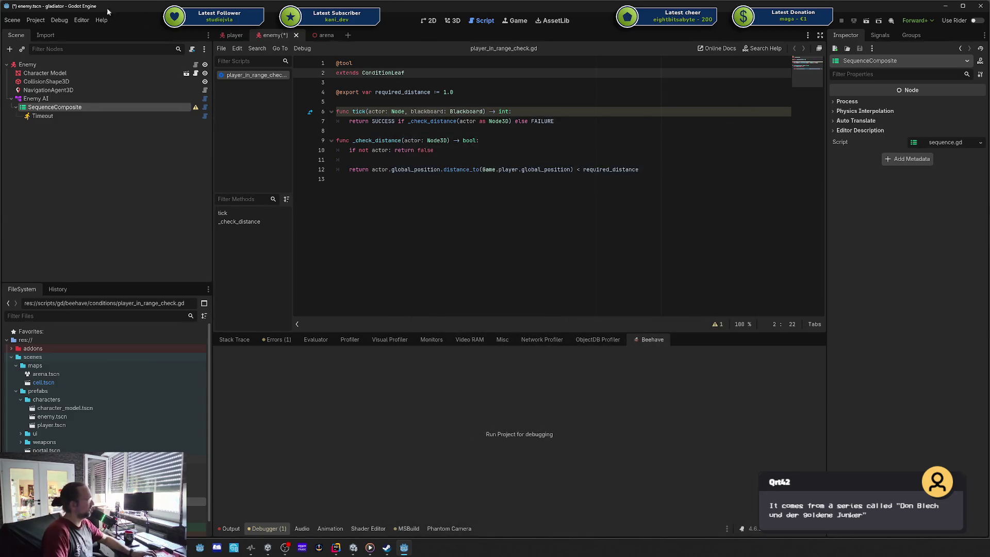
Start a class declaration in Godot's script editor, then remove it and save.
{"action": "key", "text": "ctrl+shift+Return"}
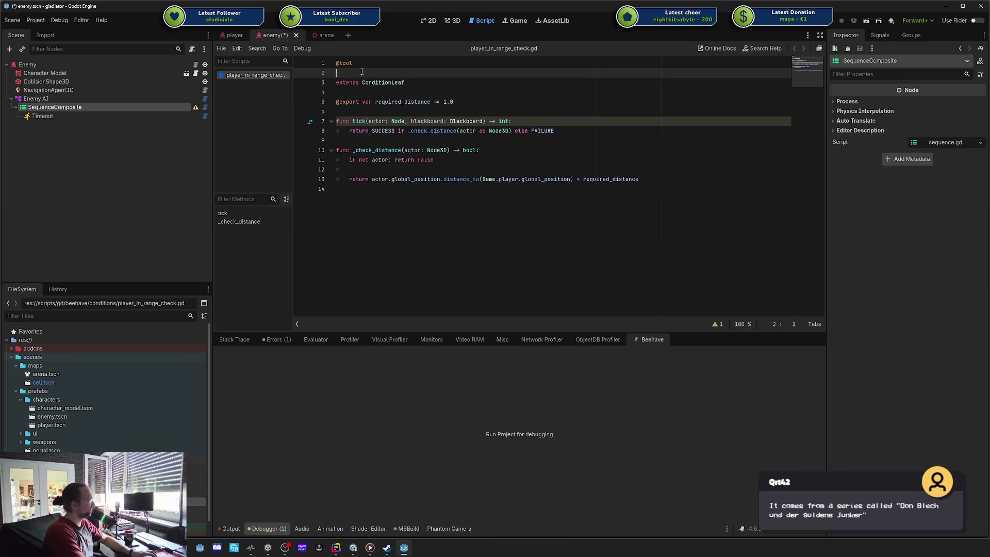
{"action": "key", "text": "Delete"}
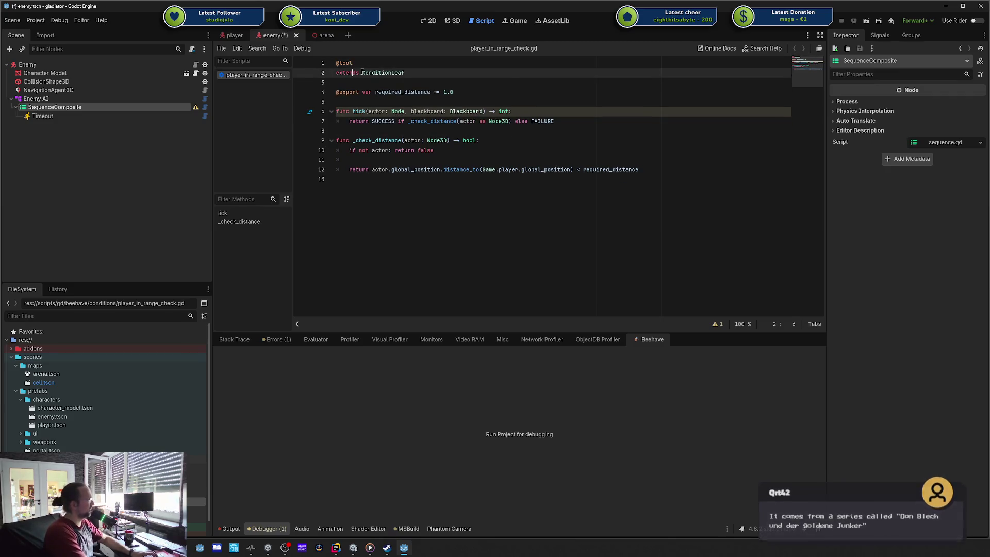
{"action": "type", "text": "ass"}
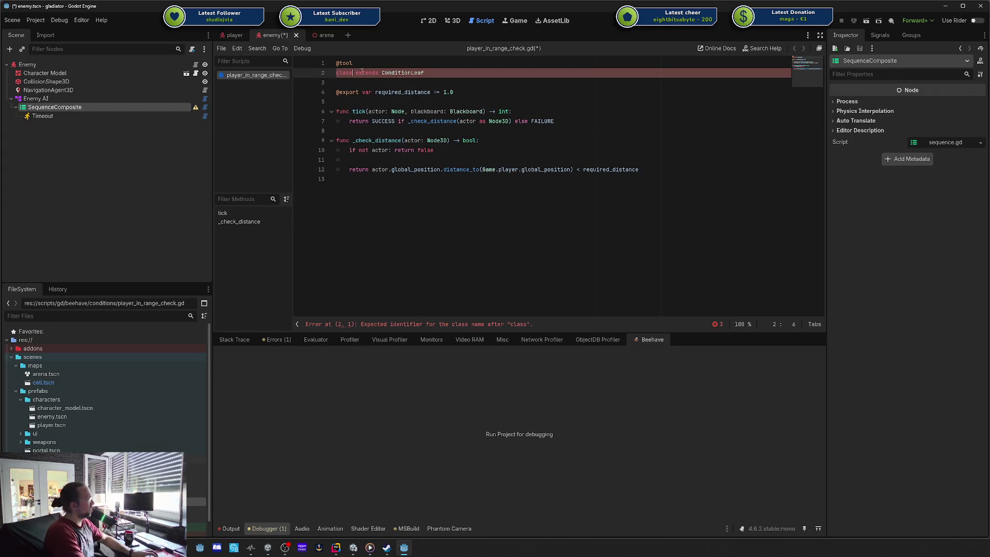
{"action": "key", "text": "ctrl+BackSpace"}
{"action": "key", "text": "Delete"}
{"action": "key", "text": "ctrl+s"}
Add 'class_name PlayerInRangeCheck' above the extends line in Rider and reload the script in Godot.
{"action": "key", "text": "alt+Tab"}
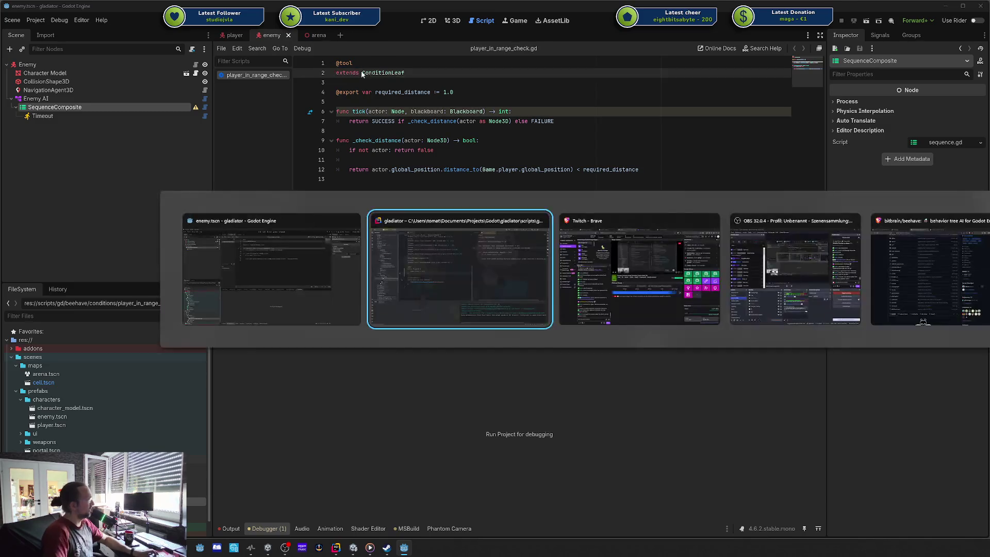
{"action": "left_click", "coordinate": [599, 49]}
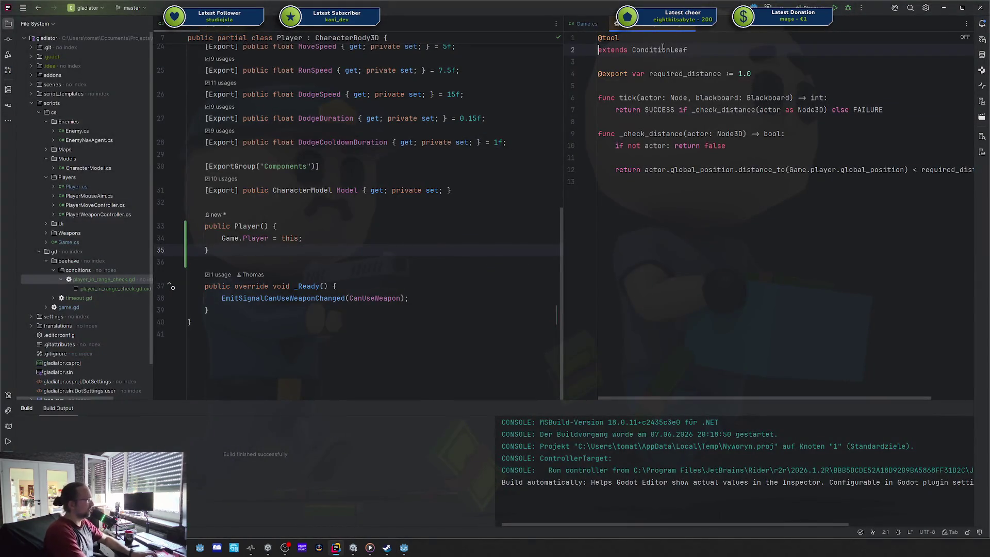
{"action": "type", "text": "class"}
{"action": "key", "text": "Return"}
{"action": "key", "text": "Return"}
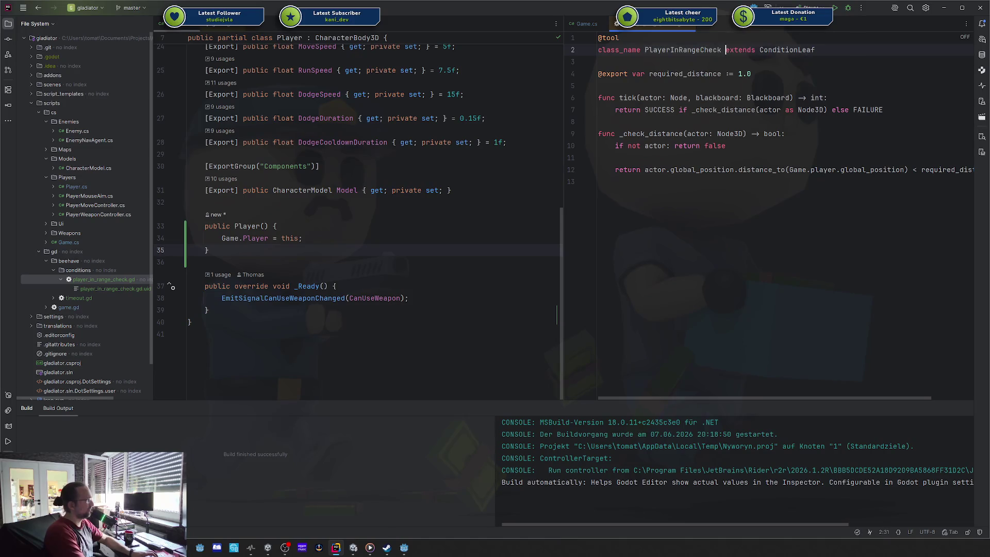
{"action": "key", "text": "Up"}
{"action": "key", "text": "alt+Tab"}
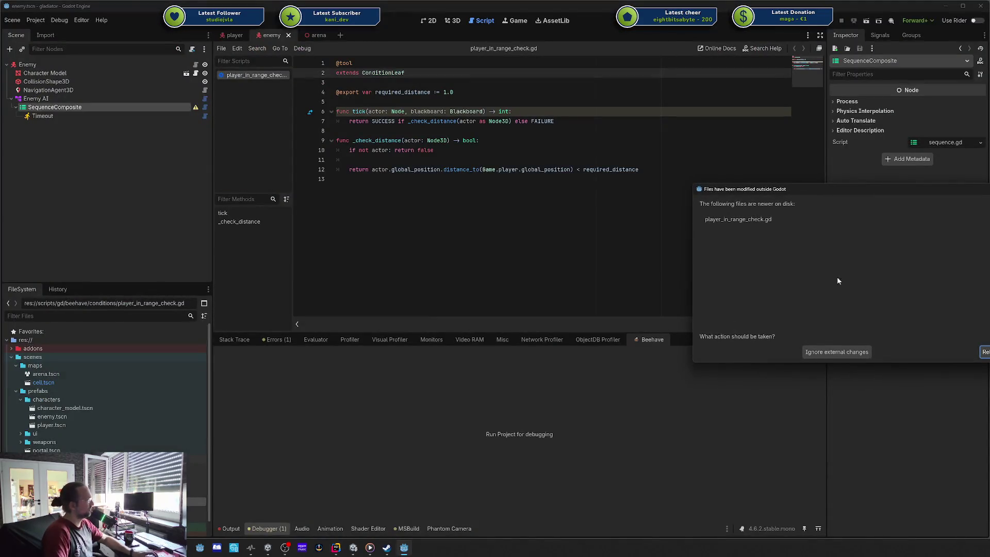
{"action": "key", "text": "Return"}
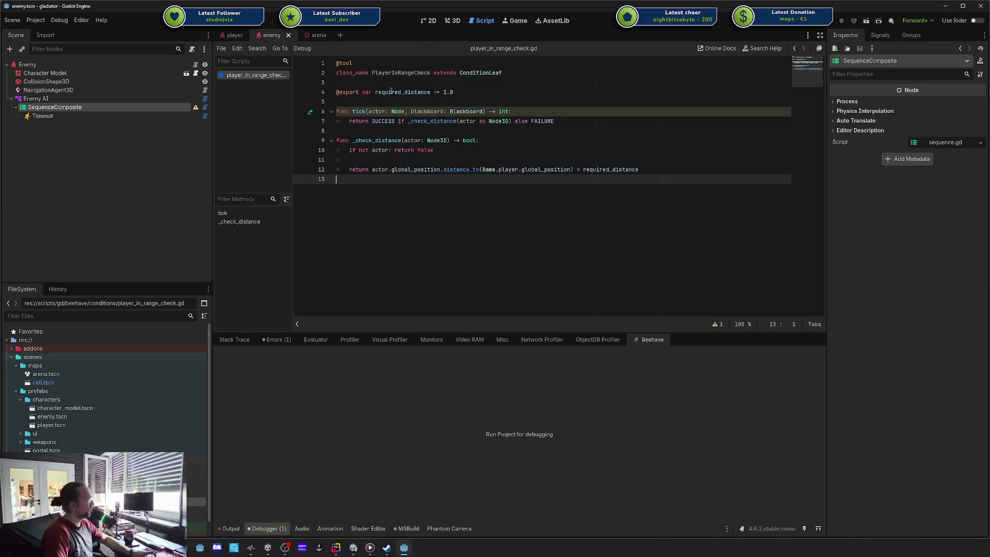
Add a PlayerInRangeCheck node to the sequence, place it above Timeout, and save.
{"action": "key", "text": "ctrl+a"}
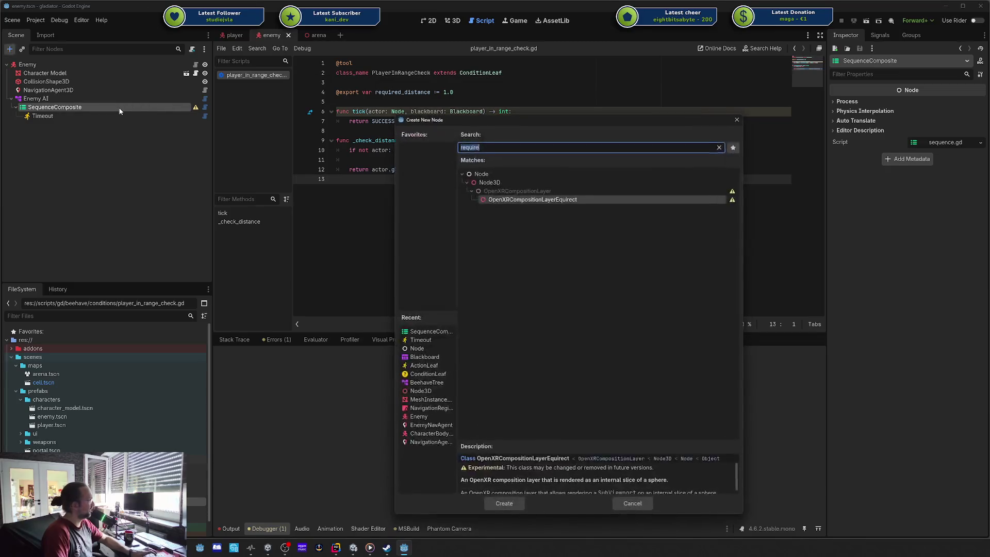
{"action": "type", "text": "Playerin"}
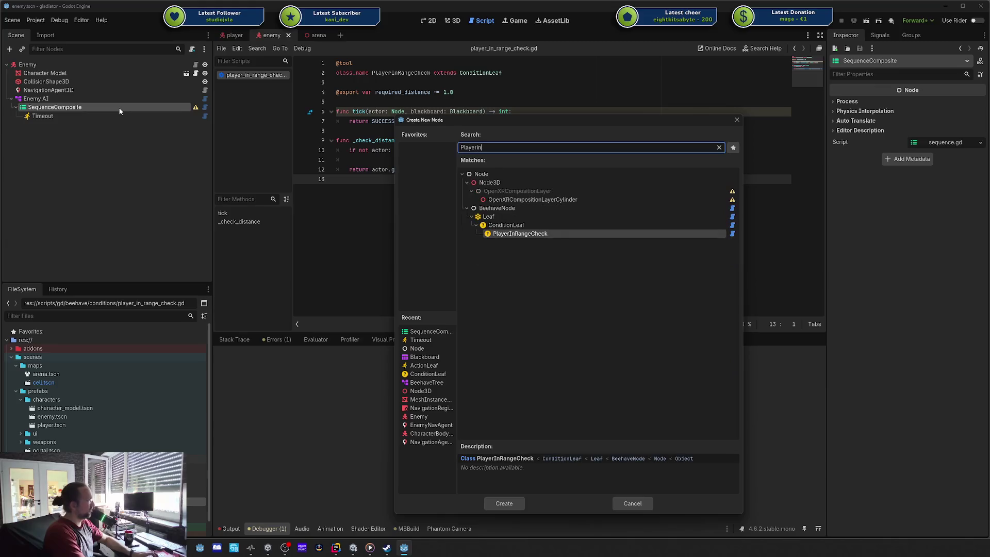
{"action": "key", "text": "Return"}
{"action": "left_click_drag", "start_coordinate": [57, 126], "coordinate": [56, 113]}
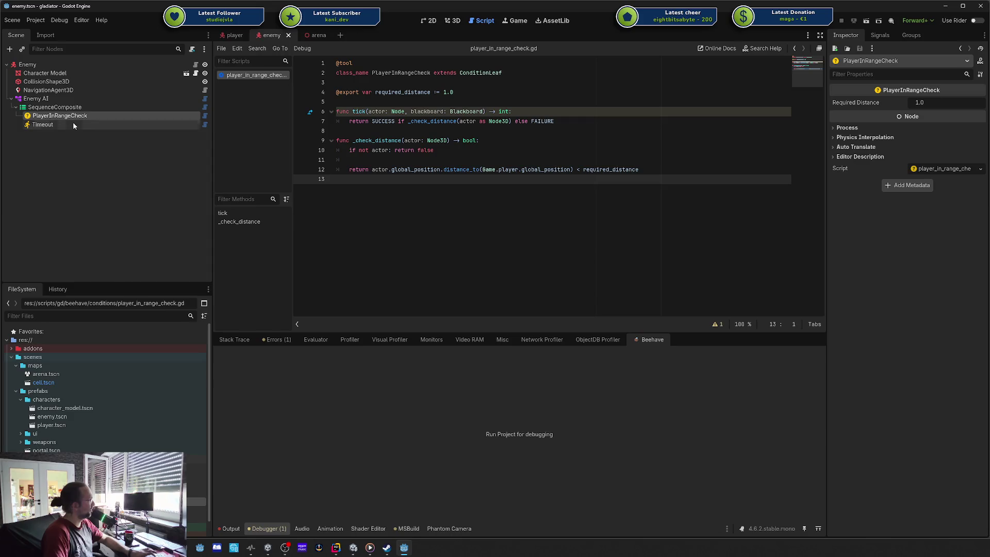
{"action": "key", "text": "ctrl+s"}
Set Required Distance to 2, save the enemy scene, and run the game.
{"action": "left_click", "coordinate": [939, 102]}
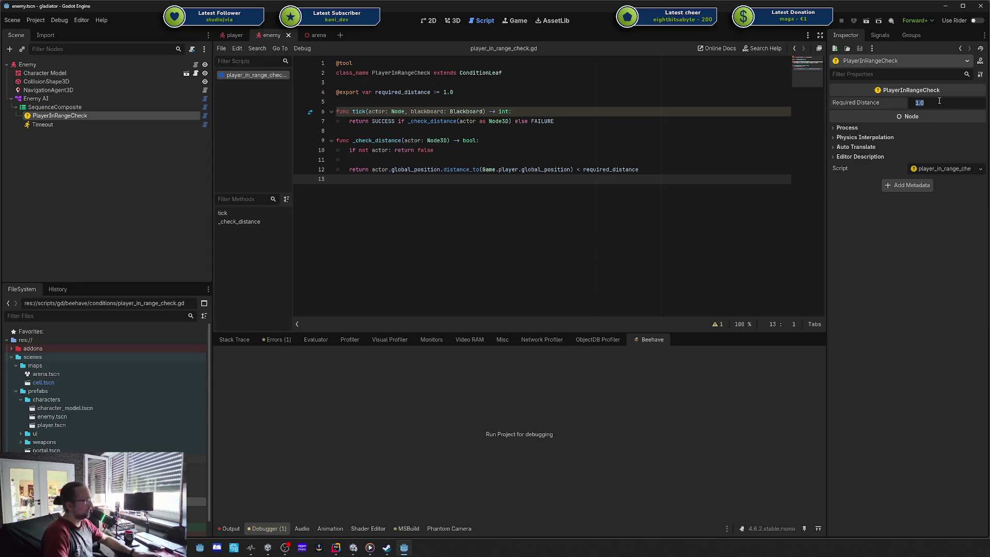
{"action": "type", "text": "2"}
{"action": "key", "text": "Return"}
{"action": "key", "text": "ctrl+s"}
{"action": "key", "text": "F5"}
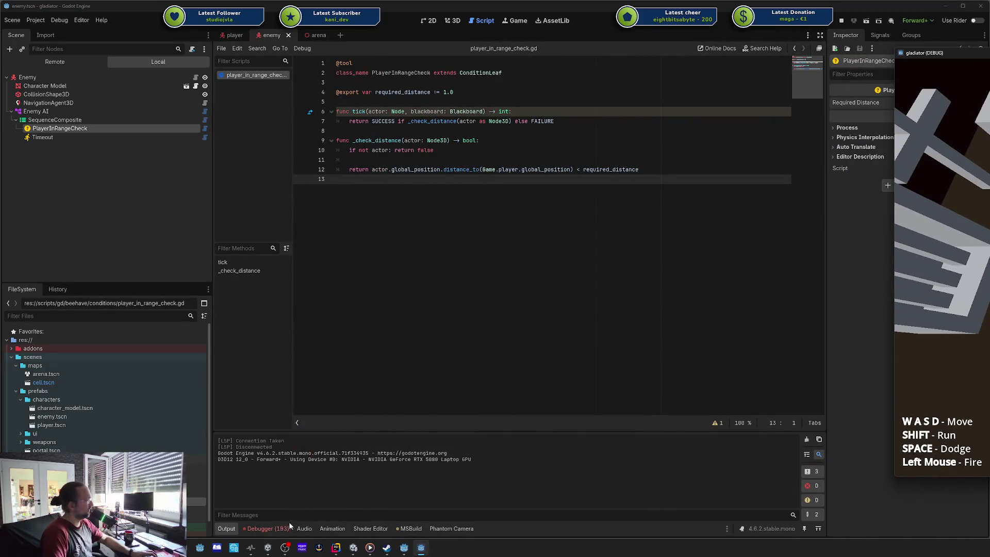
Review the Model null-reference errors and the player's Character Model, then open the error line in Rider.
{"action": "left_click", "coordinate": [290, 528]}
{"action": "left_click", "coordinate": [274, 340]}
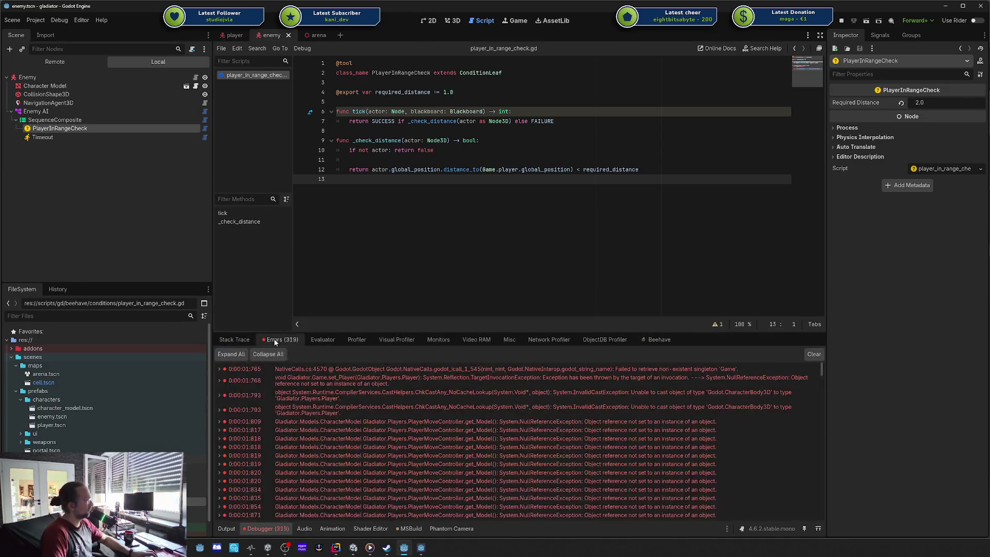
{"action": "mouse_move", "coordinate": [485, 425]}
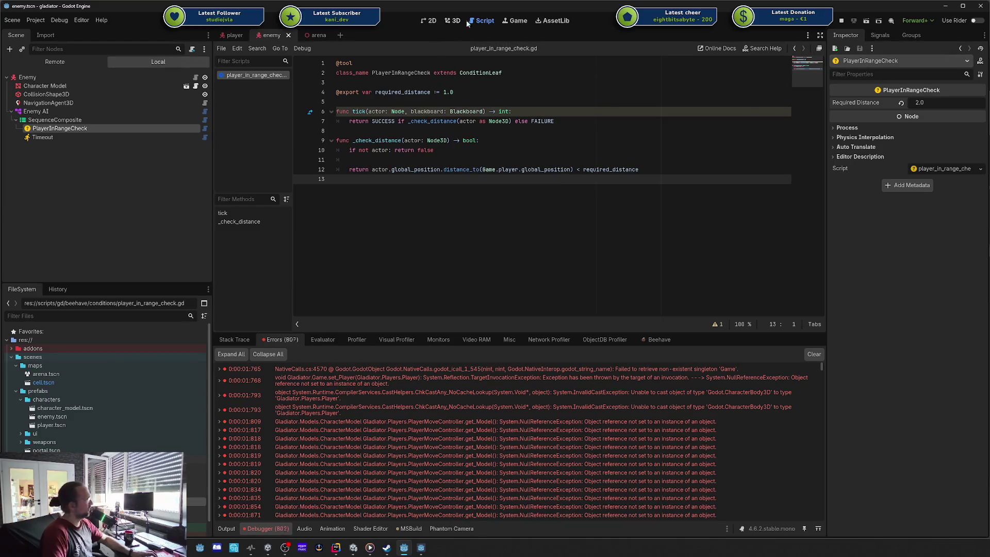
{"action": "left_click", "coordinate": [233, 35]}
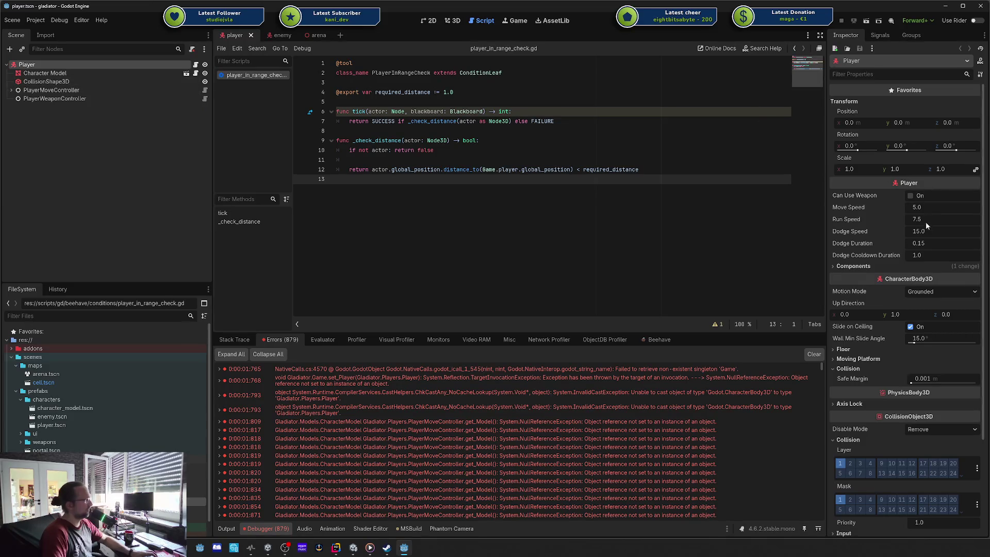
{"action": "left_click", "coordinate": [843, 267]}
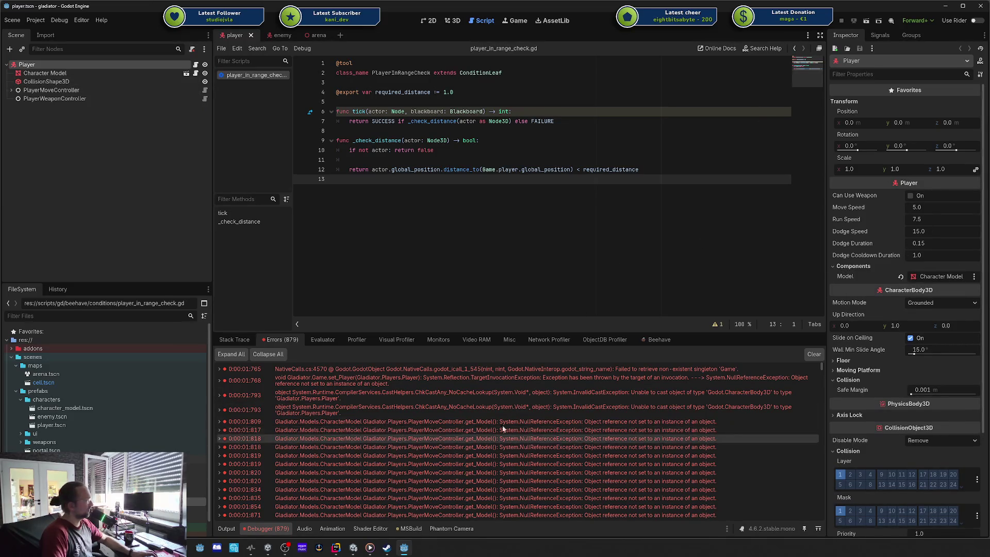
{"action": "left_click", "coordinate": [45, 73]}
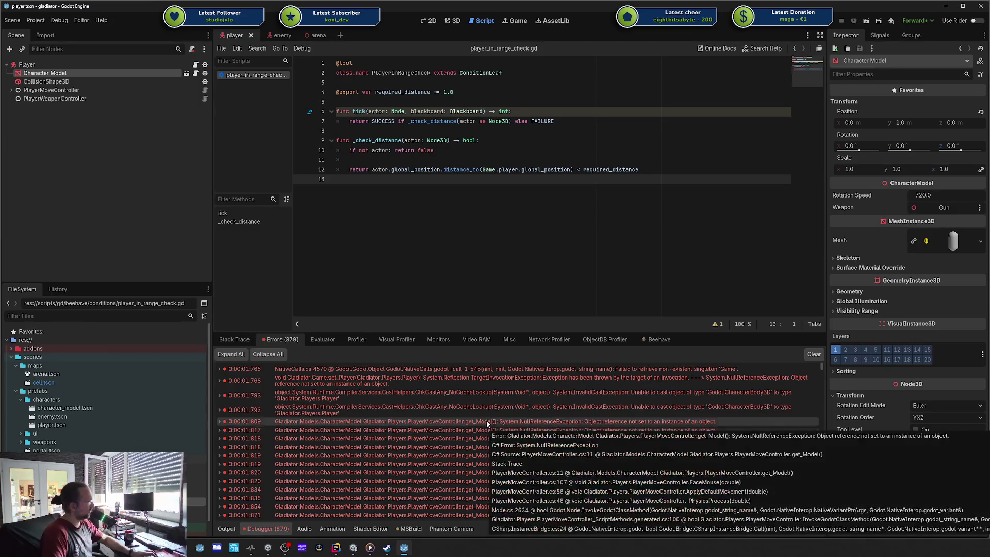
{"action": "left_click", "coordinate": [487, 421]}
{"action": "double_click", "coordinate": [487, 421]}
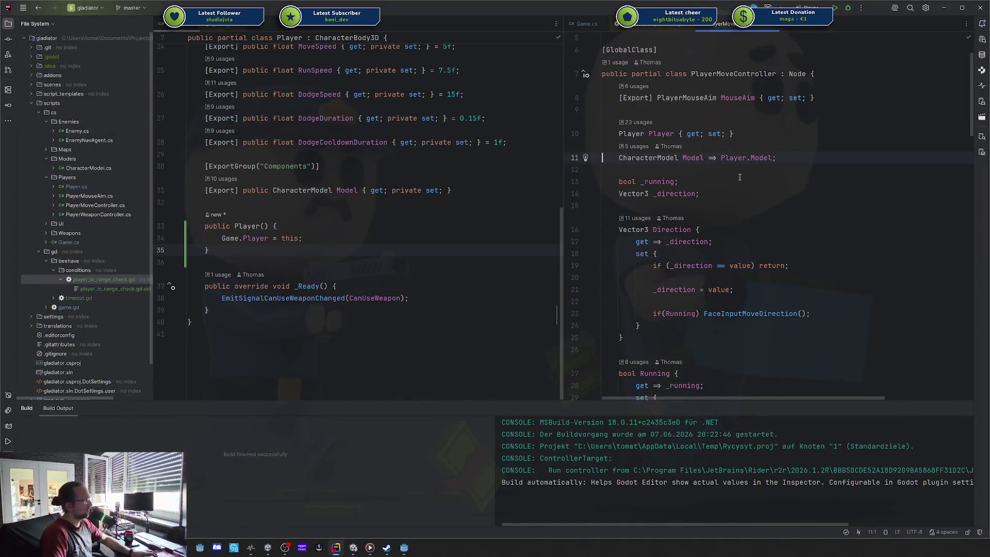
Inspect the player's PlayerMoveController node, checking the code in Rider between views.
{"action": "key", "text": "alt+Tab"}
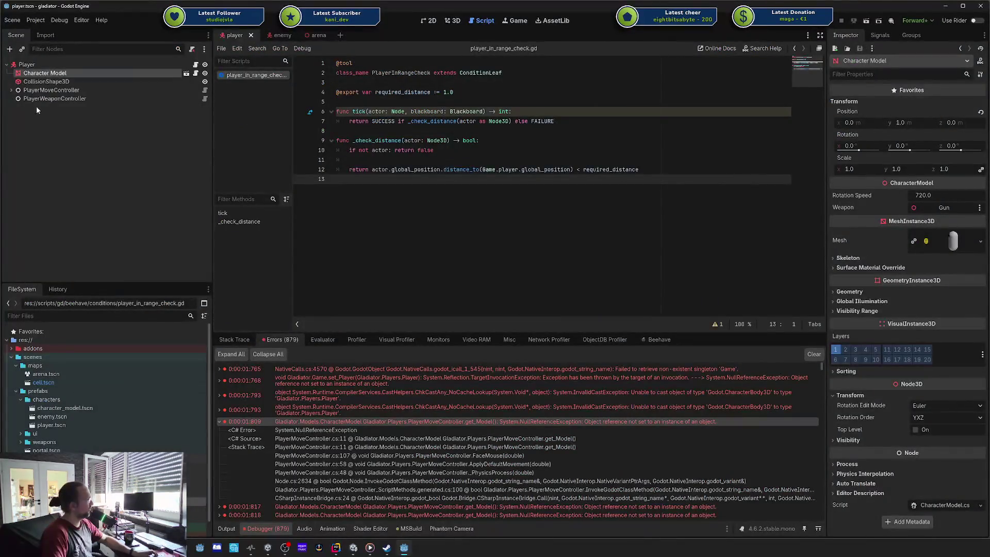
{"action": "left_click", "coordinate": [46, 98]}
{"action": "left_click", "coordinate": [66, 90]}
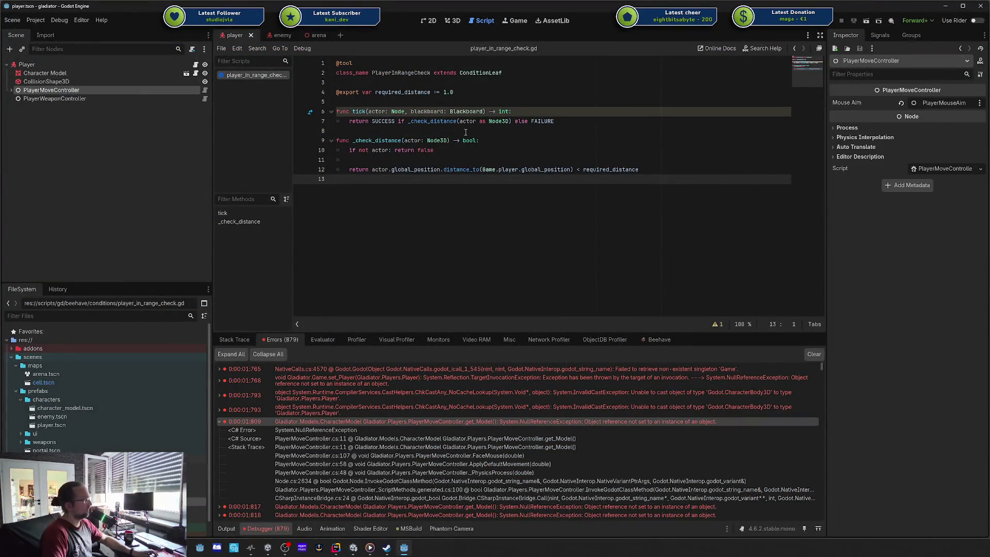
{"action": "key", "text": "alt+Tab"}
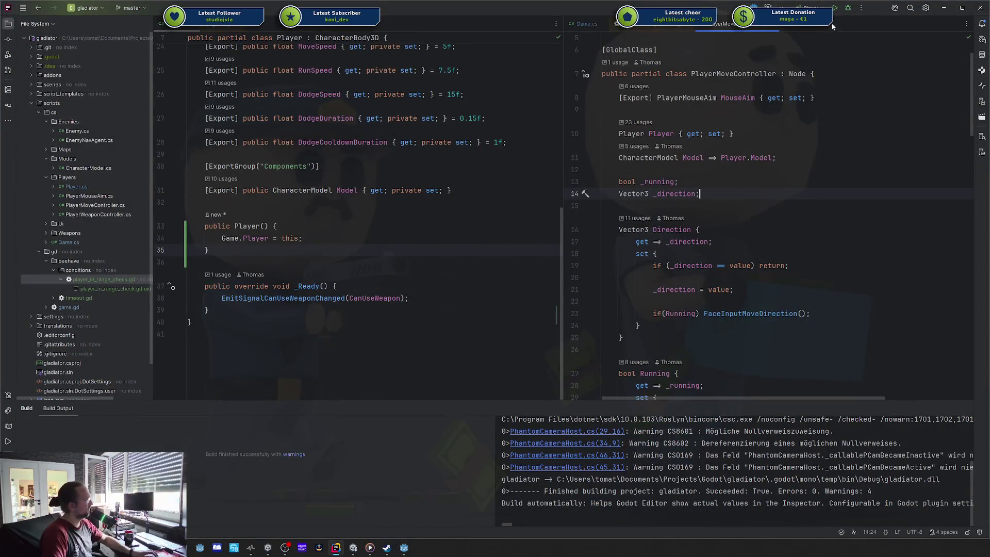
{"action": "key", "text": "alt+Tab"}
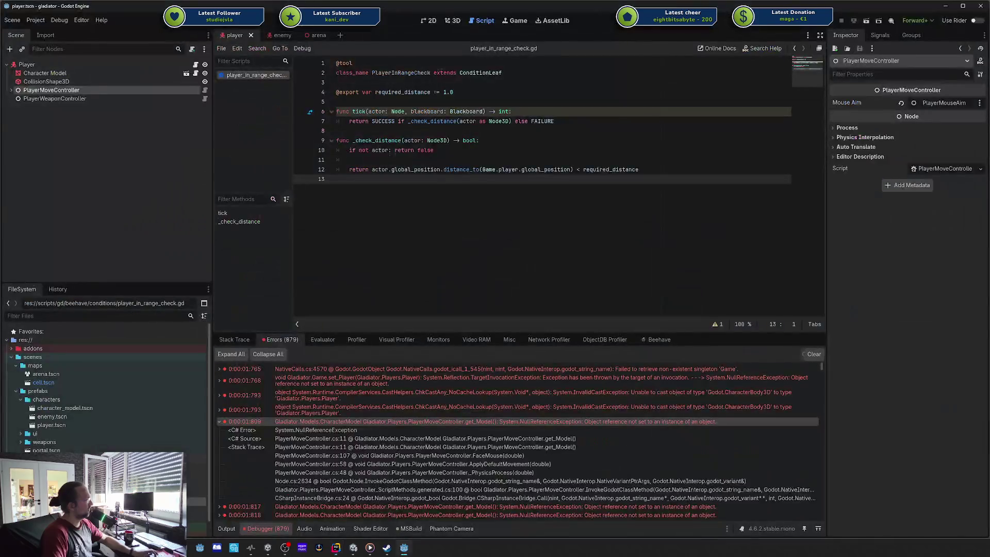
Rerun the game, confirm the Model null-reference errors persist, and stop it.
{"action": "key", "text": "F5"}
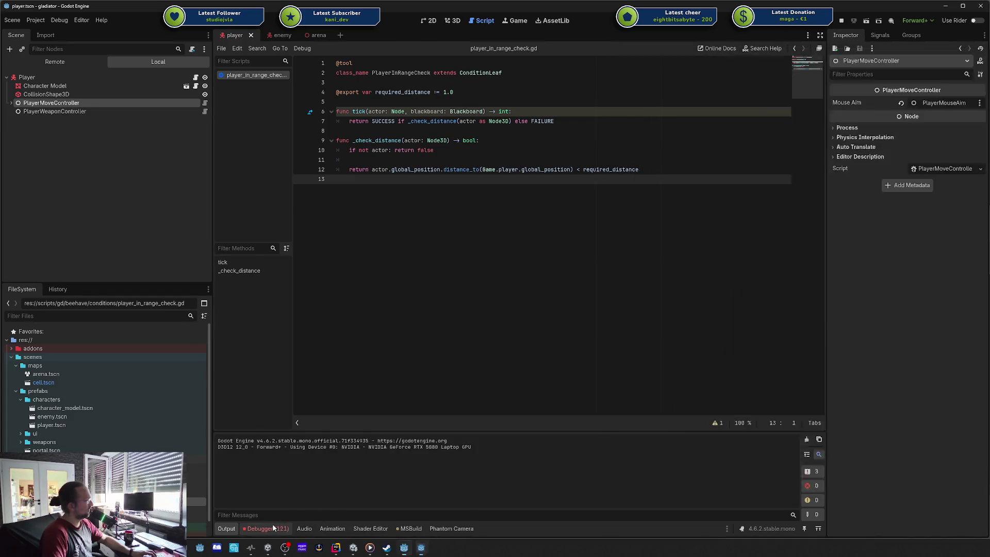
{"action": "left_click", "coordinate": [266, 529]}
{"action": "key", "text": "alt+Tab"}
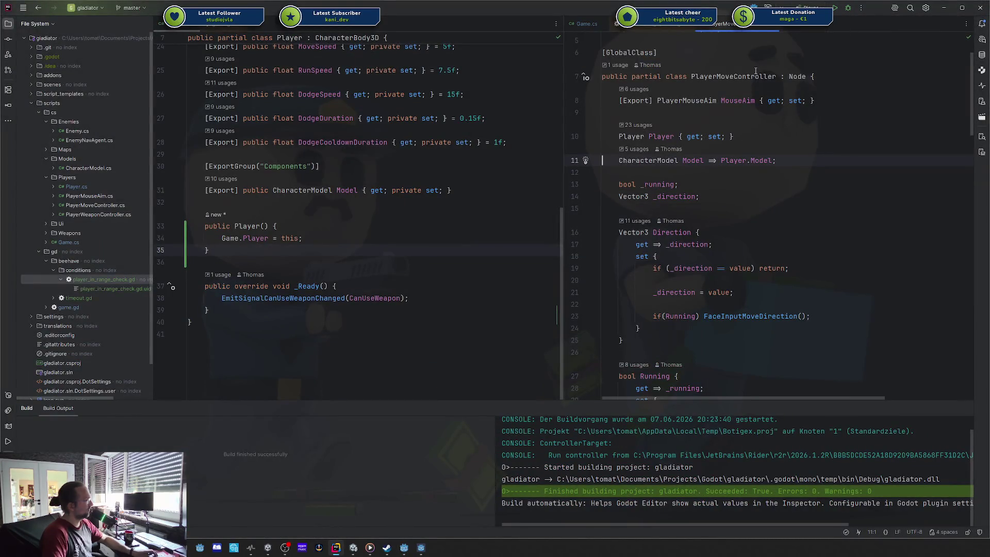
{"action": "key", "text": "alt+Tab"}
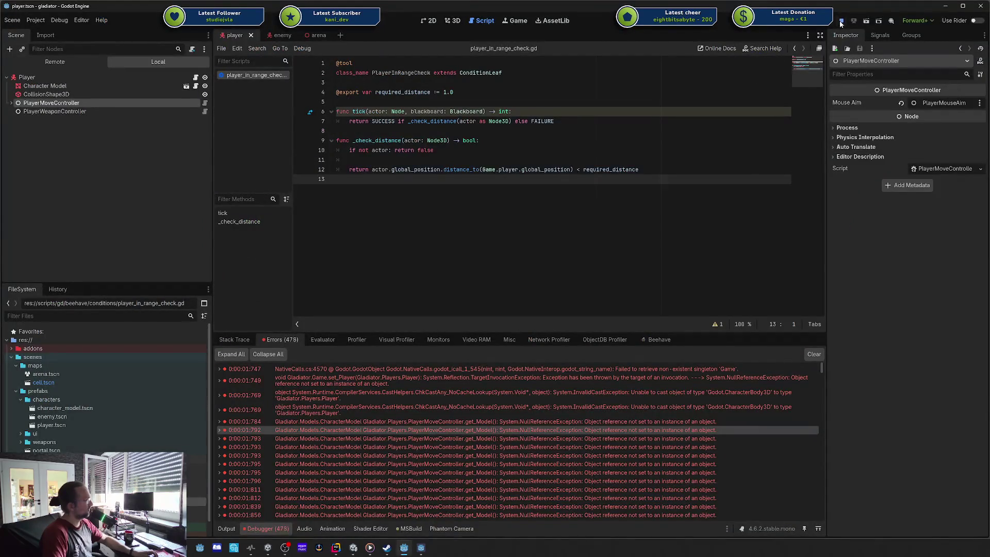
{"action": "left_click", "coordinate": [841, 23]}
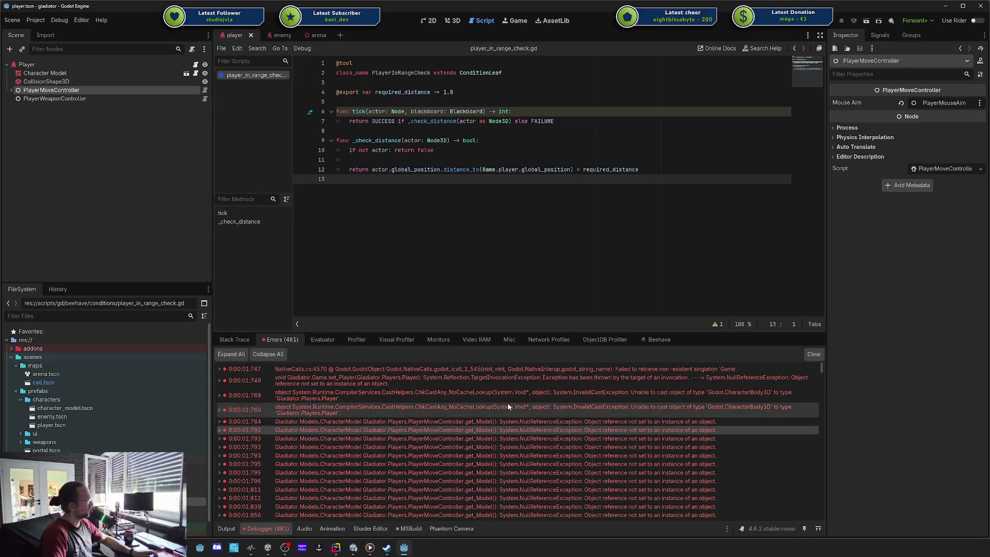
{"action": "key", "text": "alt+Tab"}
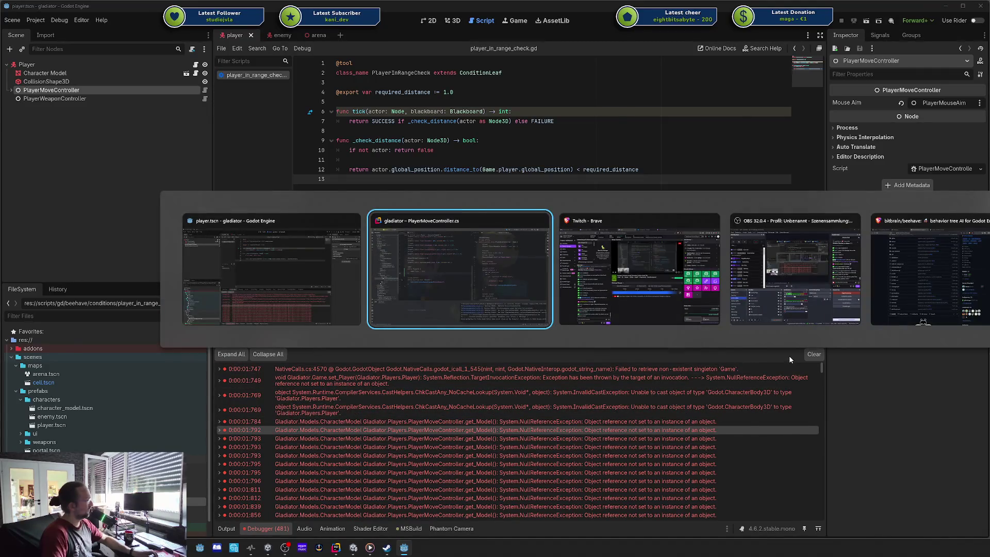
Move Game.Player = this; into _Ready and delete the empty Player() constructor.
{"action": "key", "text": "shift+Home"}
{"action": "key", "text": "ctrl+c"}
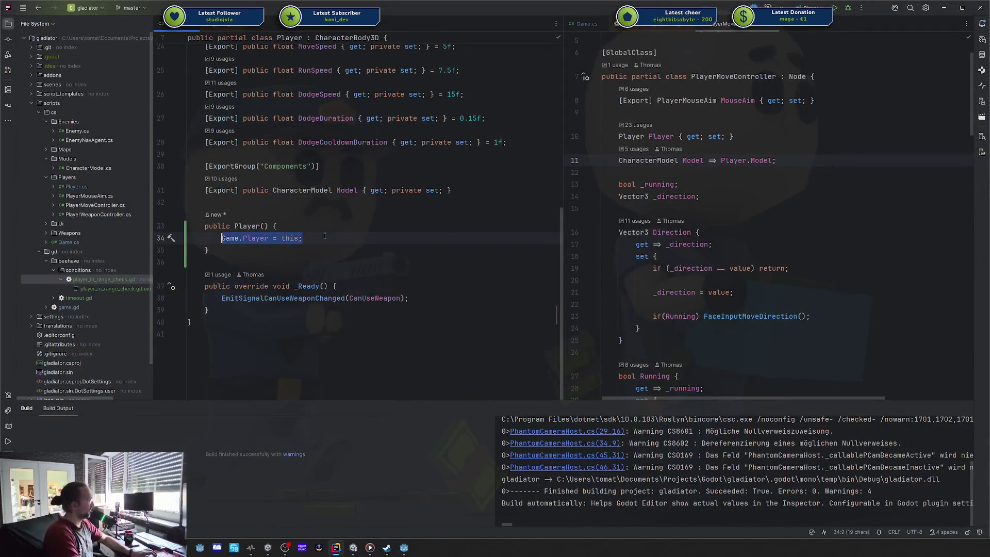
{"action": "key", "text": "BackSpace"}
{"action": "key", "text": "Down"}
{"action": "key", "text": "Down"}
{"action": "key", "text": "Down"}
{"action": "key", "text": "End"}
{"action": "key", "text": "Return"}
{"action": "key", "text": "ctrl+v"}
{"action": "left_click_drag", "start_coordinate": [211, 262], "coordinate": [205, 214]}
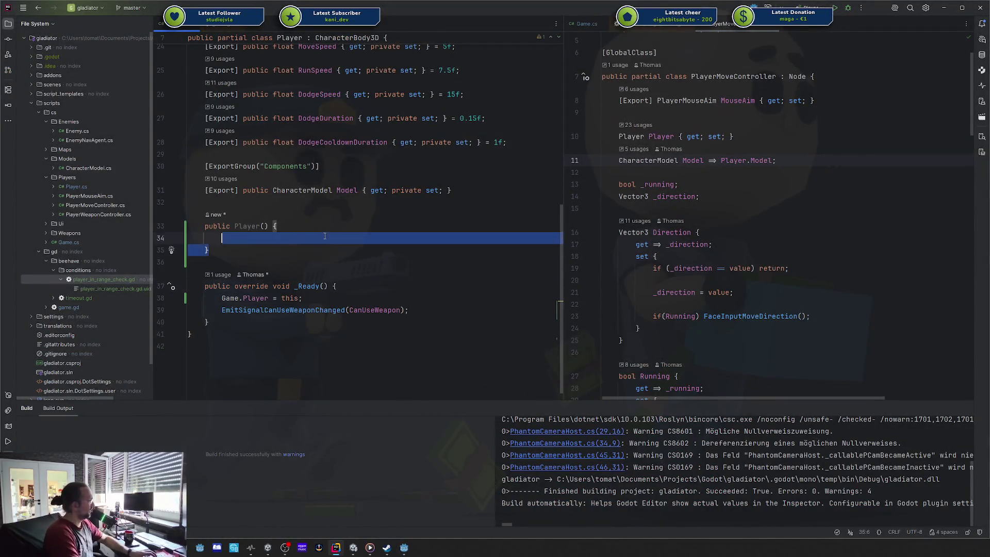
{"action": "key", "text": "BackSpace"}
{"action": "key", "text": "BackSpace"}
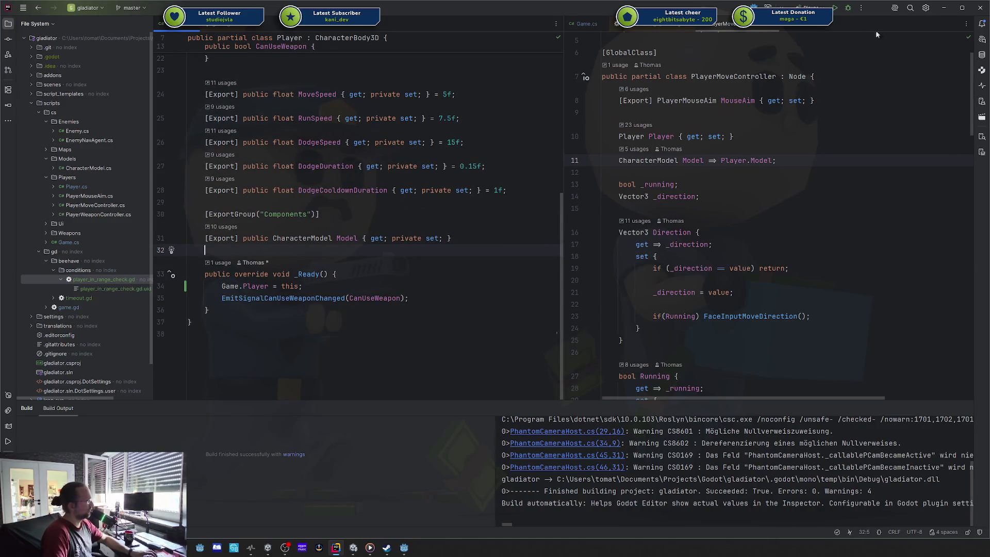
Start overriding _EnterTree from the override-members list below the Model property.
{"action": "key", "text": "Return"}
{"action": "key", "text": "Return"}
{"action": "key", "text": "Up"}
{"action": "type", "text": "onenter"}
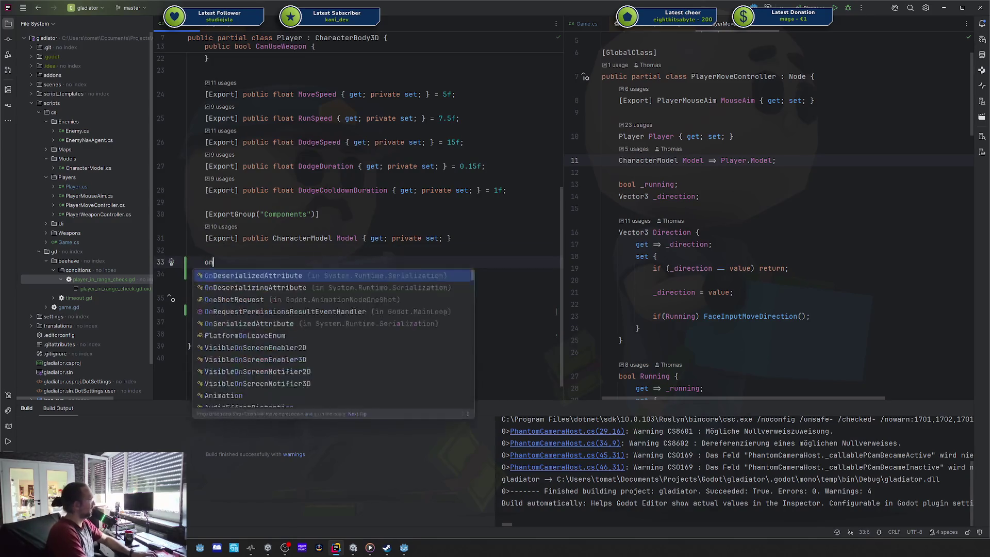
{"action": "key", "text": "BackSpace"}
{"action": "key", "text": "BackSpace"}
{"action": "key", "text": "BackSpace"}
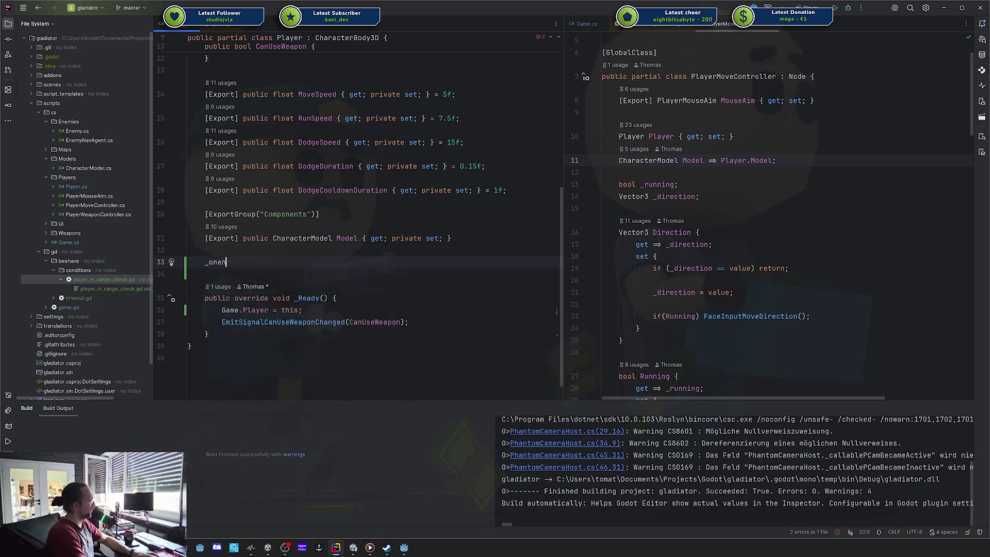
{"action": "key", "text": "BackSpace"}
{"action": "key", "text": "BackSpace"}
{"action": "type", "text": "ov"}
{"action": "key", "text": "Return"}
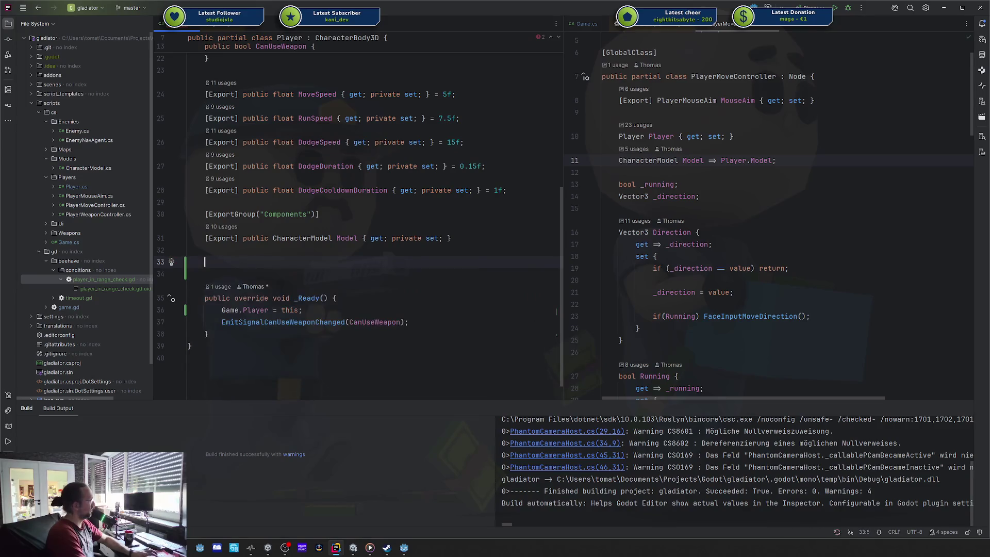
{"action": "type", "text": "enter"}
{"action": "key", "text": "Down"}
{"action": "key", "text": "Down"}
Insert an _EnterTree override without base._EnterTree() and move Game.Player = this; into it.
{"action": "key", "text": "space"}
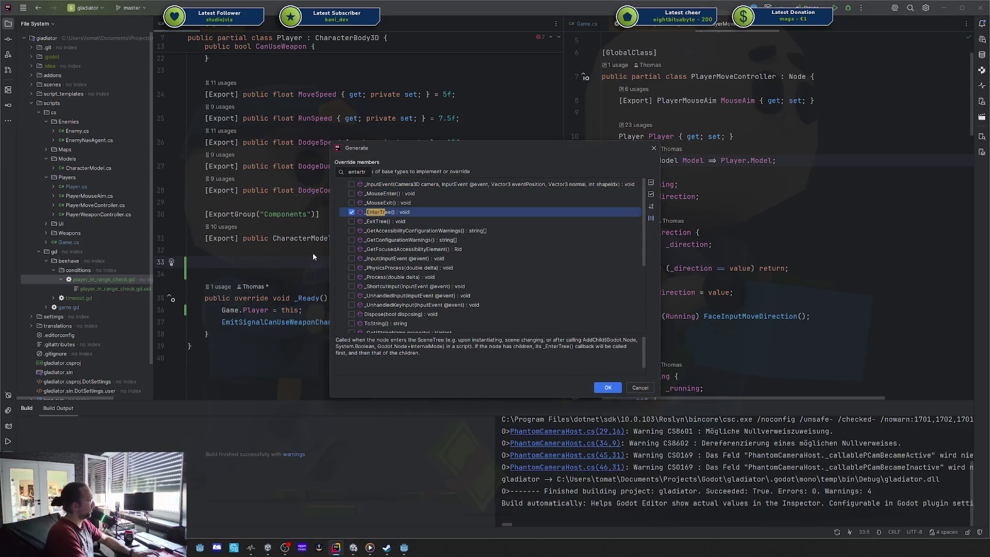
{"action": "key", "text": "Return"}
{"action": "key", "text": "ctrl+y"}
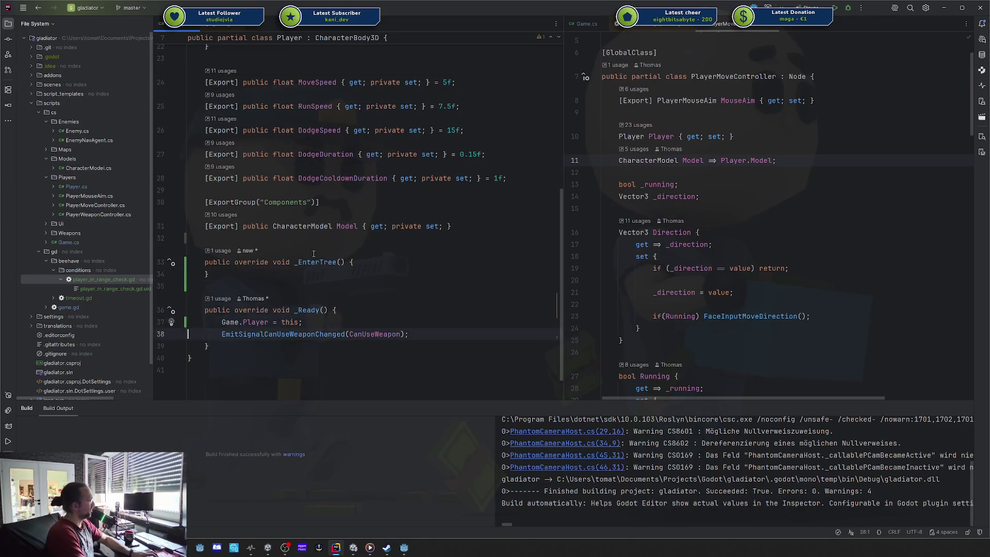
{"action": "key", "text": "ctrl+x"}
{"action": "key", "text": "Up"}
{"action": "key", "text": "Up"}
{"action": "key", "text": "Up"}
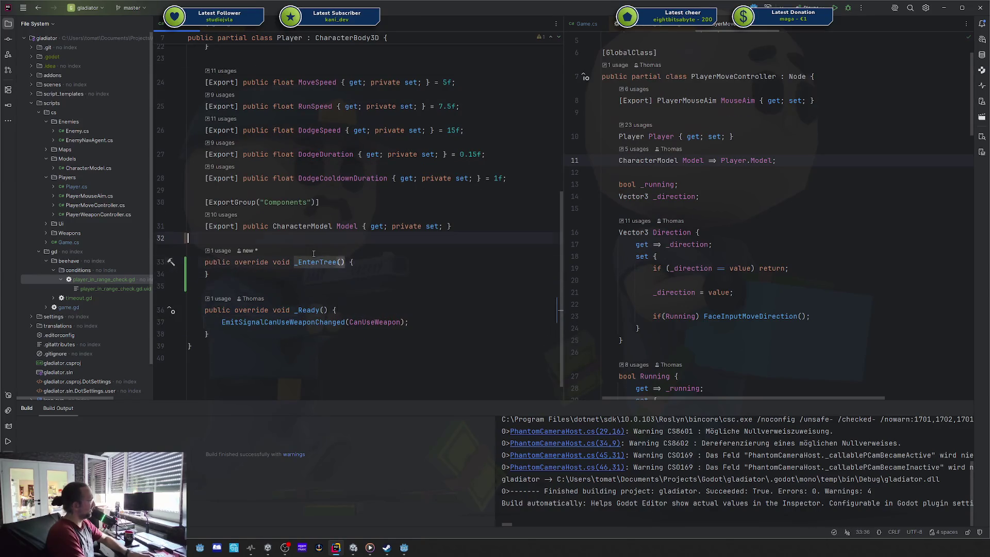
{"action": "key", "text": "ctrl+Right"}
{"action": "key", "text": "End"}
{"action": "key", "text": "Return"}
{"action": "key", "text": "ctrl+v"}
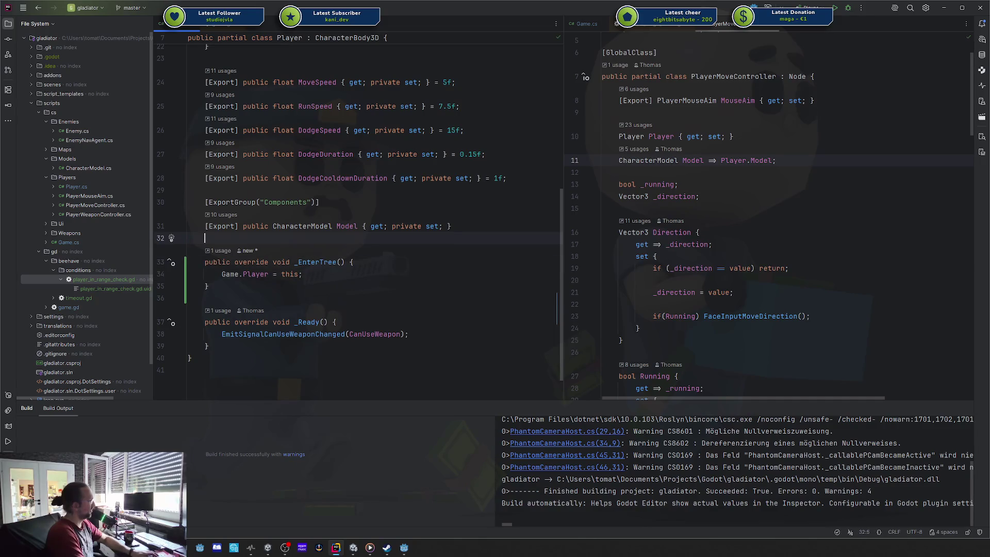
Switch to Godot and run the game with F5.
{"action": "mouse_move", "coordinate": [311, 321]}
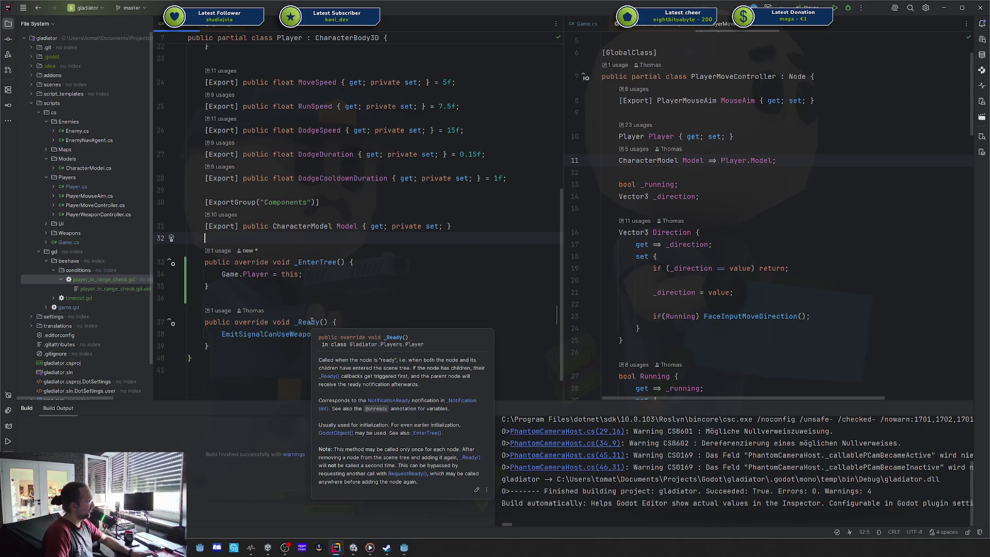
{"action": "key", "text": "alt+Tab"}
{"action": "key", "text": "F5"}
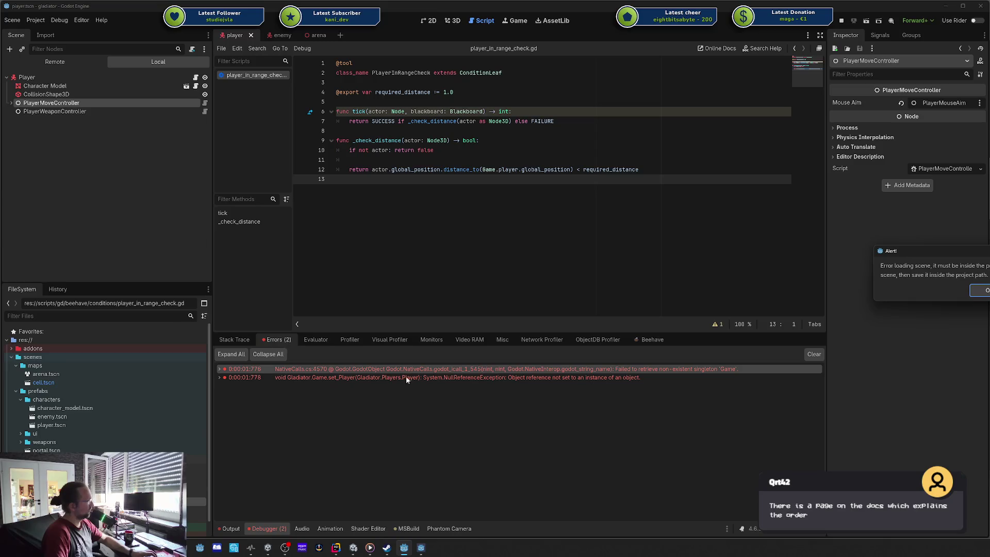
Dismiss the scene-loading error alert and stop the running game.
{"action": "left_click", "coordinate": [979, 292]}
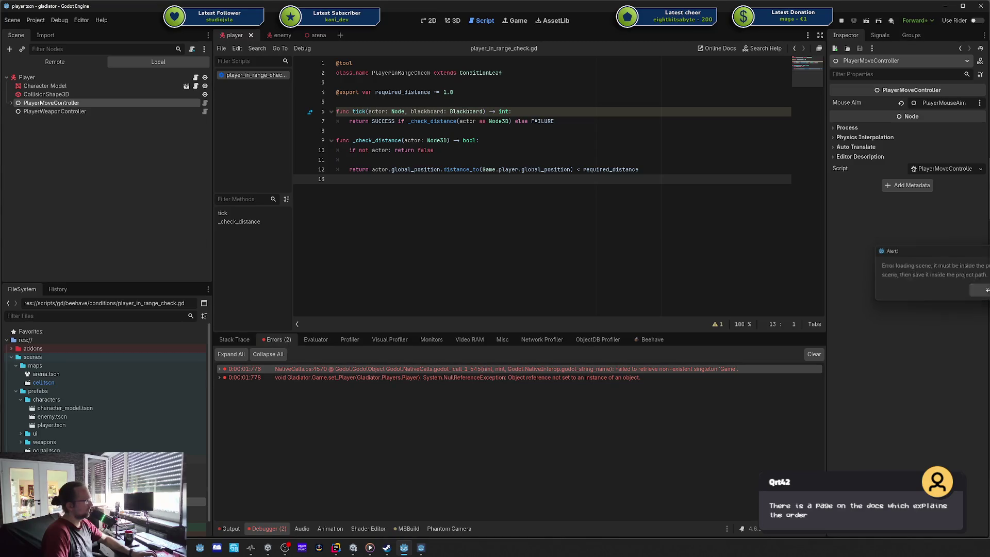
{"action": "left_click", "coordinate": [842, 22]}
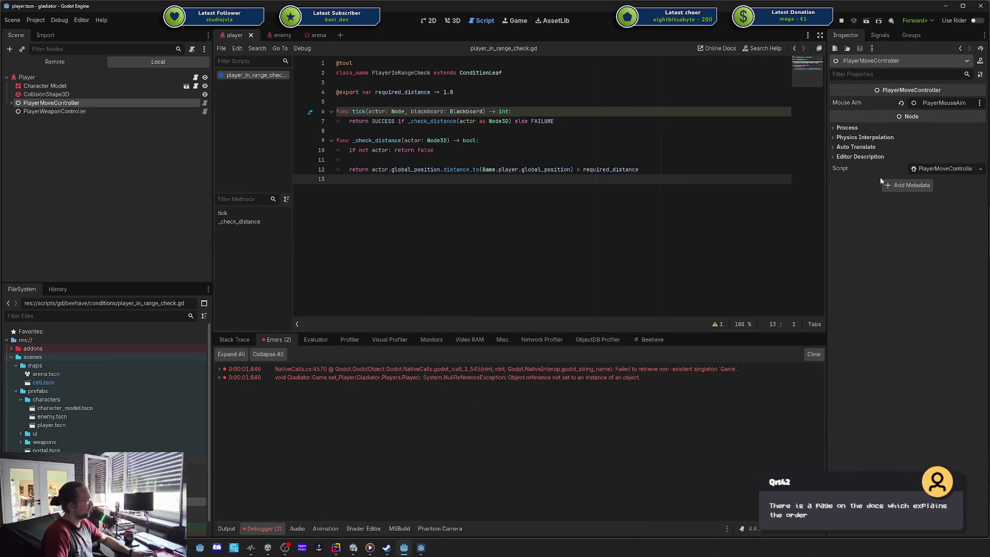
{"action": "left_click", "coordinate": [841, 21]}
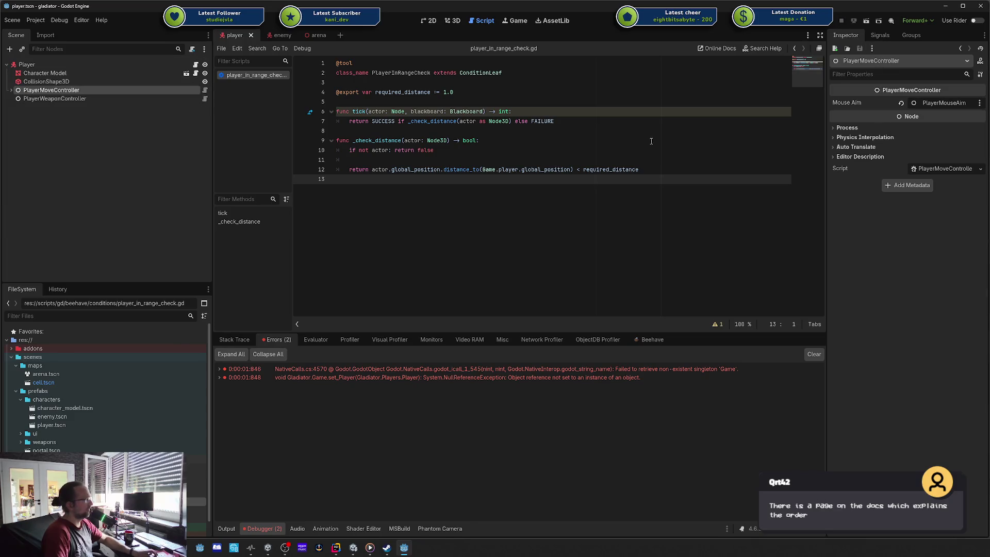
In Player.cs, move Game.Player = this; back into _Ready and delete the empty _EnterTree method.
{"action": "key", "text": "alt+Tab"}
{"action": "left_click", "coordinate": [303, 279]}
{"action": "key", "text": "alt+shift+Down"}
{"action": "key", "text": "alt+shift+Down"}
{"action": "key", "text": "alt+shift+Down"}
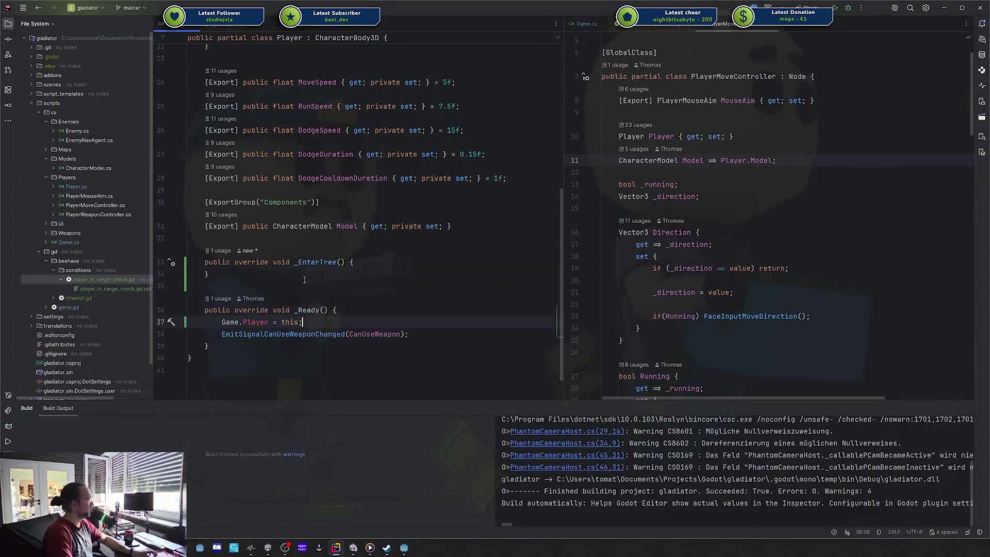
{"action": "left_click_drag", "start_coordinate": [300, 262], "coordinate": [305, 280]}
{"action": "key", "text": "shift+Up"}
{"action": "key", "text": "BackSpace"}
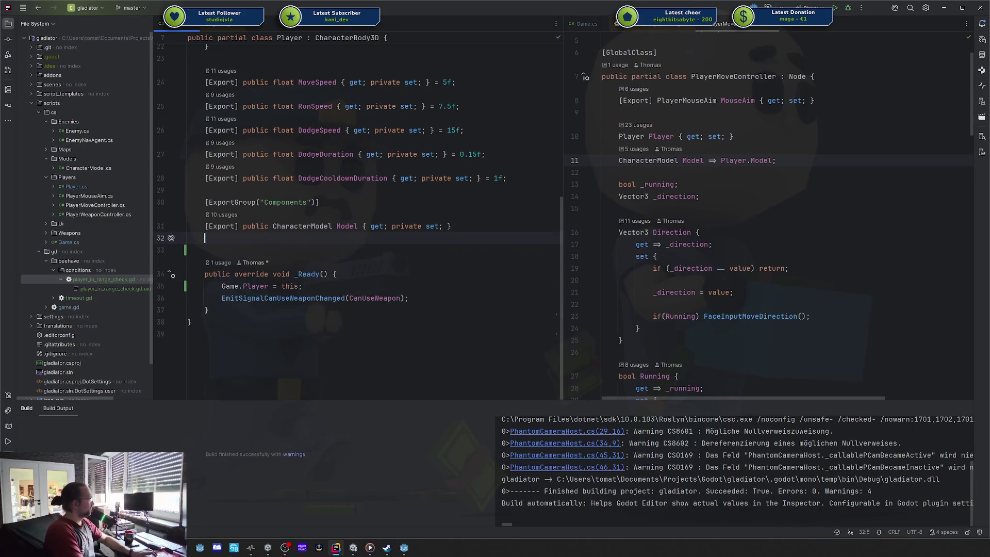
Rerun the game, pop the Beehave debugger graph into its own window, and enter the arena.
{"action": "key", "text": "alt+Tab"}
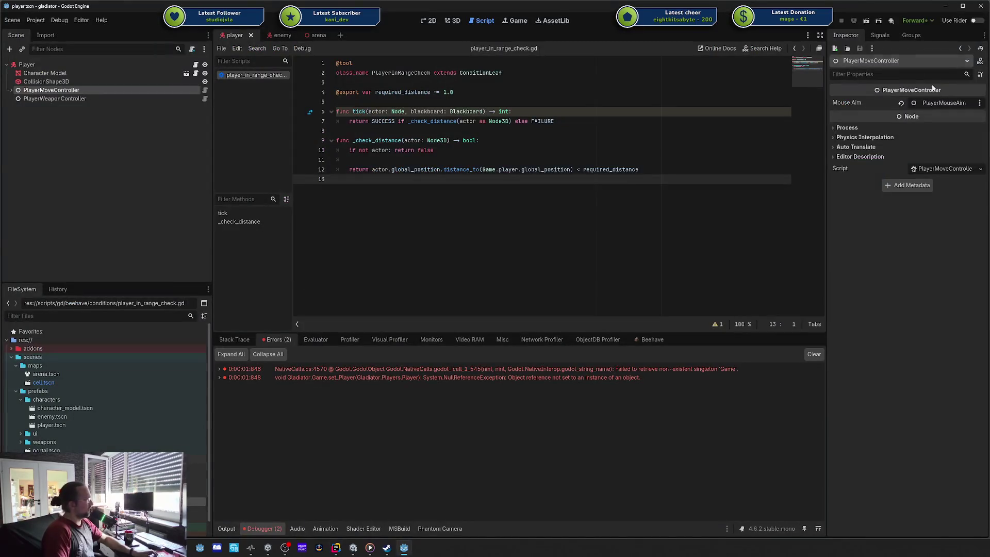
{"action": "key", "text": "F5"}
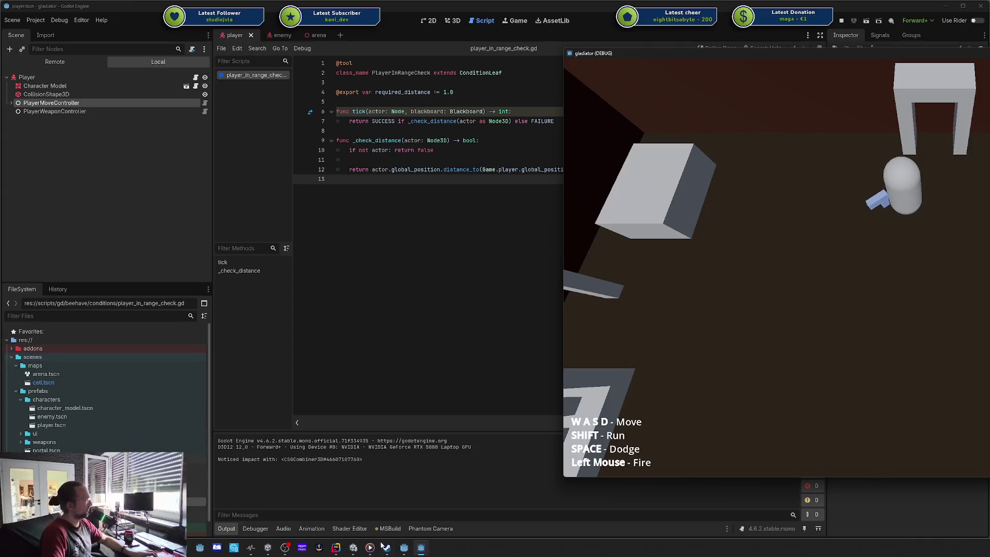
{"action": "left_click", "coordinate": [258, 528]}
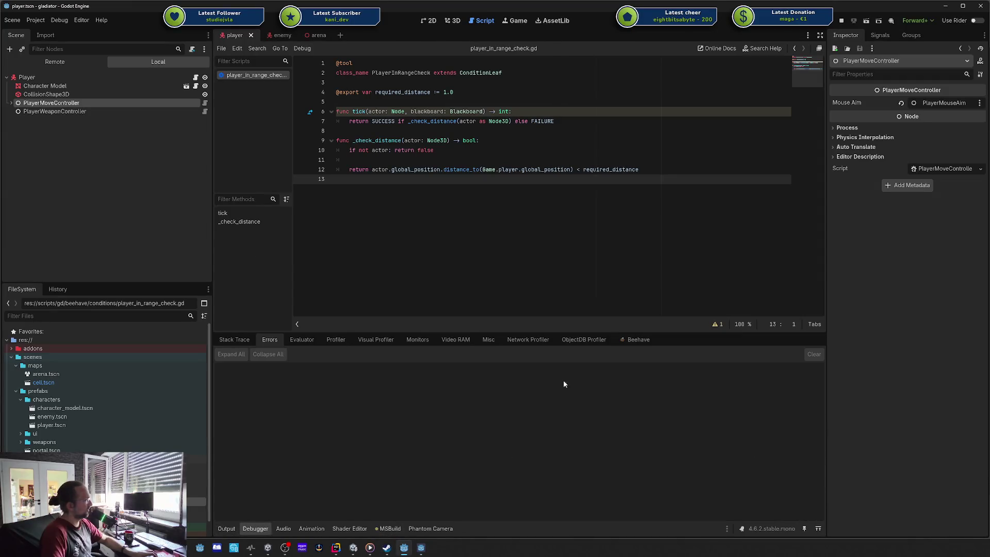
{"action": "left_click", "coordinate": [637, 340]}
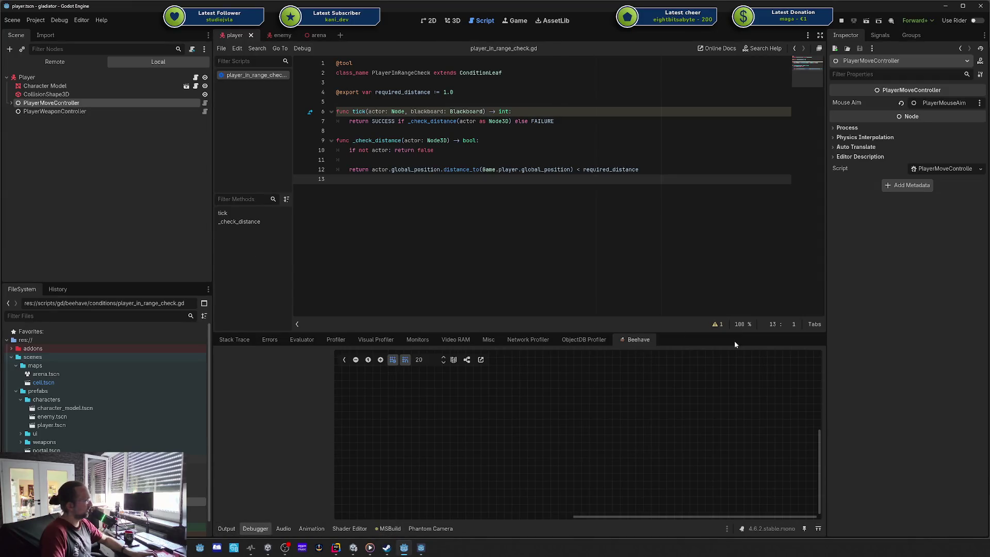
{"action": "left_click", "coordinate": [481, 360]}
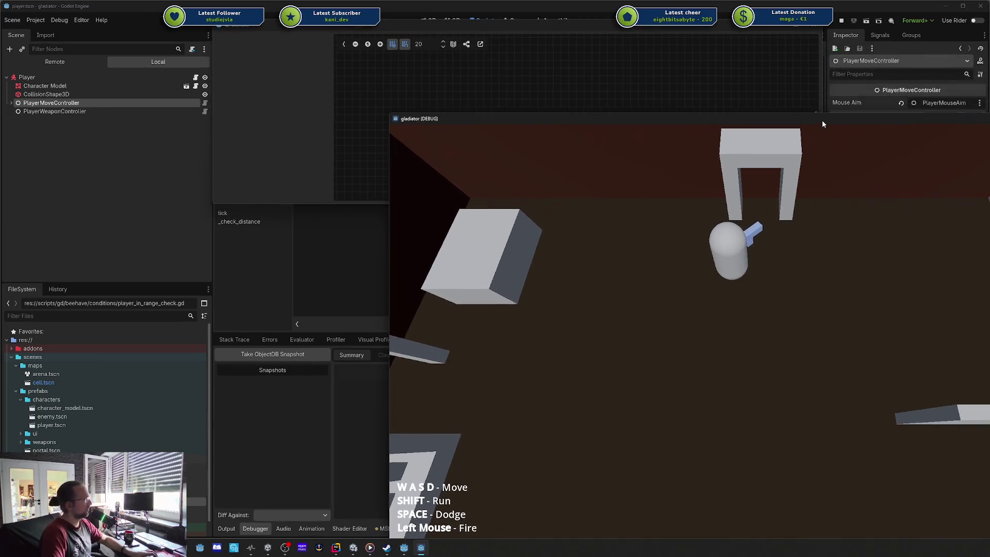
{"action": "key", "text": "w"}
{"action": "left_click", "coordinate": [714, 371]}
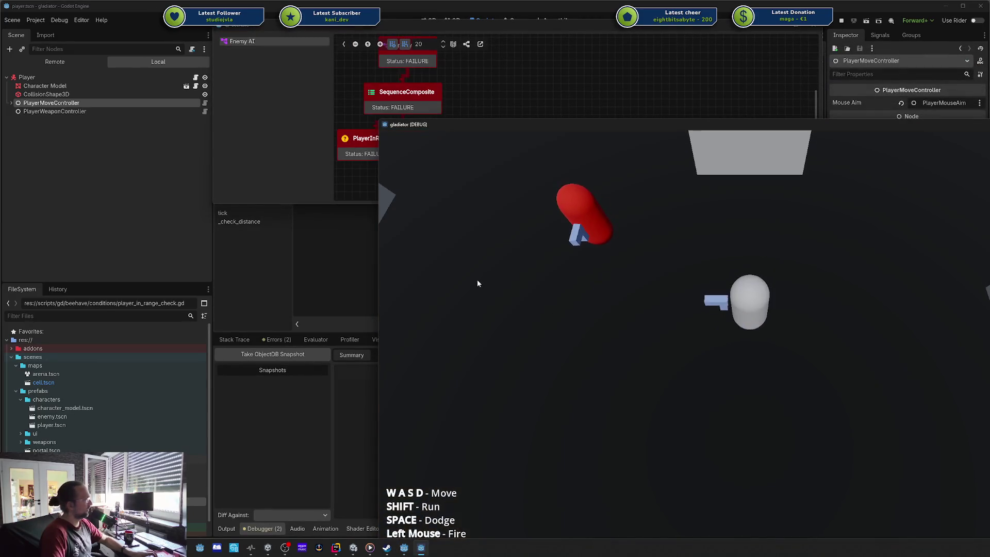
{"action": "left_click", "coordinate": [453, 69]}
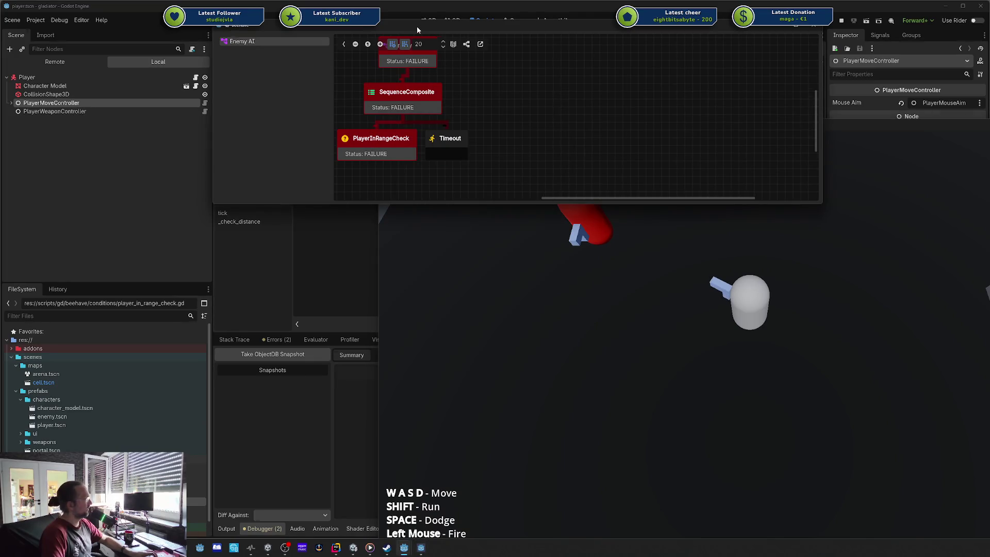
{"action": "left_click_drag", "start_coordinate": [416, 26], "coordinate": [190, 85]}
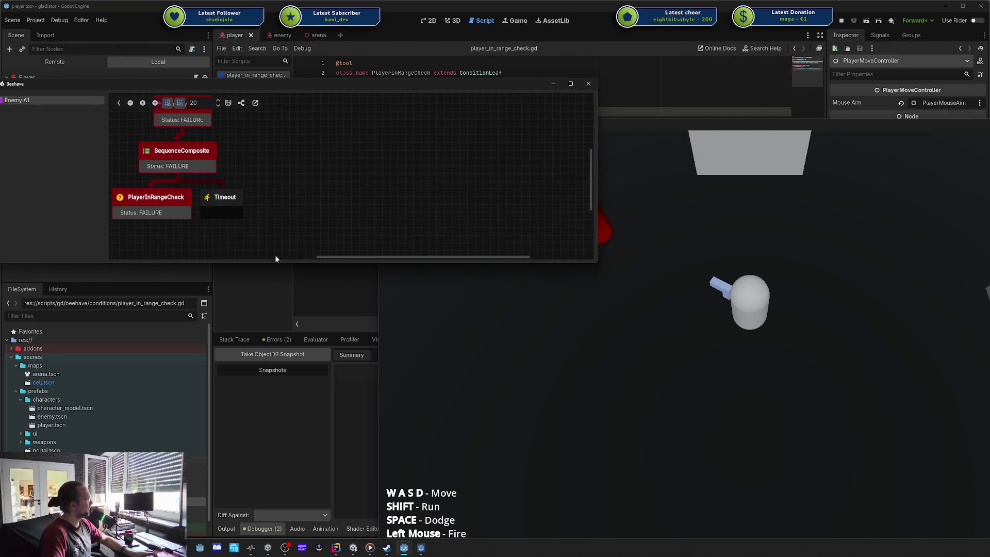
Walk the player toward and away from the red enemy while watching PlayerInRangeCheck.
{"action": "left_click", "coordinate": [608, 332]}
{"action": "key", "text": "w"}
{"action": "key", "text": "a"}
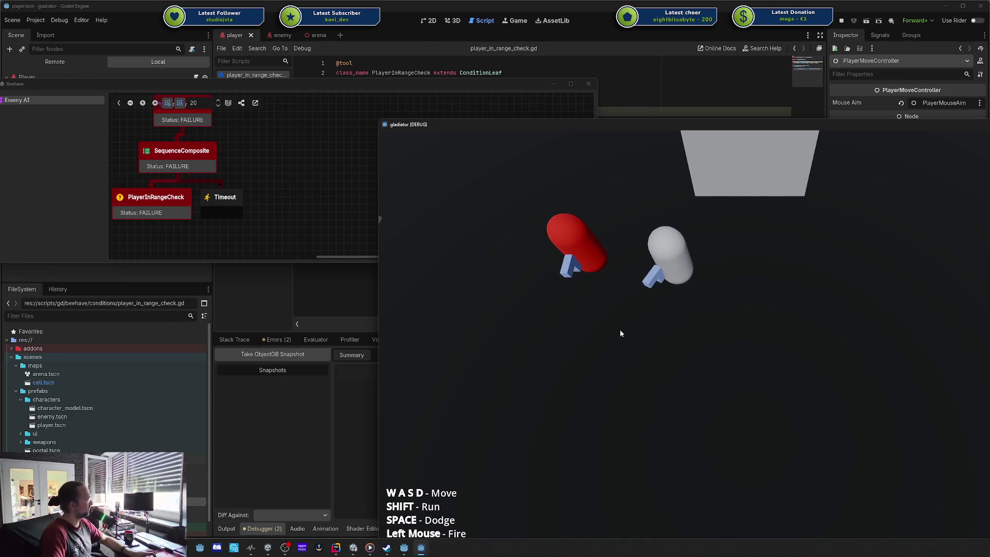
{"action": "key", "text": "s"}
{"action": "key", "text": "d"}
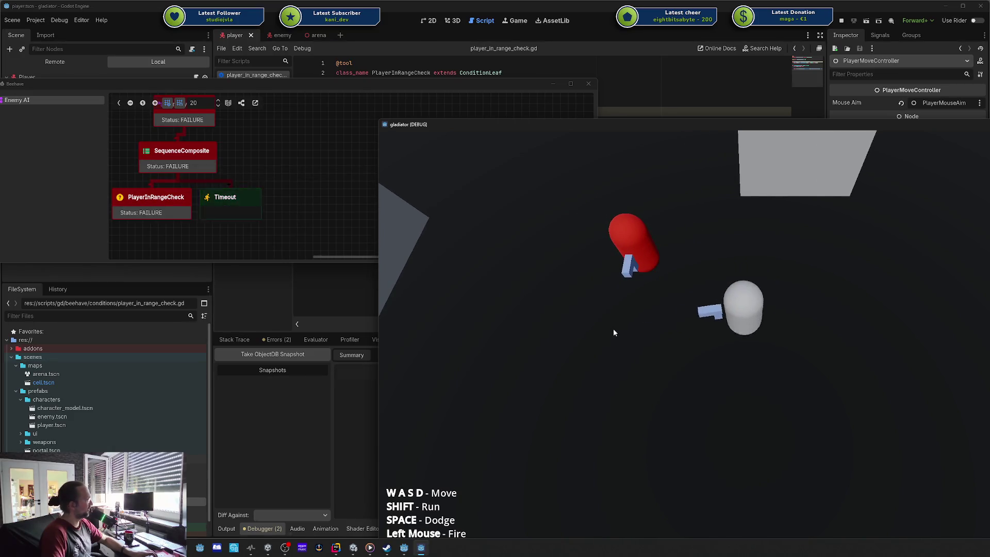
{"action": "key", "text": "w"}
{"action": "key", "text": "a"}
{"action": "key", "text": "d"}
{"action": "key", "text": "s"}
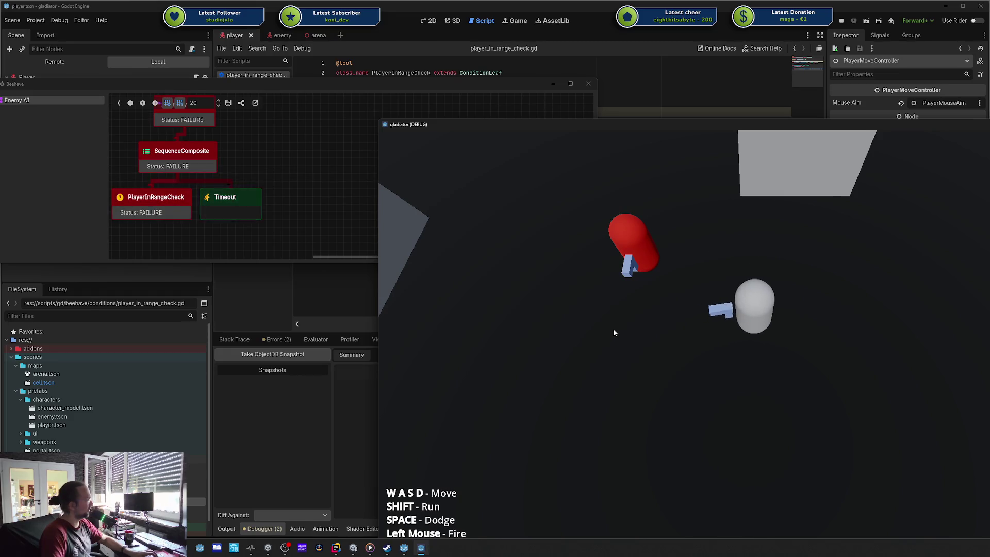
{"action": "key", "text": "w"}
{"action": "key", "text": "a"}
{"action": "key", "text": "s"}
{"action": "key", "text": "d"}
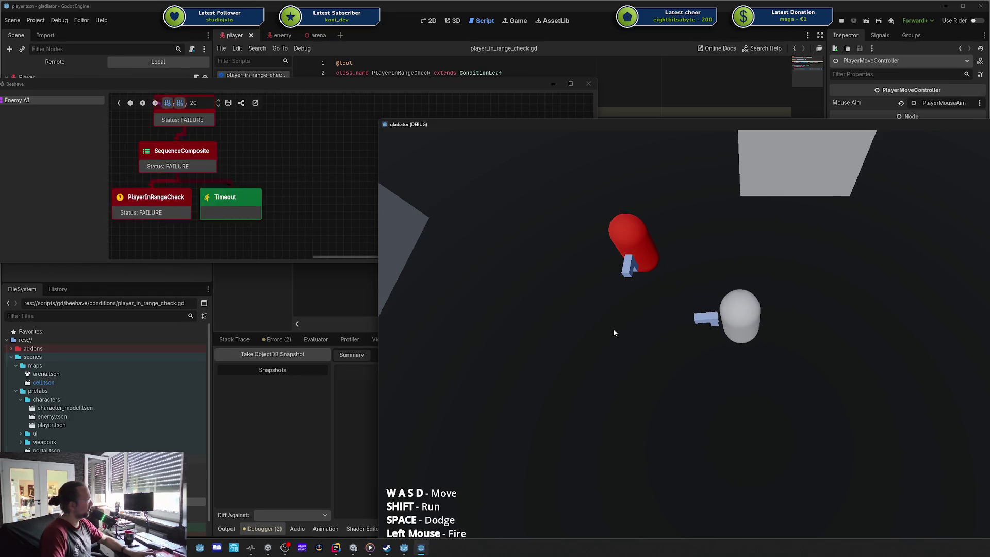
{"action": "key", "text": "w"}
{"action": "key", "text": "a"}
{"action": "key", "text": "s"}
{"action": "key", "text": "d"}
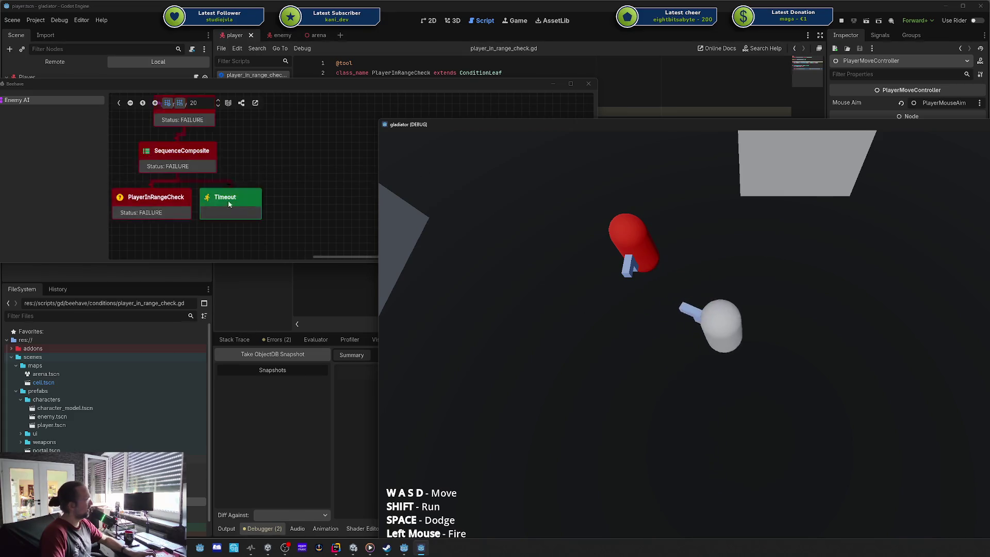
{"action": "key", "text": "d"}
Shift the game and behaviour tree windows right, then open timeout.gd in the editor.
{"action": "left_click_drag", "start_coordinate": [696, 129], "coordinate": [944, 108]}
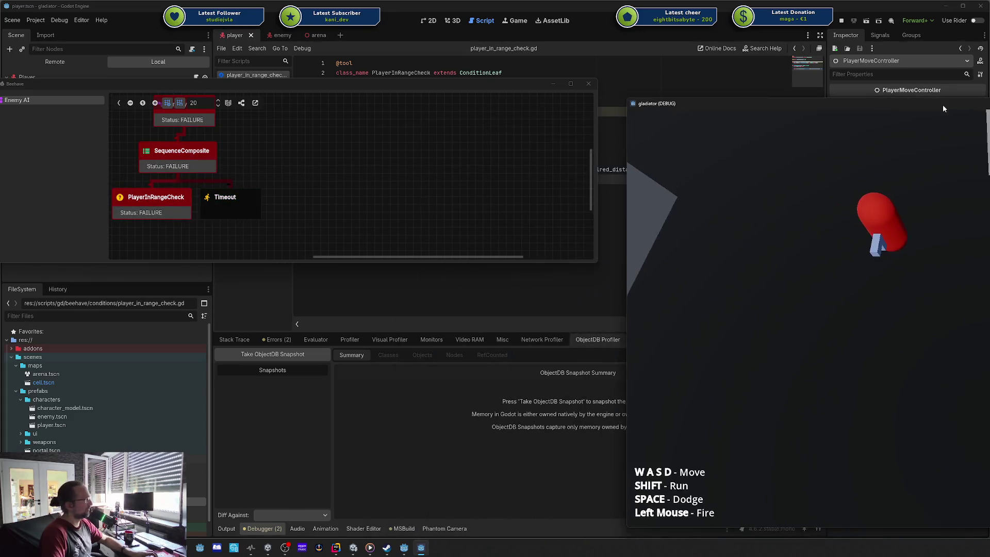
{"action": "left_click_drag", "start_coordinate": [233, 84], "coordinate": [931, 71]}
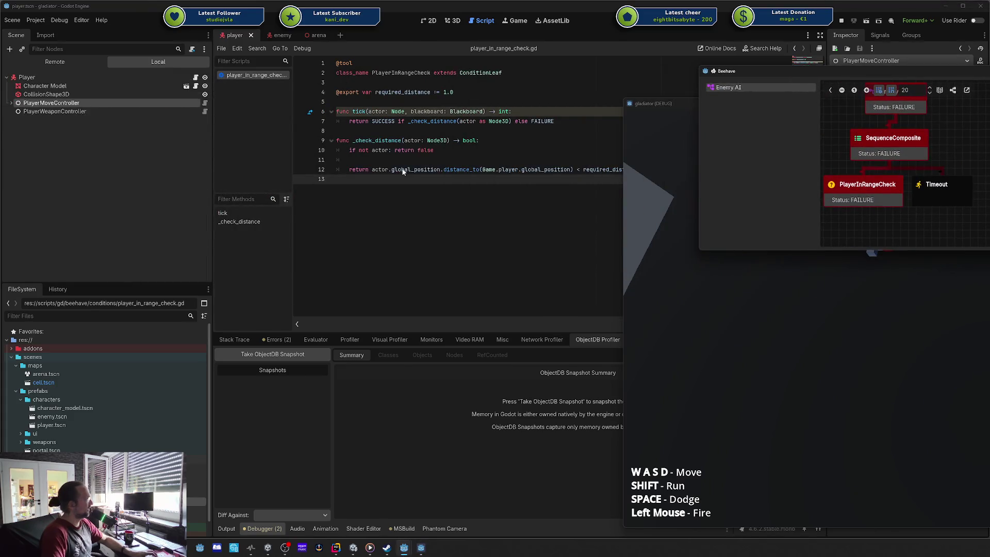
{"action": "key", "text": "alt+Tab"}
{"action": "key", "text": "alt+Tab"}
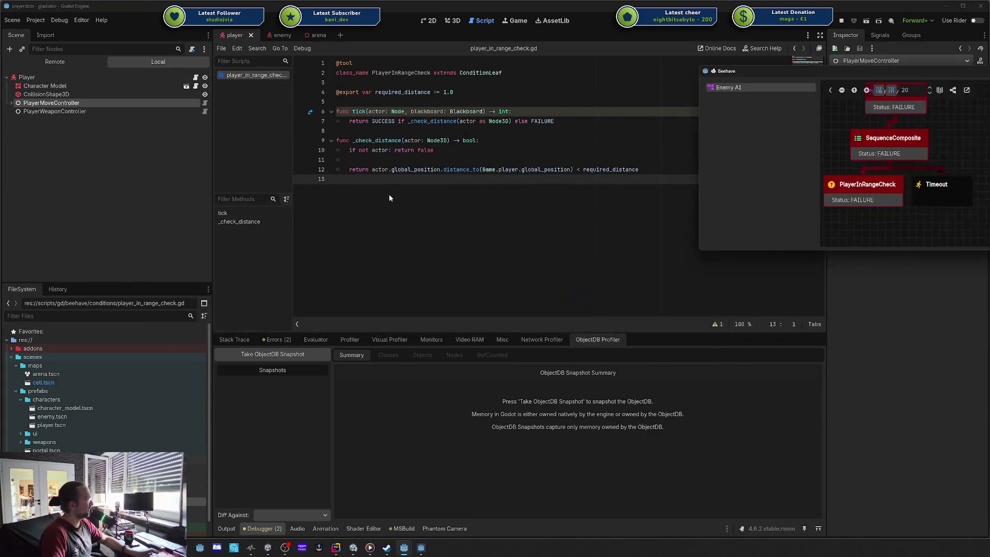
{"action": "key", "text": "alt+Tab"}
{"action": "left_click", "coordinate": [937, 185]}
Add interrupt(_actor, _blackboard) printing "interrupted with %d remaining" % _remaining_time, save, and rerun.
{"action": "left_click", "coordinate": [371, 284]}
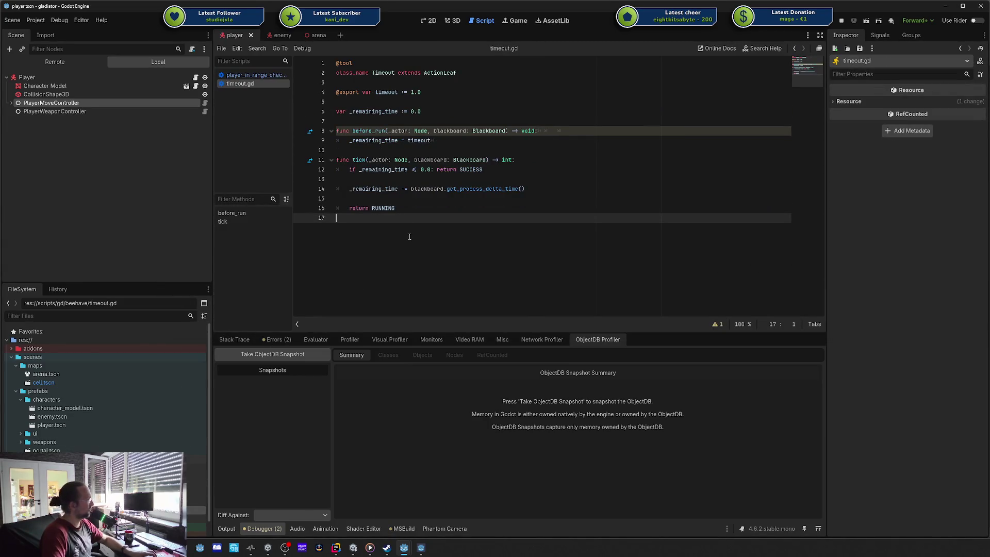
{"action": "key", "text": "Return"}
{"action": "type", "text": "func inter"}
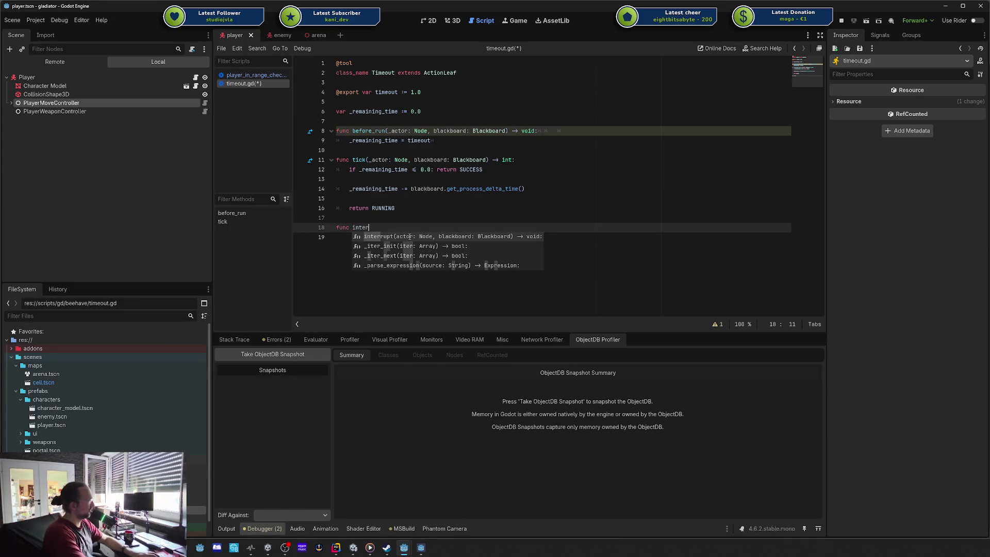
{"action": "key", "text": "Return"}
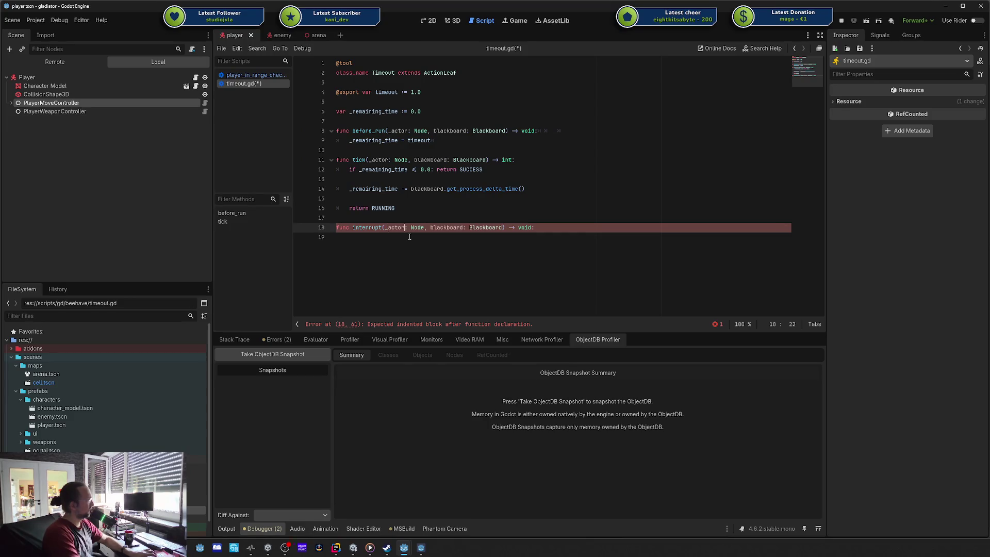
{"action": "key", "text": "End"}
{"action": "key", "text": "Return"}
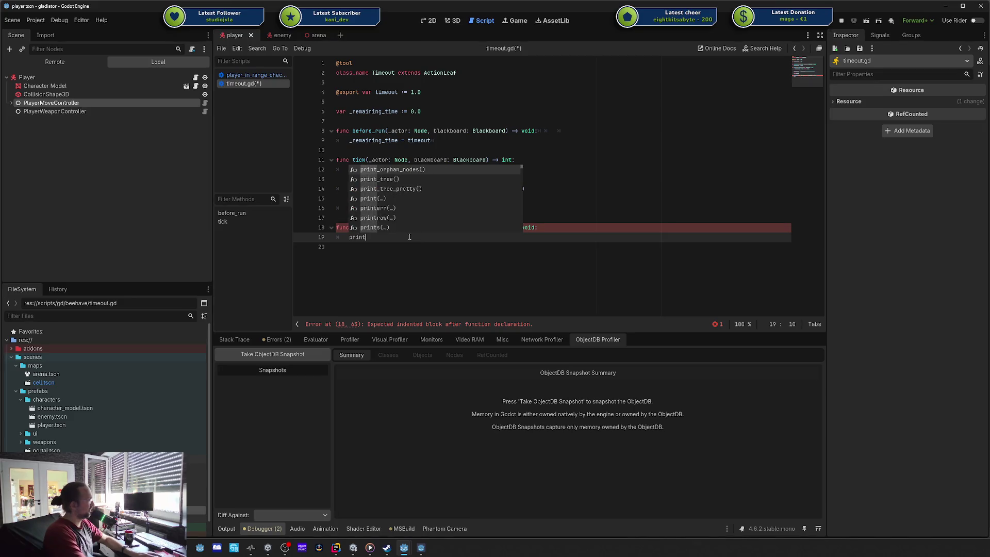
{"action": "key", "text": "Return"}
{"action": "type", "text": "\"interrupted with %d remaining\" %"}
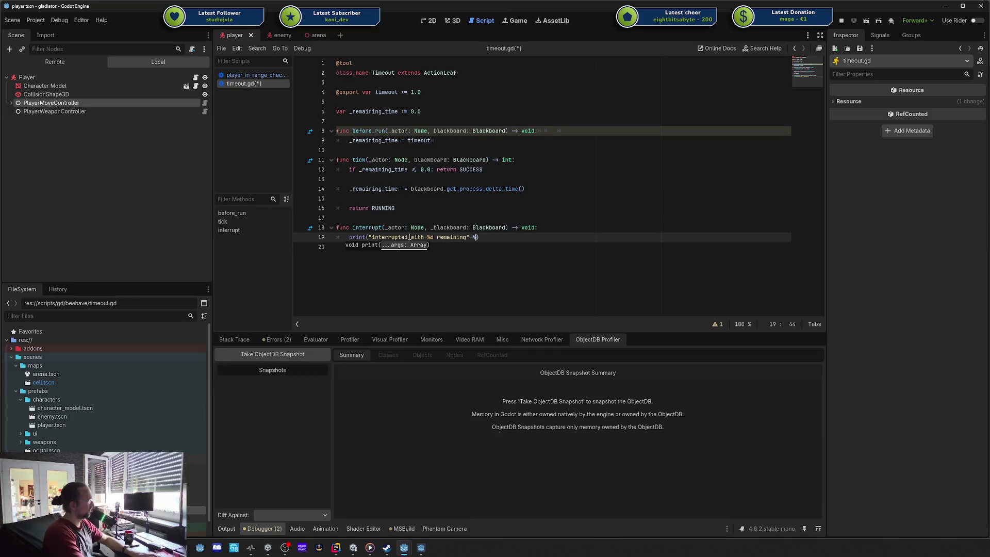
{"action": "type", "text": "ing_time"}
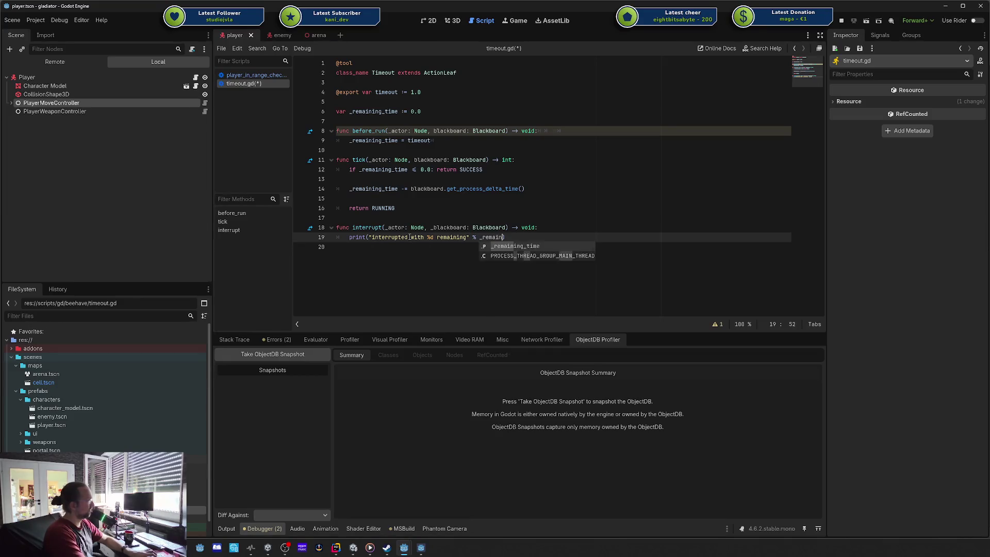
{"action": "key", "text": "ctrl+s"}
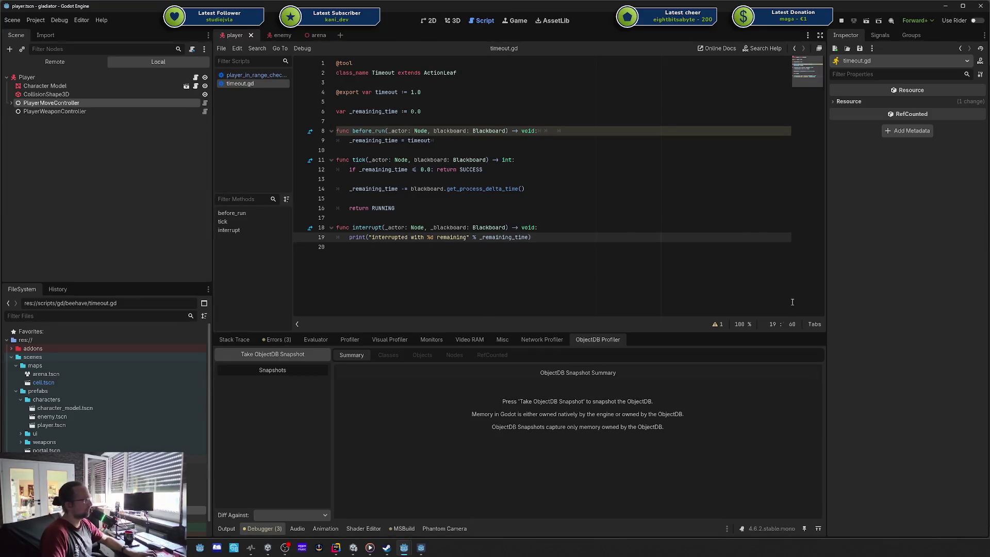
{"action": "key", "text": "F5"}
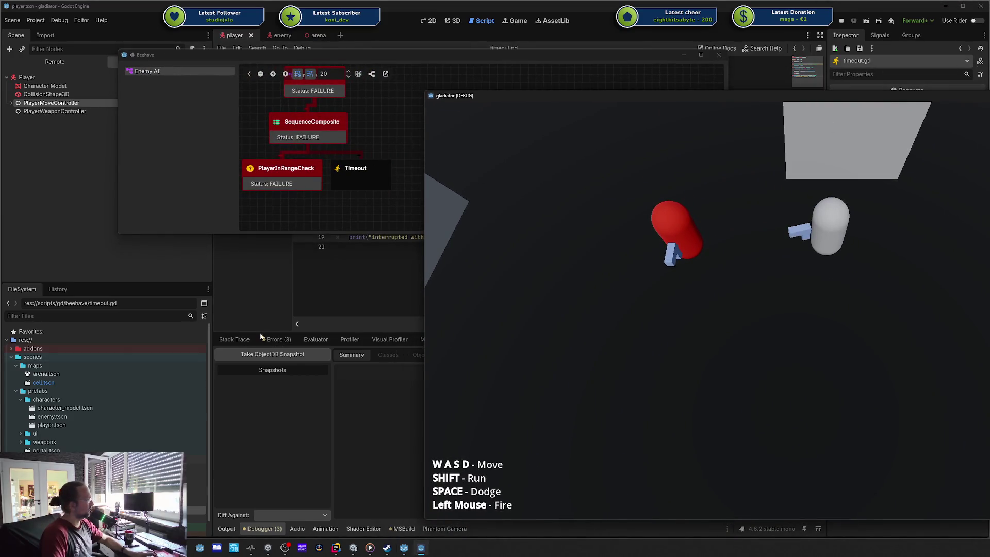
Check the output log, then walk the player back and forth near the red enemy.
{"action": "key", "text": "F8"}
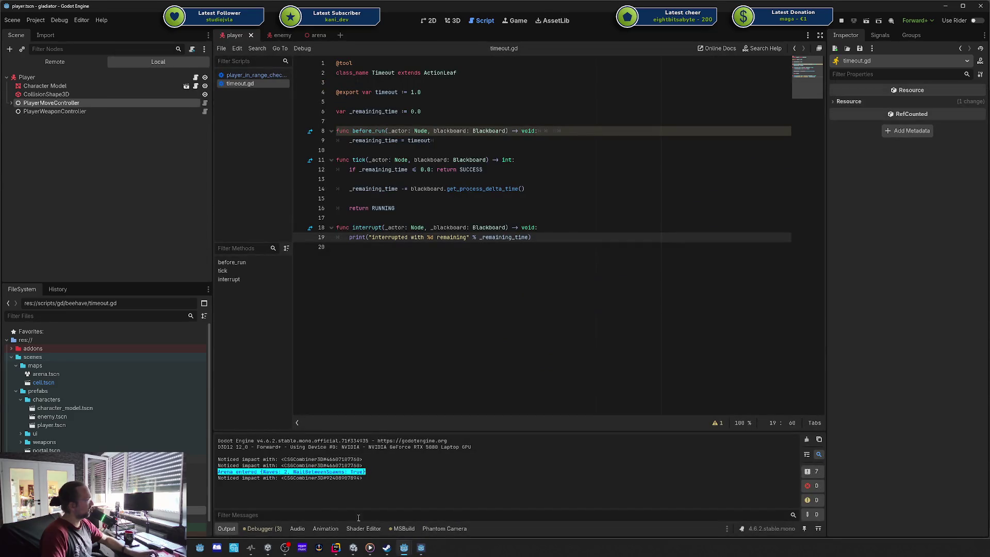
{"action": "mouse_move", "coordinate": [421, 548]}
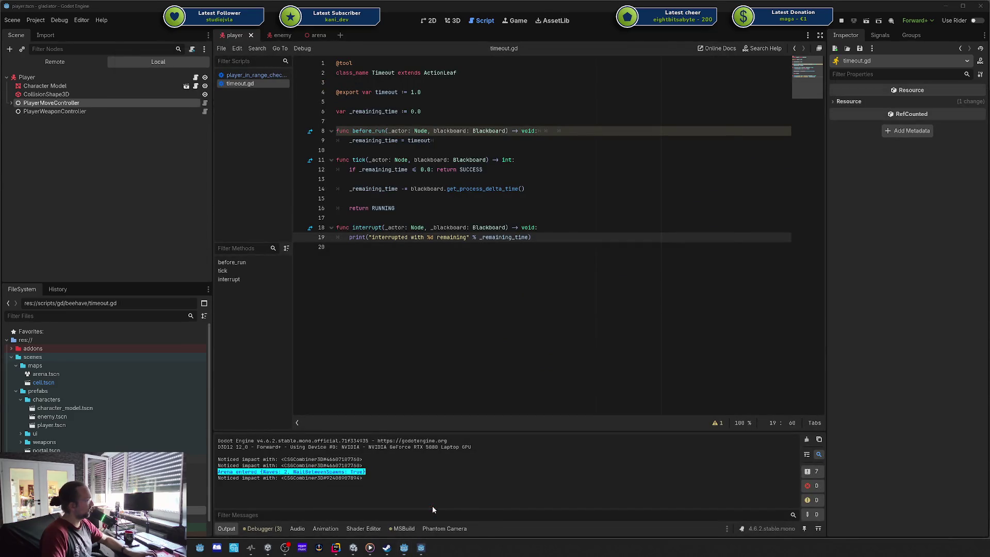
{"action": "left_click", "coordinate": [432, 505]}
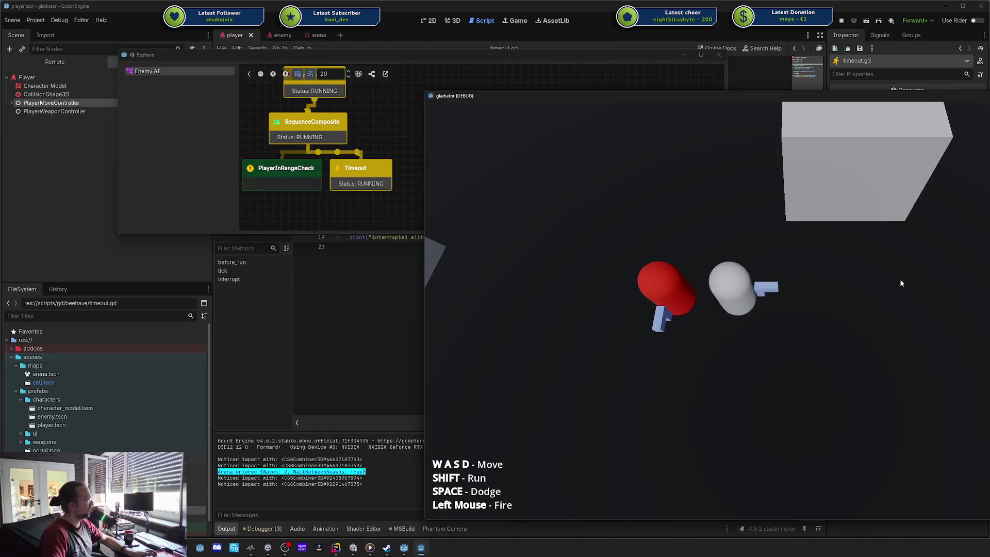
{"action": "key", "text": "a"}
{"action": "key", "text": "d"}
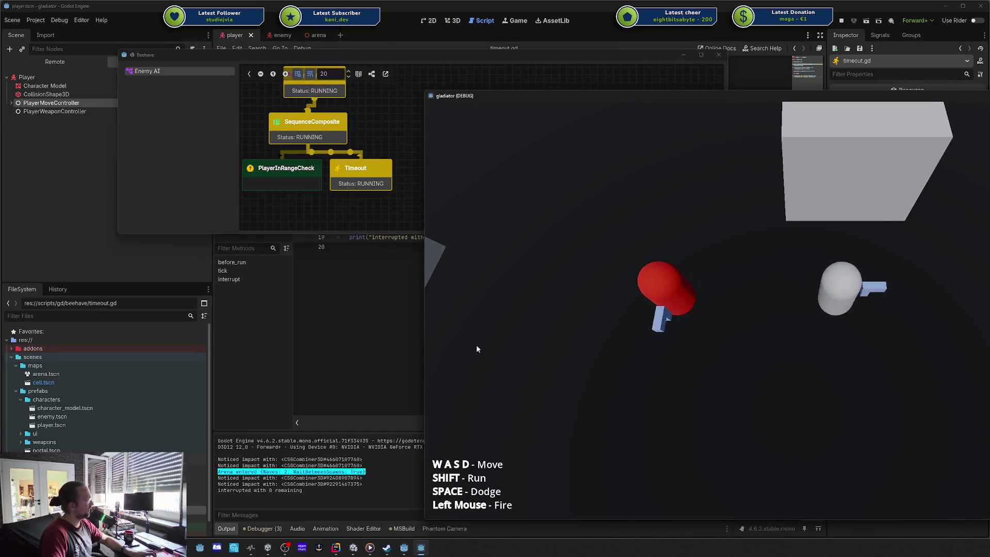
{"action": "key", "text": "a"}
{"action": "key", "text": "d"}
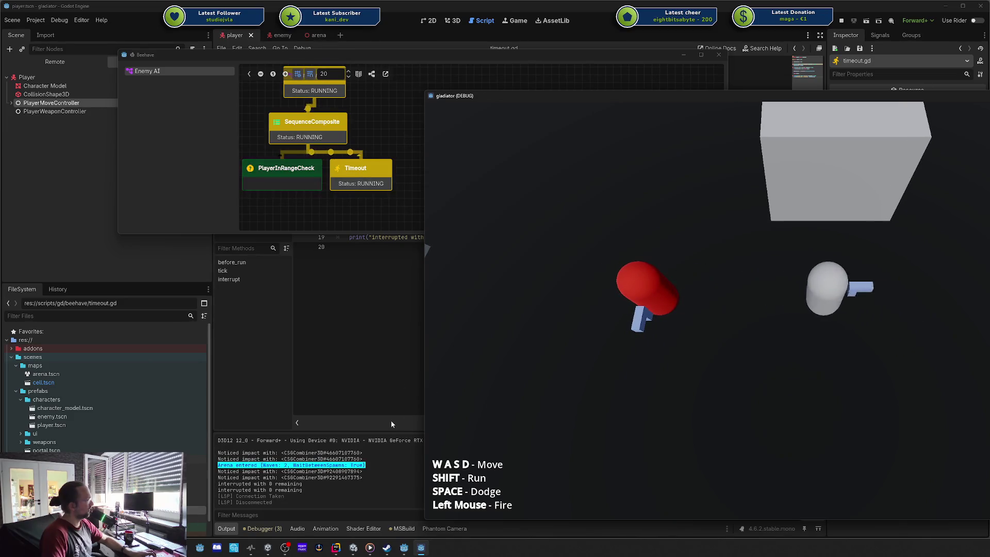
{"action": "key", "text": "a"}
{"action": "key", "text": "d"}
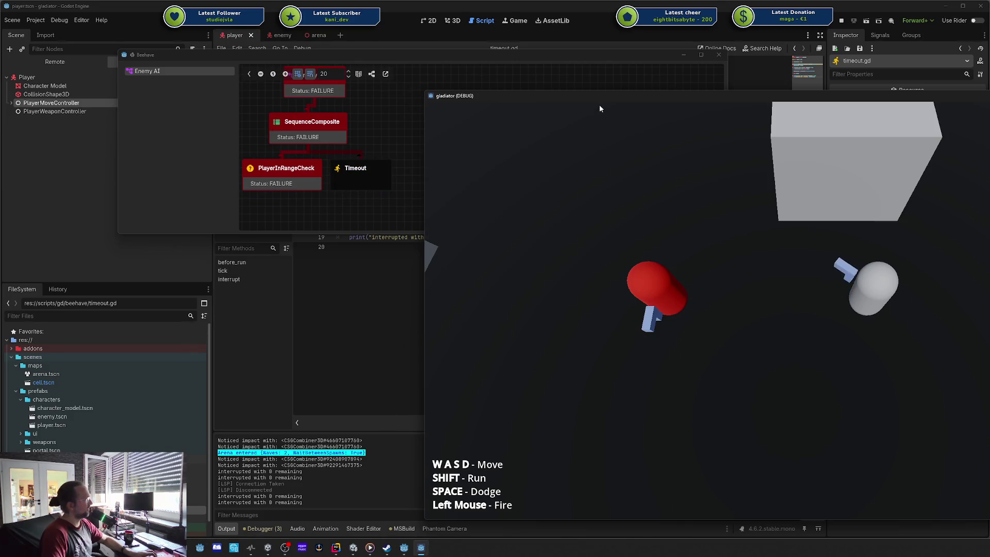
{"action": "key", "text": "d"}
{"action": "key", "text": "d"}
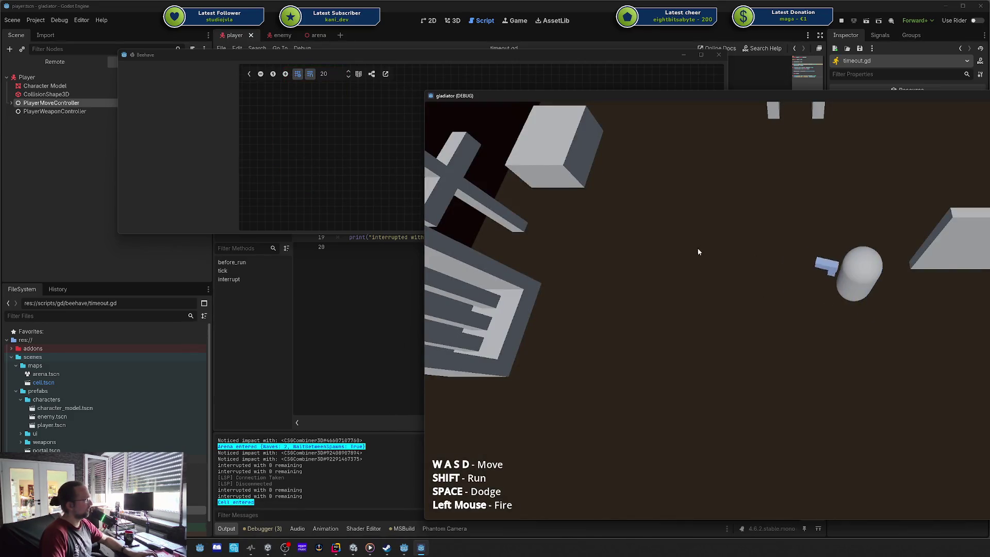
Enter the arena, step in and out of the enemy's range, then return to the script editor.
{"action": "key", "text": "w"}
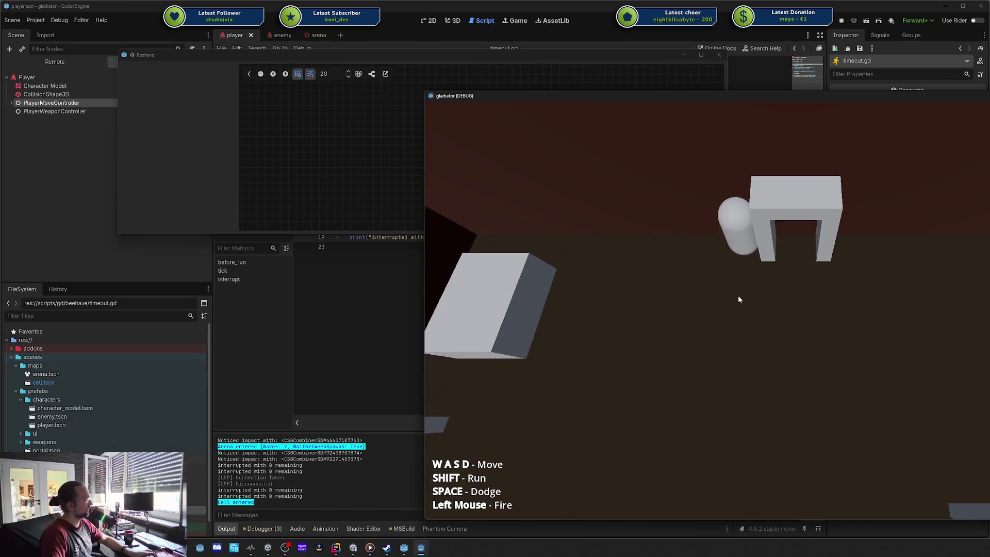
{"action": "left_click", "coordinate": [745, 340]}
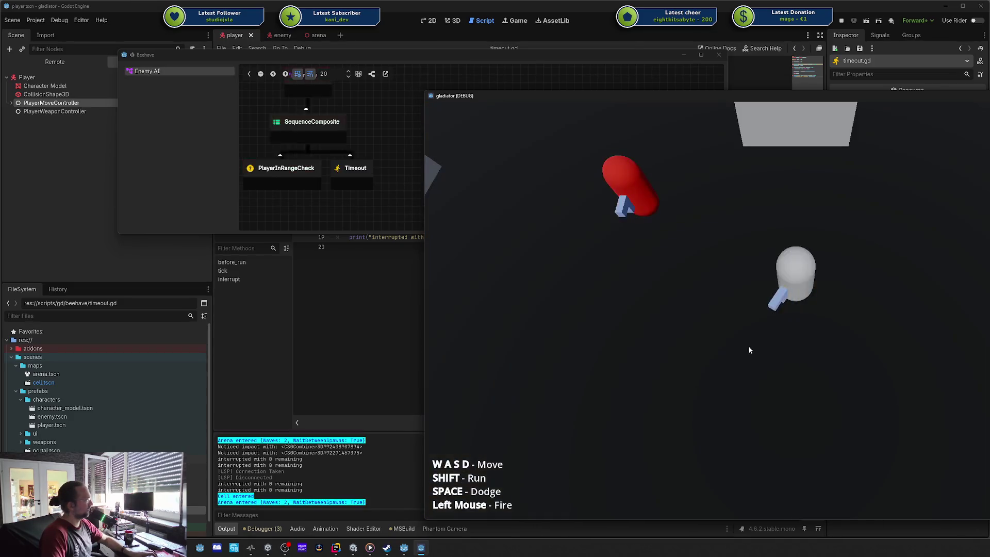
{"action": "key", "text": "d"}
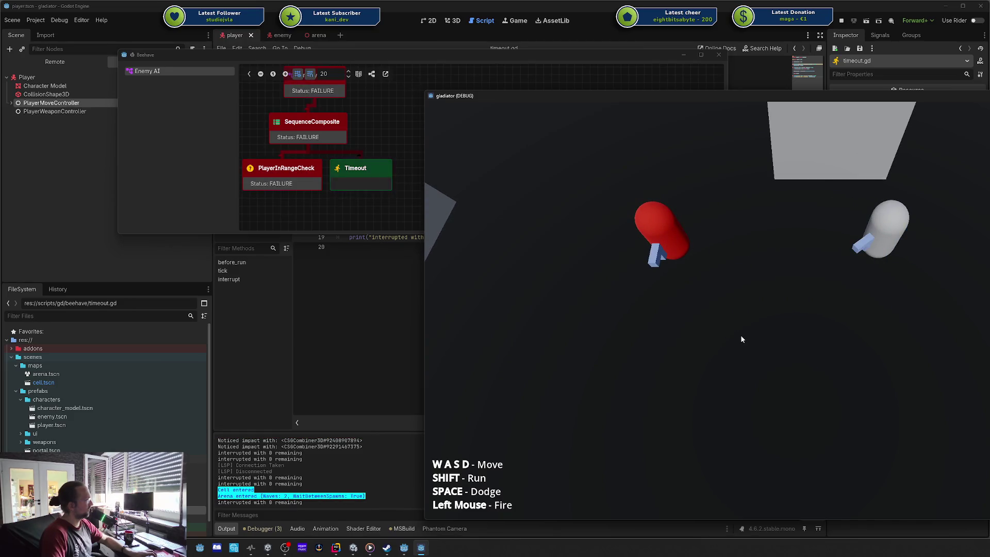
{"action": "key", "text": "a"}
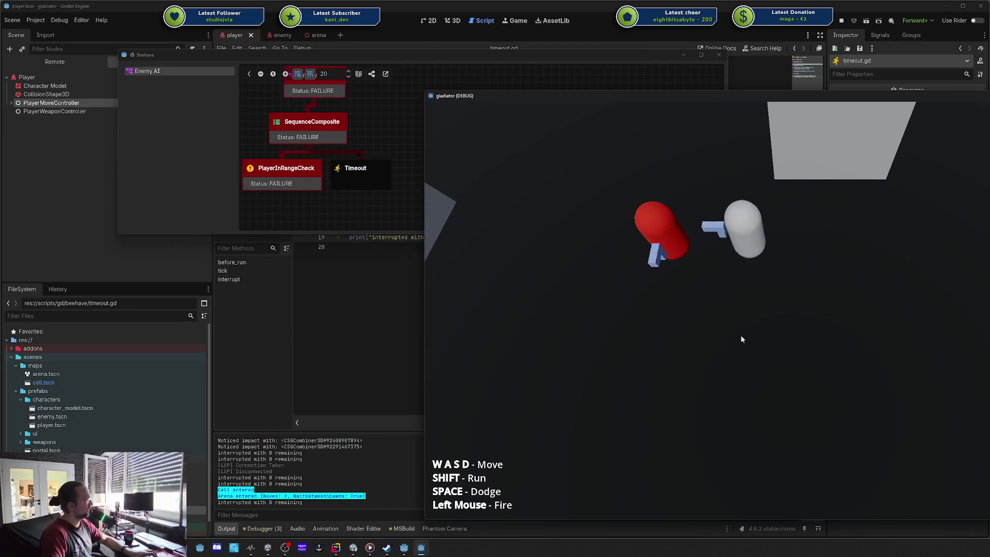
{"action": "key", "text": "d"}
{"action": "key", "text": "a"}
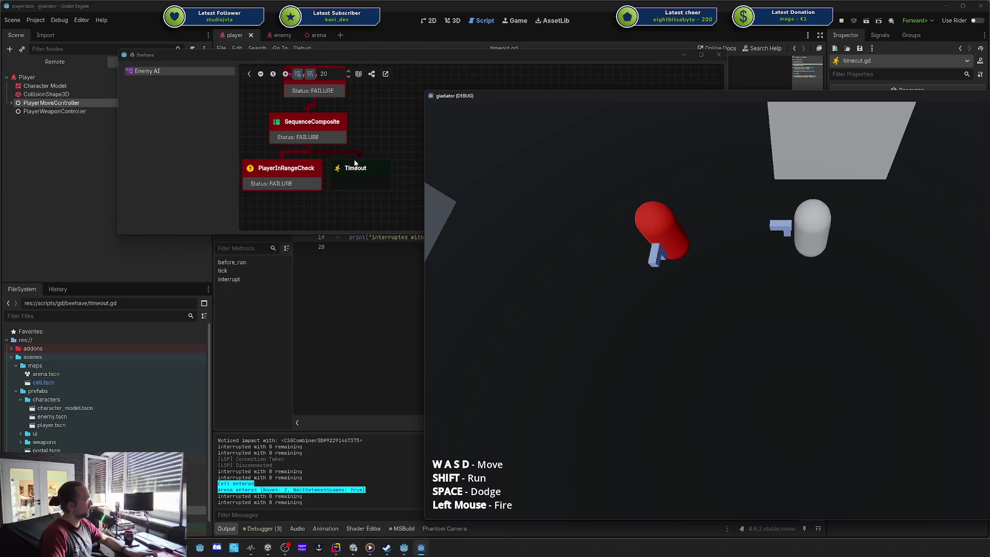
{"action": "key", "text": "a"}
{"action": "key", "text": "d"}
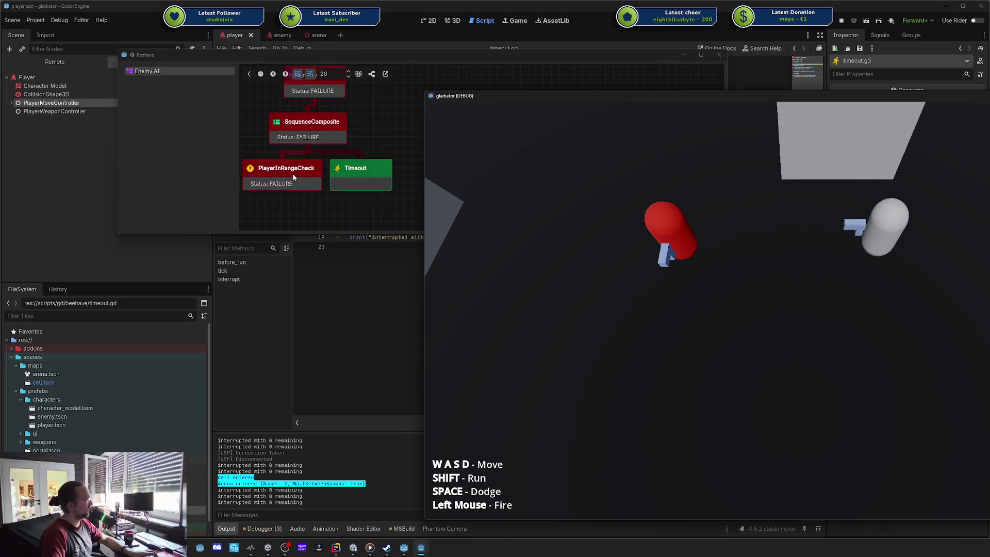
{"action": "key", "text": "a"}
{"action": "key", "text": "d"}
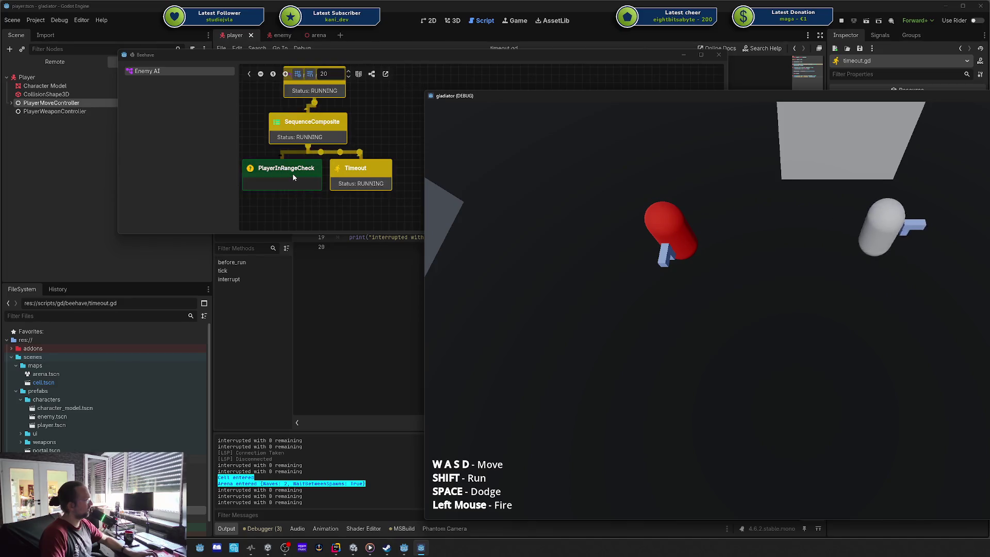
{"action": "mouse_move", "coordinate": [391, 52]}
{"action": "left_mouse_down"}
{"action": "mouse_move", "coordinate": [904, 134]}
{"action": "mouse_move", "coordinate": [933, 93]}
{"action": "mouse_move", "coordinate": [871, 69]}
{"action": "left_mouse_up"}
{"action": "left_click", "coordinate": [395, 200]}
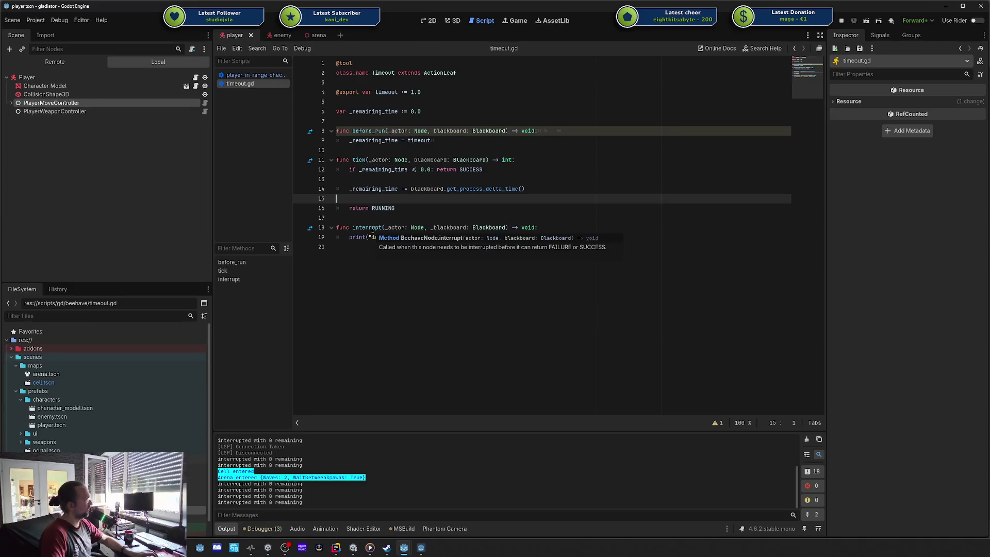
Comment out the interrupt function in timeout.gd and run the game again.
{"action": "left_click", "coordinate": [340, 227]}
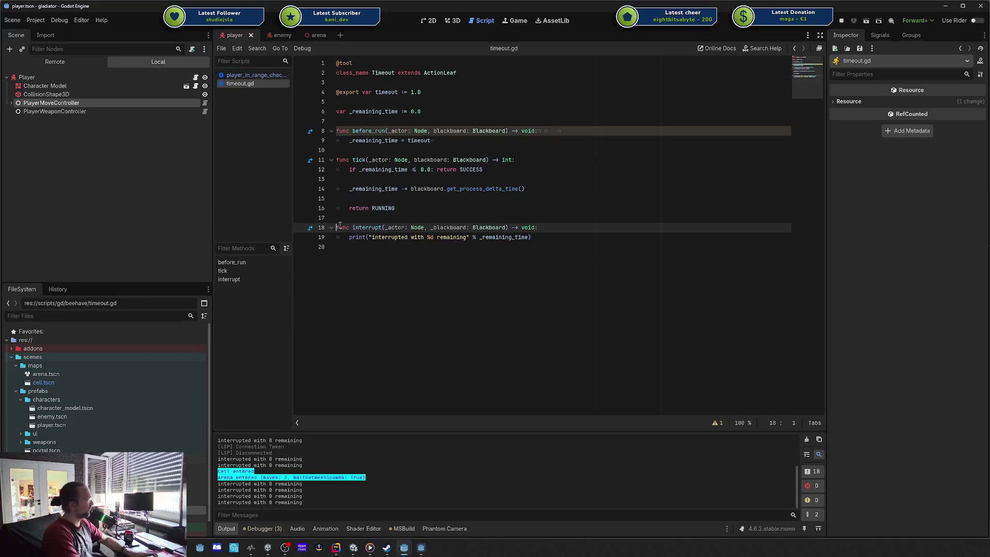
{"action": "key", "text": "shift+Down"}
{"action": "key", "text": "ctrl+k"}
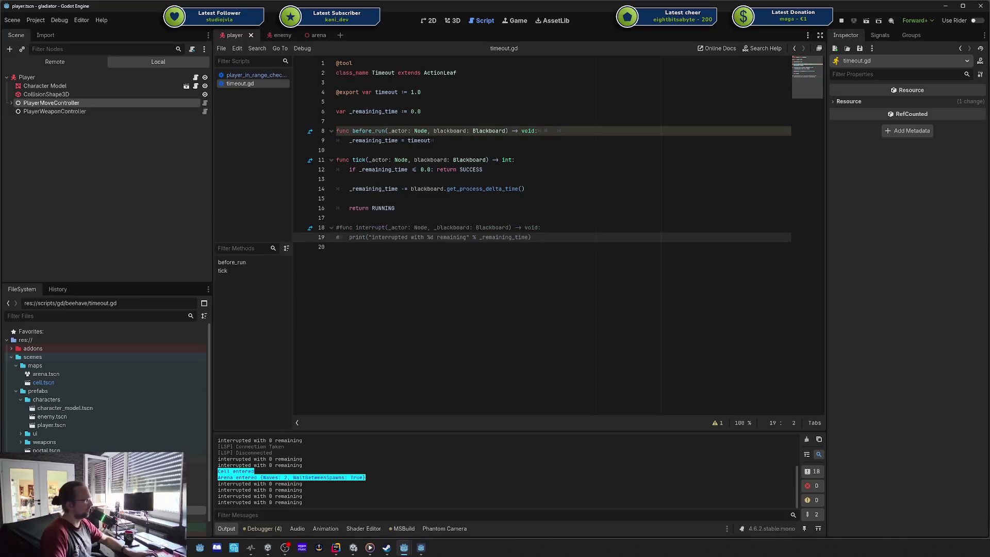
{"action": "key", "text": "F5"}
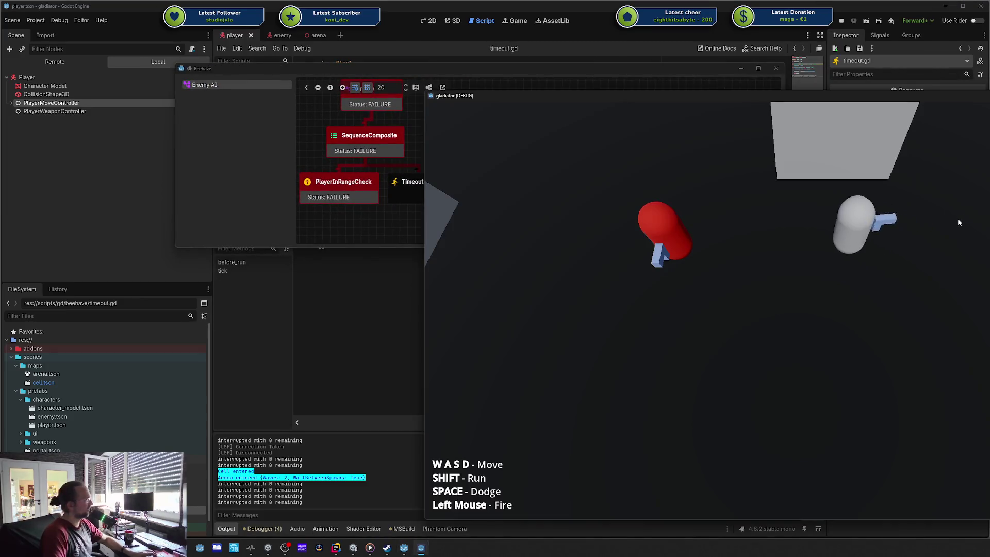
Walk the player into the cell and confirm Arena Settings to start the fight.
{"action": "left_click", "coordinate": [371, 209]}
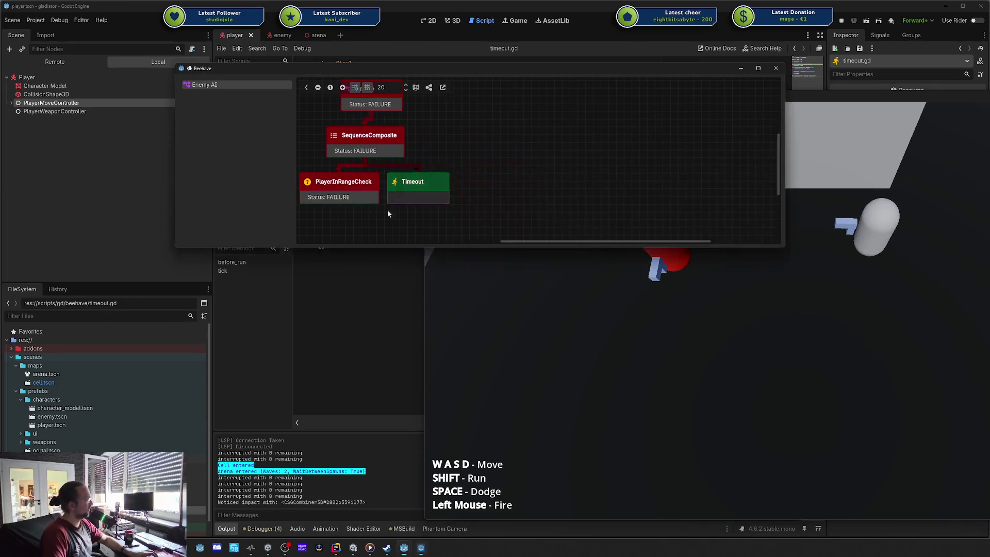
{"action": "key", "text": "a"}
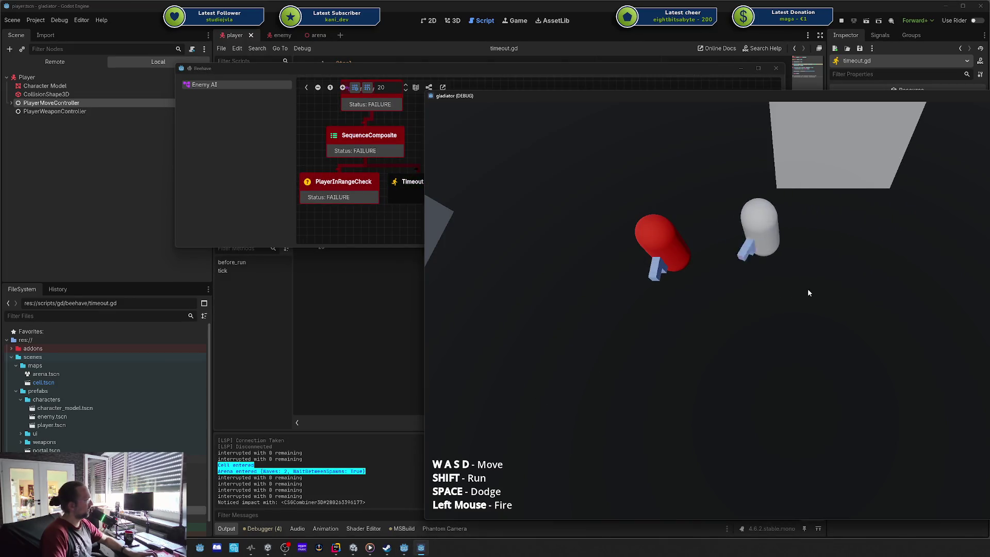
{"action": "key", "text": "d"}
{"action": "key", "text": "s"}
{"action": "key", "text": "w"}
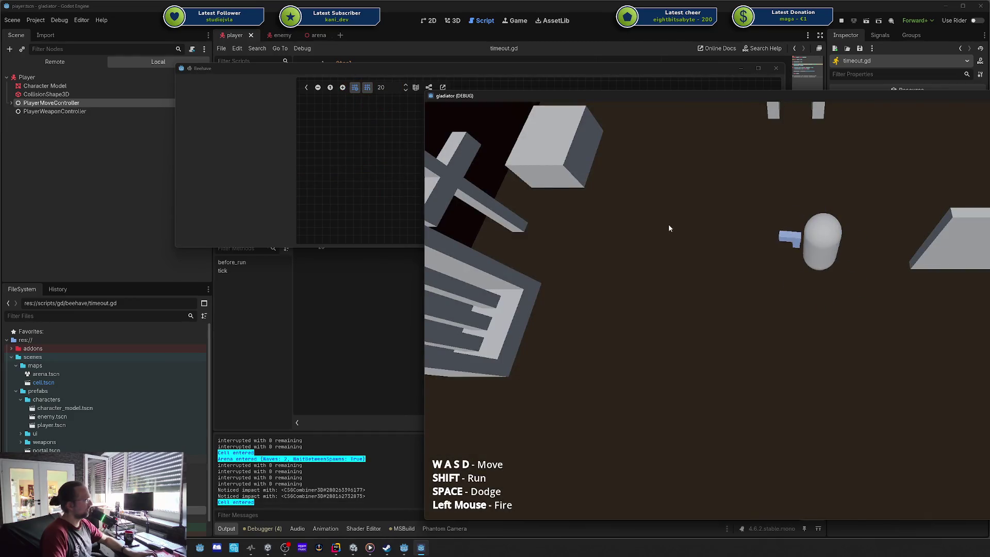
{"action": "left_click", "coordinate": [741, 348]}
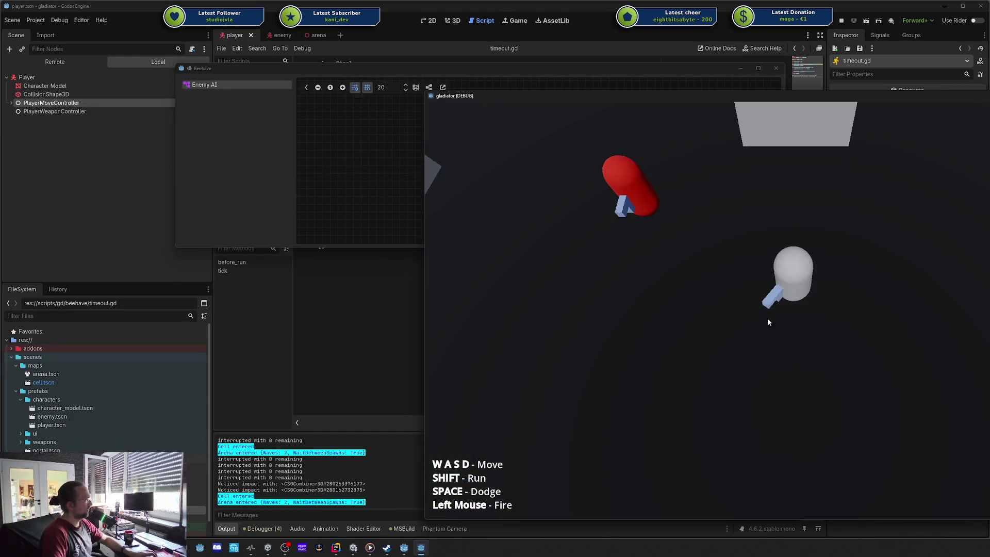
Move the player back and forth past the enemy, then stop the game with F8.
{"action": "key", "text": "w"}
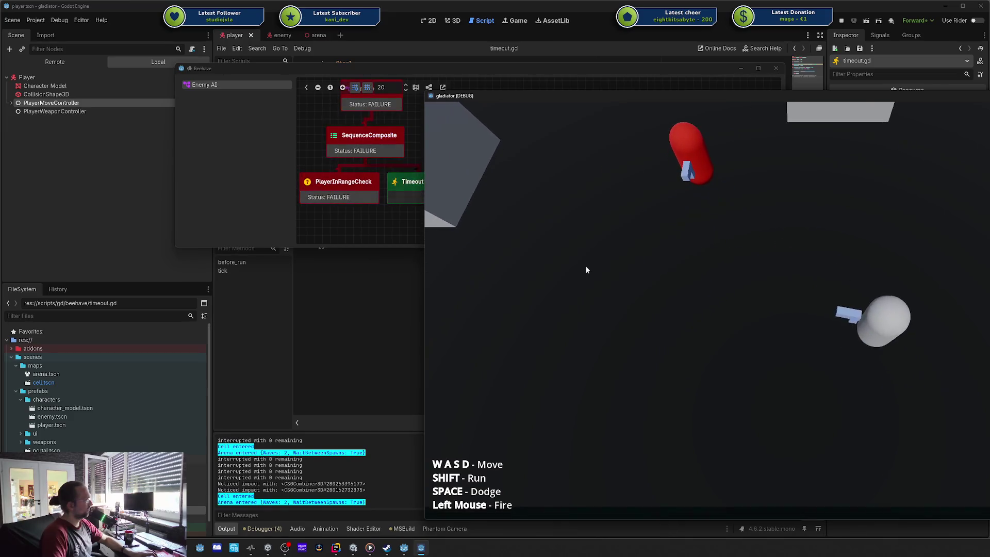
{"action": "key", "text": "a"}
{"action": "key", "text": "a"}
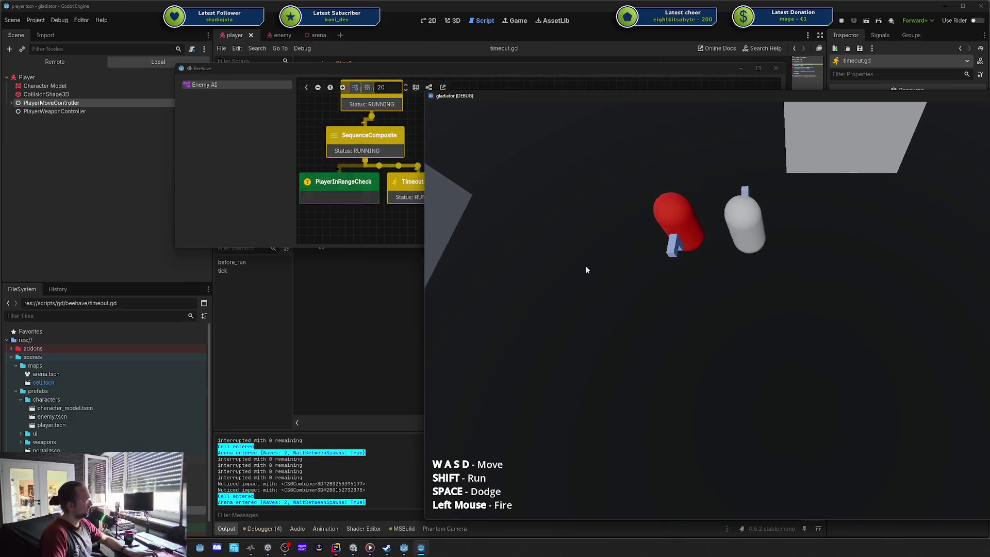
{"action": "key", "text": "d"}
{"action": "key", "text": "a"}
{"action": "key", "text": "a"}
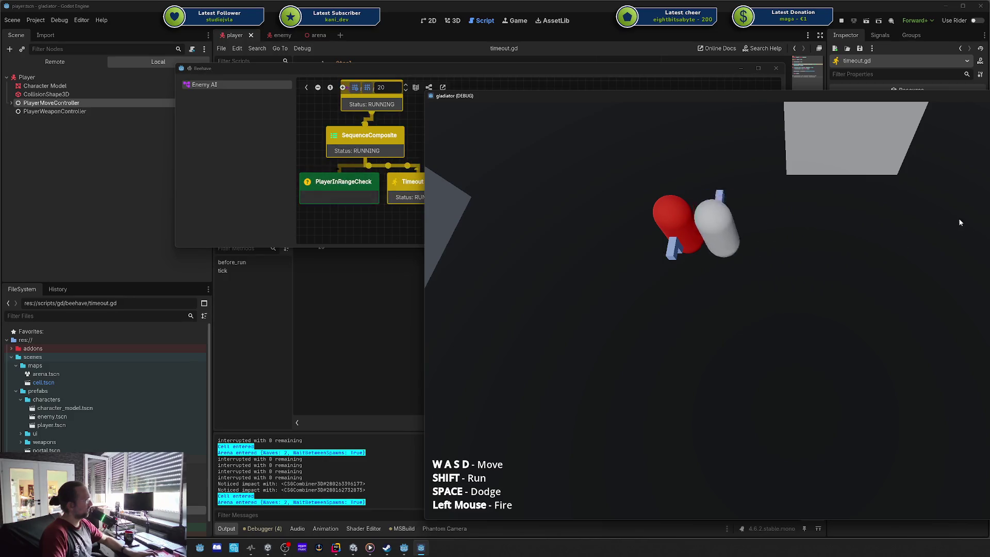
{"action": "key", "text": "d"}
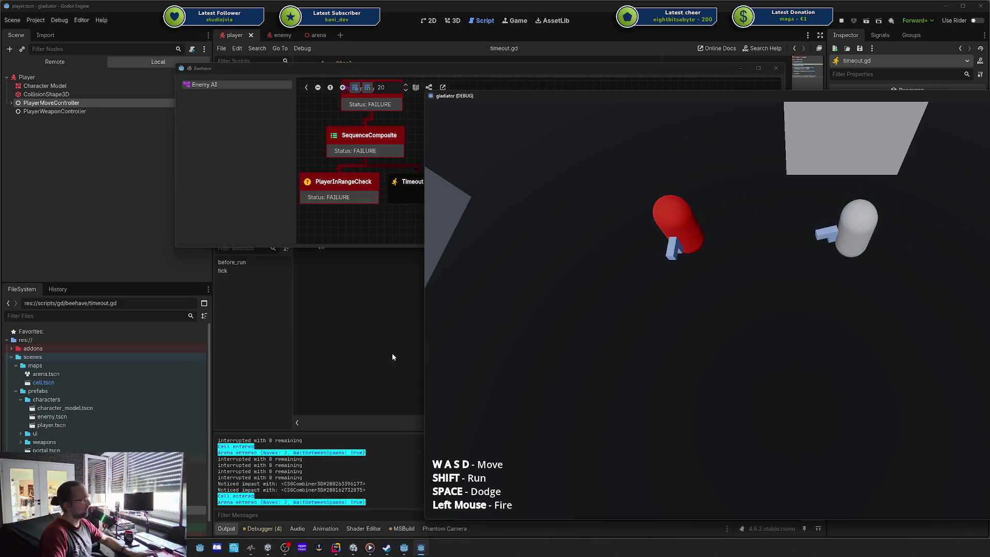
{"action": "key", "text": "F8"}
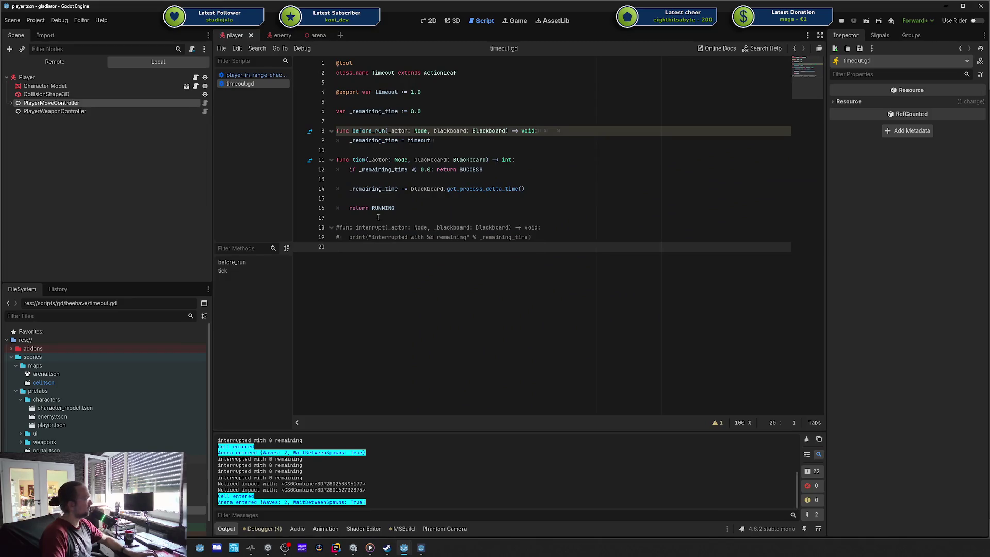
Uncomment the interrupt function and its print line (lines 18–19) with Ctrl+K.
{"action": "left_click", "coordinate": [341, 228]}
{"action": "key", "text": "ctrl+k"}
{"action": "key", "text": "Down"}
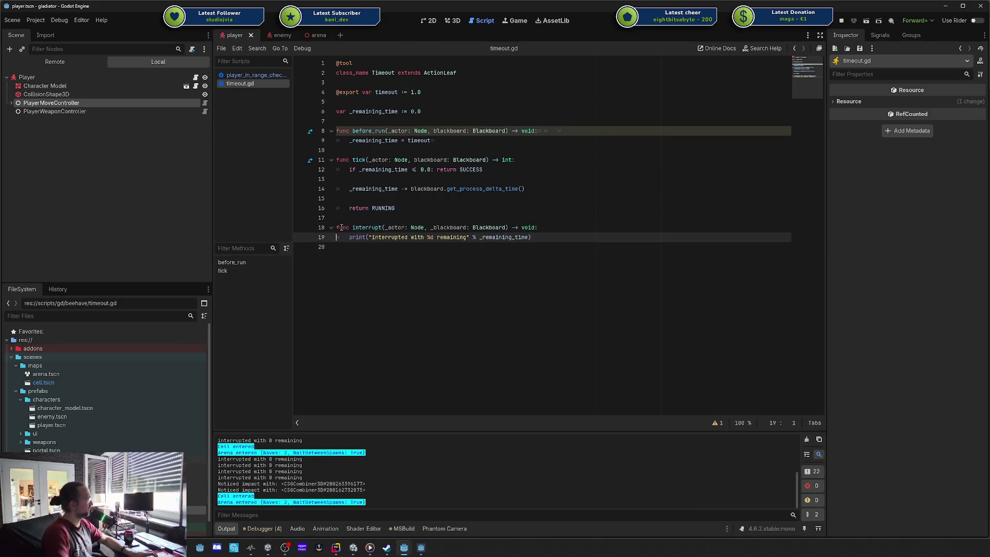
{"action": "key", "text": "ctrl+k"}
Open the base interrupt in beehave_node.gd and inspect its BeehaveDebuggerMessages.process_interrupt call.
{"action": "left_click", "coordinate": [309, 228]}
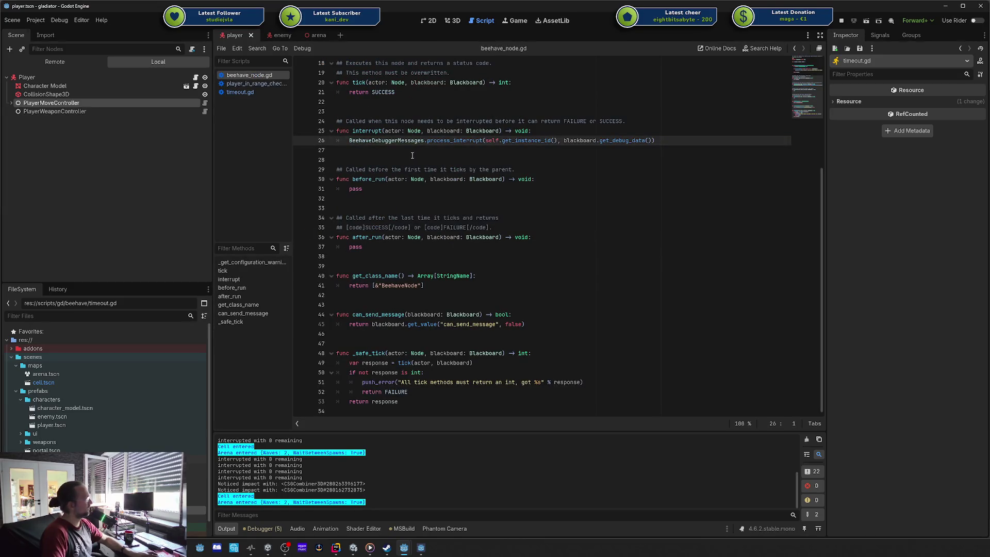
{"action": "double_click", "coordinate": [381, 142]}
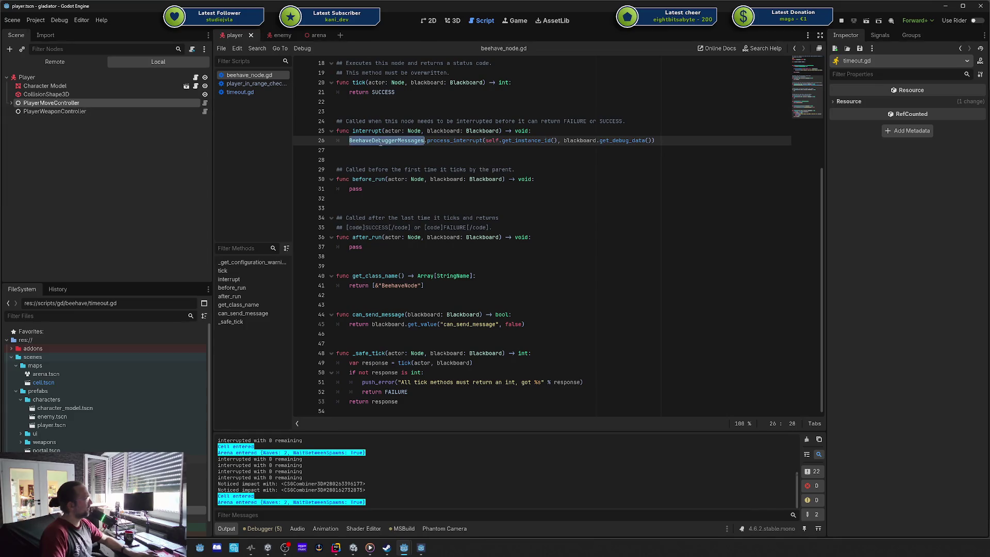
{"action": "double_click", "coordinate": [456, 141]}
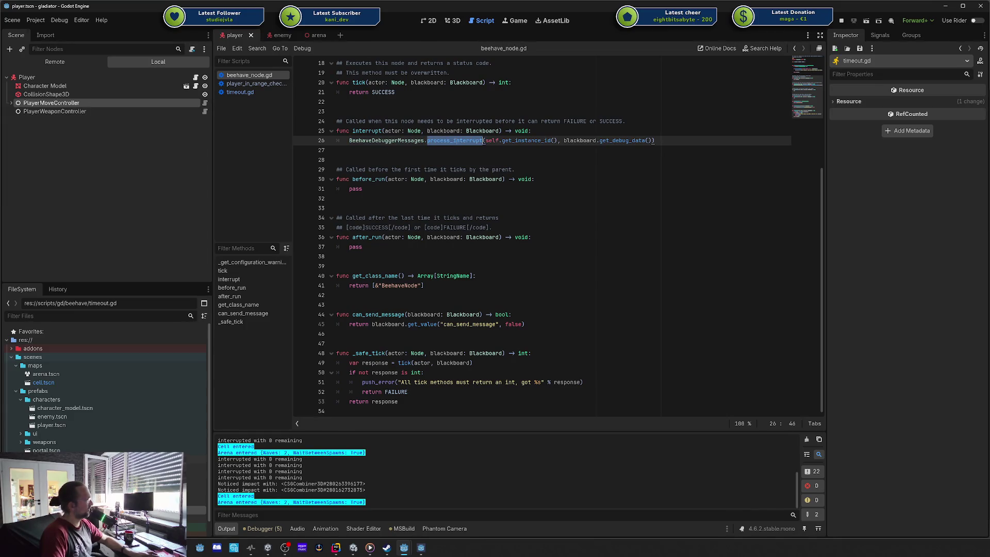
{"action": "left_click", "coordinate": [431, 151]}
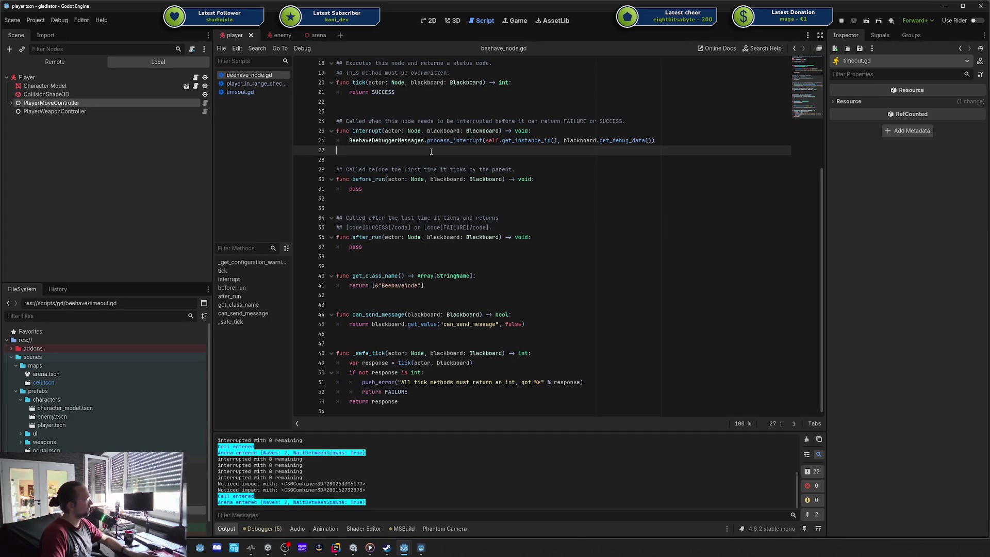
{"action": "mouse_move", "coordinate": [395, 142]}
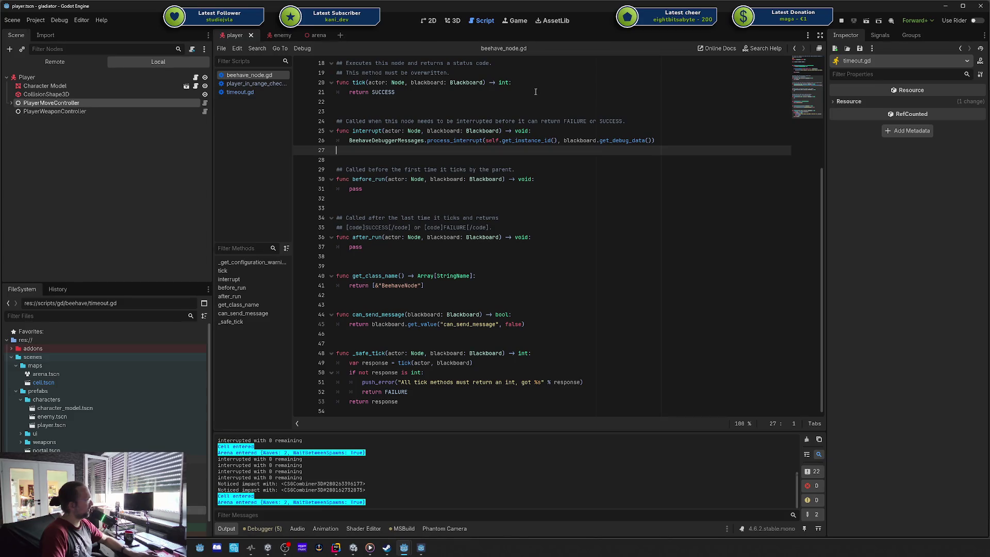
{"action": "key", "text": "ctrl+Home"}
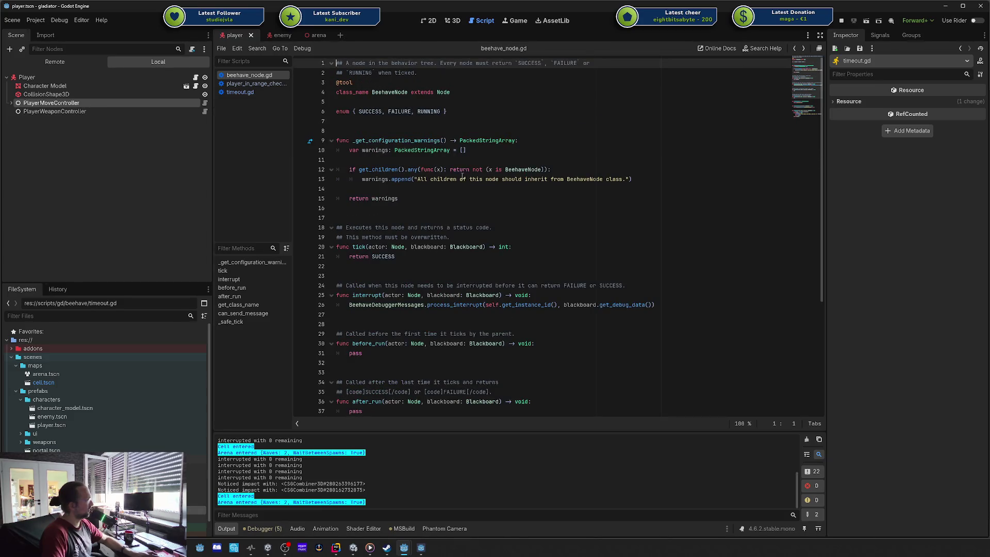
{"action": "key", "text": "alt+Left"}
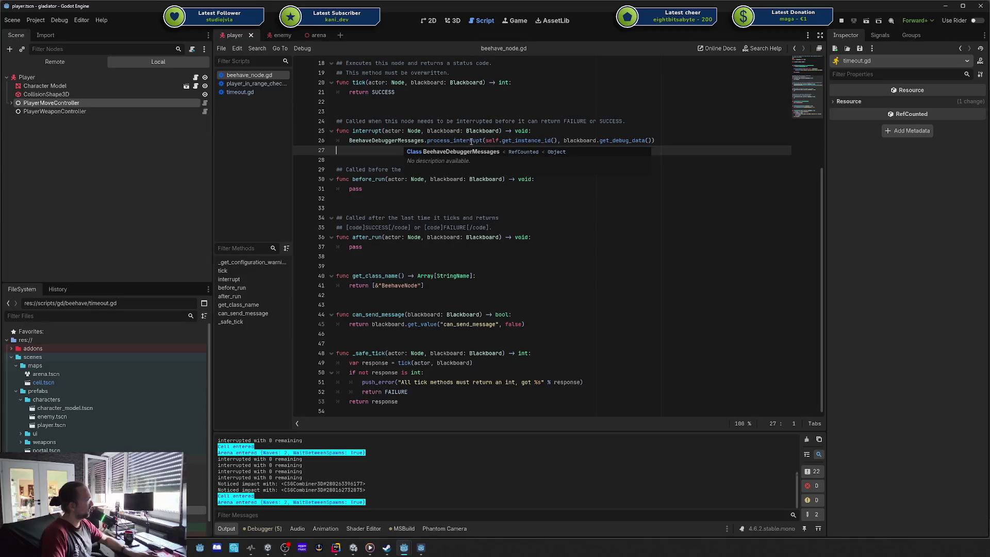
{"action": "mouse_move", "coordinate": [471, 142]}
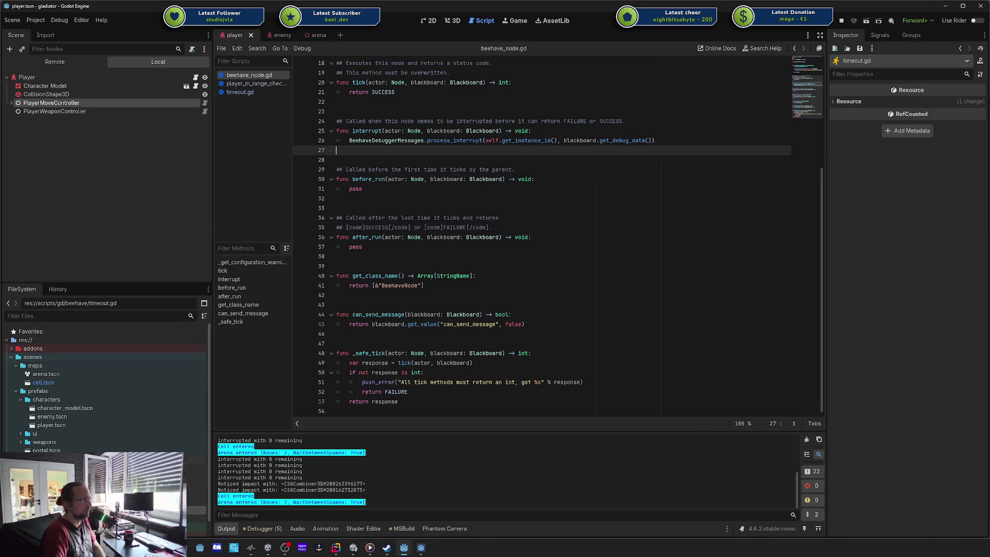
Switch from the gladiator (DEBUG) window to the Brave window showing the Beehave Debugging docs.
{"action": "key", "text": "alt+Tab"}
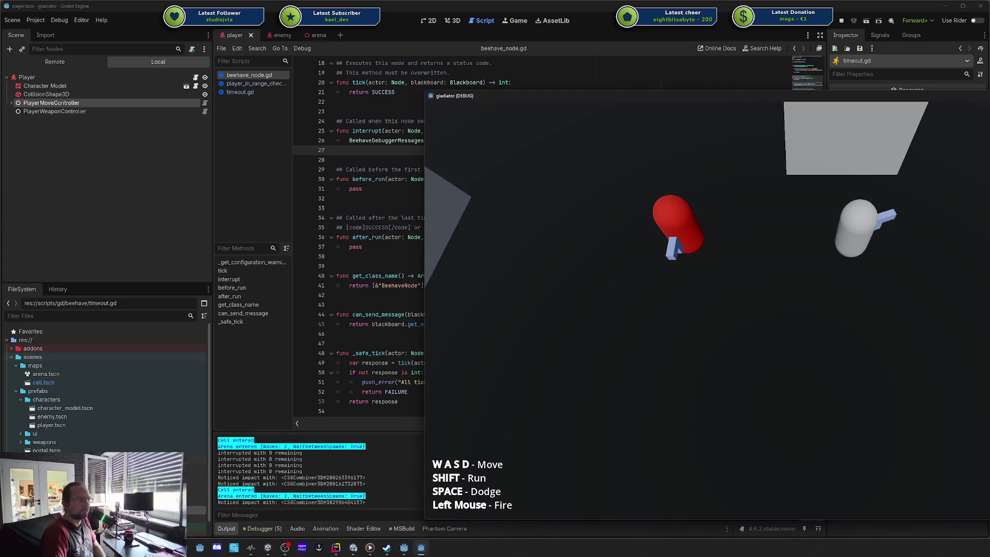
{"action": "key", "text": "alt+Tab"}
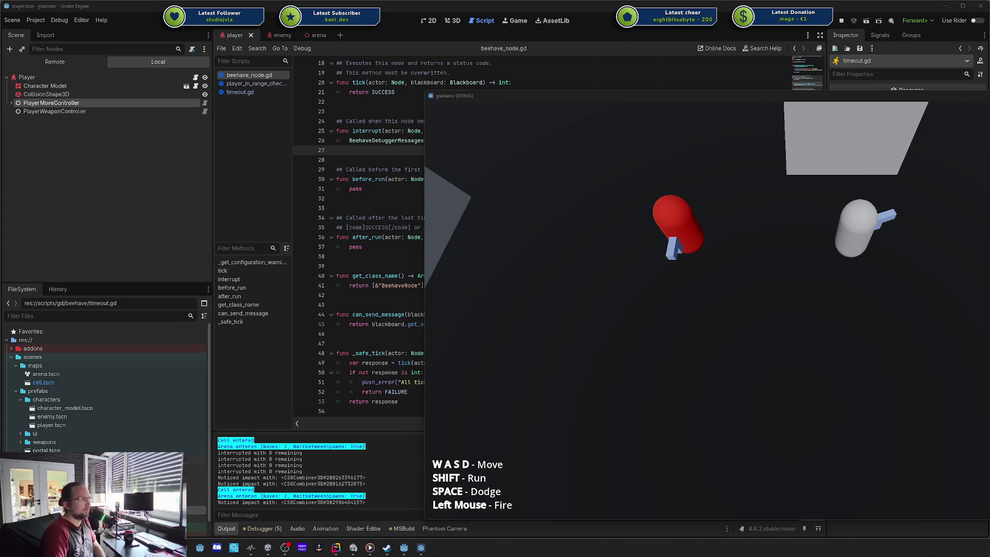
{"action": "key", "text": "alt+Tab"}
{"action": "left_click_drag", "start_coordinate": [806, 58], "coordinate": [727, 34]}
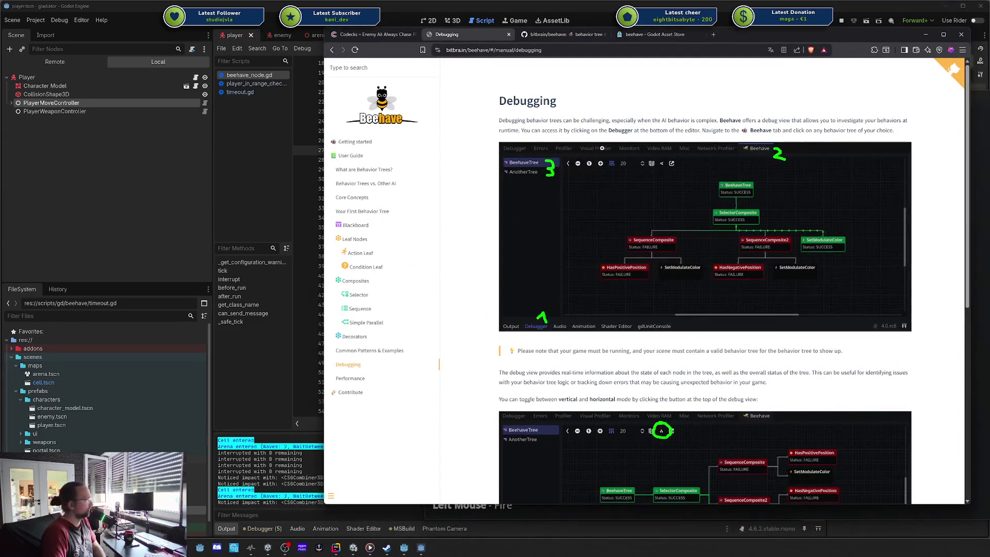
Look through the Action Leaf and Condition Leaf docs pages, then open Core Concepts.
{"action": "left_click", "coordinate": [360, 253]}
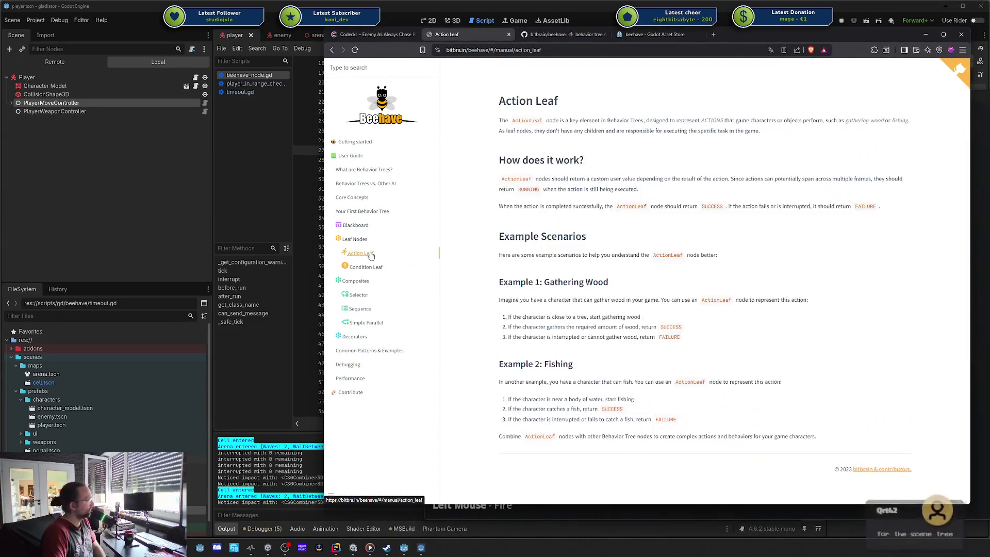
{"action": "left_click", "coordinate": [372, 266]}
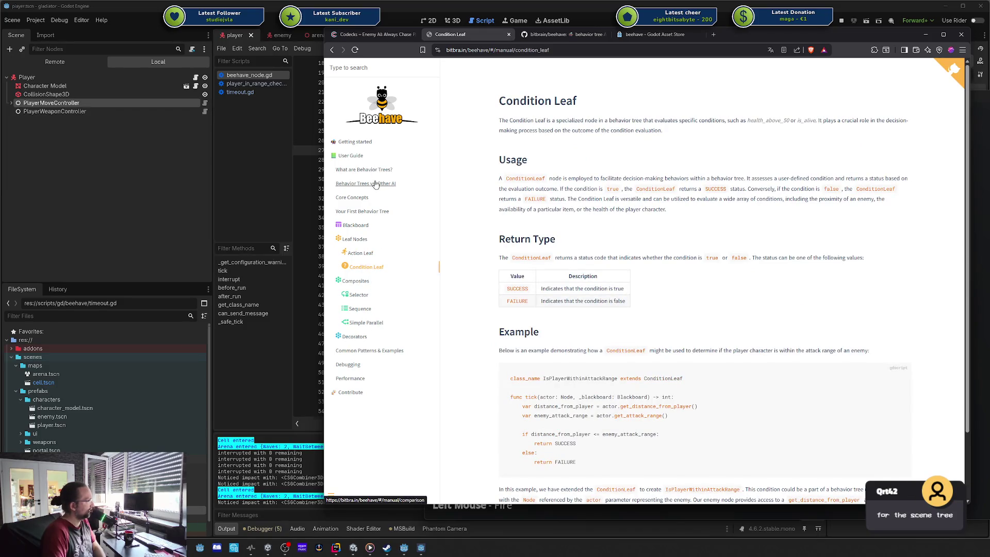
{"action": "left_click", "coordinate": [362, 198]}
{"action": "scroll", "coordinate": [597, 270], "scroll_direction": "down", "scroll_amount": 10}
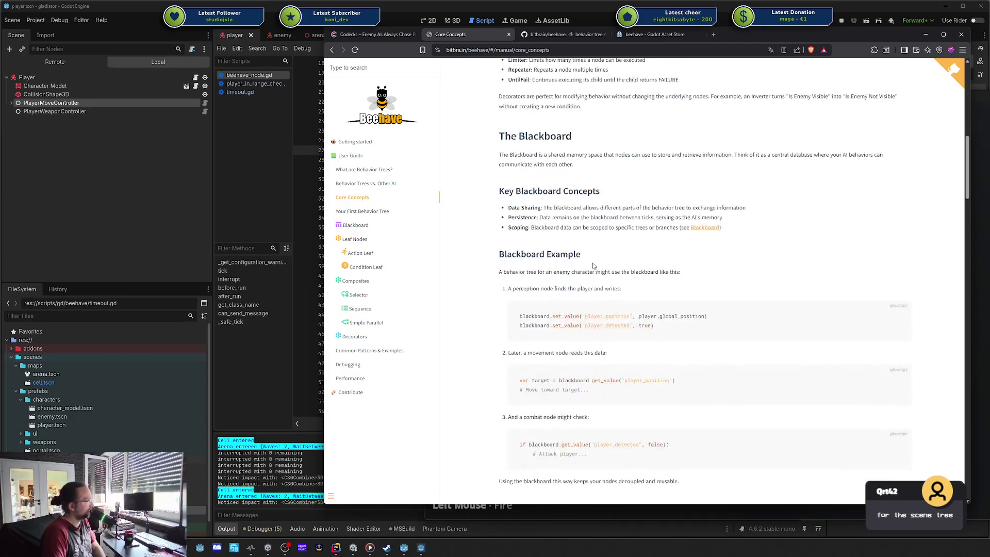
{"action": "scroll", "coordinate": [584, 258], "scroll_direction": "down", "scroll_amount": 7}
{"action": "scroll", "coordinate": [585, 258], "scroll_direction": "down", "scroll_amount": 5}
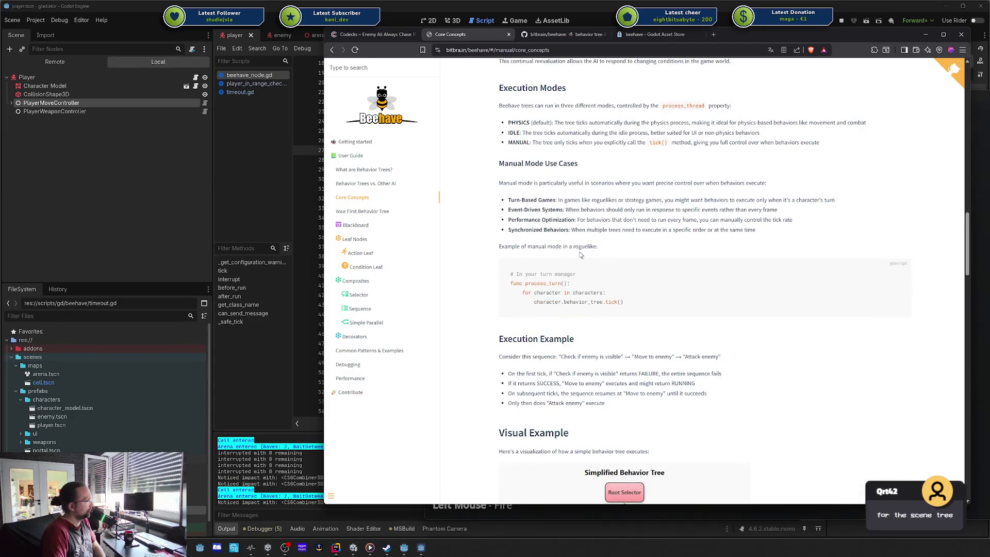
Read the interrupt example, highlighting the sentence on every node's interrupt method, then return to Godot.
{"action": "scroll", "coordinate": [536, 201], "scroll_direction": "down", "scroll_amount": 6}
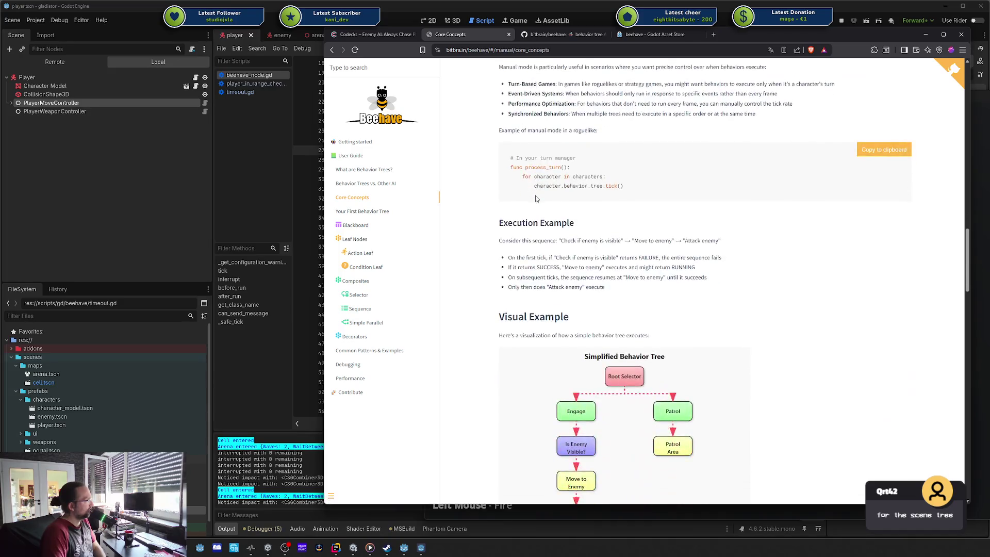
{"action": "scroll", "coordinate": [536, 201], "scroll_direction": "down", "scroll_amount": 7}
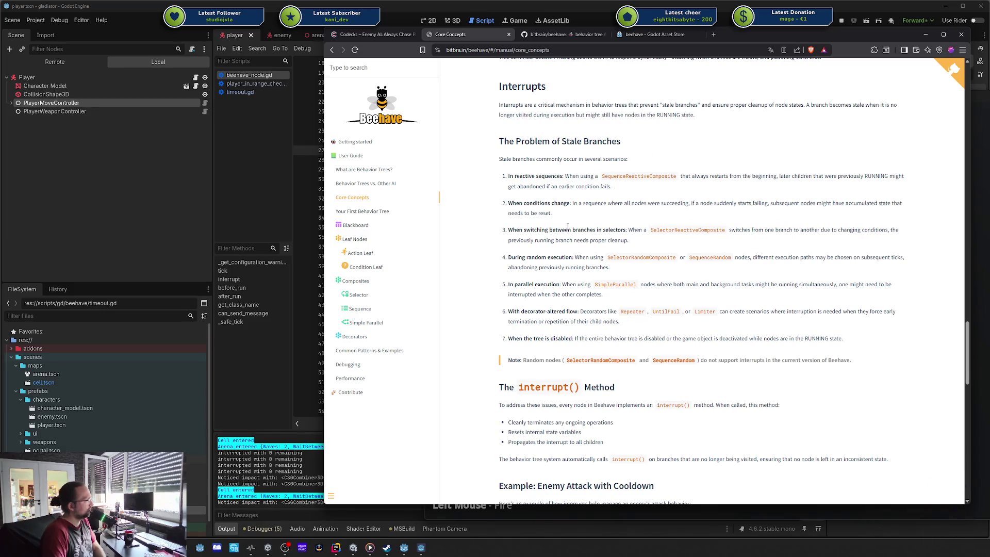
{"action": "scroll", "coordinate": [568, 227], "scroll_direction": "down", "scroll_amount": 3}
{"action": "left_click_drag", "start_coordinate": [510, 252], "coordinate": [605, 257]}
{"action": "left_click", "coordinate": [605, 257]}
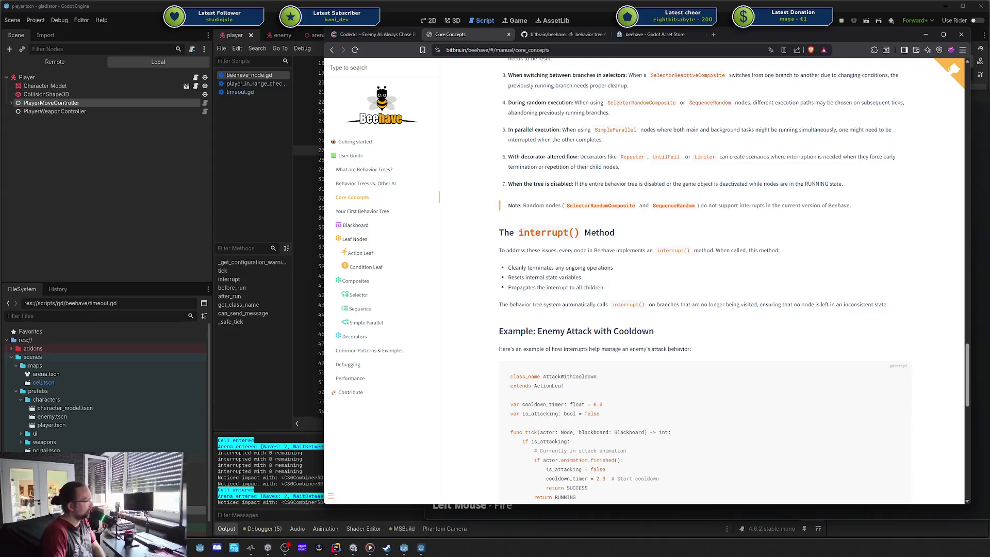
{"action": "scroll", "coordinate": [565, 245], "scroll_direction": "down", "scroll_amount": 5}
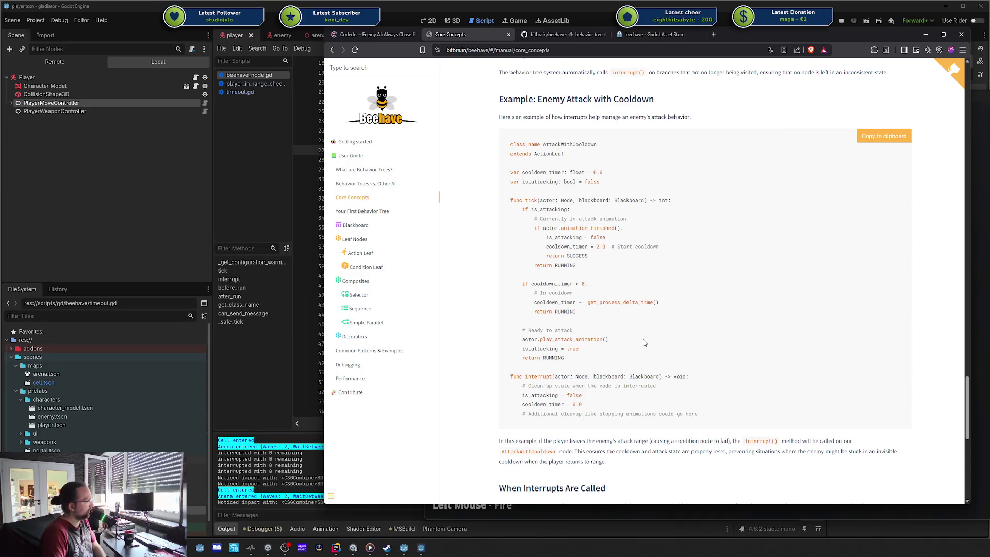
{"action": "scroll", "coordinate": [644, 343], "scroll_direction": "down", "scroll_amount": 2}
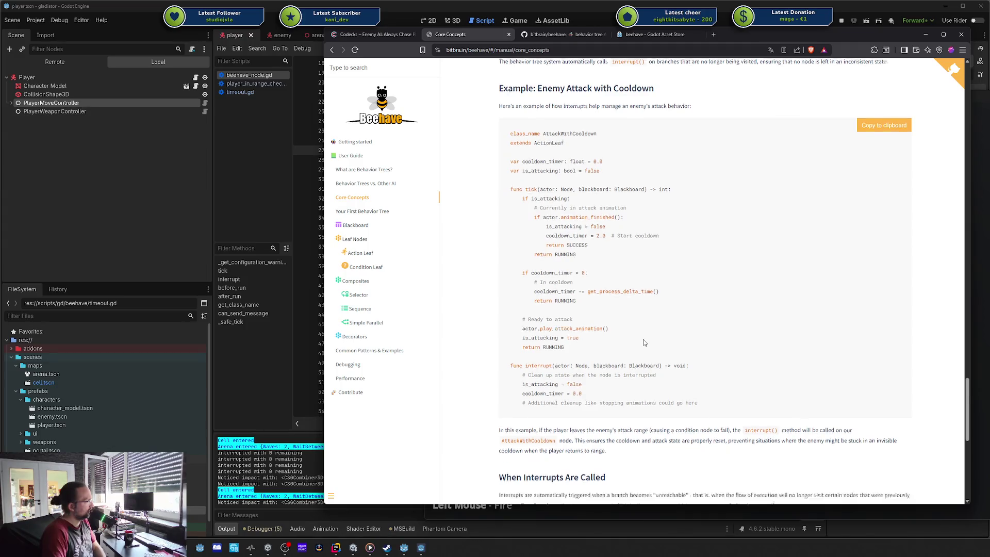
{"action": "scroll", "coordinate": [620, 70], "scroll_direction": "up", "scroll_amount": 1}
{"action": "left_click", "coordinate": [639, 49]}
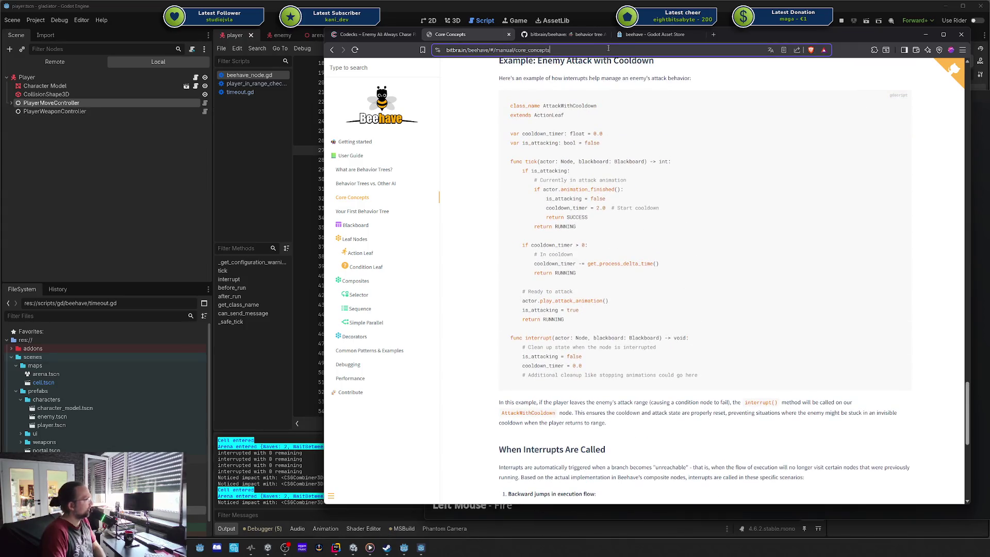
{"action": "key", "text": "alt+Tab"}
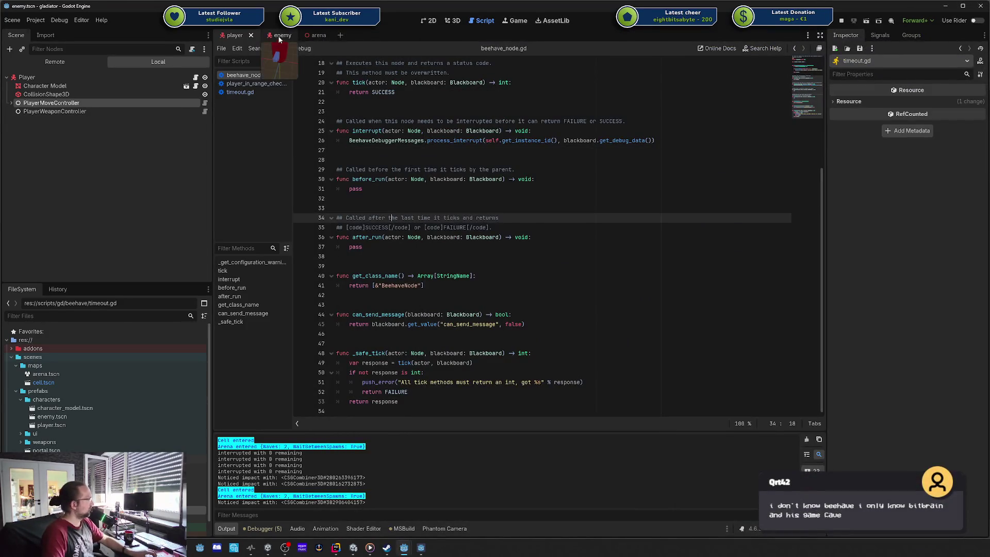
In the enemy scene, set the Timeout node's timeout value to 5.0.
{"action": "left_click", "coordinate": [276, 35]}
{"action": "left_click", "coordinate": [242, 92]}
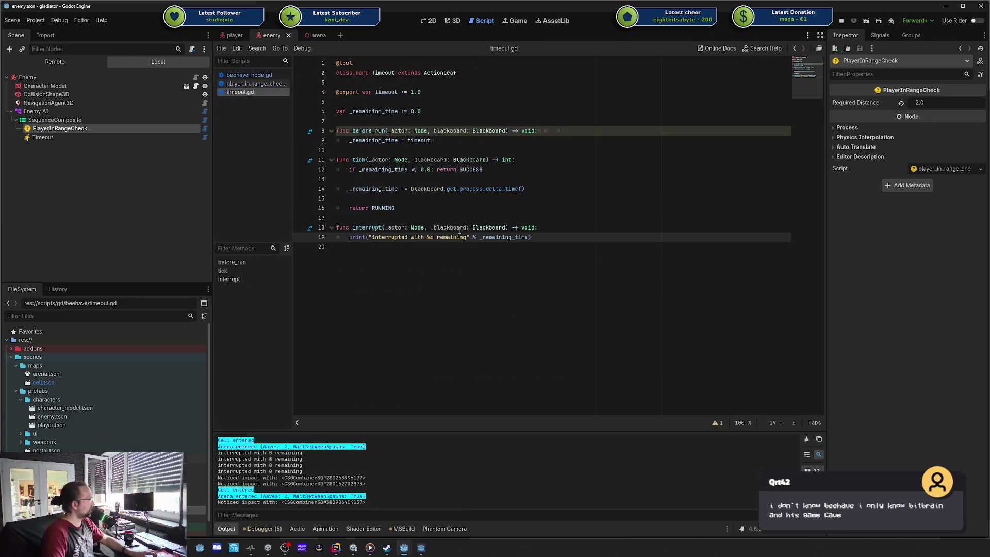
{"action": "key", "text": "Down"}
{"action": "key", "text": "Left"}
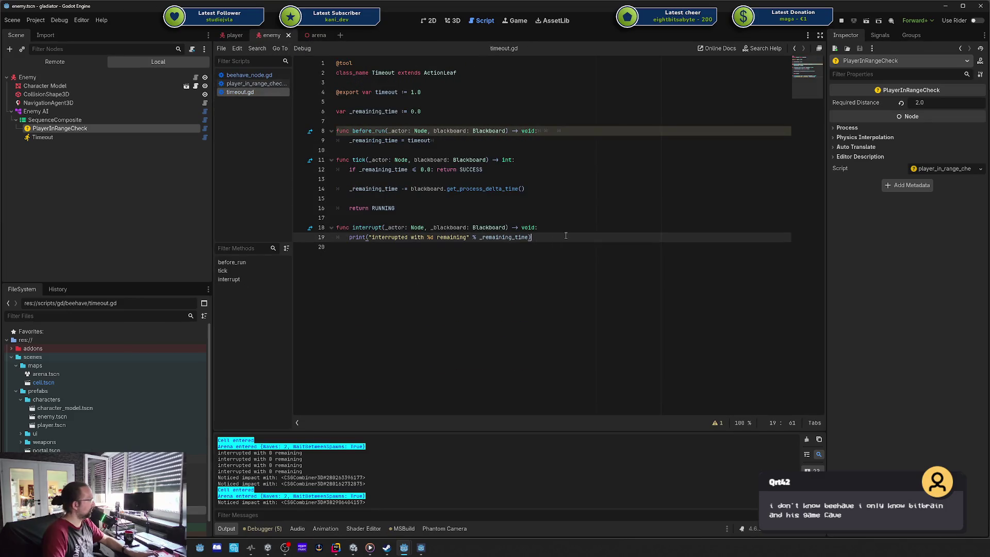
{"action": "left_click", "coordinate": [43, 137]}
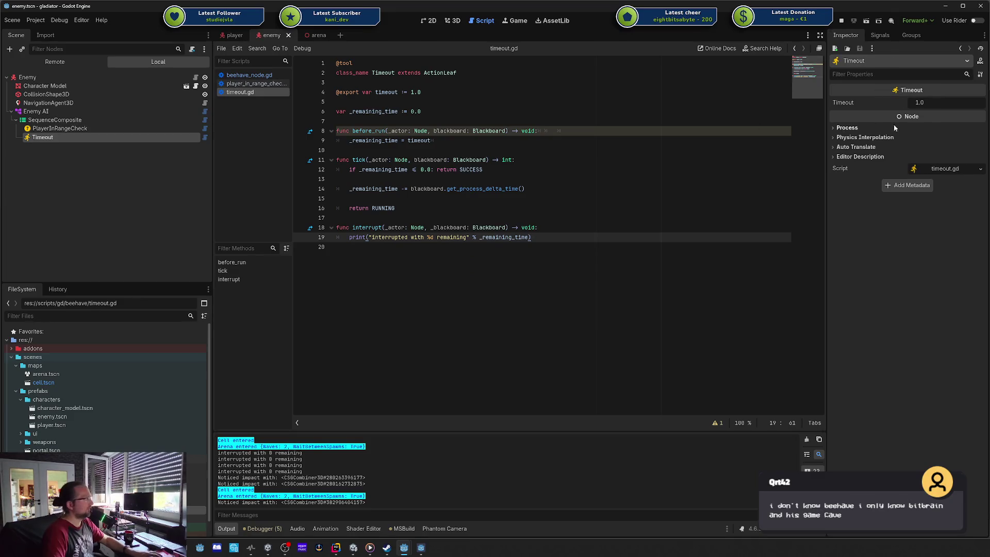
{"action": "left_click", "coordinate": [934, 104]}
{"action": "type", "text": "5"}
{"action": "left_click", "coordinate": [543, 179]}
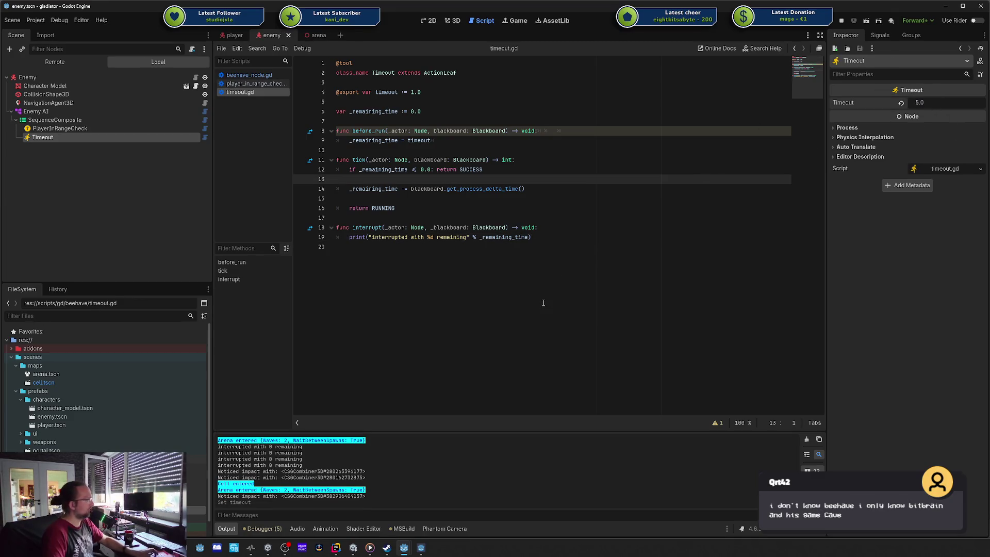
Rerun the game, enter the arena, watch the Beehave debugger, then bring the docs back up.
{"action": "key", "text": "alt+Tab"}
{"action": "key", "text": "alt+Tab"}
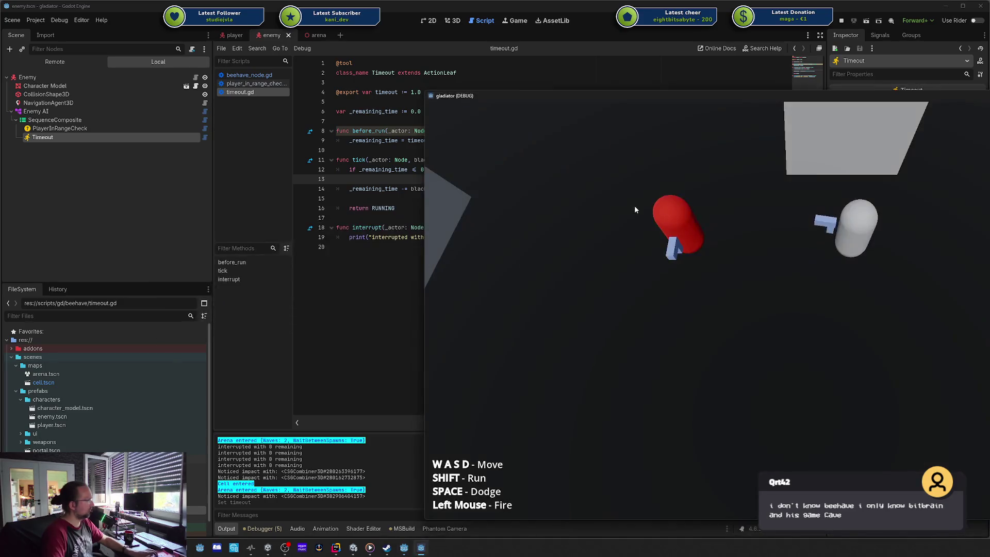
{"action": "key", "text": "alt+Tab"}
{"action": "key", "text": "alt+Tab"}
{"action": "key", "text": "alt+Tab"}
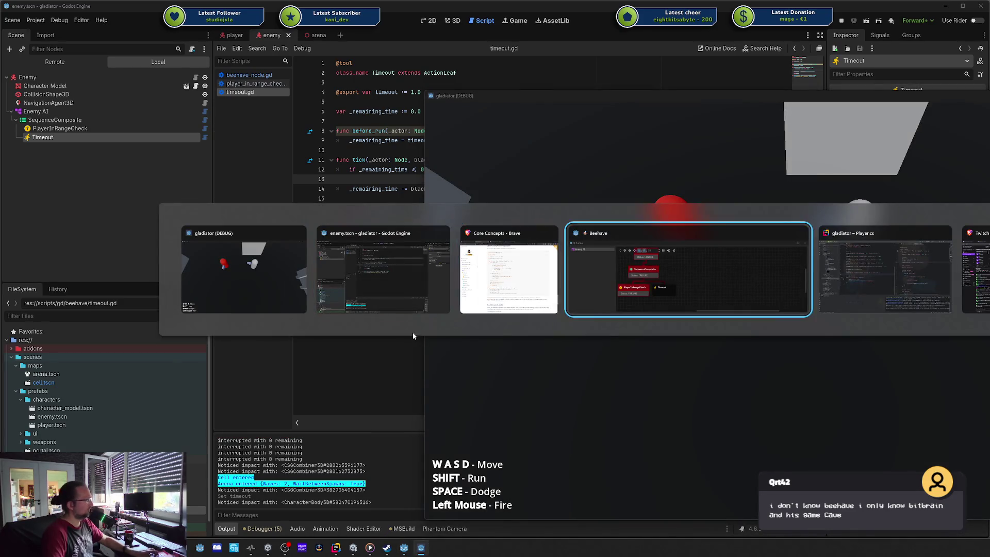
{"action": "left_click", "coordinate": [525, 308]}
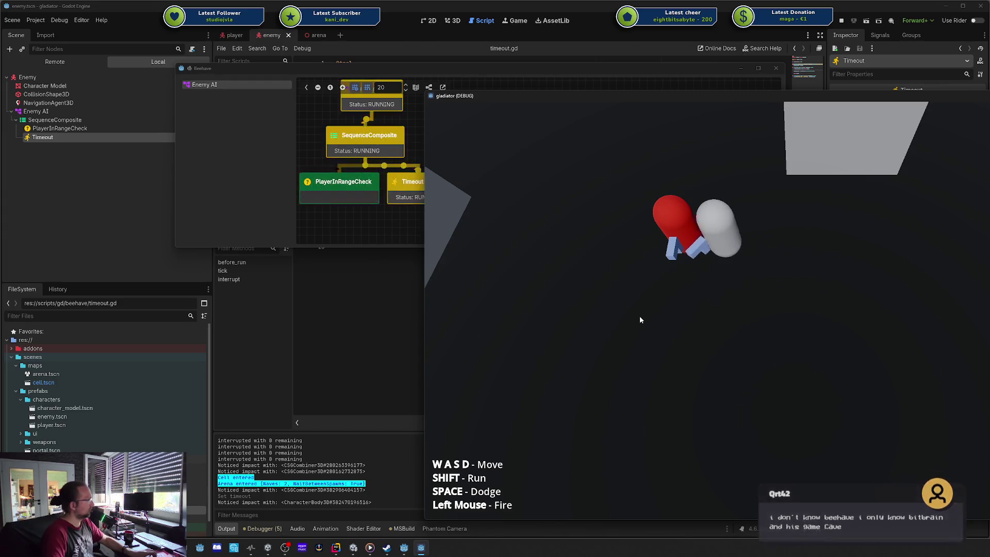
{"action": "key", "text": "d"}
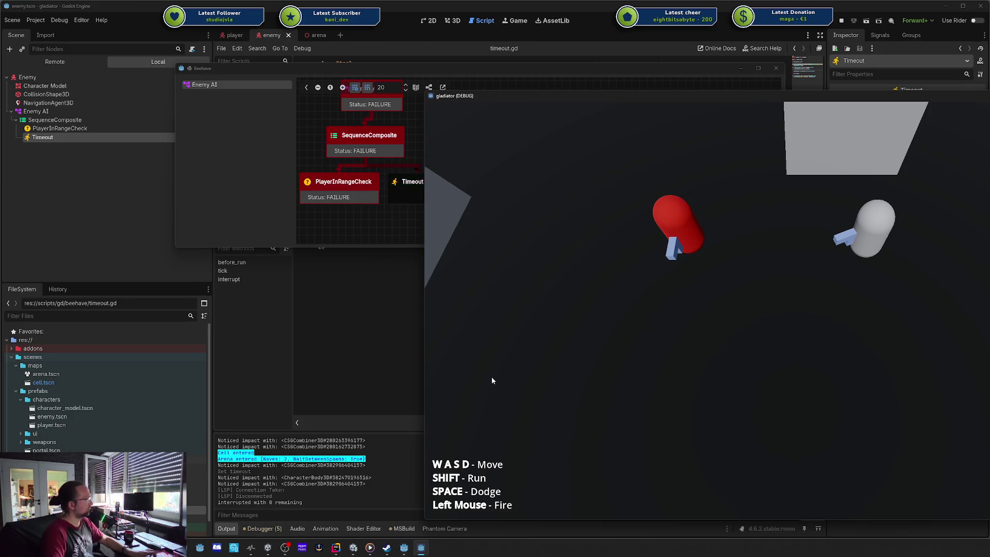
{"action": "key", "text": "F5"}
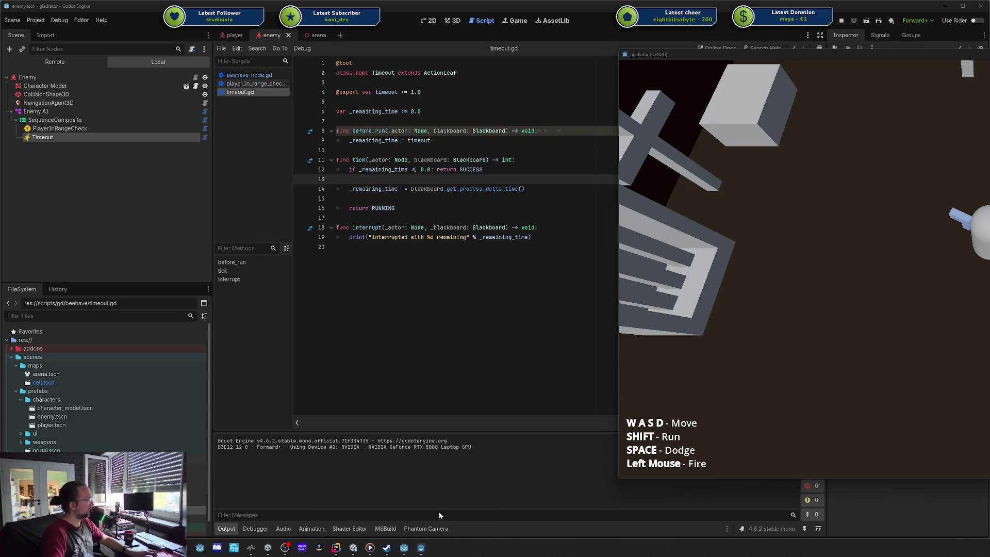
{"action": "left_click", "coordinate": [822, 281]}
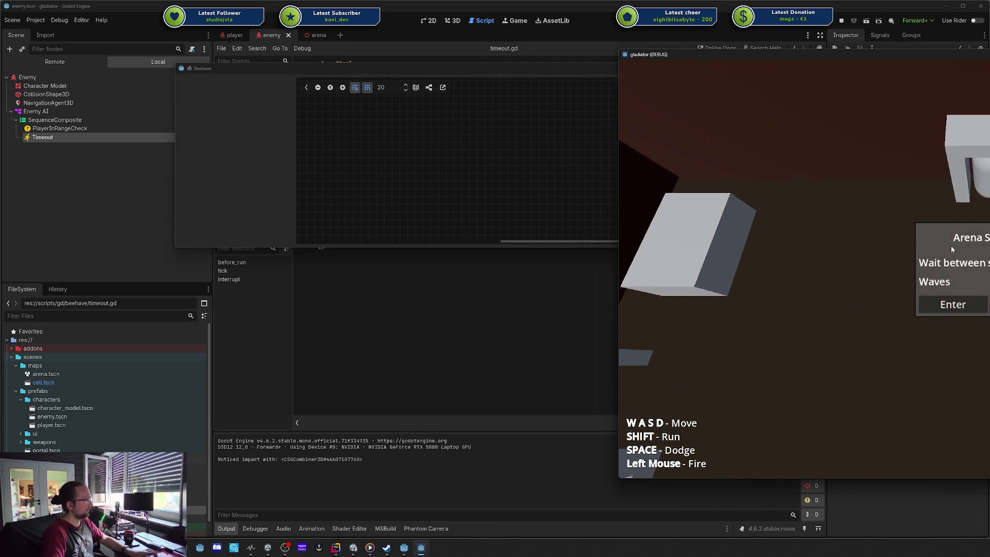
{"action": "left_click", "coordinate": [951, 303]}
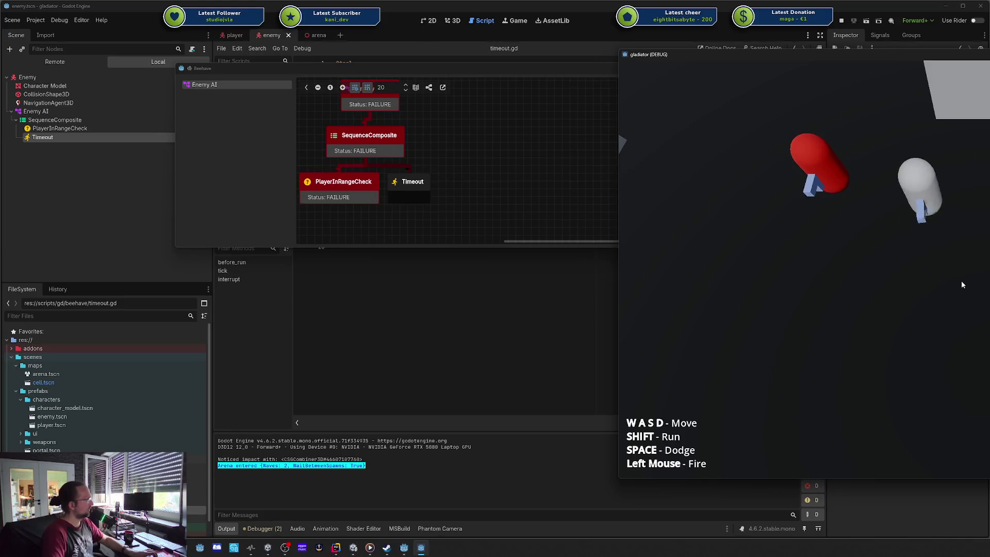
{"action": "key", "text": "d"}
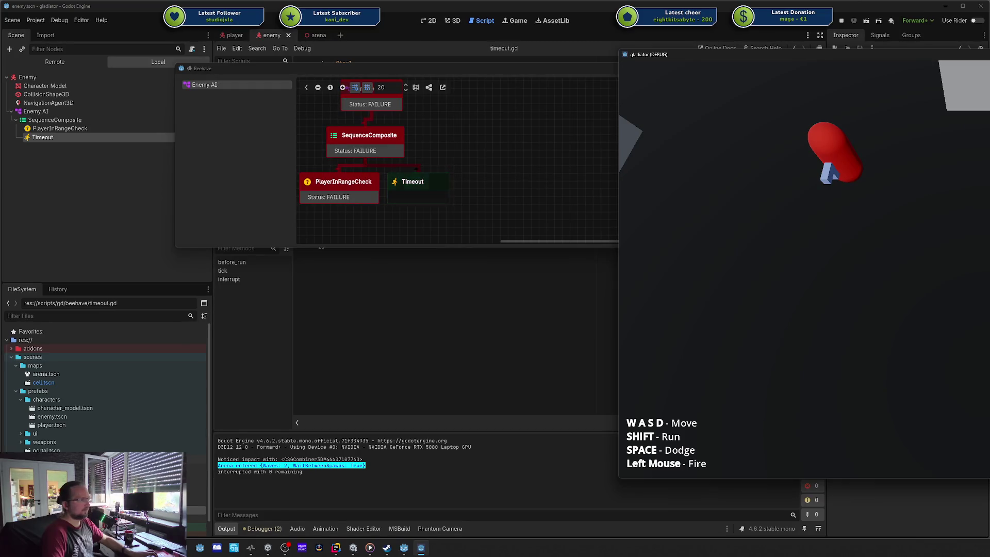
{"action": "key", "text": "alt+Tab"}
{"action": "mouse_move", "coordinate": [818, 55]}
{"action": "left_mouse_down"}
{"action": "mouse_move", "coordinate": [817, 33]}
{"action": "mouse_move", "coordinate": [759, 27]}
{"action": "left_mouse_up"}
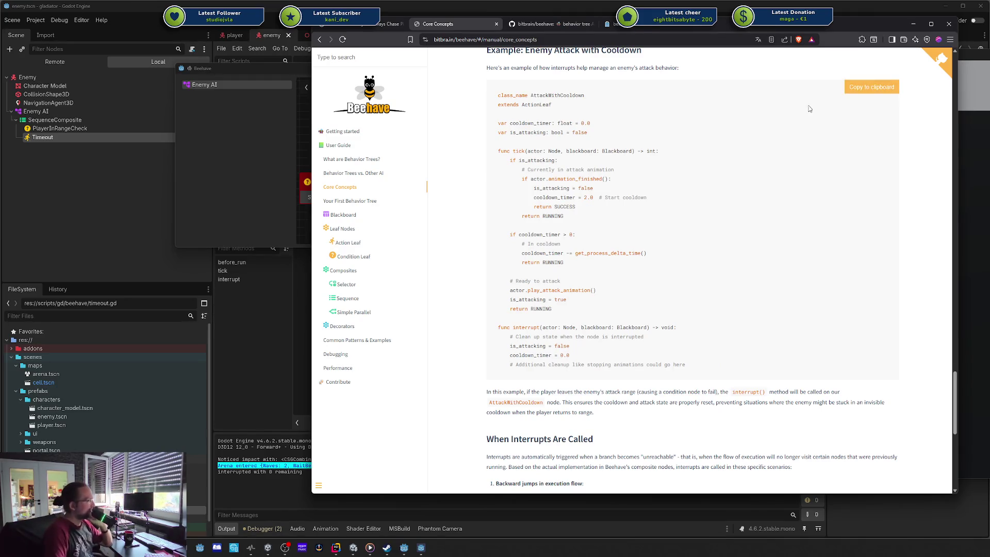
Read the interrupt() and When Interrupts Are Called sections, then move the browser aside.
{"action": "scroll", "coordinate": [715, 252], "scroll_direction": "down", "scroll_amount": 2}
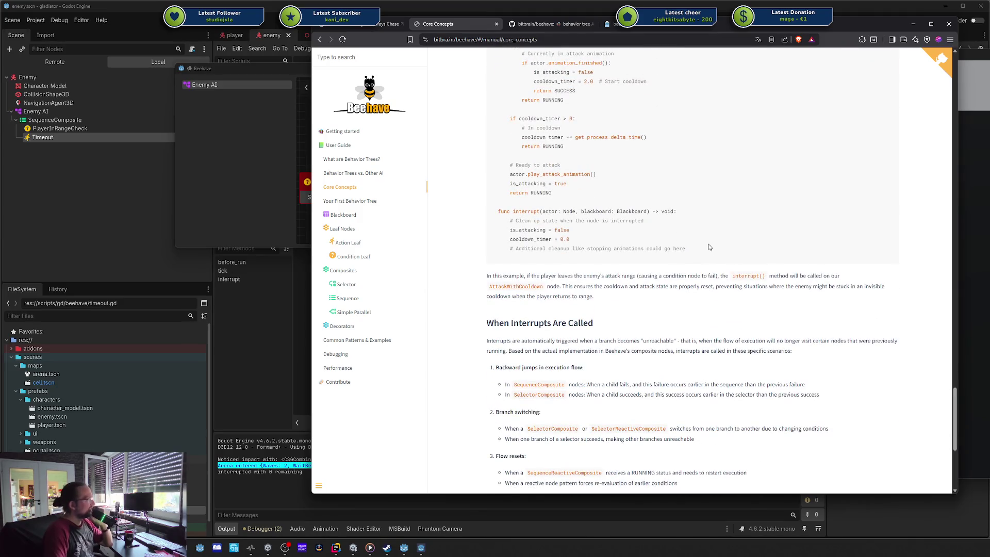
{"action": "scroll", "coordinate": [640, 246], "scroll_direction": "up", "scroll_amount": 5}
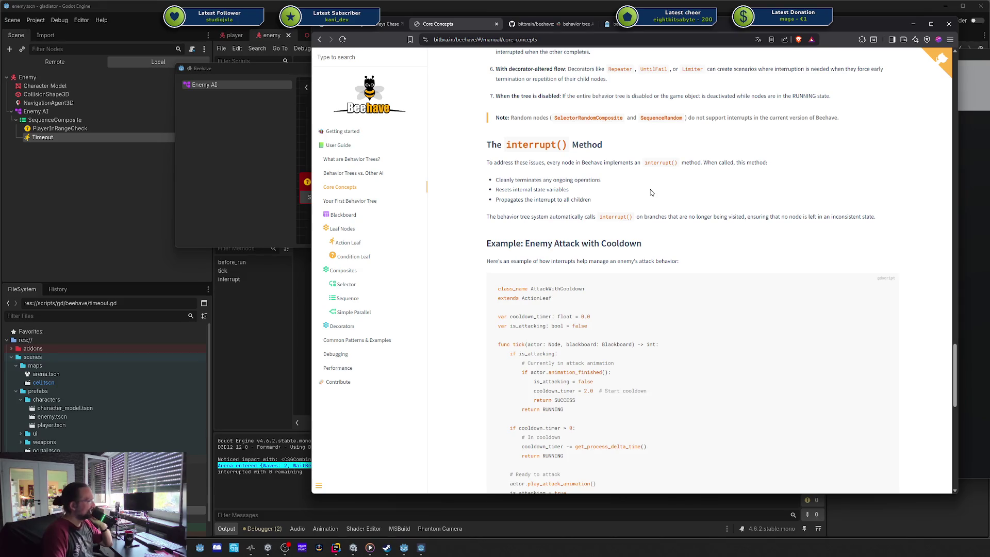
{"action": "scroll", "coordinate": [651, 193], "scroll_direction": "down", "scroll_amount": 1}
{"action": "scroll", "coordinate": [650, 191], "scroll_direction": "down", "scroll_amount": 2}
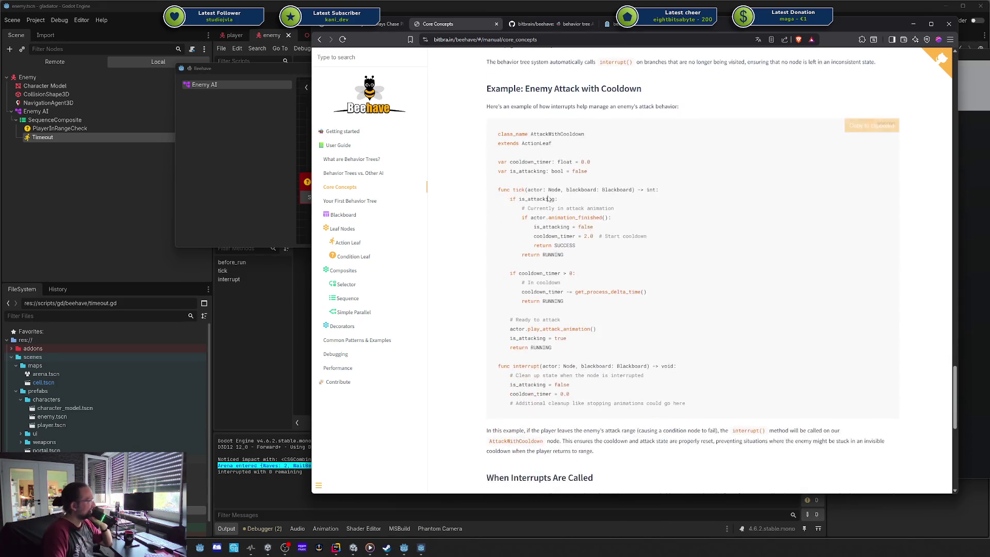
{"action": "scroll", "coordinate": [627, 187], "scroll_direction": "up", "scroll_amount": 2}
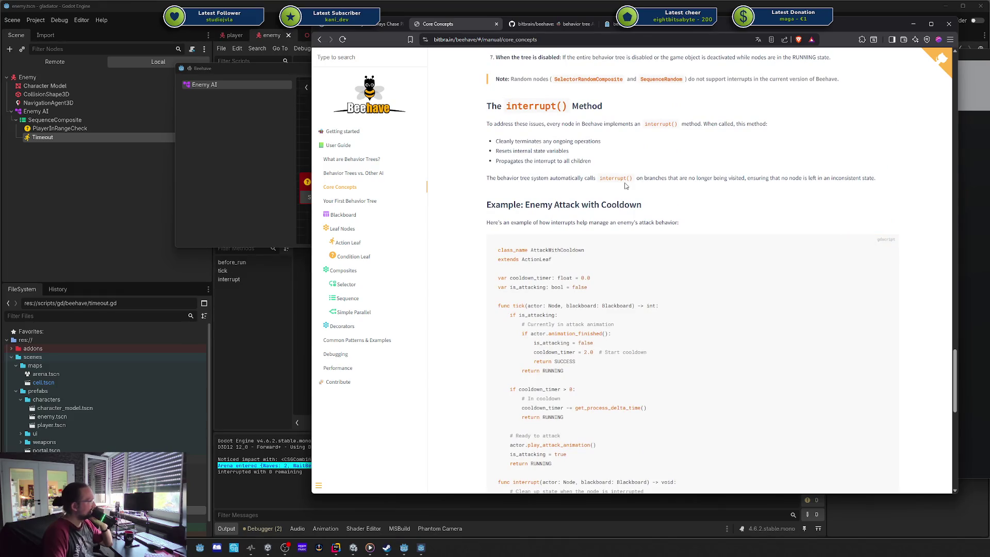
{"action": "scroll", "coordinate": [597, 221], "scroll_direction": "down", "scroll_amount": 2}
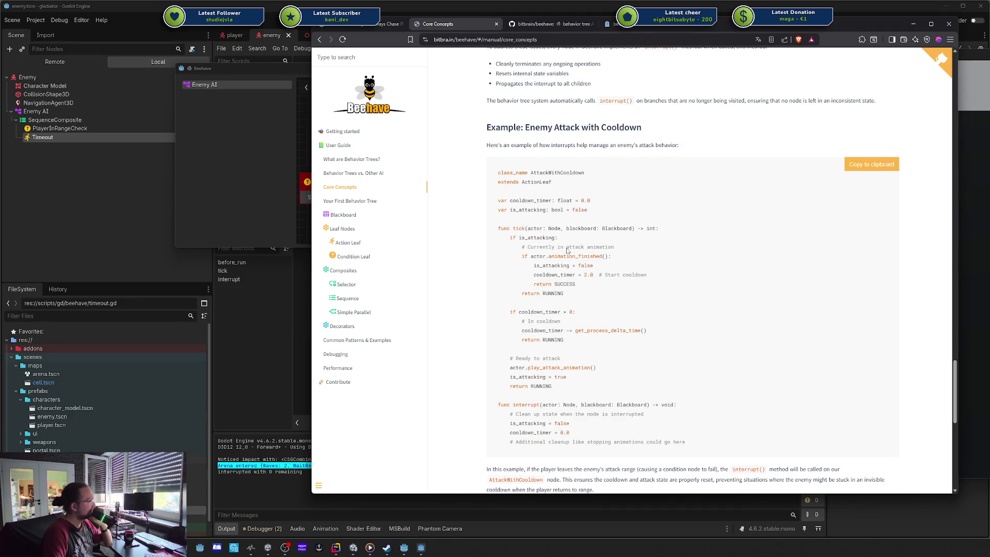
{"action": "scroll", "coordinate": [563, 244], "scroll_direction": "down", "scroll_amount": 5}
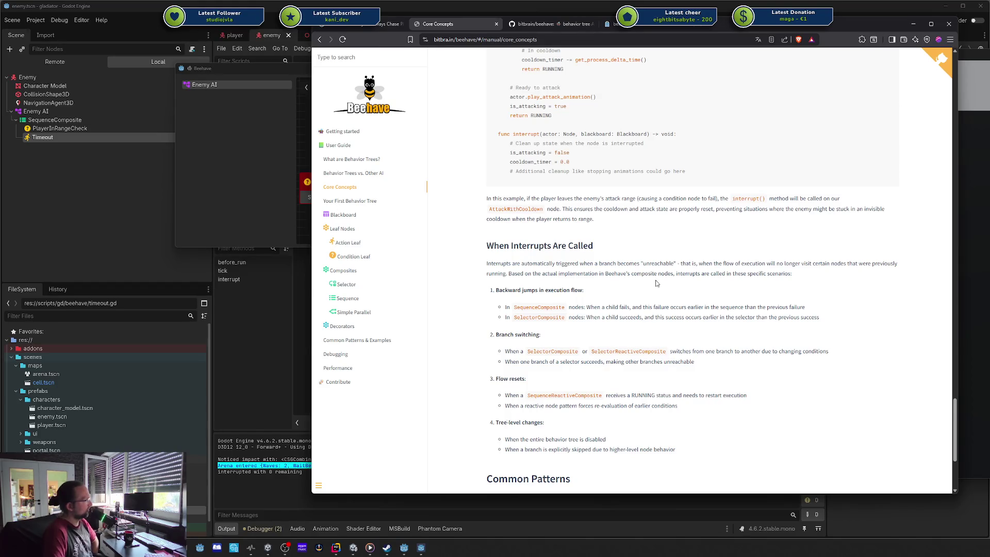
{"action": "scroll", "coordinate": [657, 282], "scroll_direction": "down", "scroll_amount": 3}
{"action": "scroll", "coordinate": [657, 283], "scroll_direction": "down", "scroll_amount": 2}
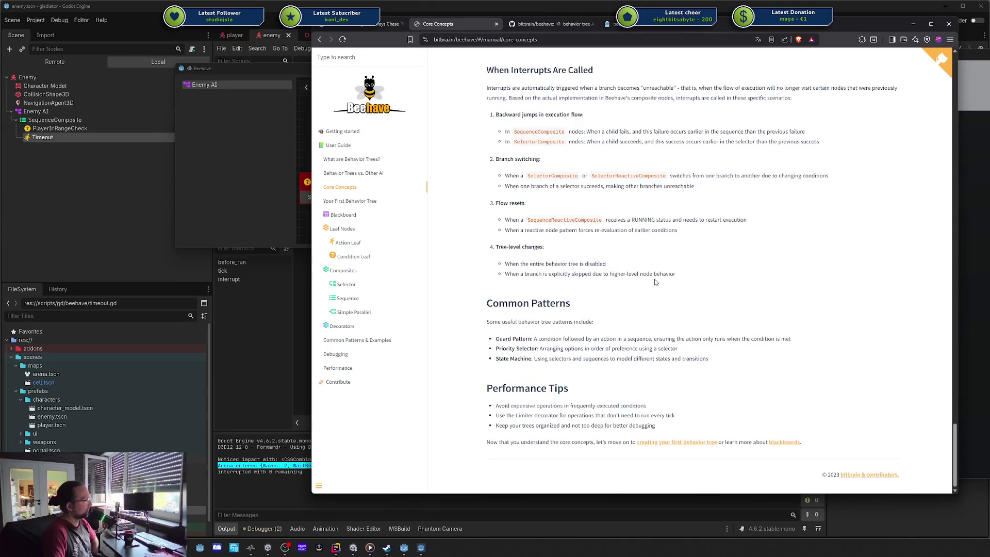
{"action": "scroll", "coordinate": [656, 283], "scroll_direction": "up", "scroll_amount": 3}
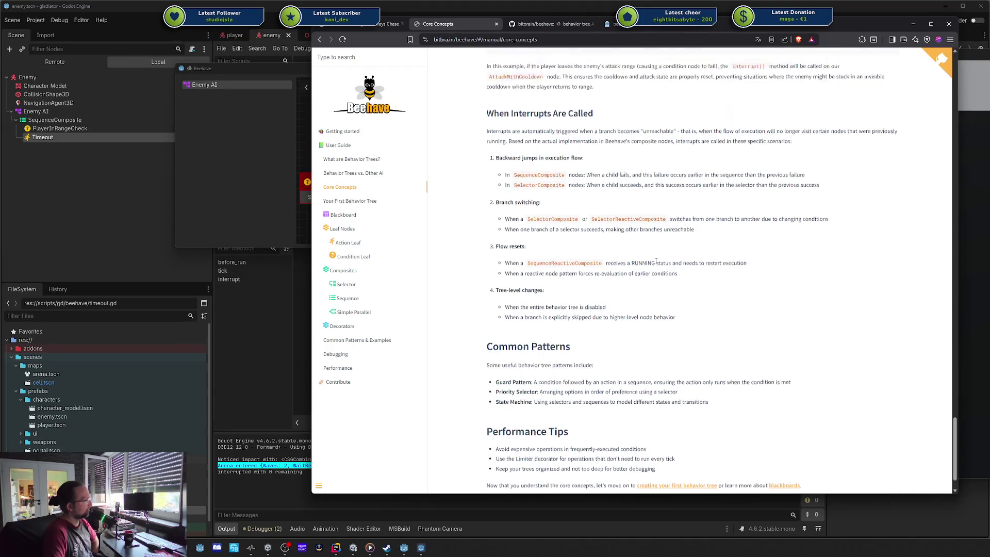
{"action": "mouse_move", "coordinate": [824, 33]}
{"action": "left_mouse_down"}
{"action": "mouse_move", "coordinate": [989, 52]}
{"action": "mouse_move", "coordinate": [989, 70]}
{"action": "left_mouse_up"}
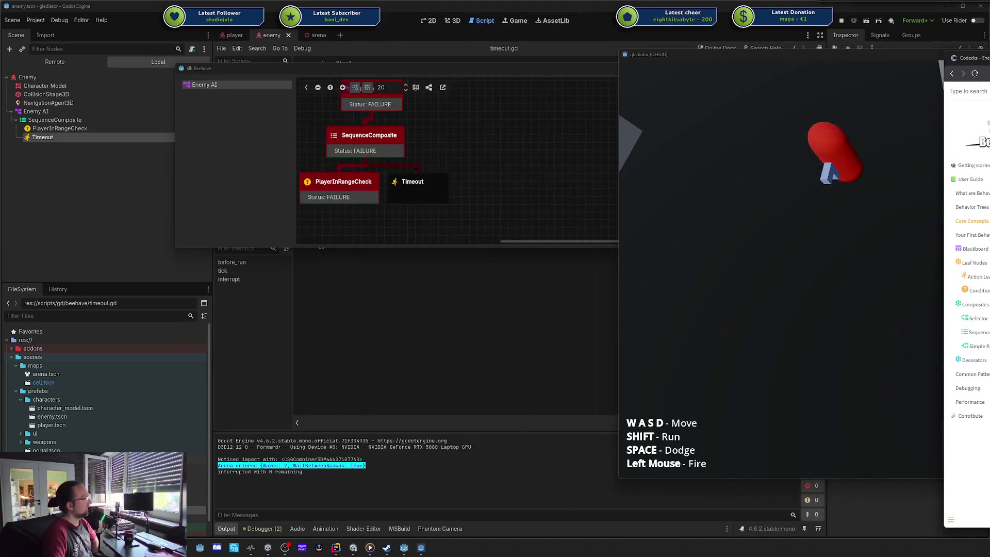
Pan the Beehave graph to the Enemy AI root, then select SequenceComposite in the Scene dock.
{"action": "left_click", "coordinate": [559, 116]}
{"action": "left_click_drag", "start_coordinate": [453, 144], "coordinate": [566, 157]}
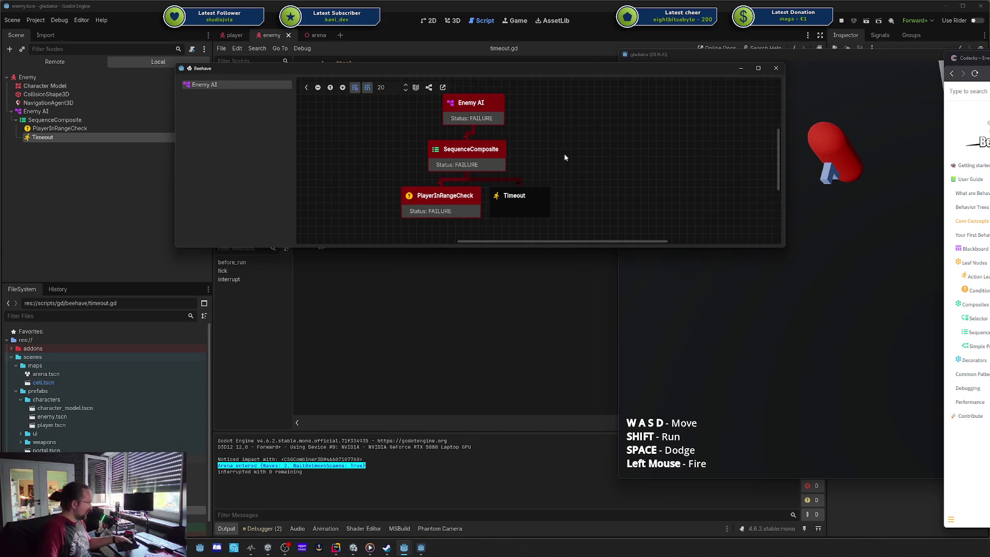
{"action": "left_click", "coordinate": [138, 120]}
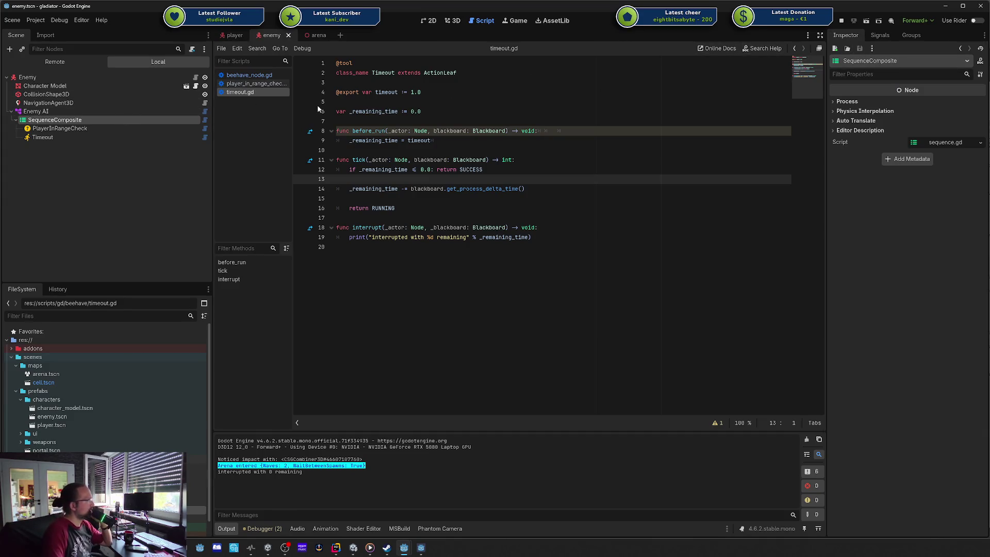
Check PlayerInRangeCheck's required distance, then duplicate SequenceComposite with its children.
{"action": "left_click", "coordinate": [65, 128]}
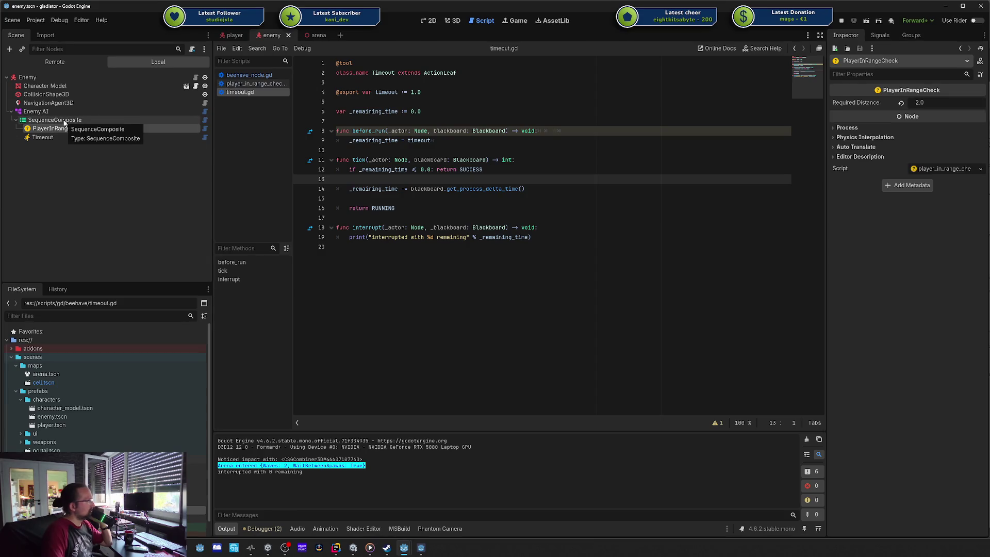
{"action": "left_click", "coordinate": [63, 123]}
{"action": "left_click", "coordinate": [72, 129]}
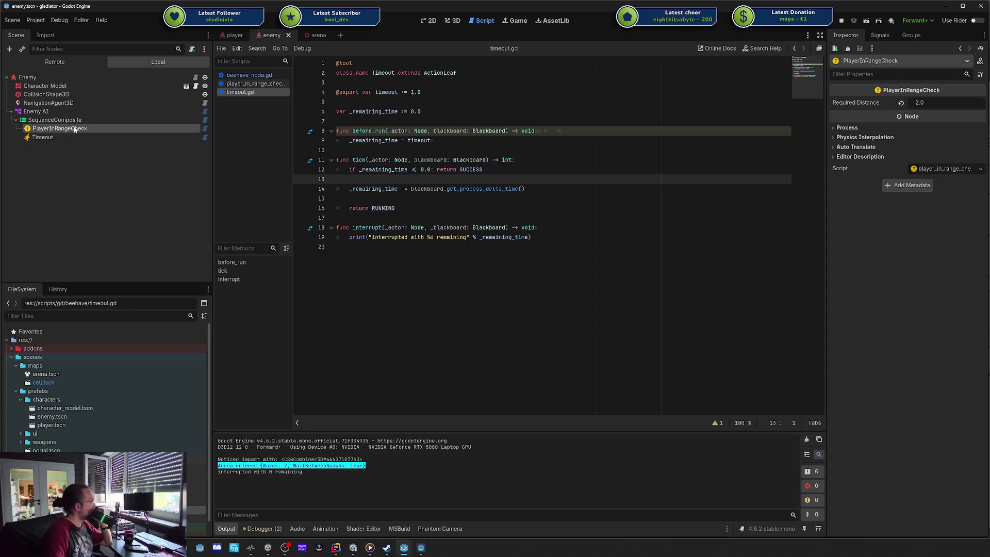
{"action": "left_click", "coordinate": [73, 121]}
{"action": "left_click", "coordinate": [70, 112]}
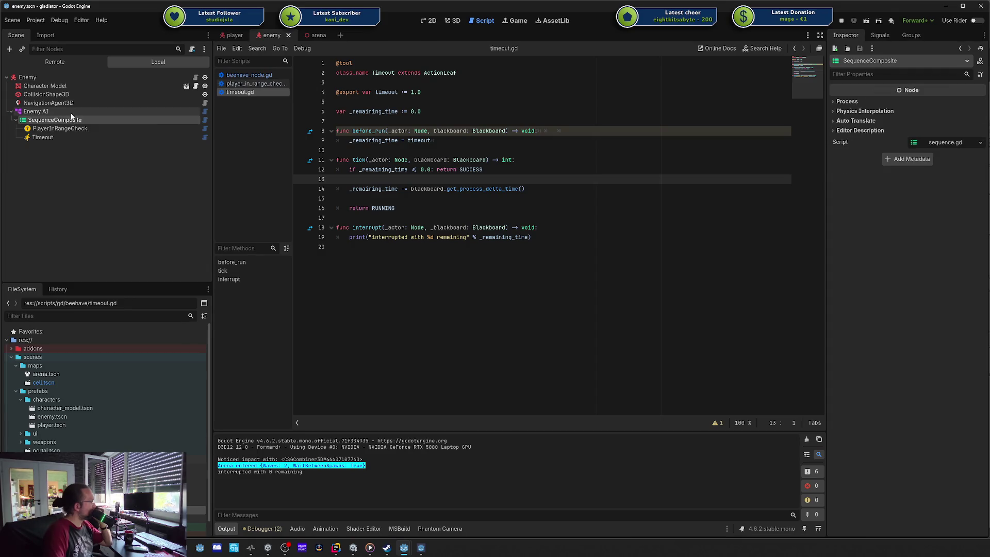
{"action": "left_click", "coordinate": [67, 120]}
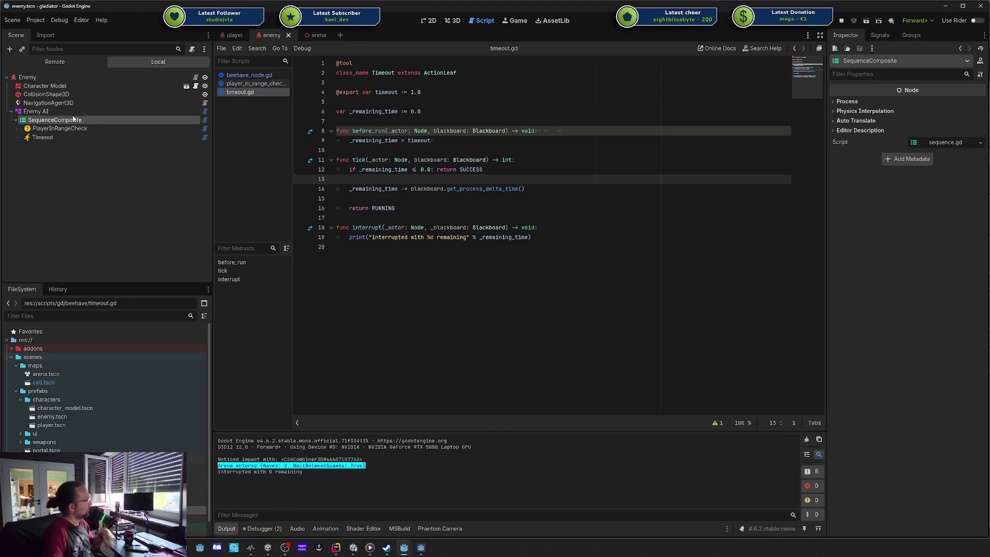
{"action": "key", "text": "ctrl+d"}
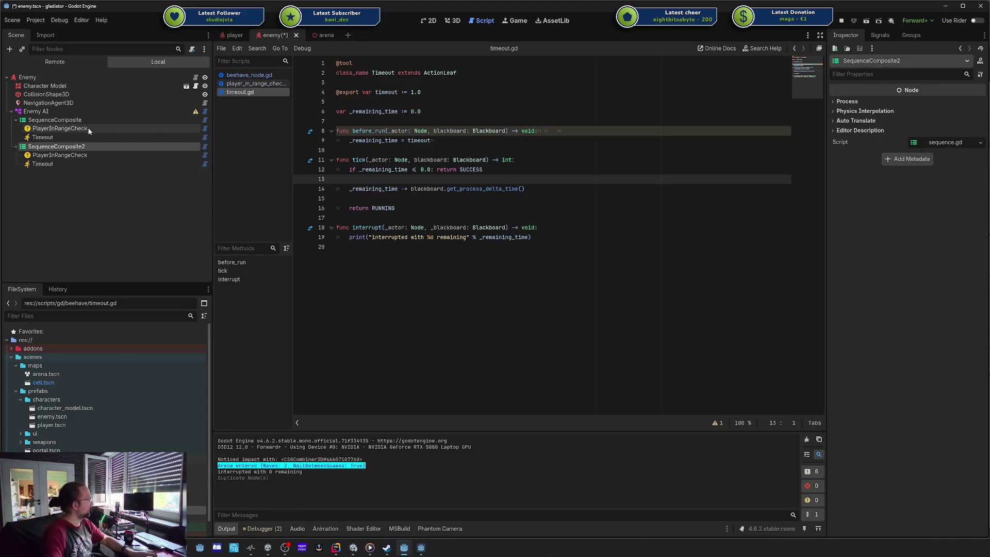
Delete the Timeout node from the first sequence.
{"action": "left_click", "coordinate": [85, 136]}
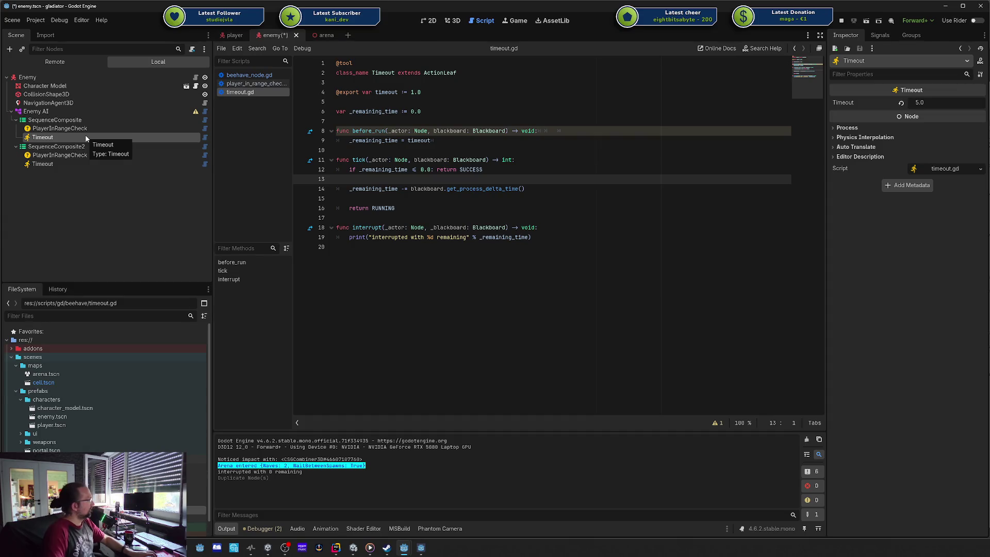
{"action": "left_click", "coordinate": [85, 128]}
{"action": "left_click", "coordinate": [83, 137]}
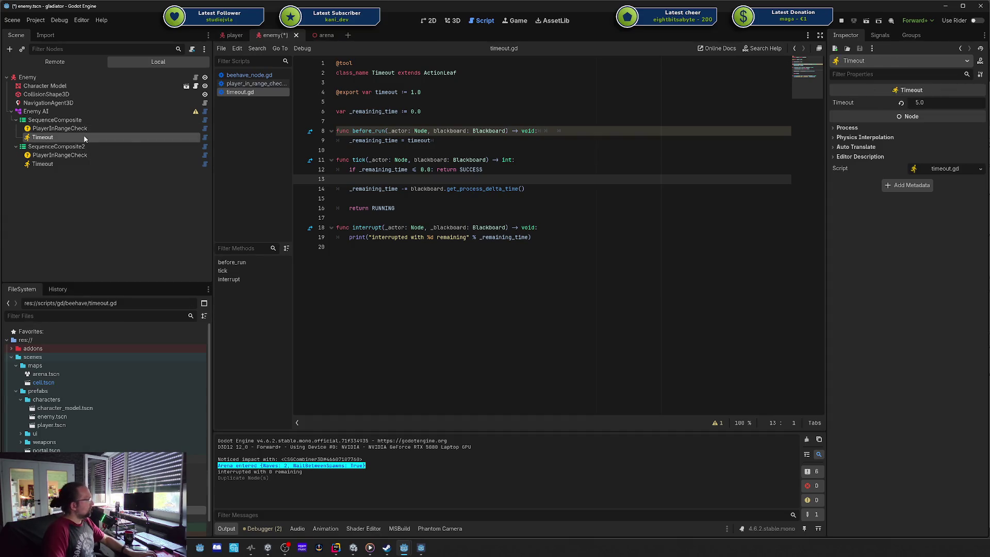
{"action": "key", "text": "Delete"}
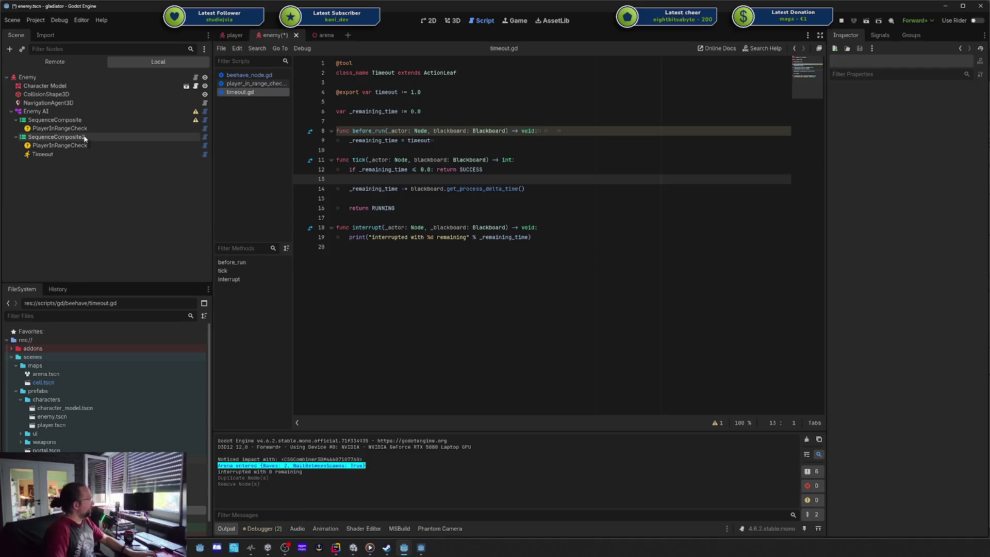
Create a SelectorComposite via the 'sele' search and place it under Enemy AI.
{"action": "left_click", "coordinate": [71, 113]}
{"action": "key", "text": "ctrl+a"}
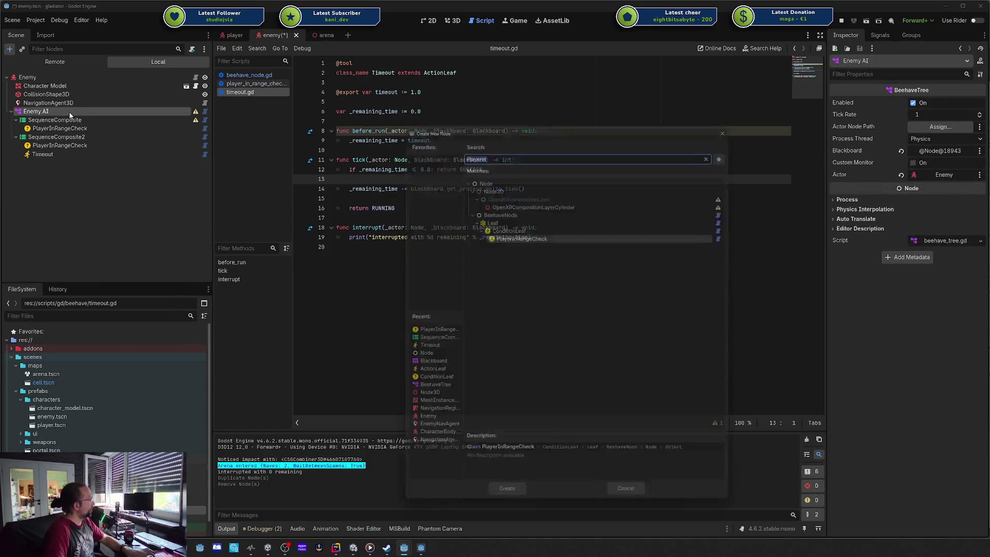
{"action": "type", "text": "sele"}
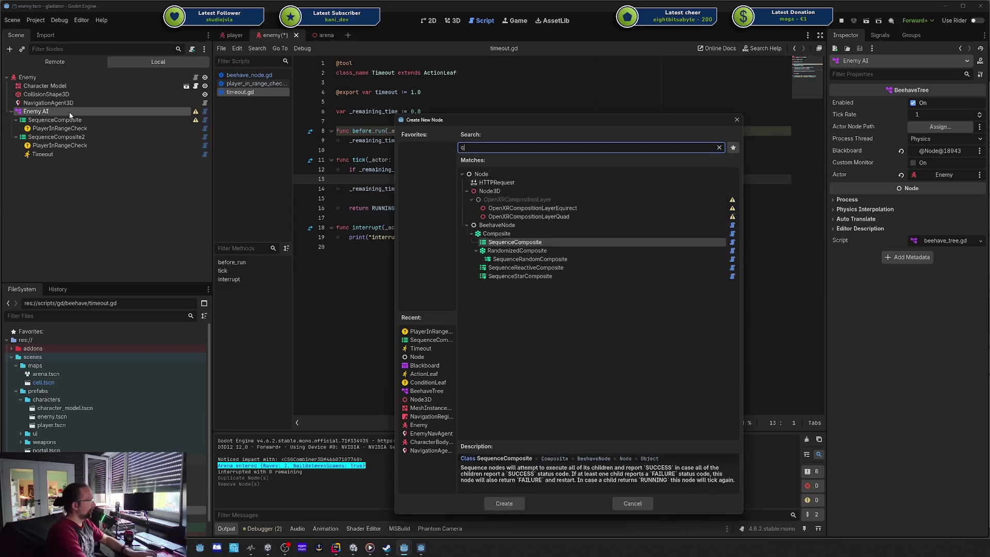
{"action": "key", "text": "Return"}
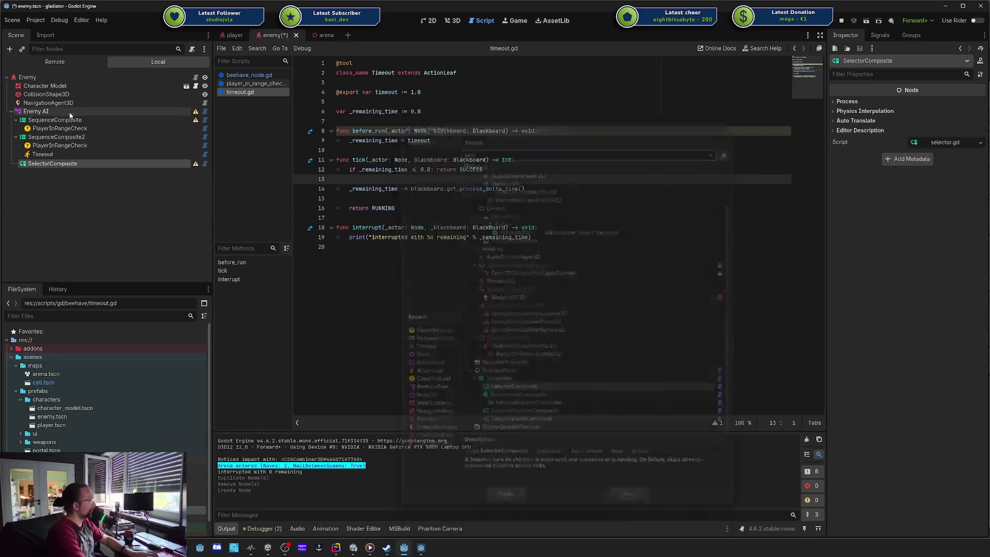
{"action": "mouse_move", "coordinate": [51, 163]}
{"action": "left_mouse_down"}
{"action": "mouse_move", "coordinate": [55, 114]}
{"action": "mouse_move", "coordinate": [41, 148]}
{"action": "mouse_move", "coordinate": [44, 124]}
{"action": "left_mouse_up"}
Set the first PlayerInRangeCheck's Required Distance to 1.0.
{"action": "left_click", "coordinate": [46, 121]}
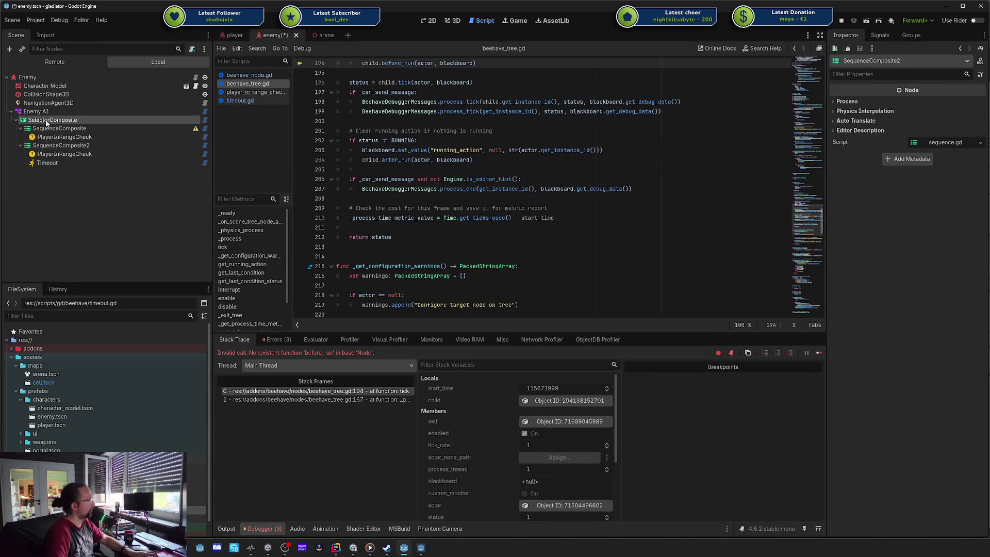
{"action": "left_click", "coordinate": [59, 137]}
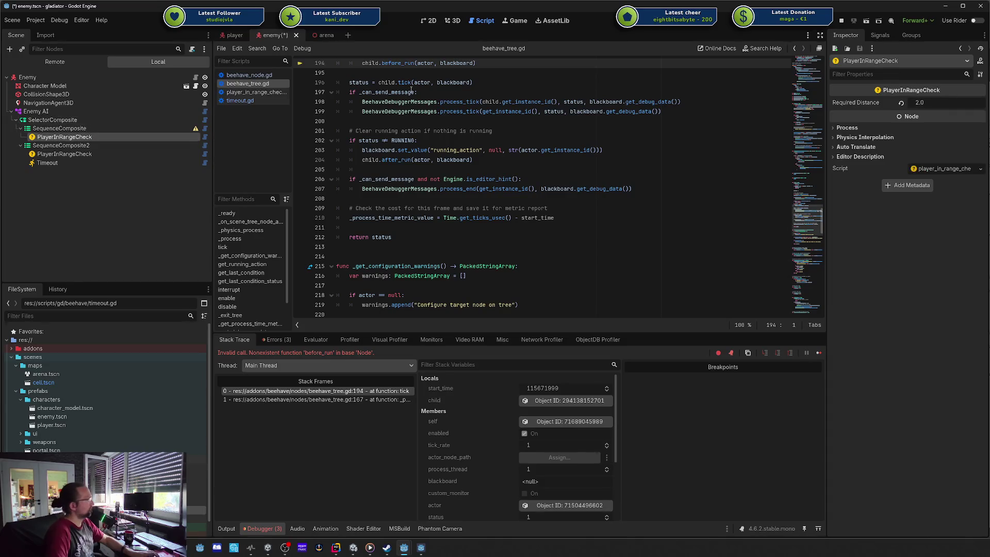
{"action": "left_click", "coordinate": [931, 102]}
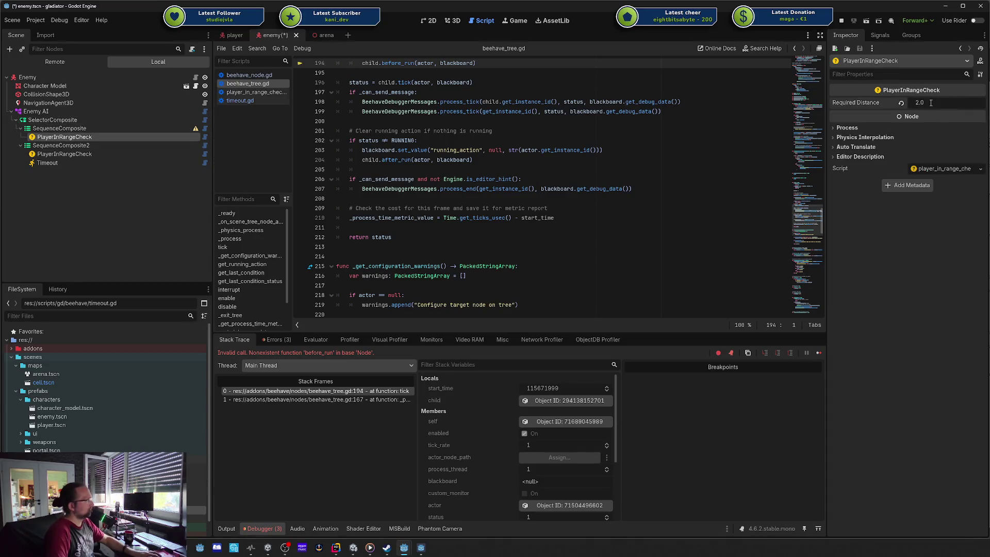
{"action": "left_click", "coordinate": [129, 149]}
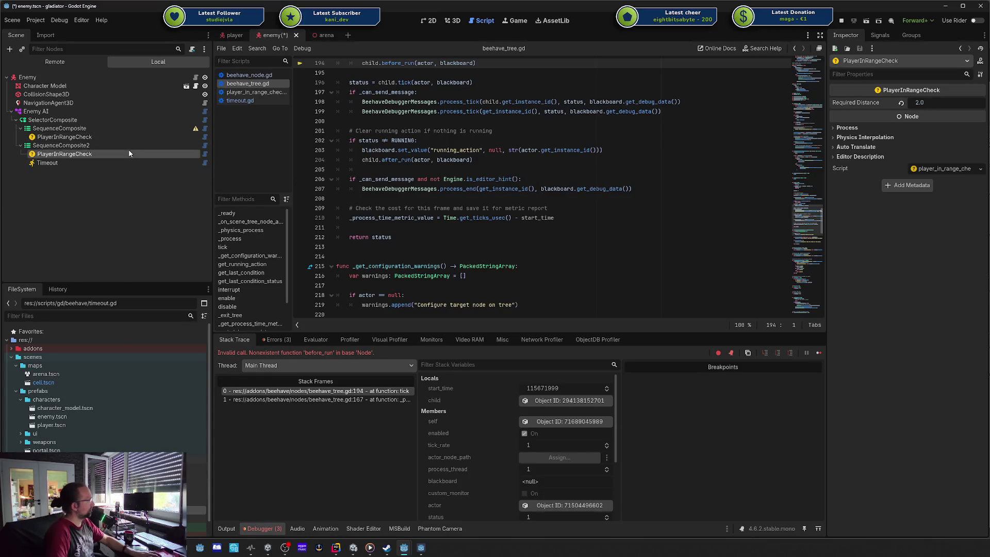
{"action": "left_click", "coordinate": [94, 155]}
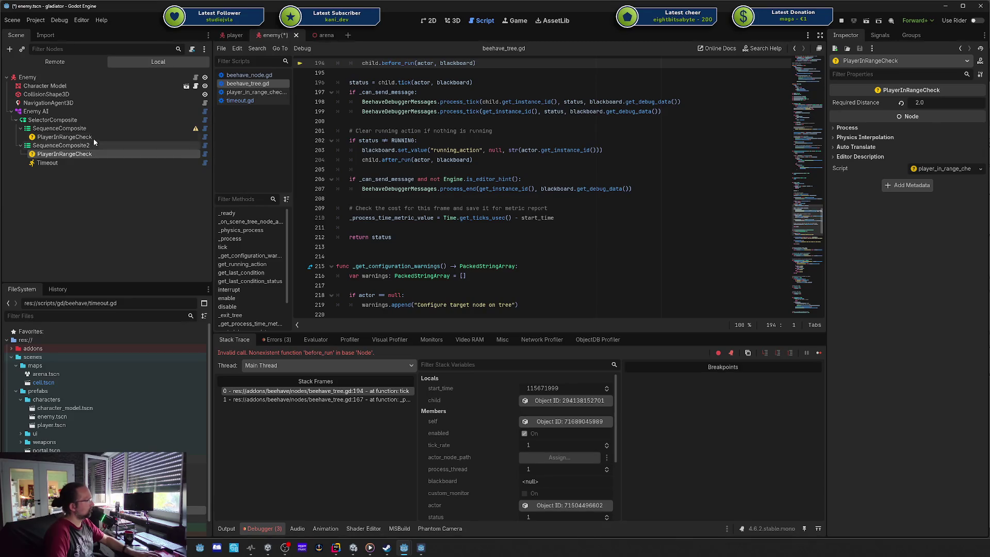
{"action": "left_click", "coordinate": [94, 137]}
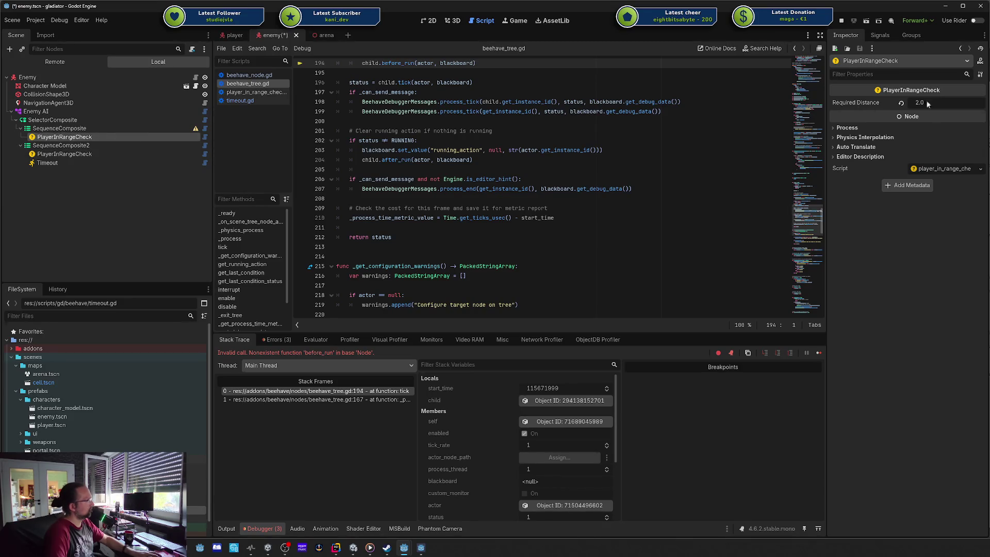
{"action": "key", "text": "Return"}
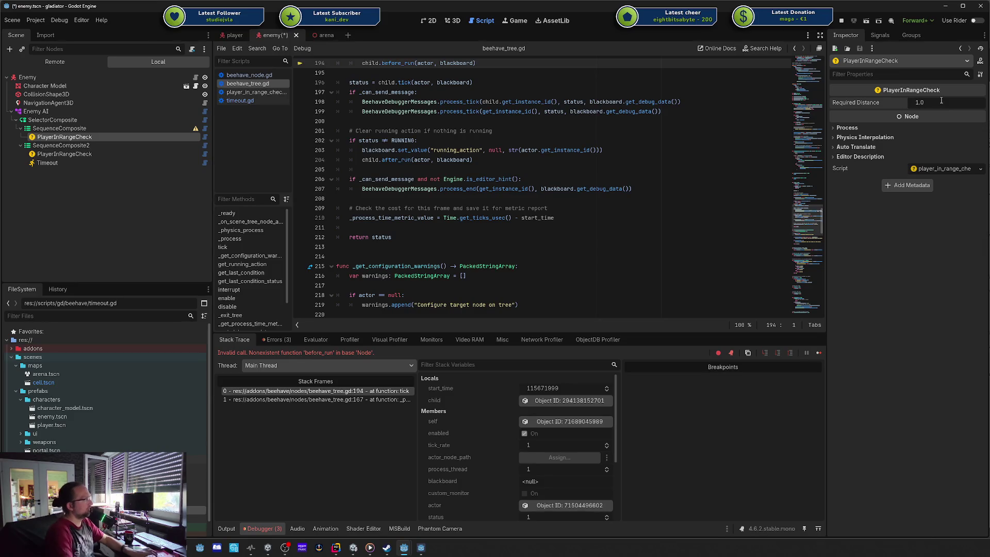
Save the enemy scene and clear the debugger's error list.
{"action": "key", "text": "ctrl+s"}
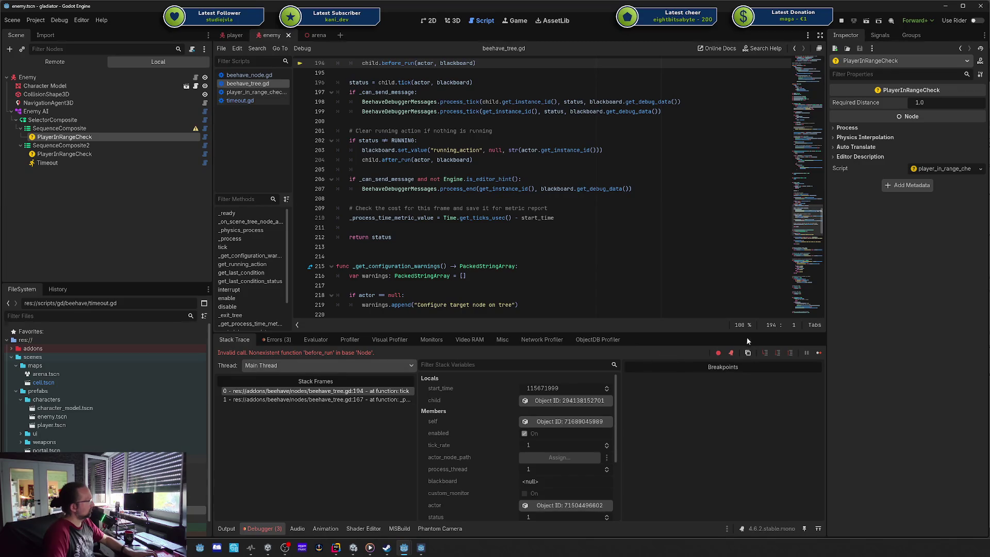
{"action": "left_click", "coordinate": [287, 339]}
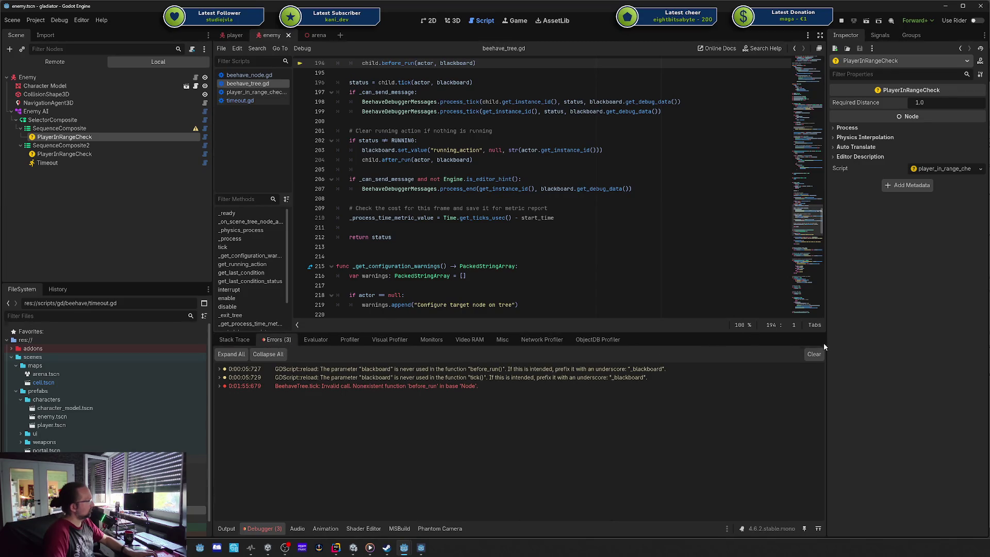
{"action": "left_click", "coordinate": [814, 354]}
Relaunch the game, enter the arena, and enlarge the Beehave window to watch the selector tree.
{"action": "mouse_move", "coordinate": [421, 548]}
{"action": "left_click", "coordinate": [438, 524]}
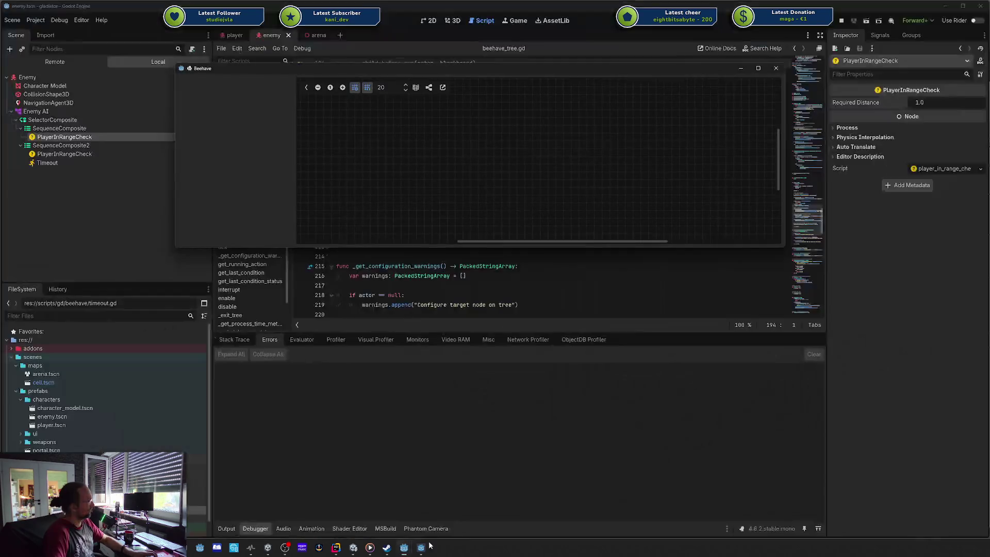
{"action": "left_click", "coordinate": [825, 27]}
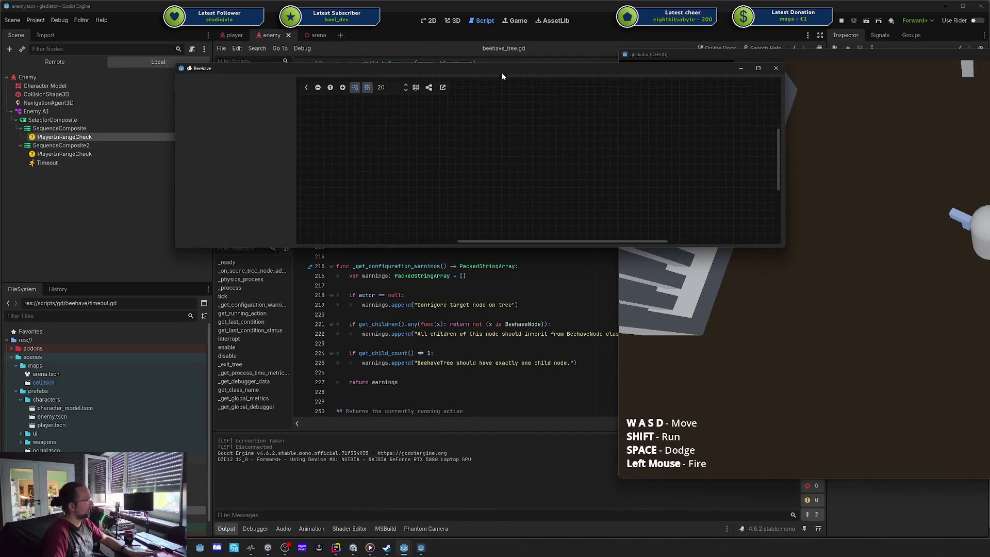
{"action": "left_click_drag", "start_coordinate": [502, 73], "coordinate": [446, 46]}
{"action": "left_click", "coordinate": [847, 132]}
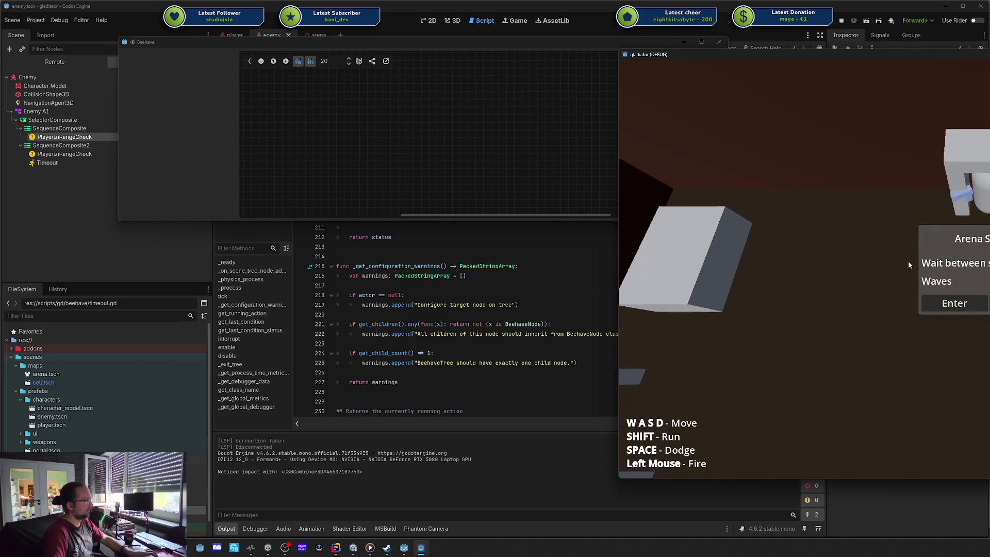
{"action": "left_click", "coordinate": [934, 299]}
{"action": "left_click", "coordinate": [509, 166]}
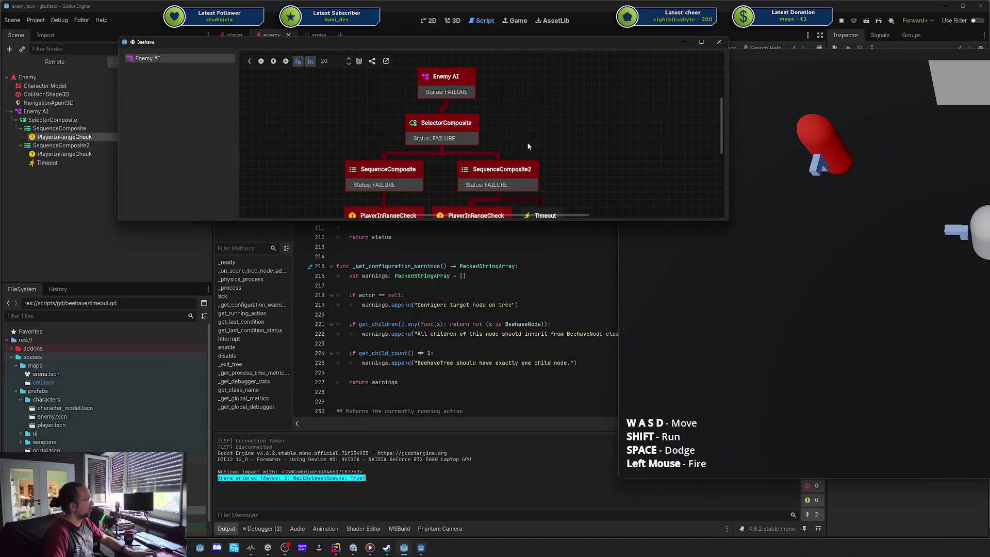
{"action": "left_click_drag", "start_coordinate": [410, 221], "coordinate": [411, 304]}
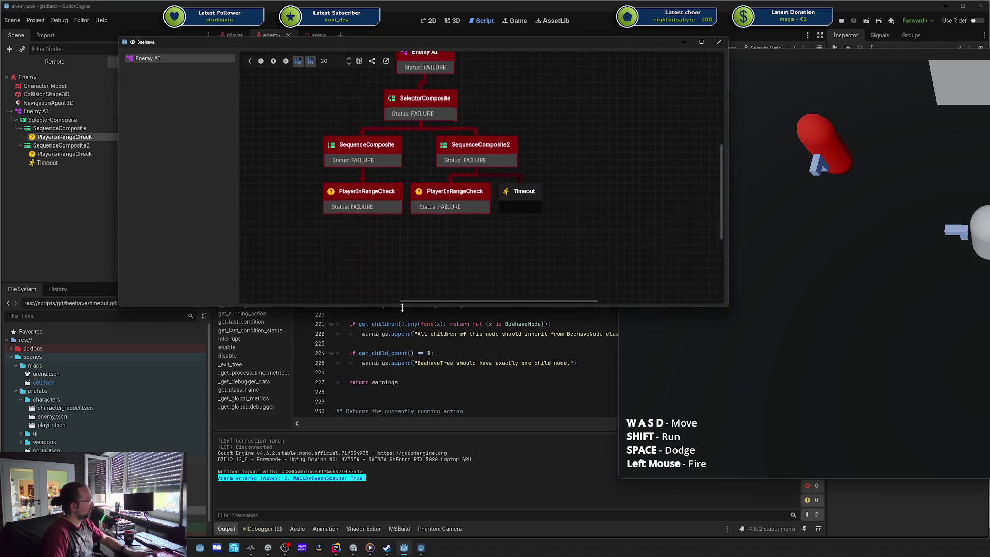
{"action": "left_click_drag", "start_coordinate": [460, 234], "coordinate": [483, 253]}
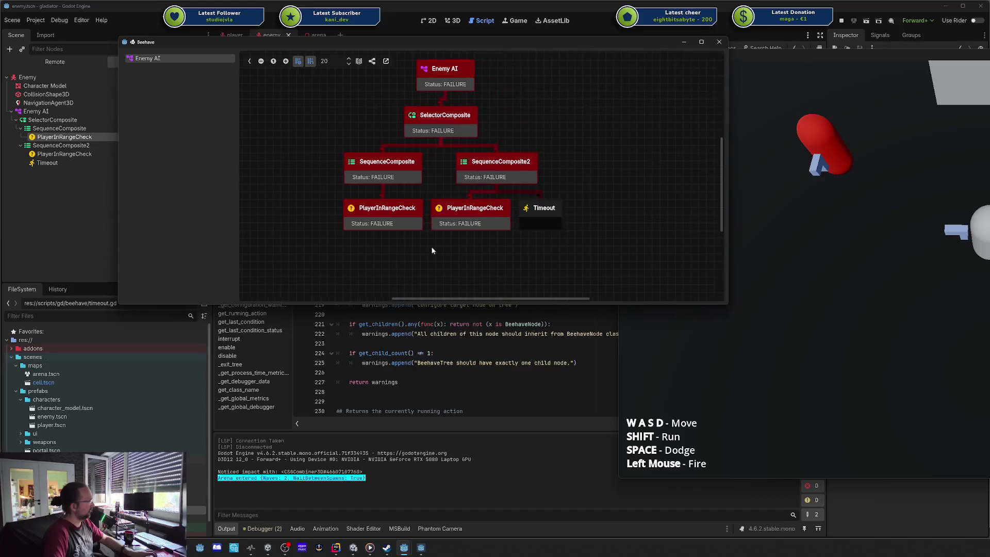
{"action": "left_click", "coordinate": [905, 267]}
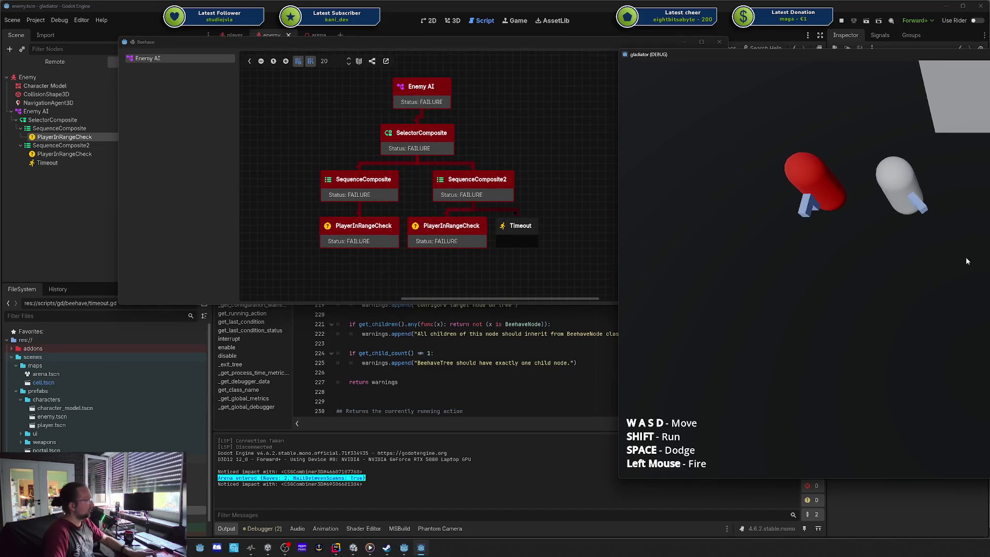
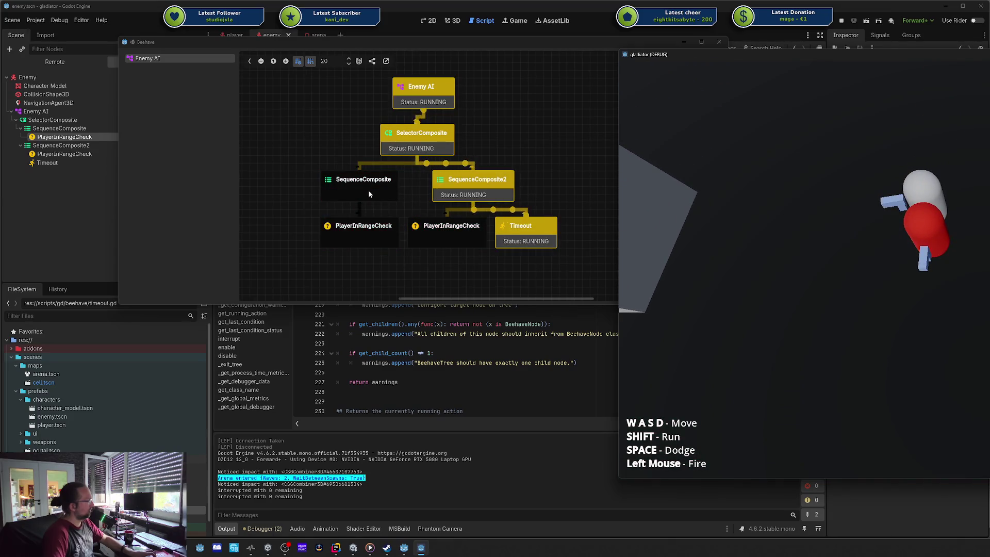
Inspect PlayerInRangeCheck's debug values in the Beehave debugger, then stop the game with F8.
{"action": "left_click", "coordinate": [368, 194]}
{"action": "left_click", "coordinate": [359, 234]}
{"action": "left_click", "coordinate": [378, 195]}
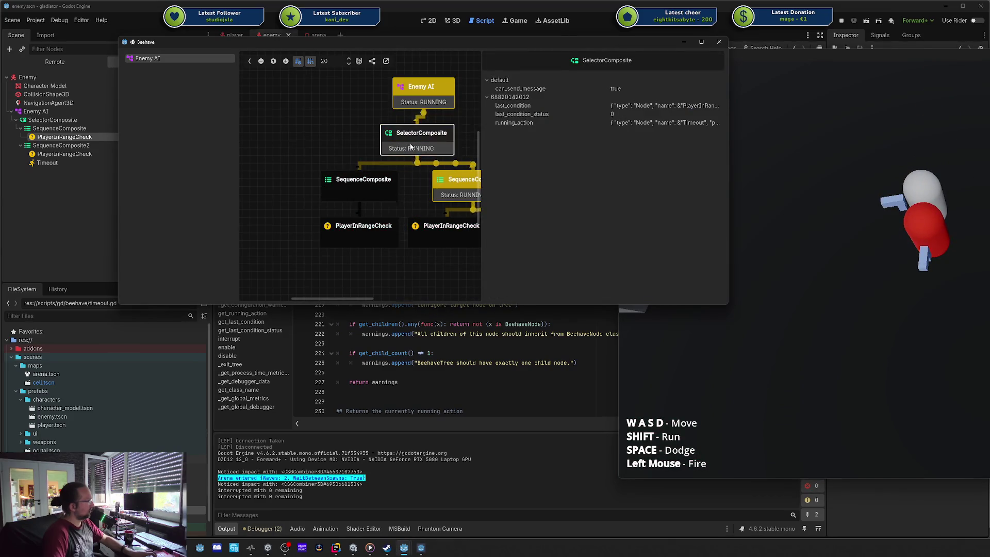
{"action": "left_click", "coordinate": [382, 209]}
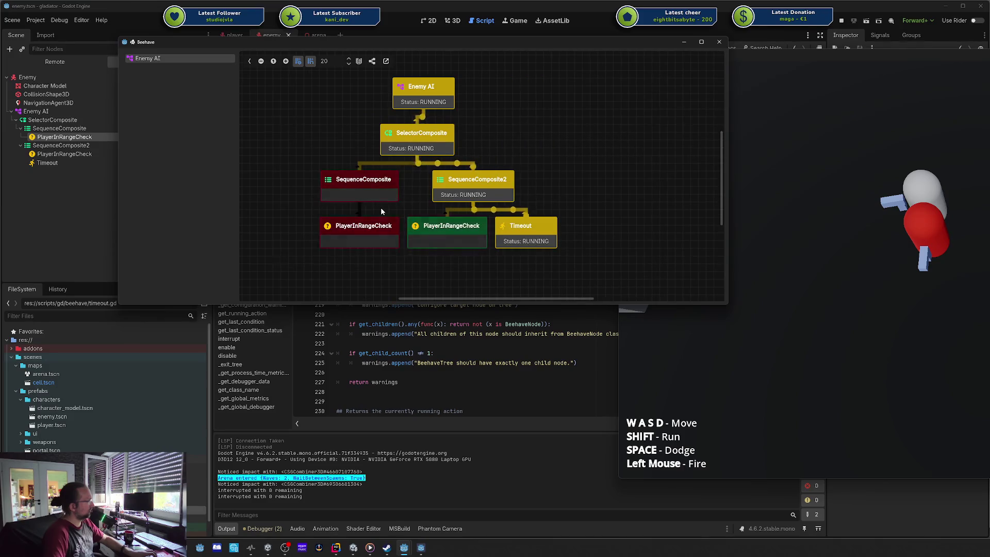
{"action": "left_click", "coordinate": [811, 215]}
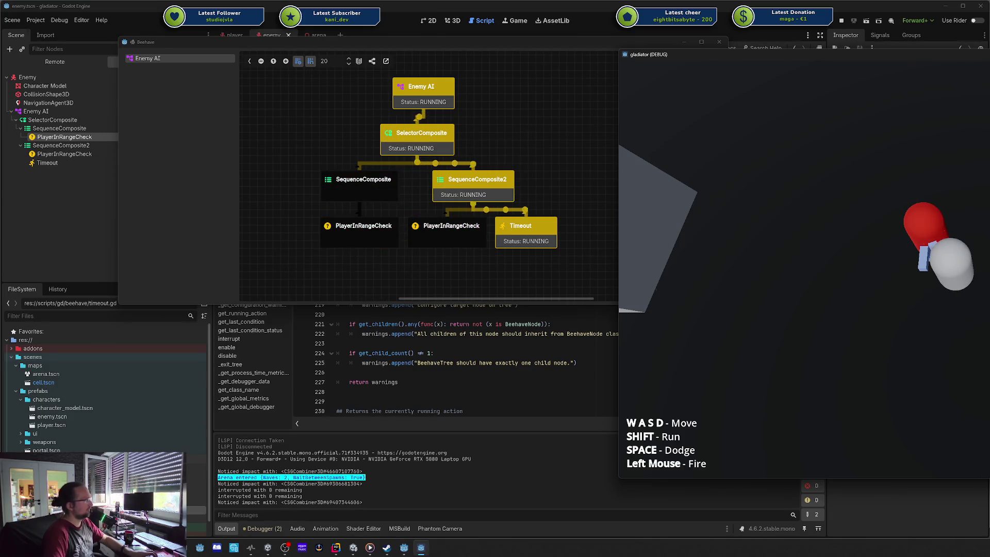
{"action": "key", "text": "F8"}
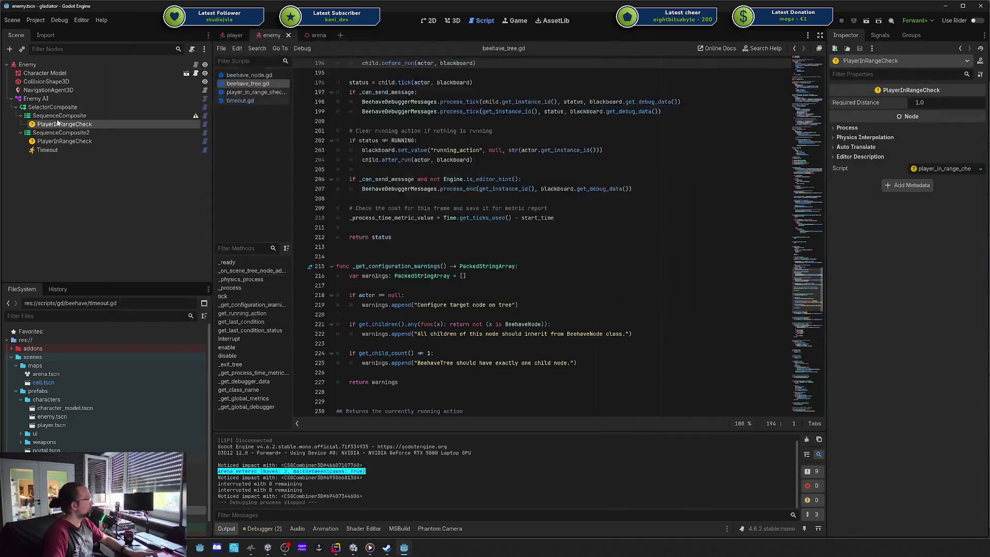
Close the Beehave debugger, give the second PlayerInRangeCheck a Required Distance of 4, and run with F5.
{"action": "left_click", "coordinate": [719, 42]}
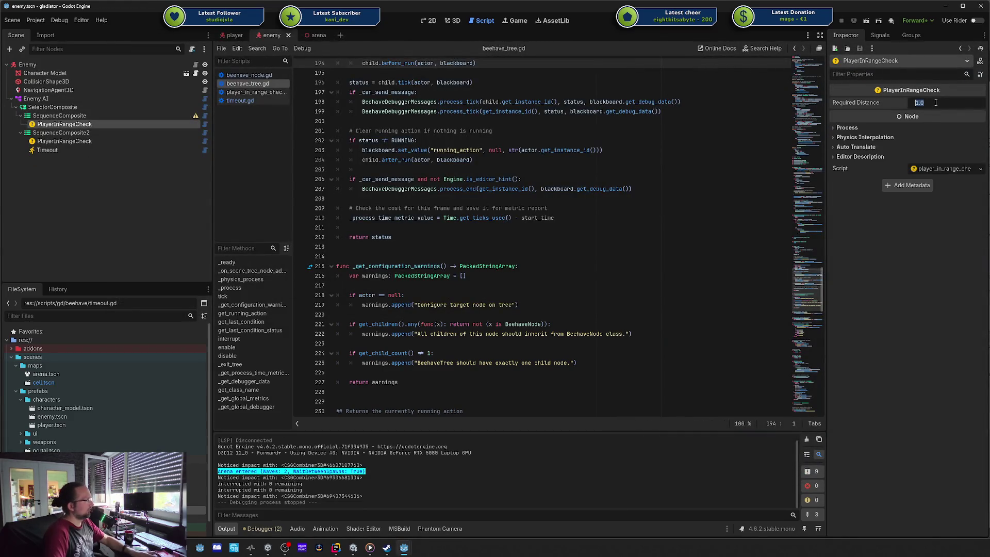
{"action": "left_click", "coordinate": [116, 141]}
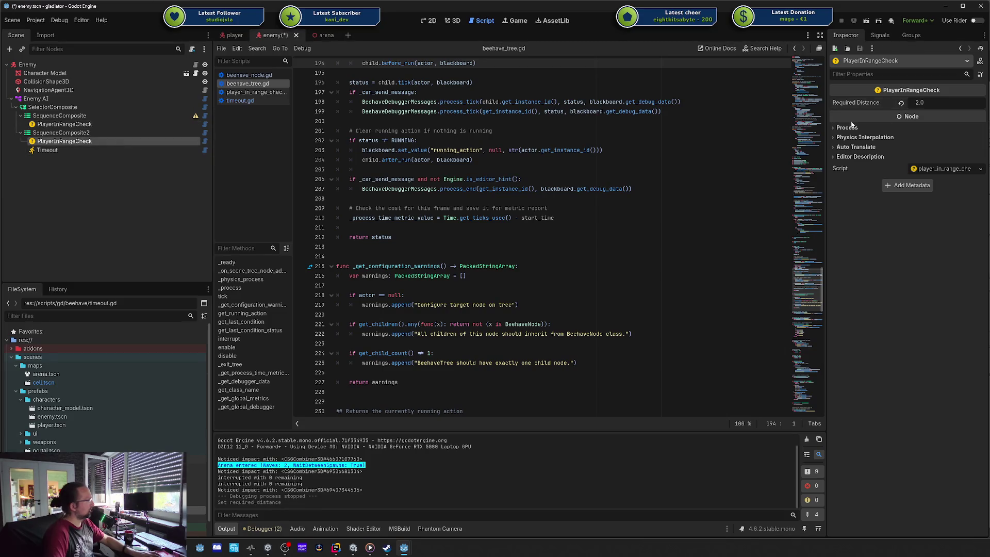
{"action": "left_click", "coordinate": [955, 105]}
{"action": "type", "text": "4"}
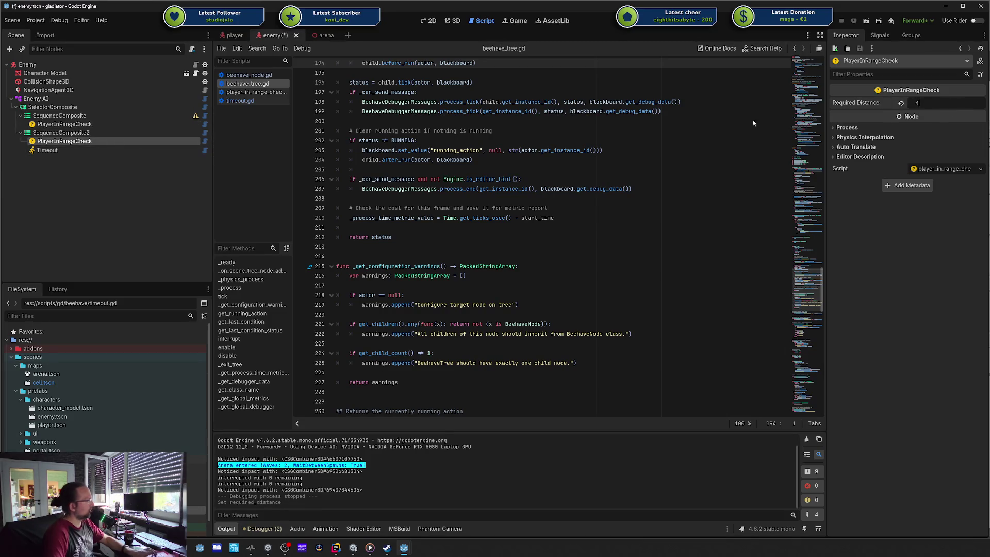
{"action": "left_click", "coordinate": [148, 125]}
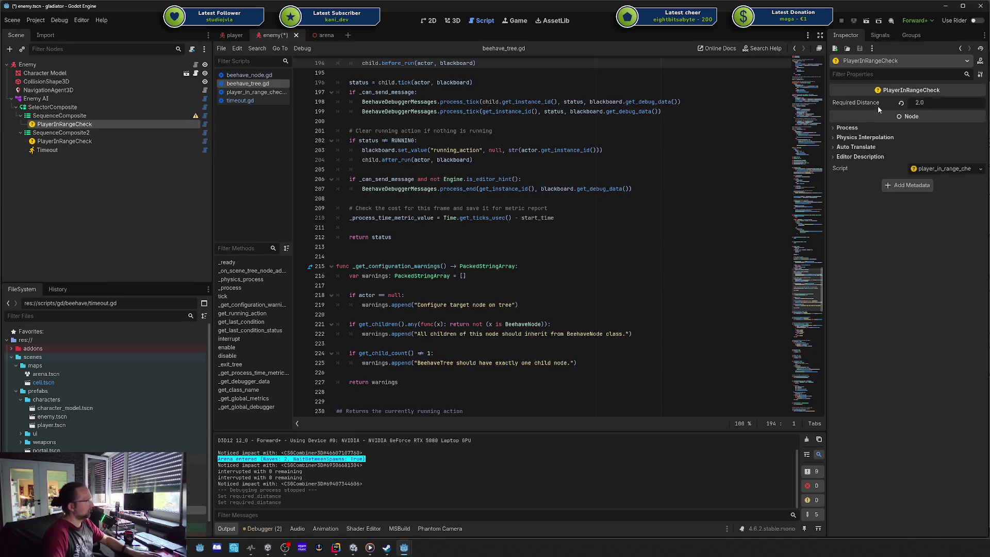
{"action": "left_click", "coordinate": [938, 102]}
{"action": "key", "text": "F5"}
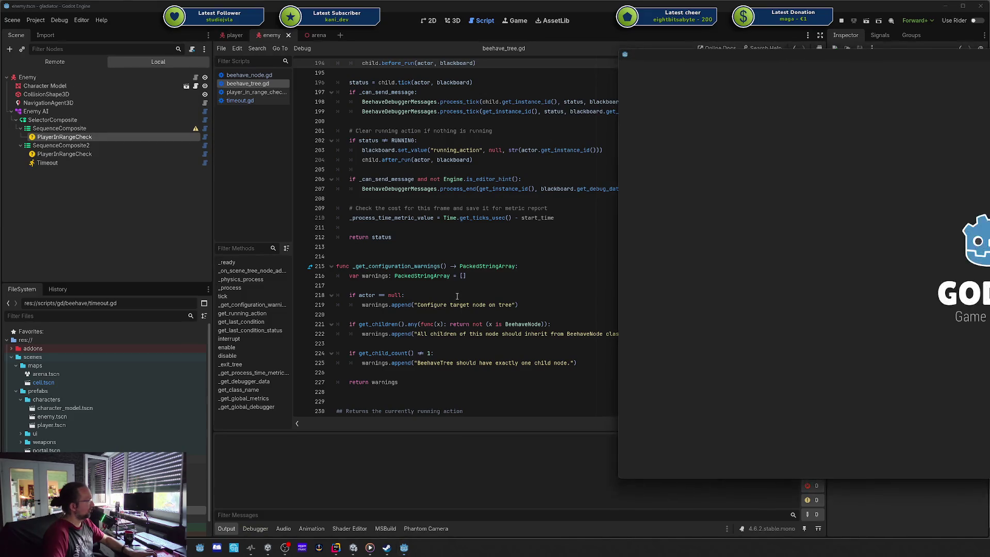
Enter the arena and watch the enemy tree alternate sequences, then stop with F8 and close Beehave.
{"action": "mouse_move", "coordinate": [421, 546]}
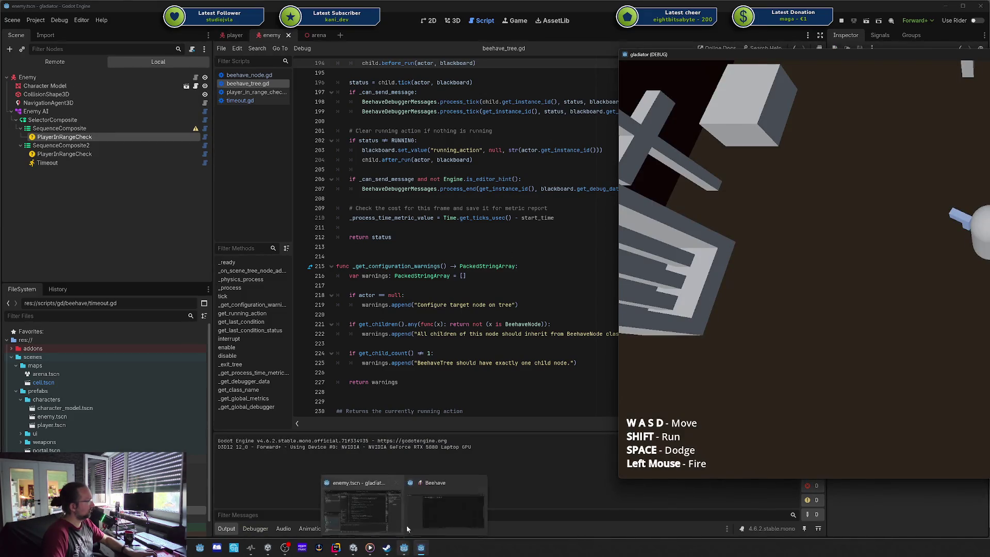
{"action": "left_click", "coordinate": [443, 484]}
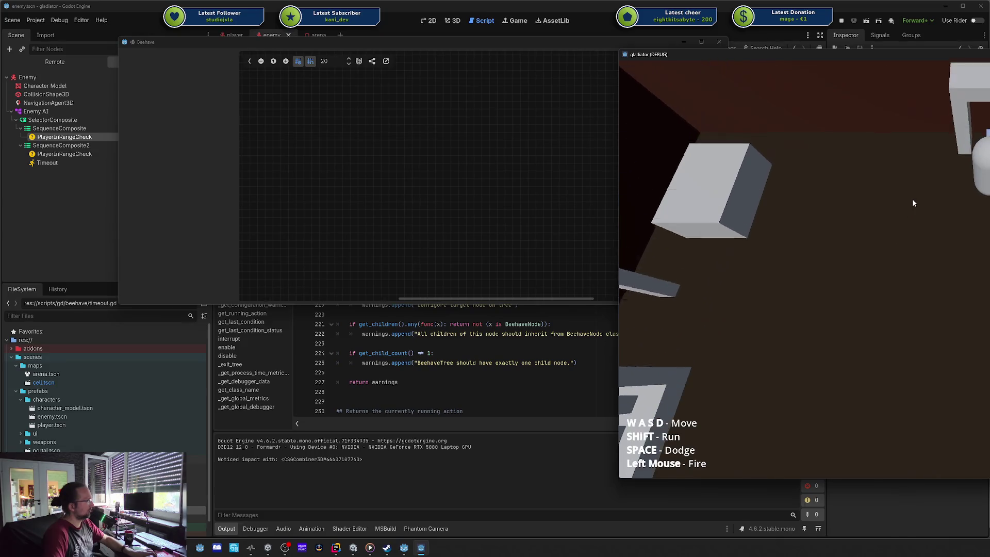
{"action": "left_click", "coordinate": [958, 307]}
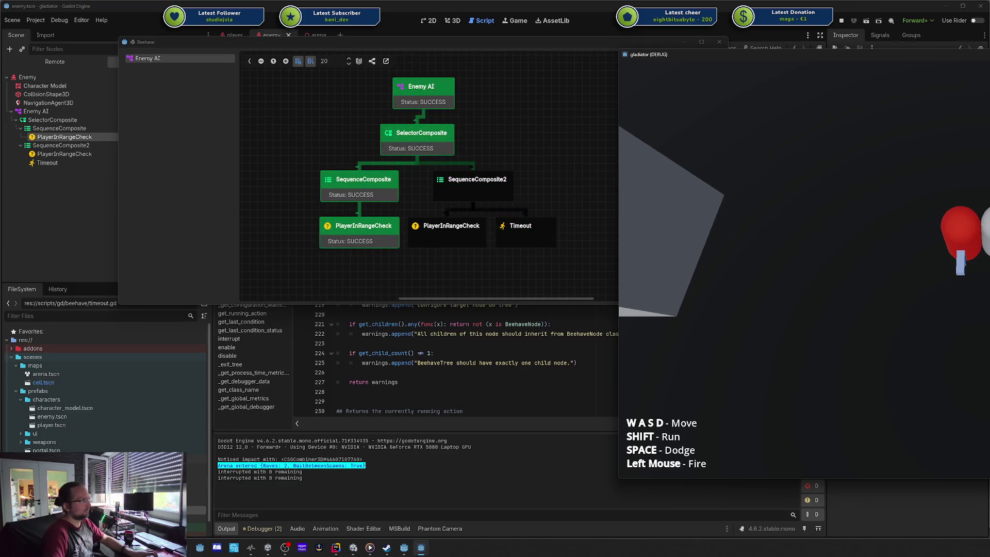
{"action": "key", "text": "F8"}
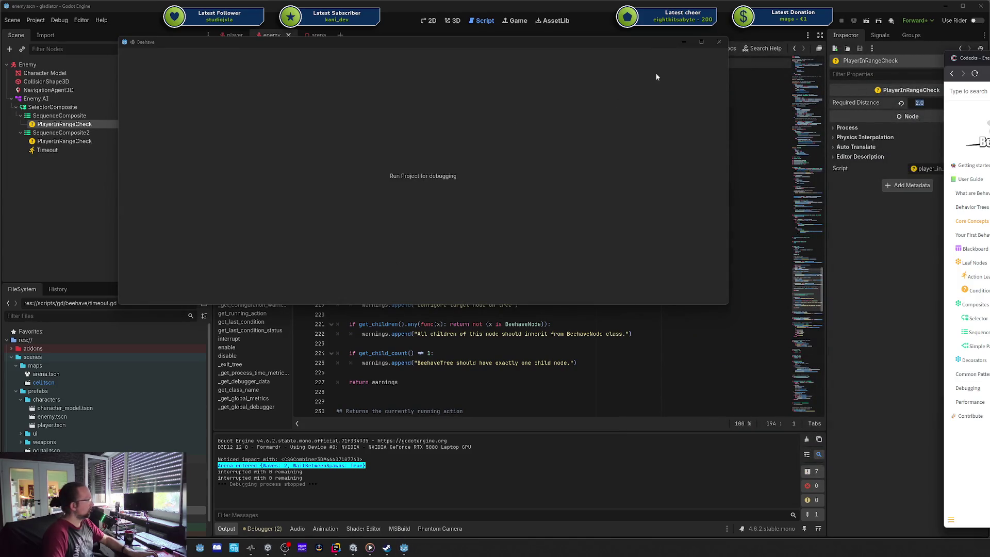
{"action": "left_click", "coordinate": [719, 42]}
Open Create New Node for SelectorComposite with a cleared search and expand BeehaveNode > Decorator.
{"action": "left_click", "coordinate": [53, 107]}
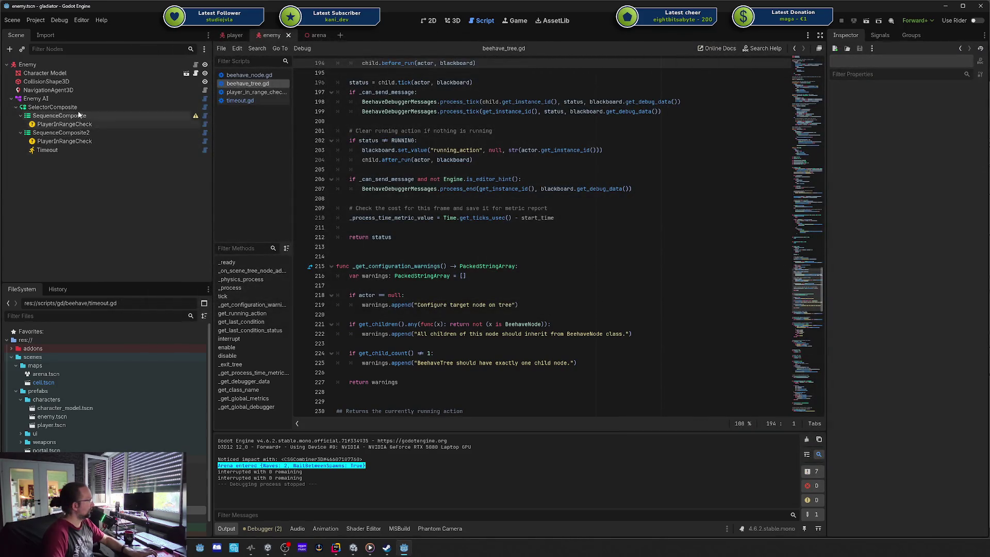
{"action": "key", "text": "ctrl+a"}
{"action": "scroll", "coordinate": [552, 257], "scroll_direction": "up", "scroll_amount": 1}
{"action": "scroll", "coordinate": [552, 257], "scroll_direction": "down", "scroll_amount": 1}
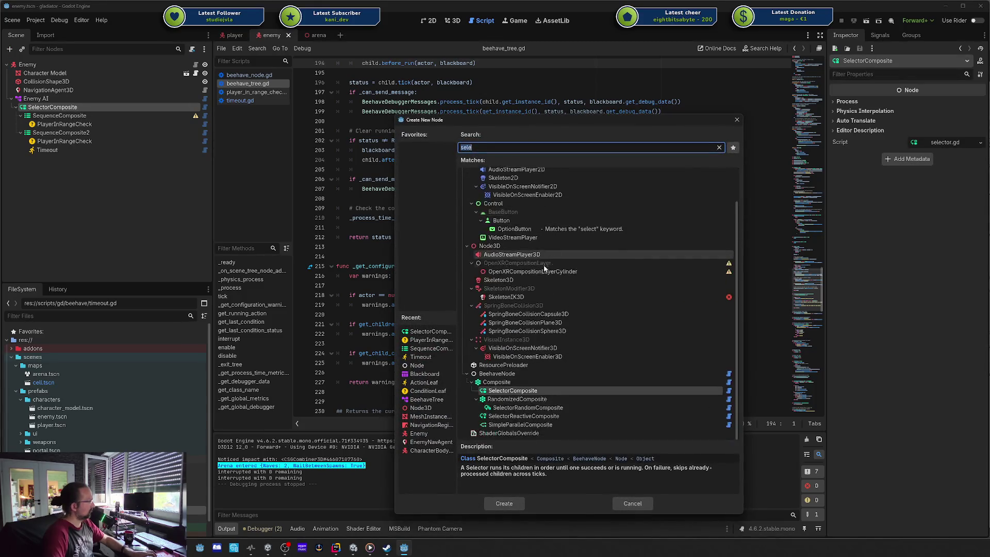
{"action": "left_click", "coordinate": [720, 147]}
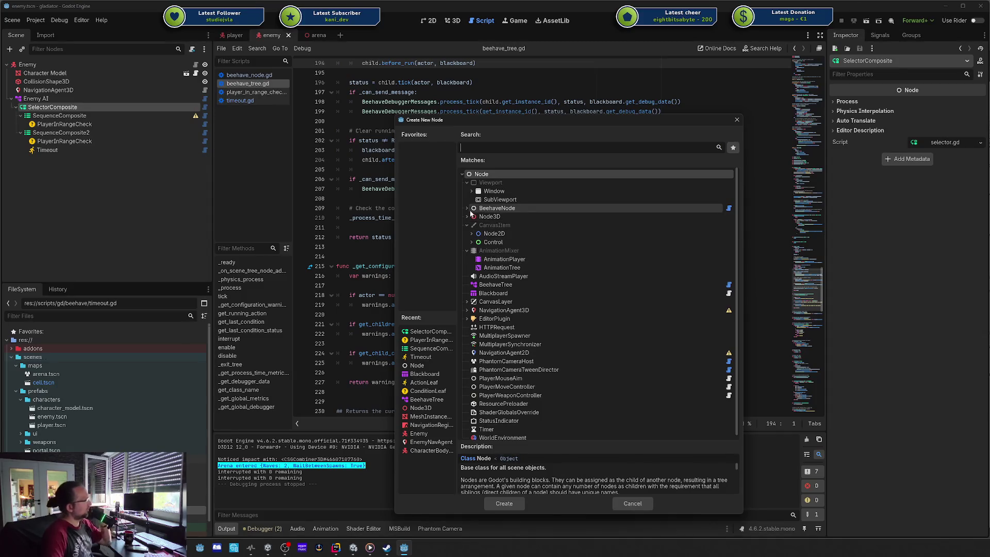
{"action": "left_click", "coordinate": [495, 208]}
{"action": "left_click", "coordinate": [468, 208]}
{"action": "left_click", "coordinate": [471, 226]}
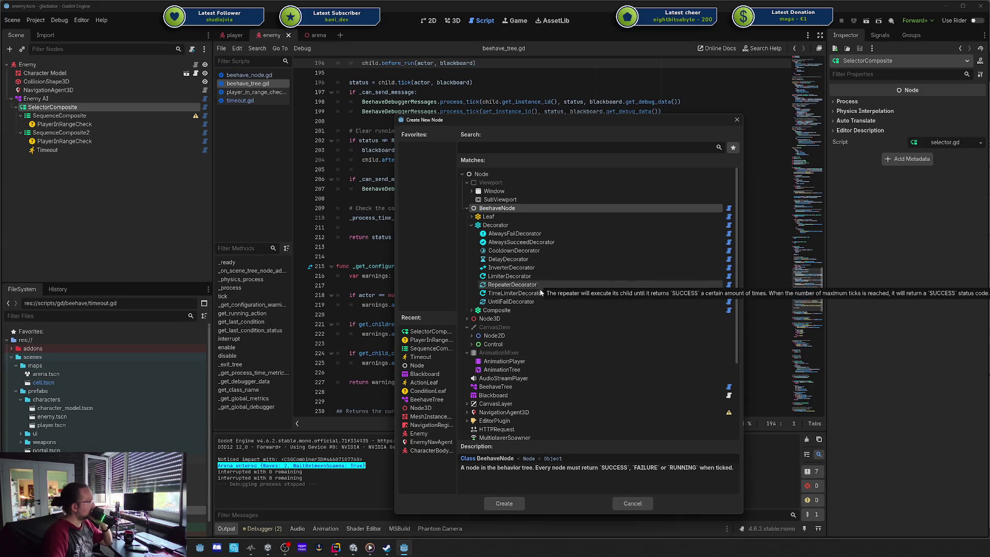
Expand Composite and read the selector and sequence composite descriptions, including the reactive and star variants.
{"action": "mouse_move", "coordinate": [543, 300]}
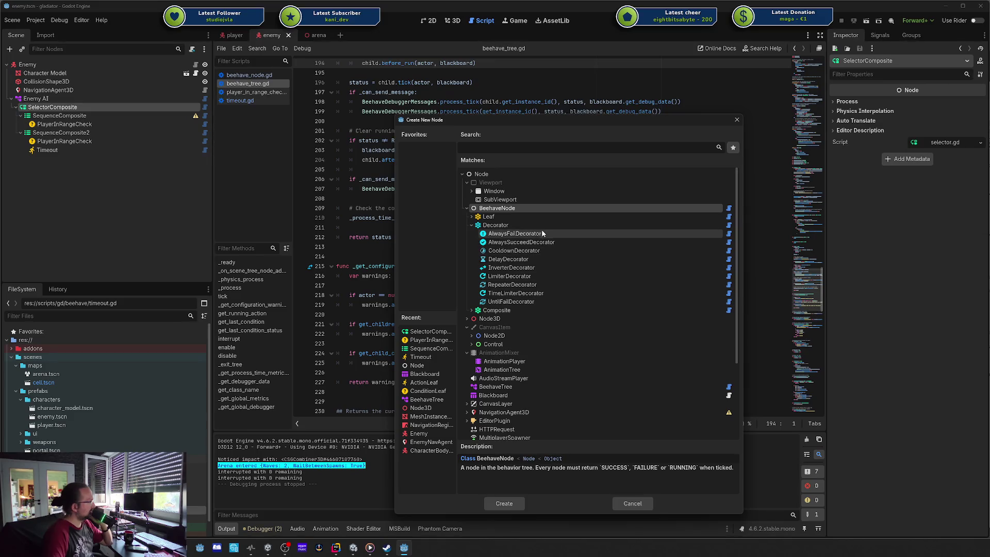
{"action": "mouse_move", "coordinate": [542, 250]}
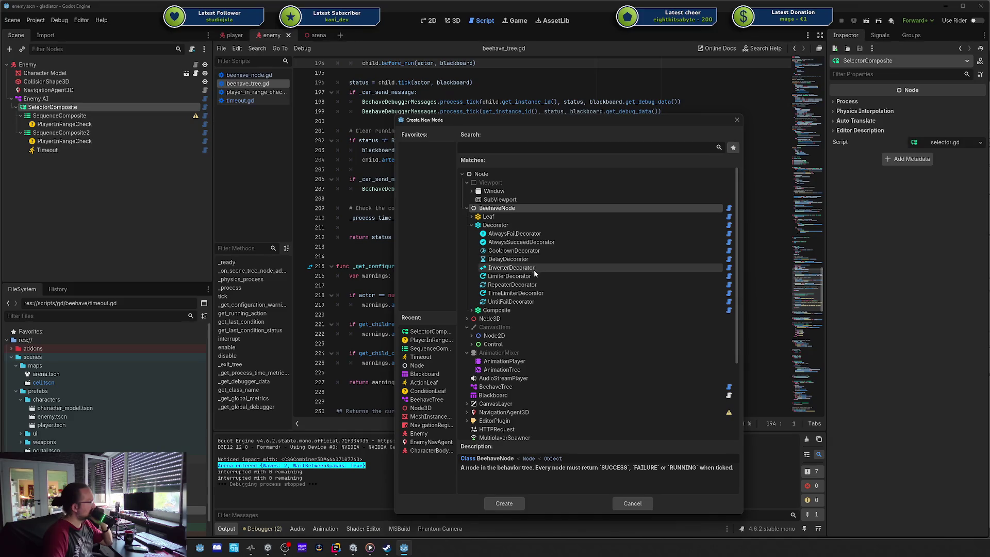
{"action": "left_click", "coordinate": [472, 310]}
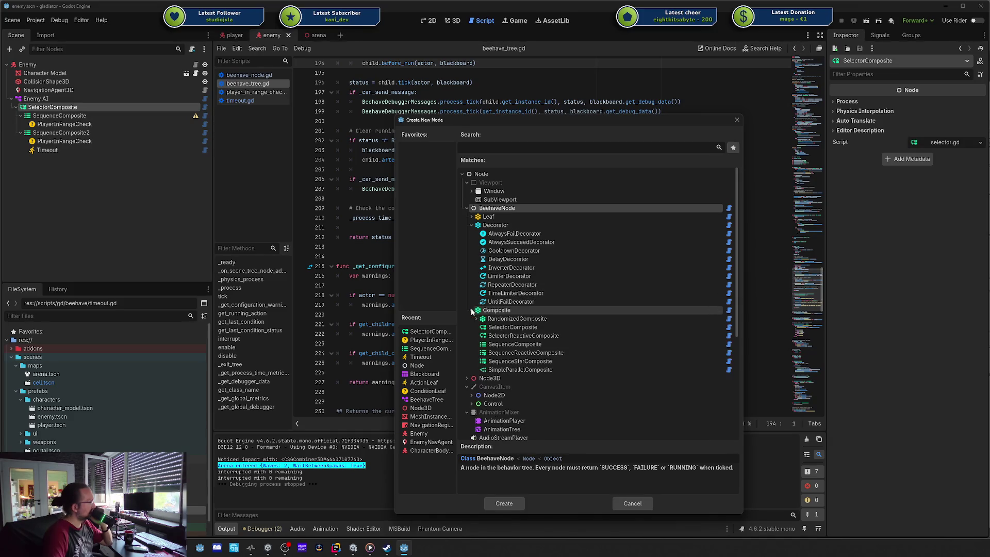
{"action": "left_click", "coordinate": [563, 336]}
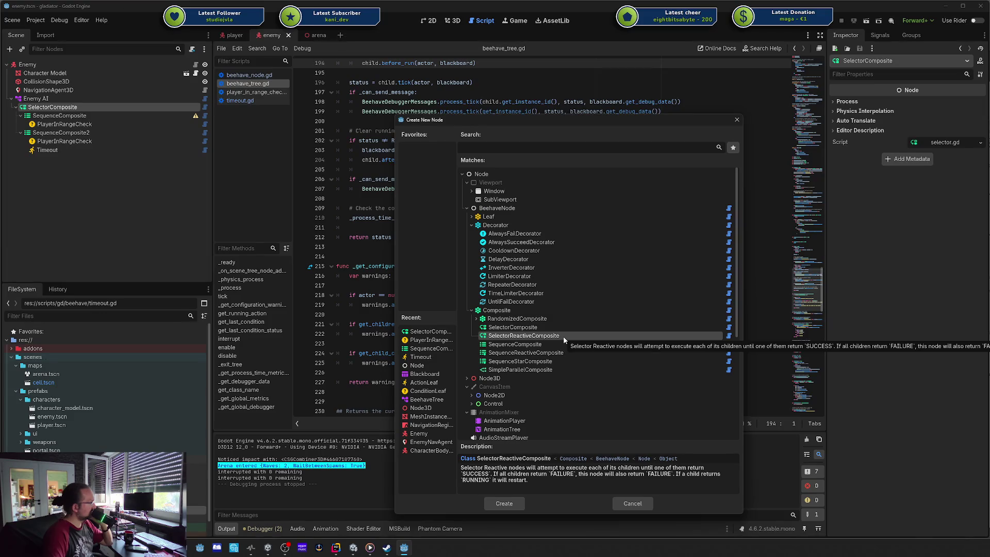
{"action": "key", "text": "Up"}
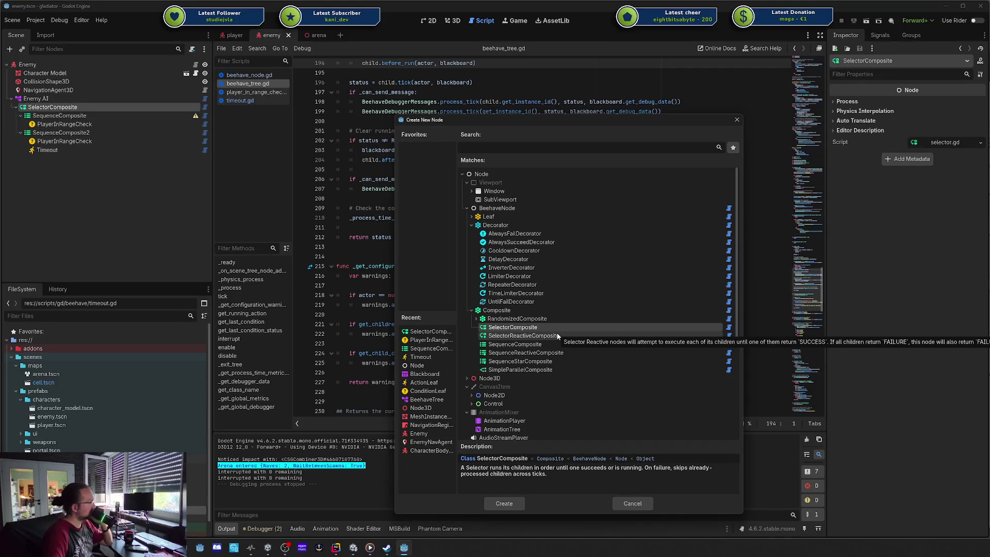
{"action": "left_click", "coordinate": [561, 353]}
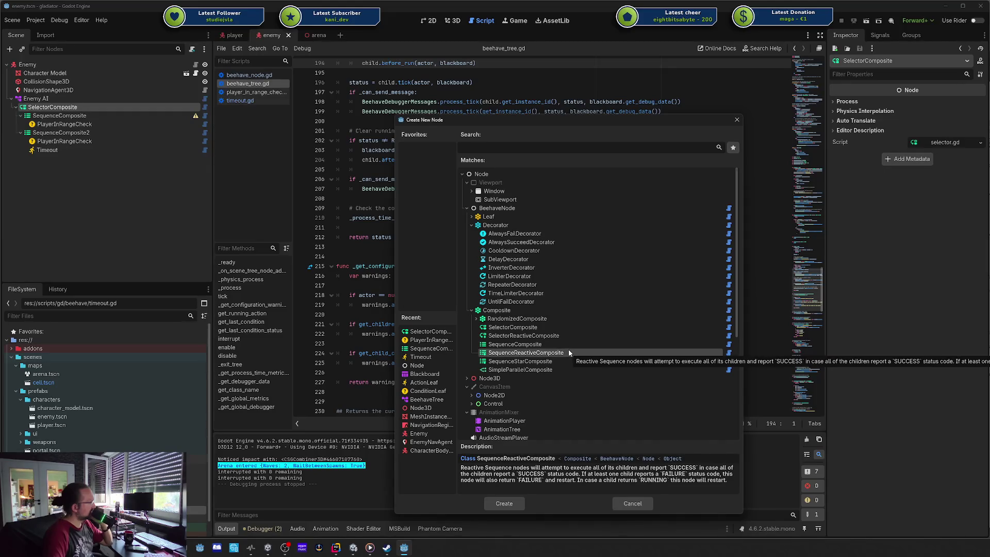
{"action": "left_click", "coordinate": [564, 344]}
{"action": "left_click", "coordinate": [563, 359]}
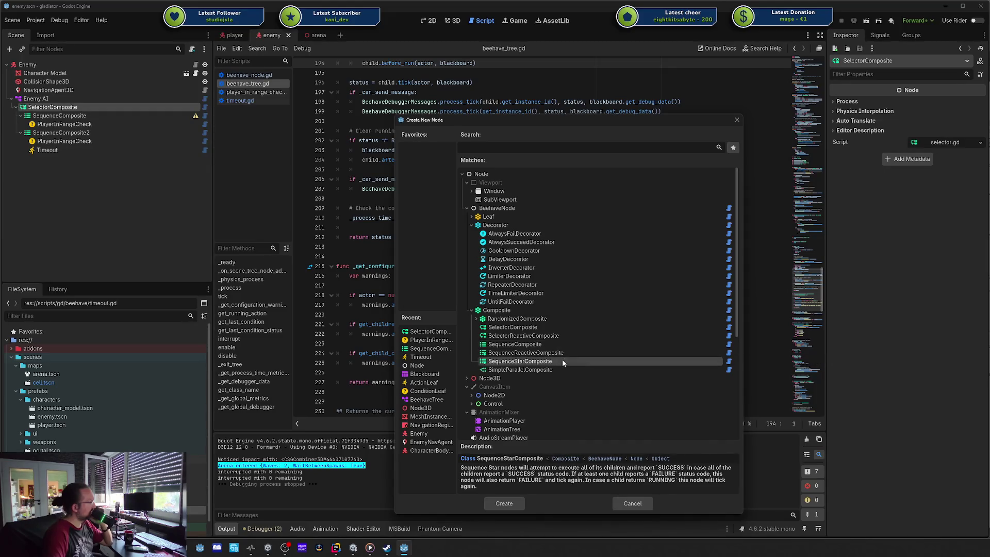
{"action": "left_click", "coordinate": [561, 350]}
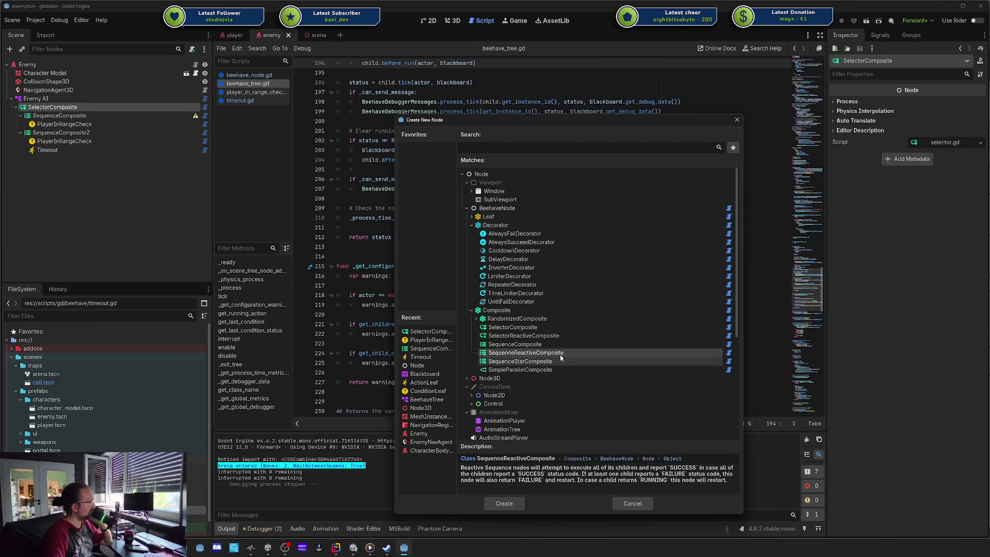
{"action": "left_click", "coordinate": [559, 336]}
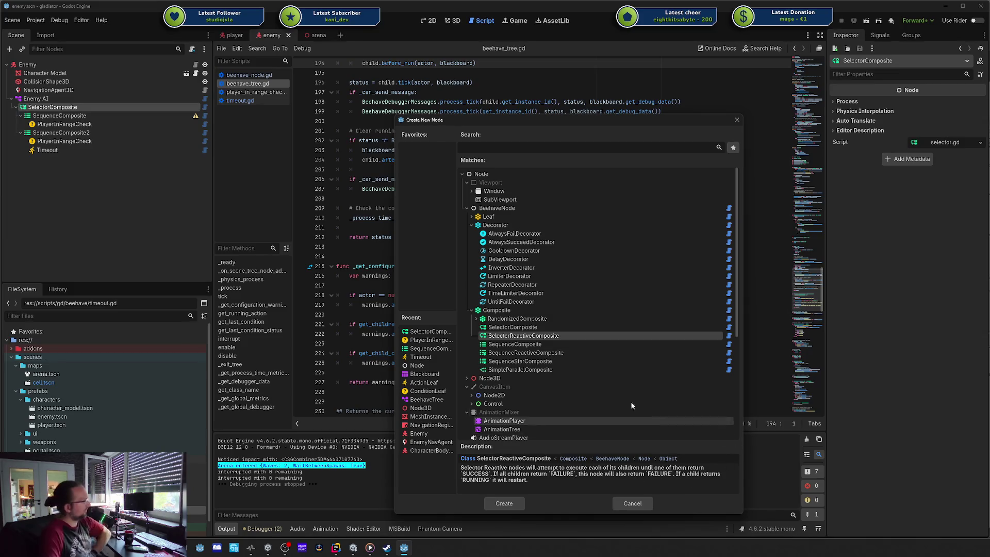
Compare SelectorComposite's description with SelectorReactiveComposite's.
{"action": "left_click", "coordinate": [516, 327]}
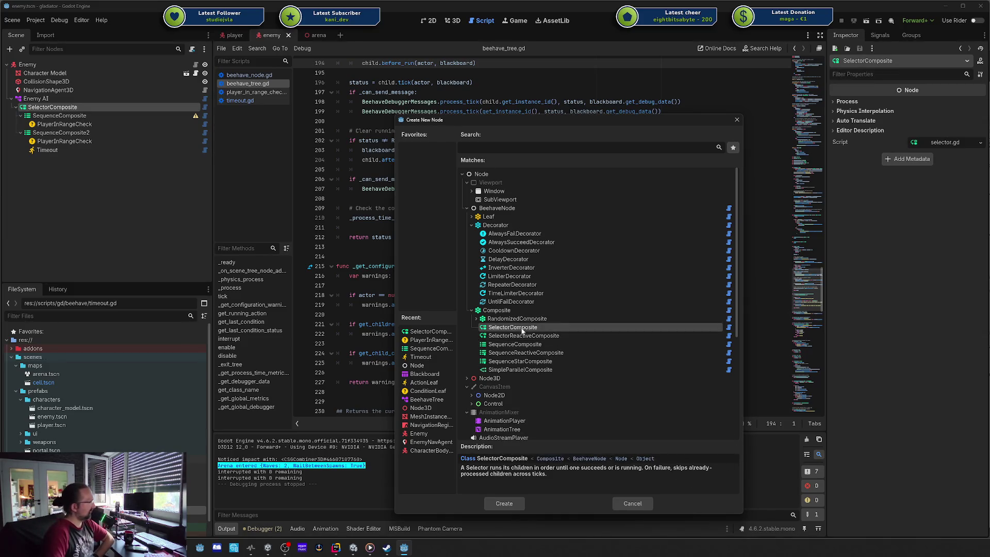
{"action": "left_click", "coordinate": [519, 335]}
{"action": "left_click", "coordinate": [518, 330]}
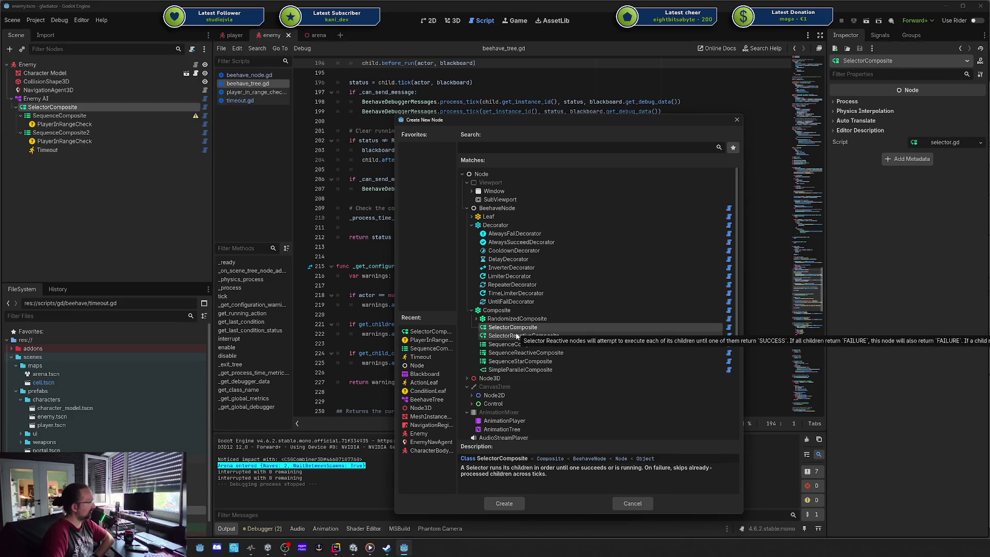
{"action": "left_click", "coordinate": [516, 336]}
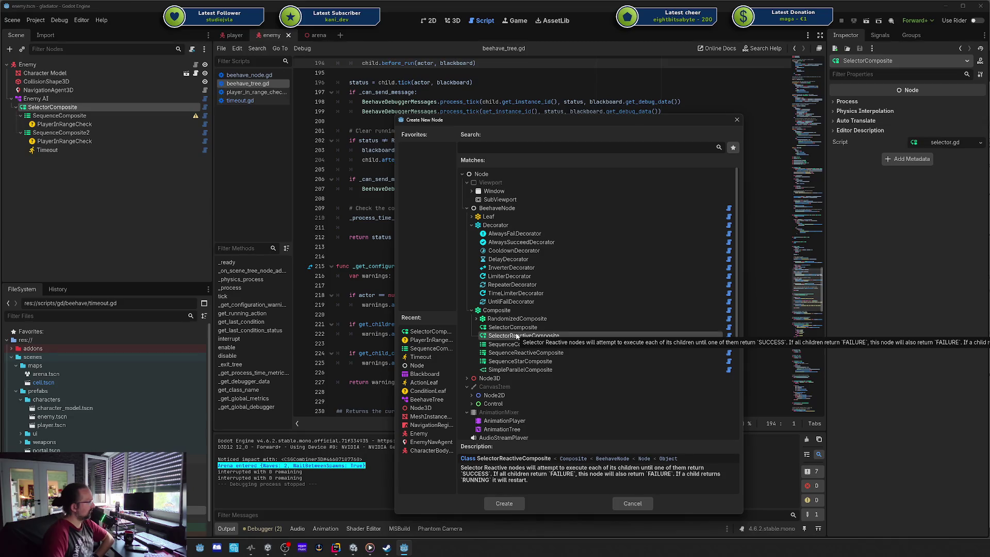
Close the dialog, then try Change Type on SelectorComposite with search 'selec' and cancel, leaving it unchanged.
{"action": "left_click", "coordinate": [737, 120]}
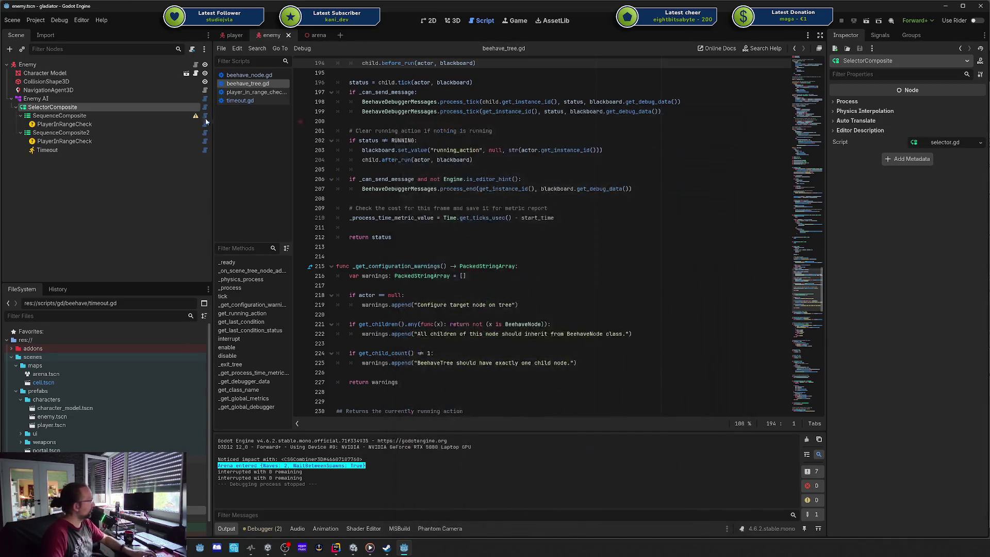
{"action": "right_click", "coordinate": [80, 109]}
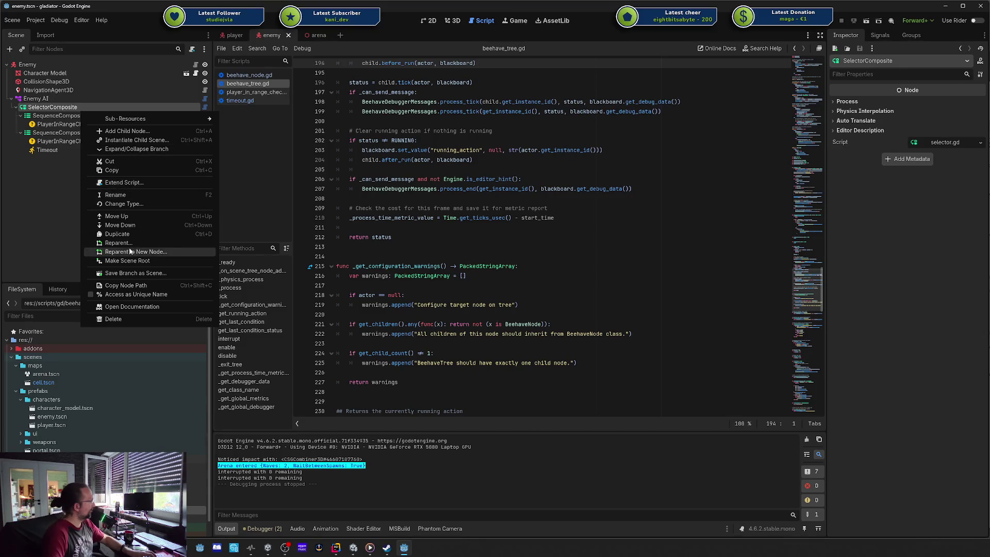
{"action": "left_click", "coordinate": [126, 204]}
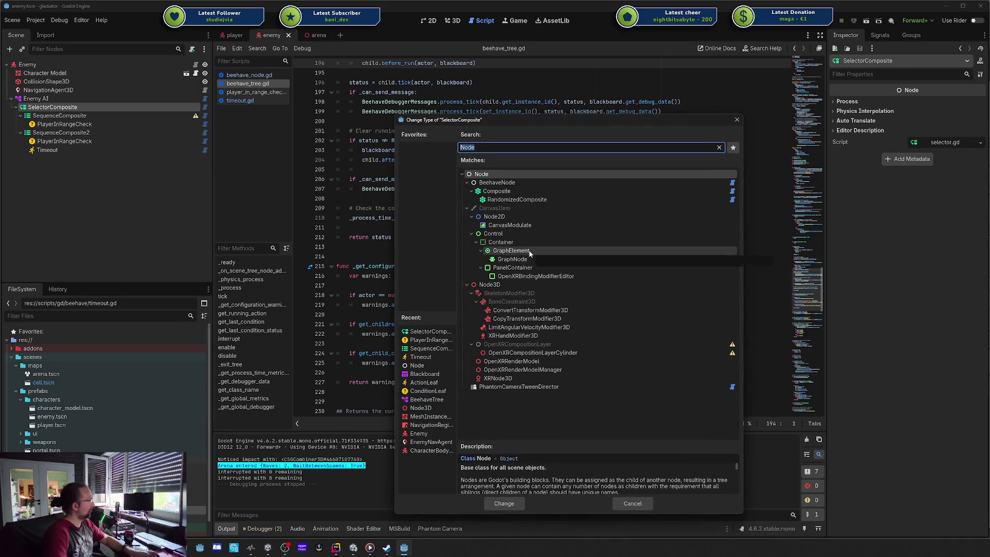
{"action": "type", "text": "selec"}
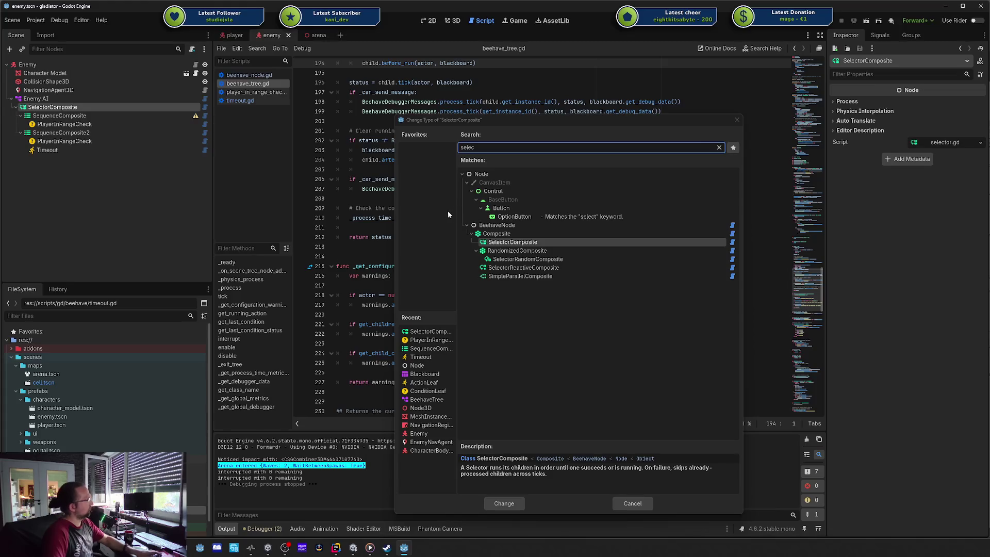
{"action": "left_click", "coordinate": [737, 120]}
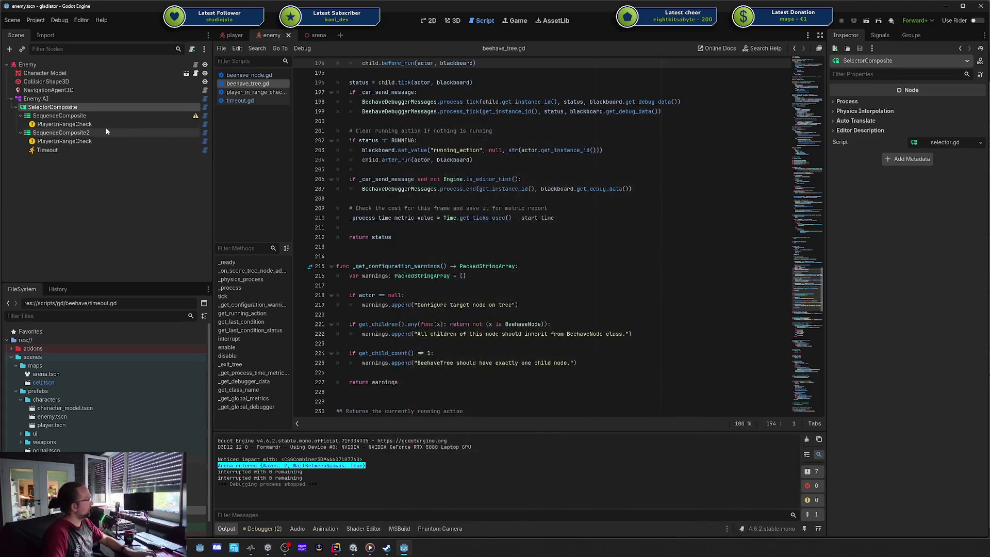
Change SequenceComposite2 to SequenceReactiveComposite and run the game with F5.
{"action": "left_click", "coordinate": [98, 132]}
{"action": "right_click", "coordinate": [97, 133]}
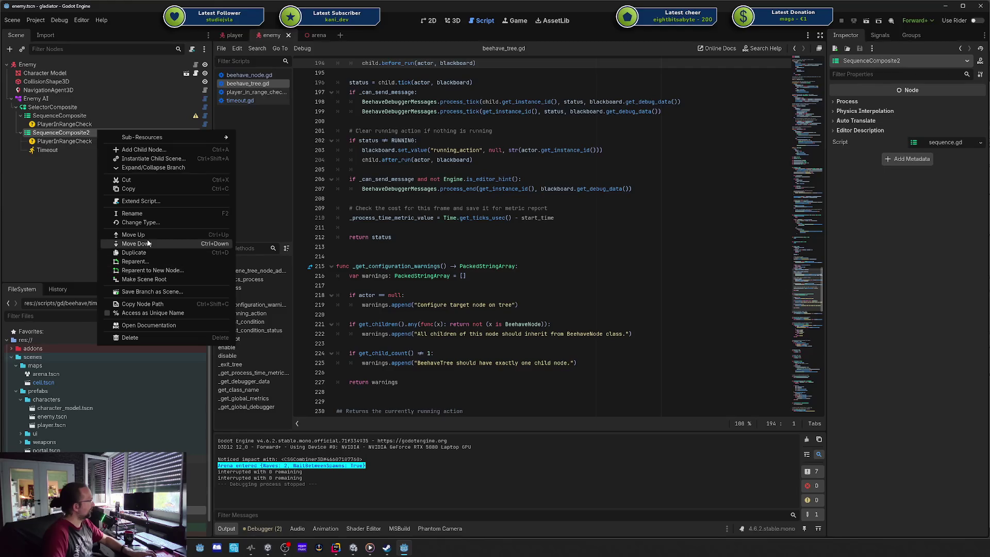
{"action": "left_click", "coordinate": [147, 222]}
{"action": "type", "text": "seque"}
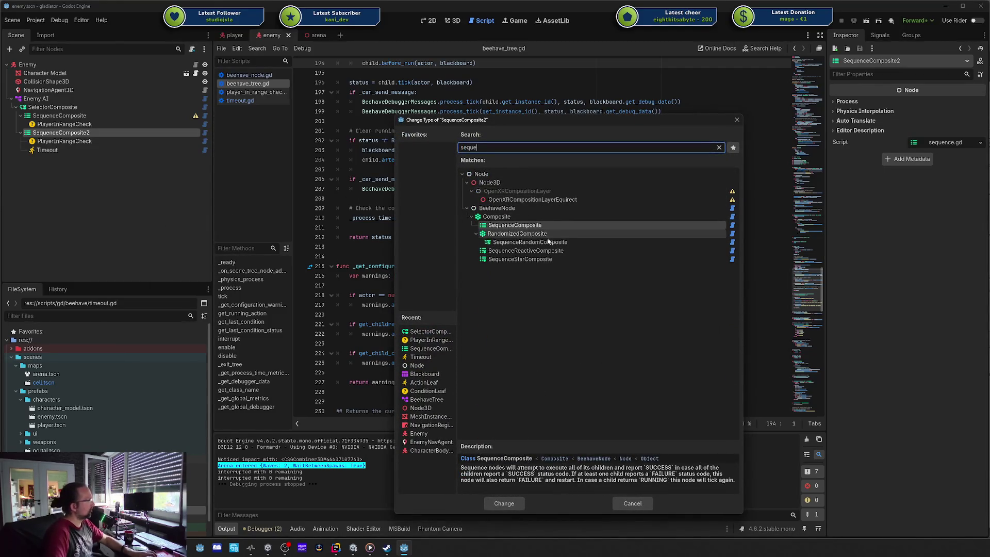
{"action": "left_click", "coordinate": [566, 250]}
{"action": "double_click", "coordinate": [566, 250]}
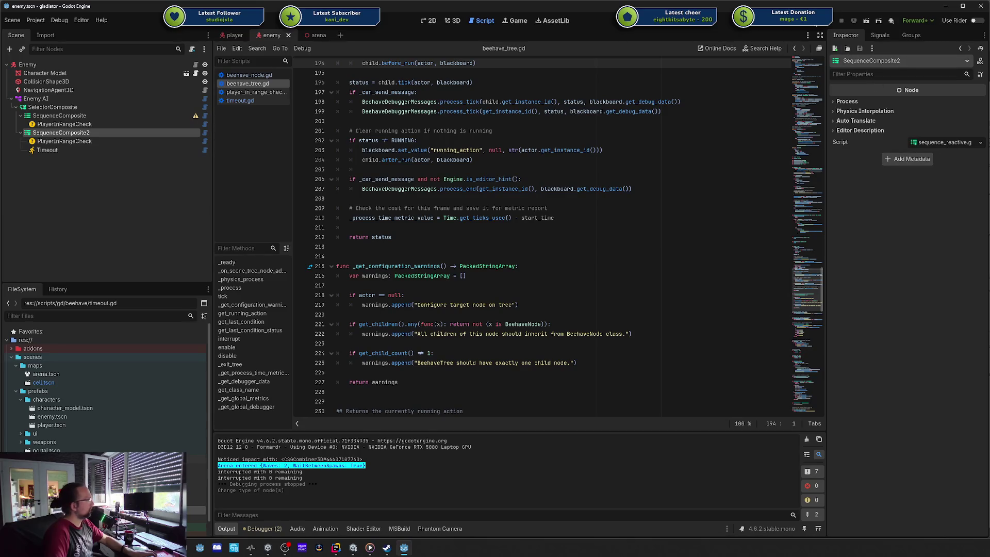
{"action": "key", "text": "F5"}
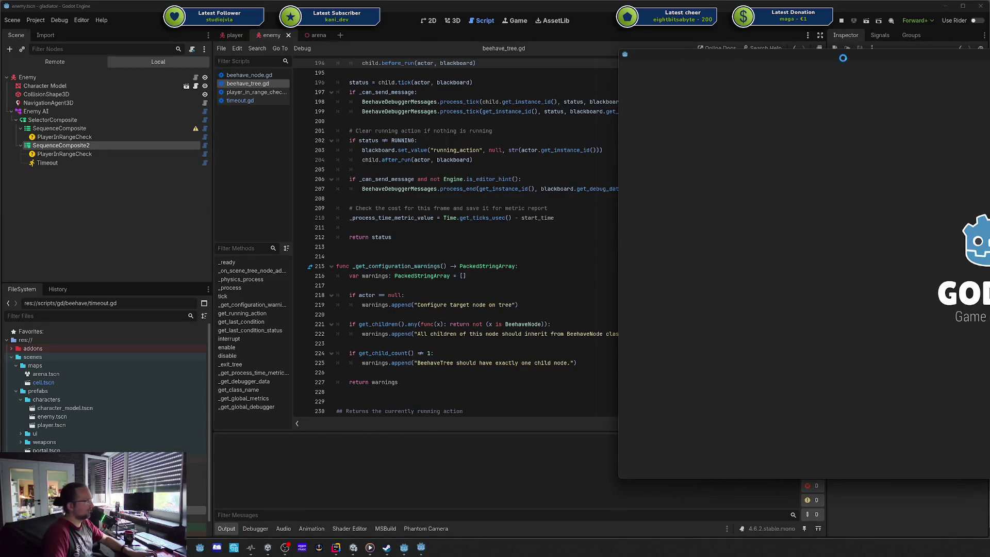
{"action": "left_click_drag", "start_coordinate": [840, 55], "coordinate": [381, 48]}
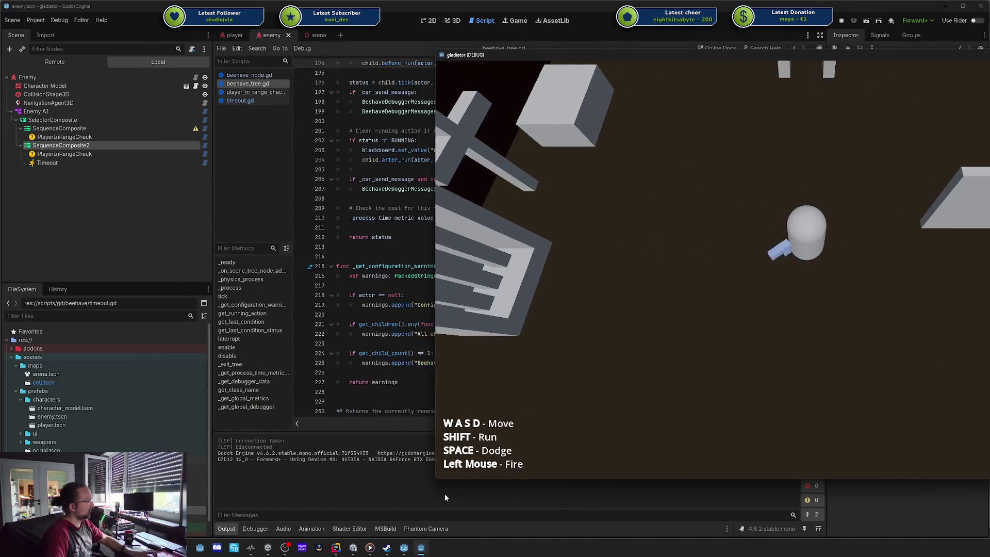
Pop the Beehave debugger graph out into its own window and enter the game's arena.
{"action": "mouse_move", "coordinate": [422, 546]}
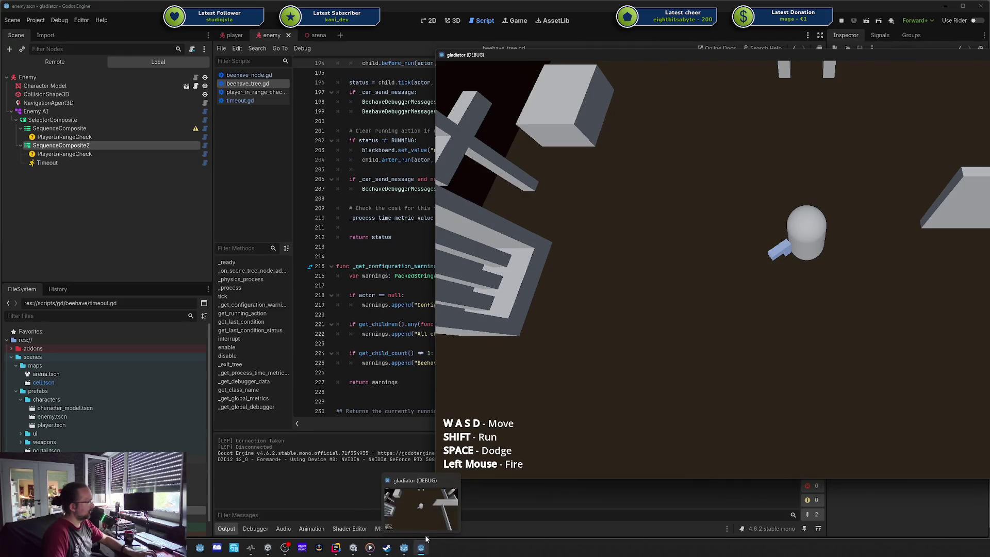
{"action": "left_click", "coordinate": [410, 551]}
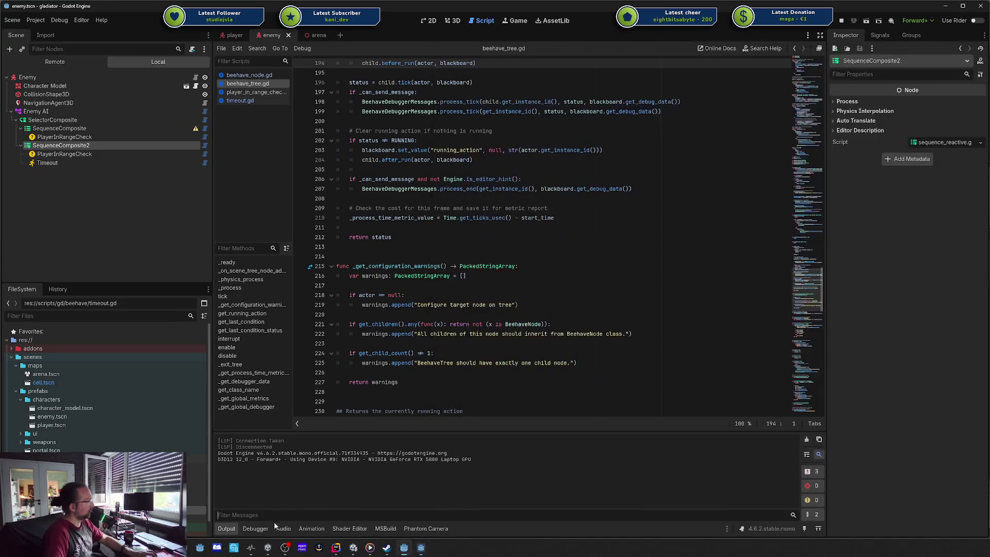
{"action": "left_click", "coordinate": [639, 340]}
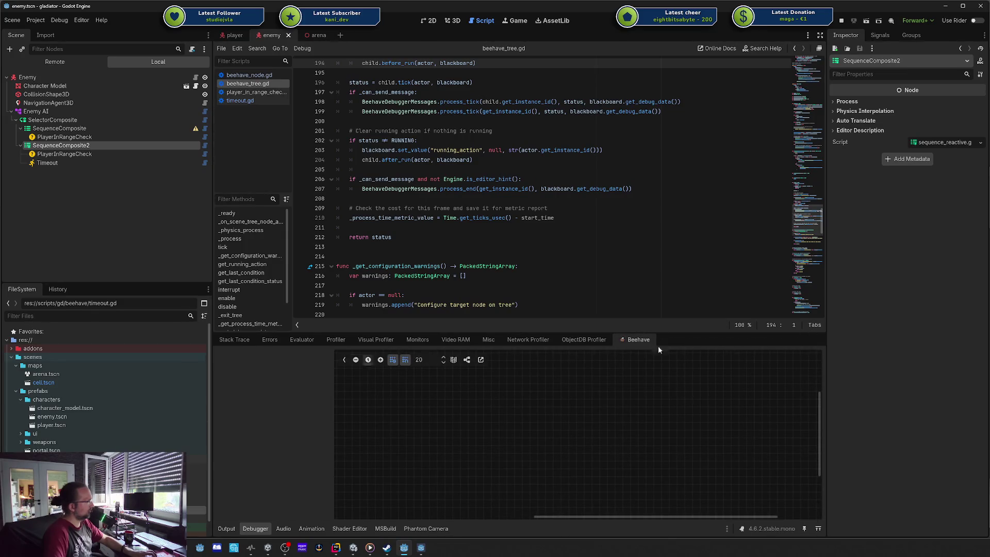
{"action": "left_click", "coordinate": [480, 360]}
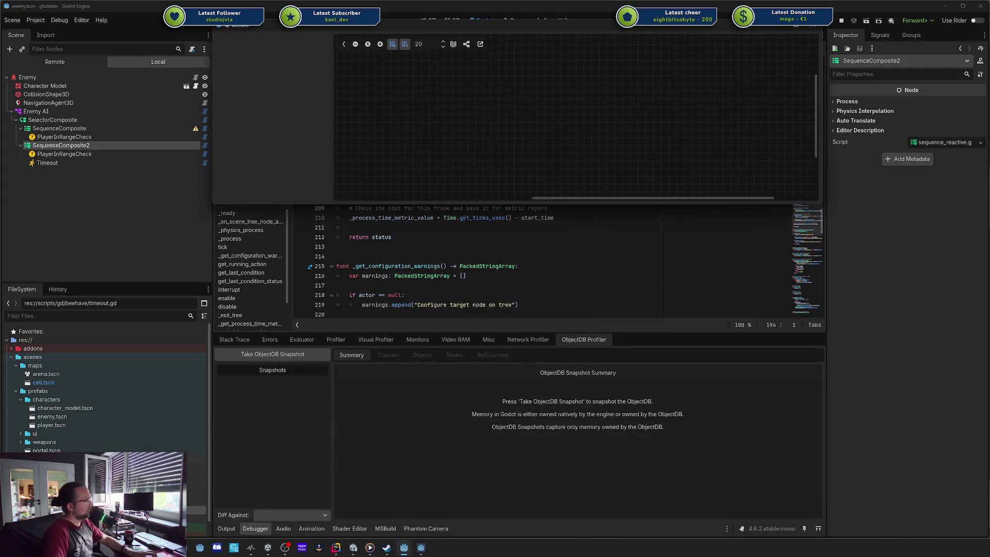
{"action": "mouse_move", "coordinate": [905, 52]}
{"action": "left_mouse_down"}
{"action": "mouse_move", "coordinate": [744, 175]}
{"action": "mouse_move", "coordinate": [755, 181]}
{"action": "left_mouse_up"}
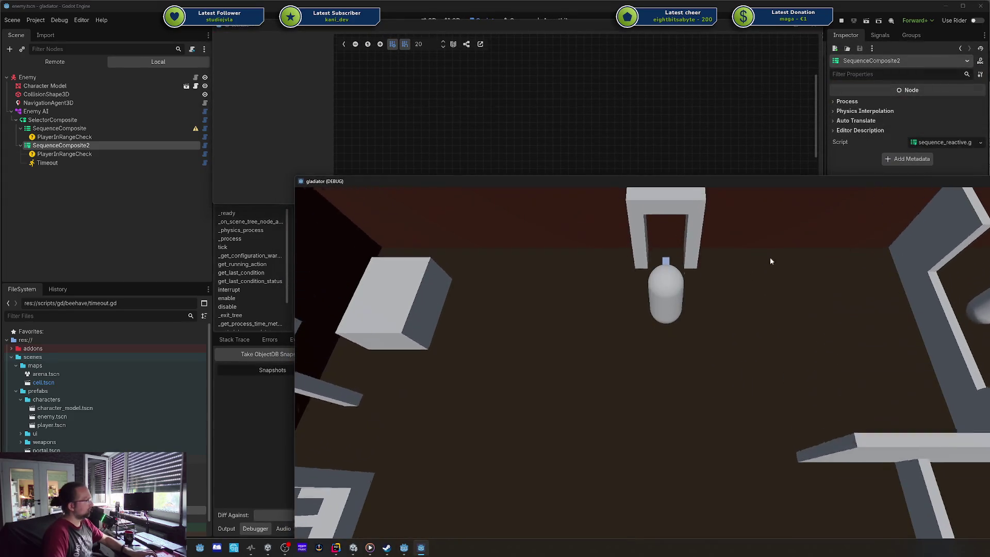
{"action": "left_click", "coordinate": [631, 430]}
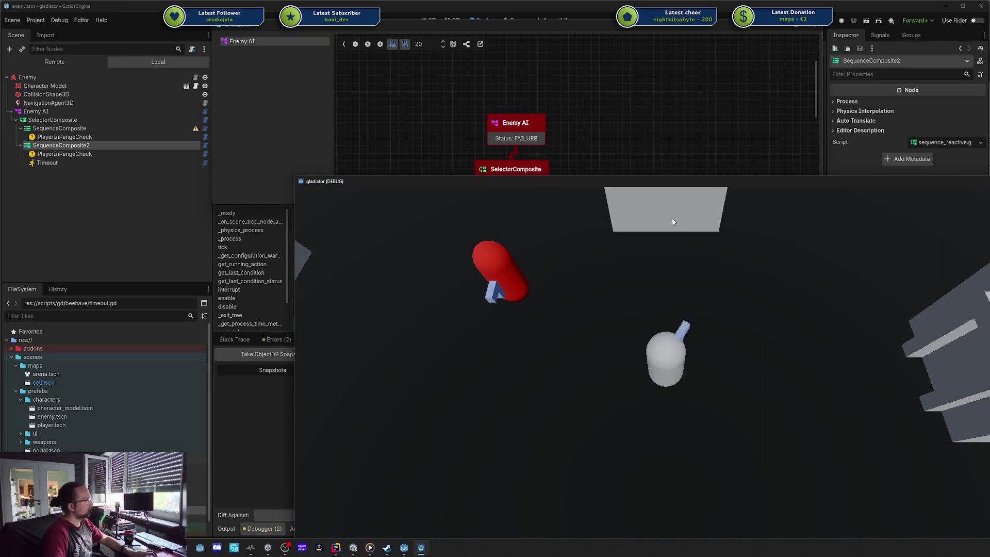
Arrange the Beehave and game windows, trigger the enemy AI, watch the tree, then stop with F8.
{"action": "left_click_drag", "start_coordinate": [564, 26], "coordinate": [388, 50]}
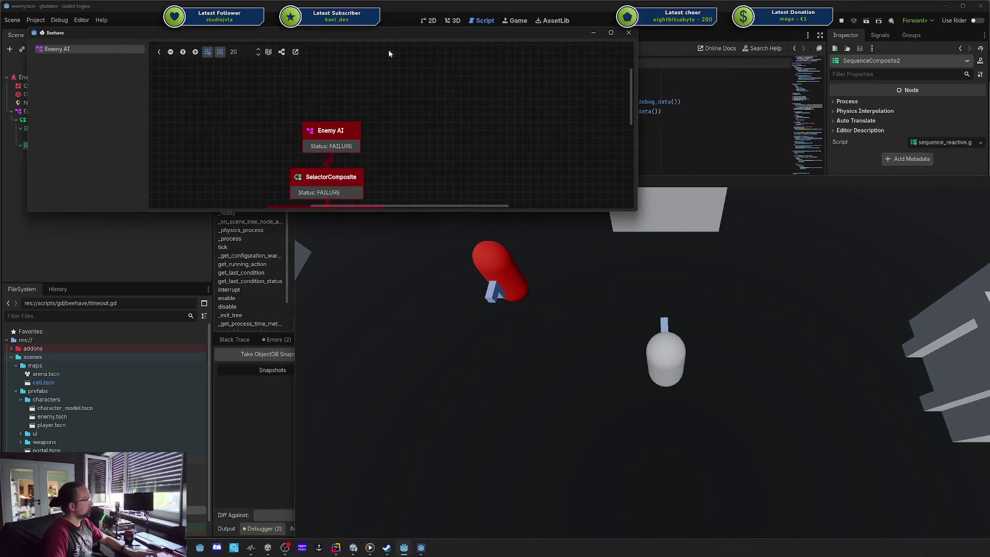
{"action": "left_click_drag", "start_coordinate": [309, 210], "coordinate": [309, 366]}
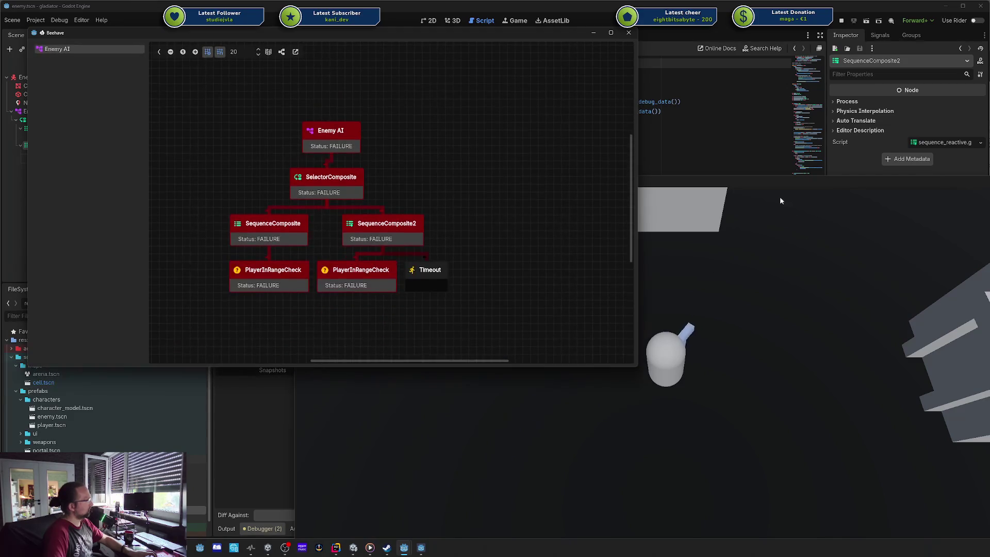
{"action": "left_click", "coordinate": [780, 197]}
{"action": "left_click_drag", "start_coordinate": [677, 170], "coordinate": [879, 134]}
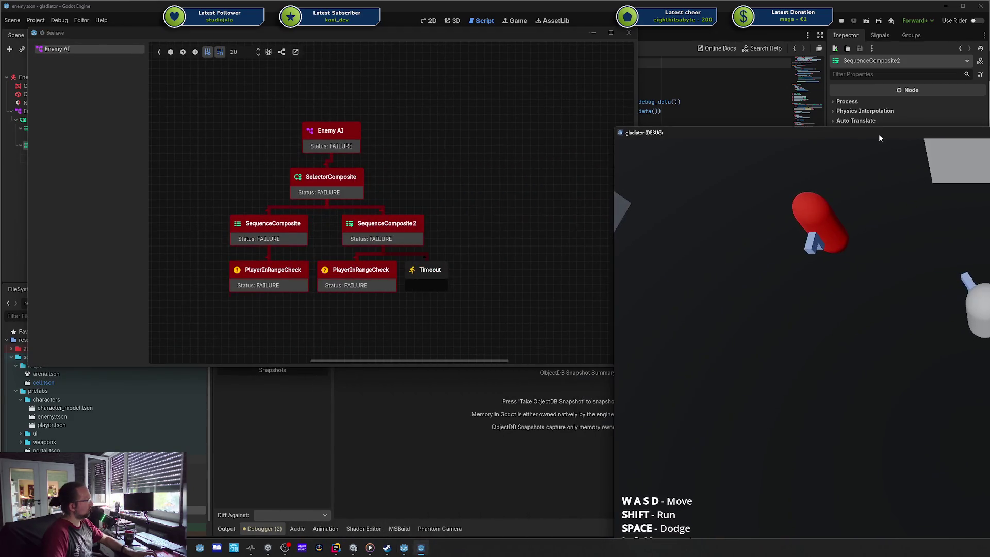
{"action": "key", "text": "space"}
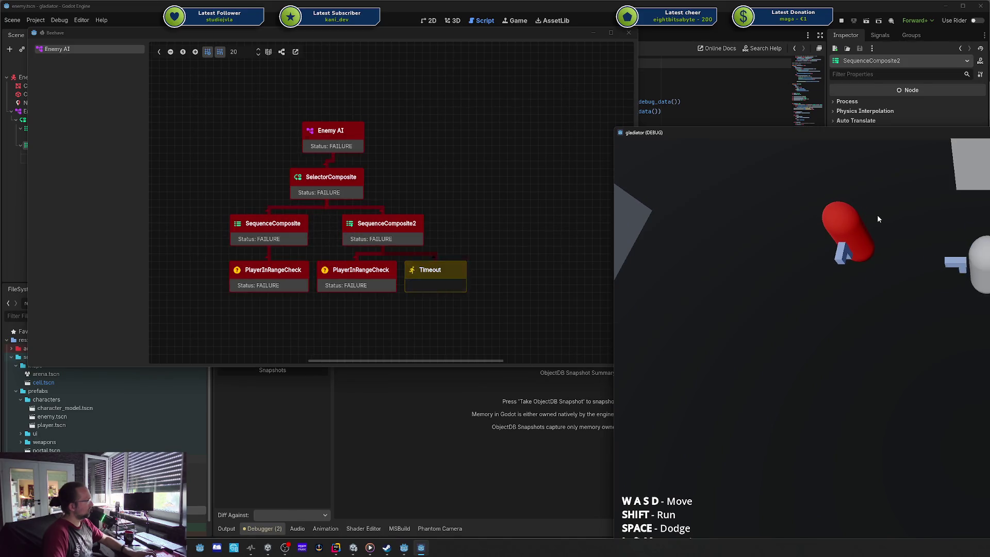
{"action": "left_click", "coordinate": [204, 529]}
{"action": "left_click", "coordinate": [226, 529]}
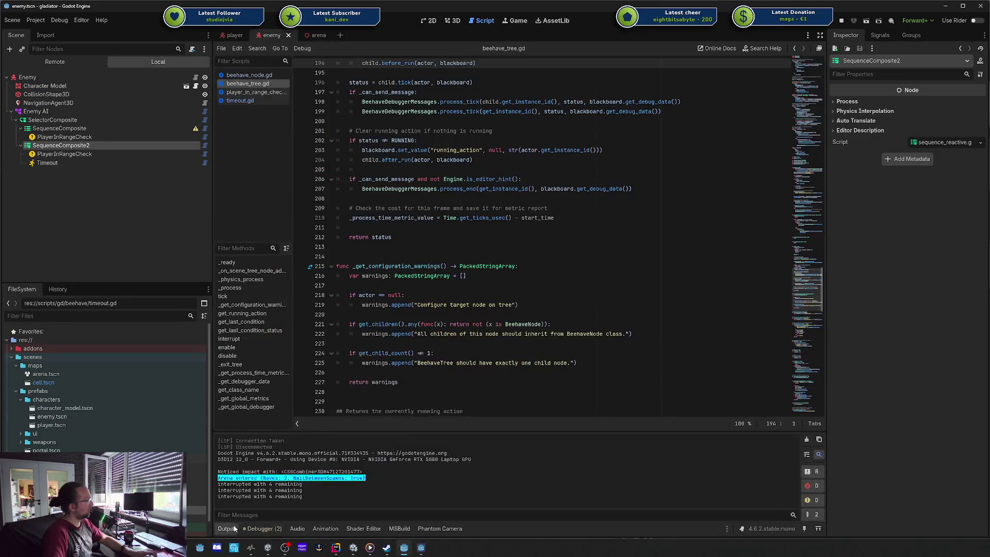
{"action": "key", "text": "alt+Tab"}
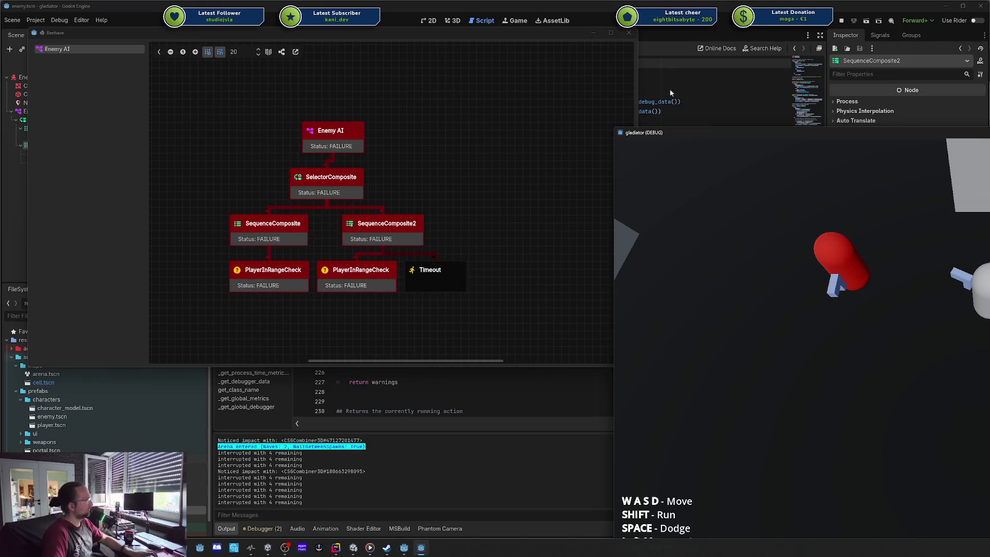
{"action": "key", "text": "F8"}
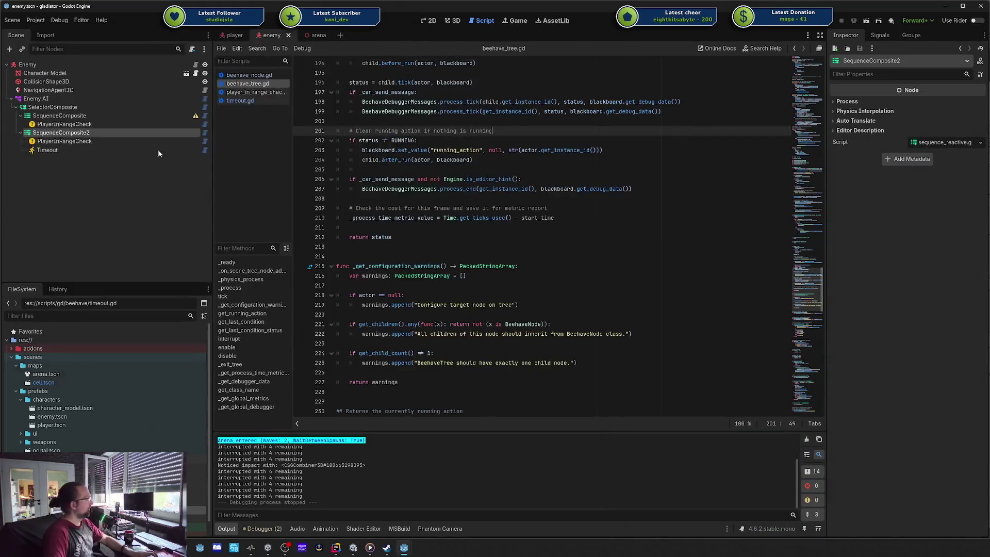
Revert SequenceComposite2 to a plain SequenceComposite.
{"action": "right_click", "coordinate": [84, 133]}
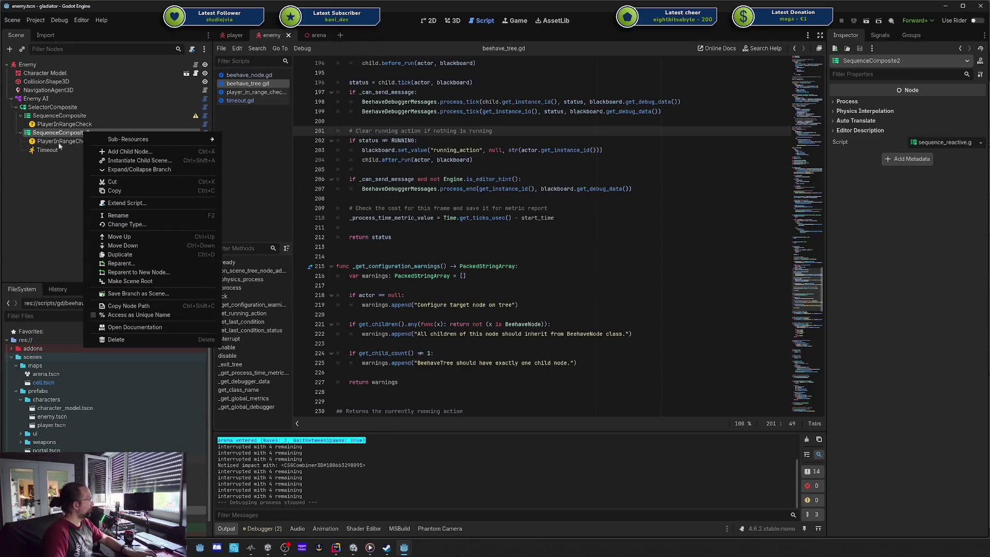
{"action": "left_click", "coordinate": [129, 224]}
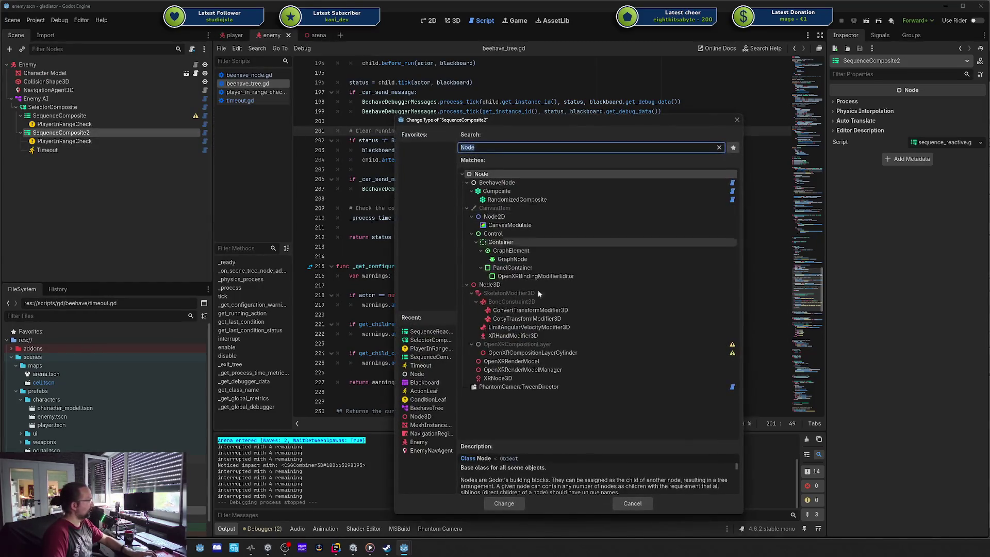
{"action": "type", "text": "se"}
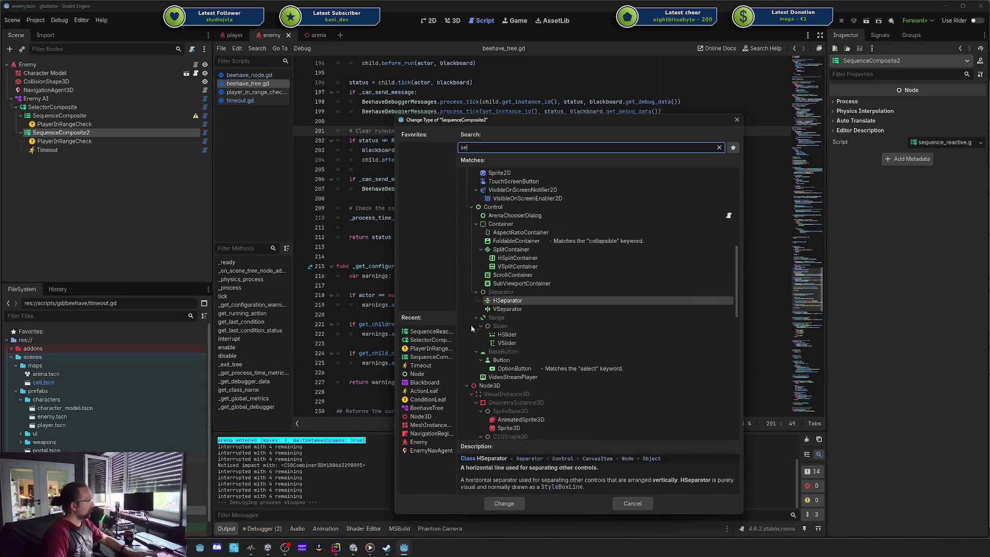
{"action": "double_click", "coordinate": [435, 357]}
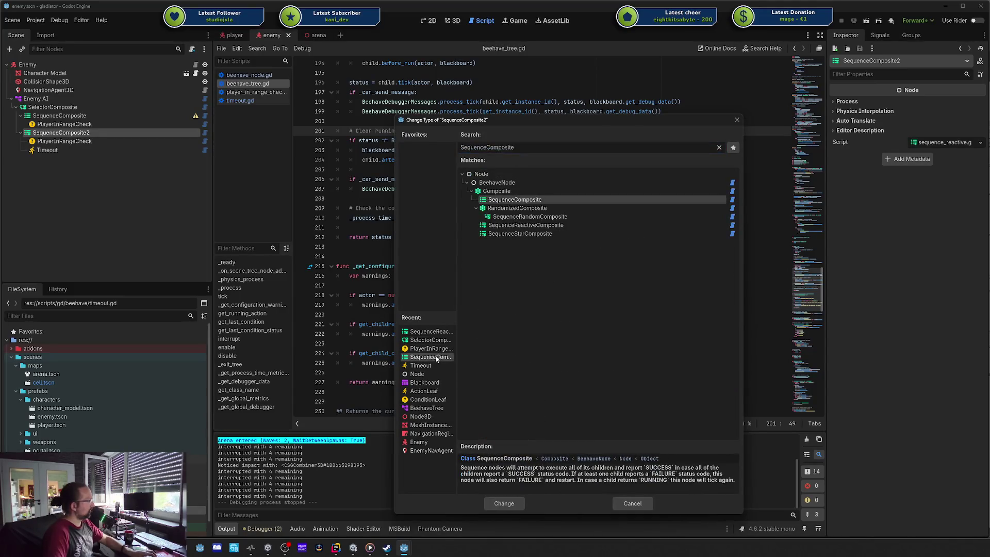
Change SelectorComposite's type to SelectorReactiveComposite.
{"action": "right_click", "coordinate": [69, 107]}
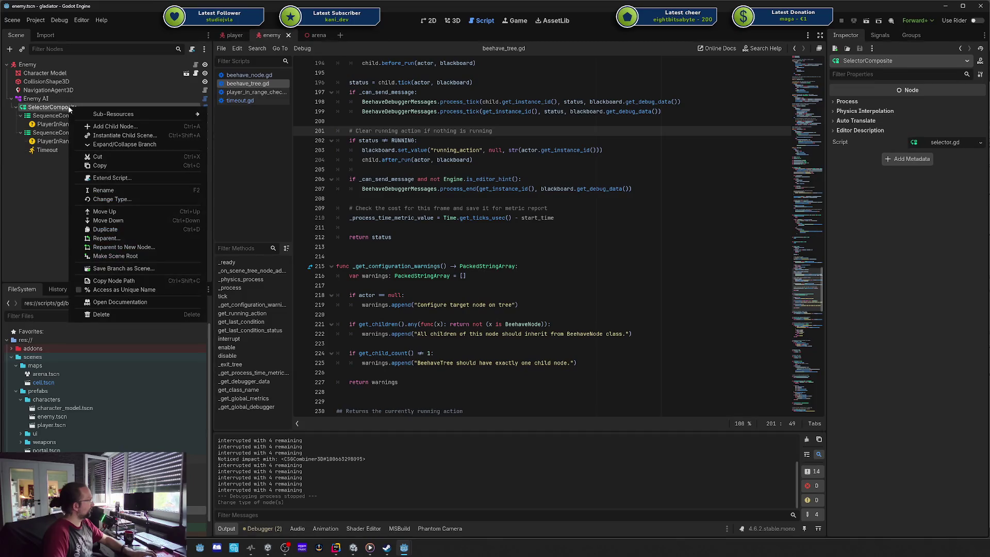
{"action": "left_click", "coordinate": [147, 199]}
{"action": "scroll", "coordinate": [522, 266], "scroll_direction": "down", "scroll_amount": 5}
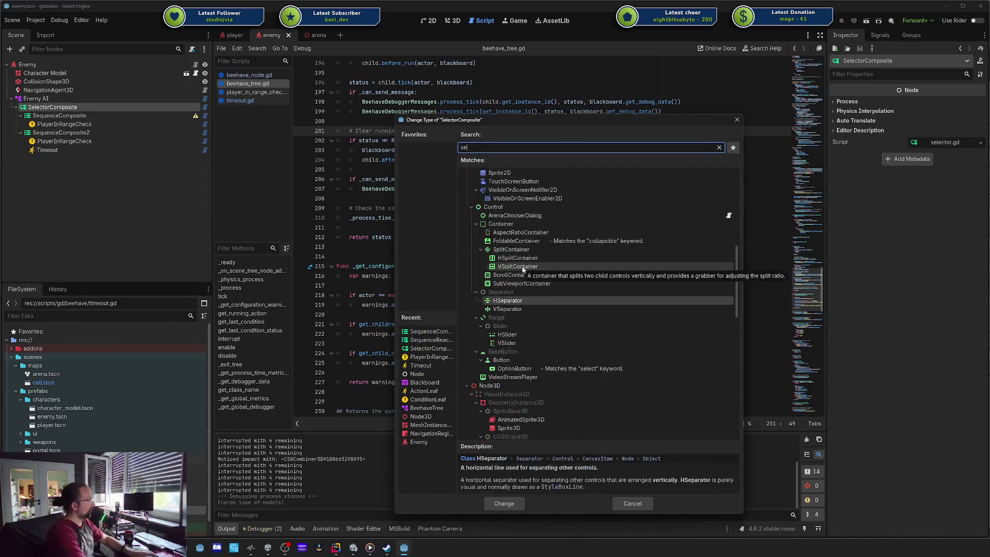
{"action": "type", "text": "le"}
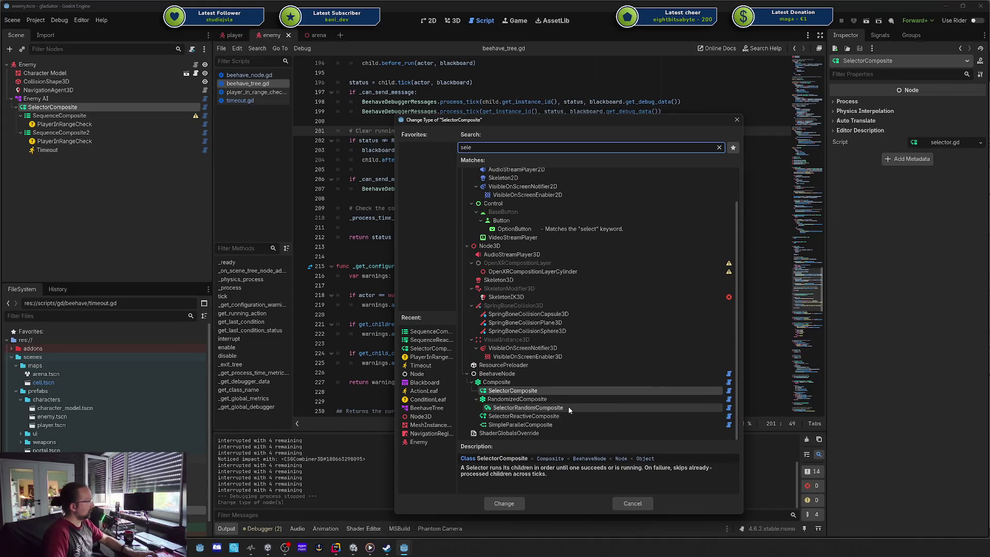
{"action": "left_click", "coordinate": [537, 417]}
{"action": "left_click", "coordinate": [510, 508]}
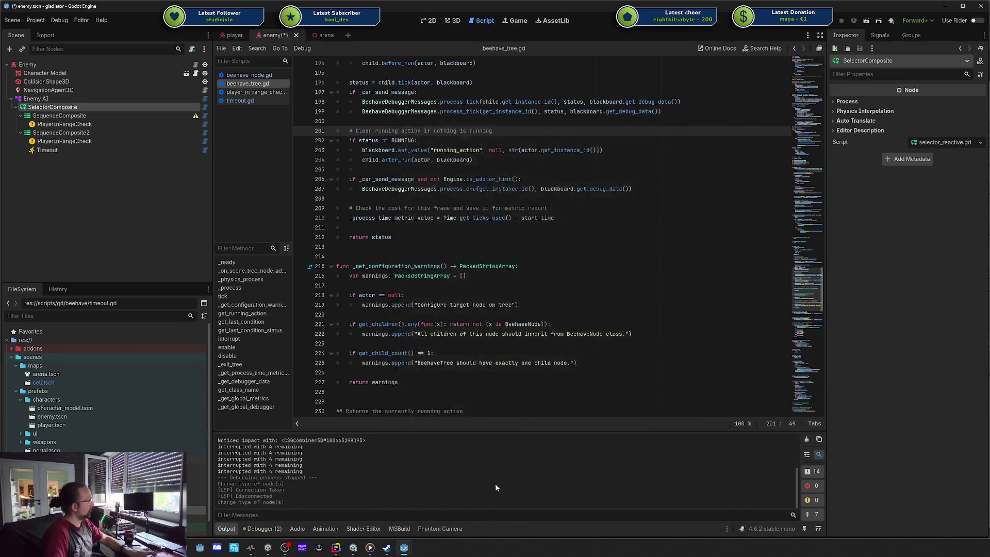
{"action": "key", "text": "F5"}
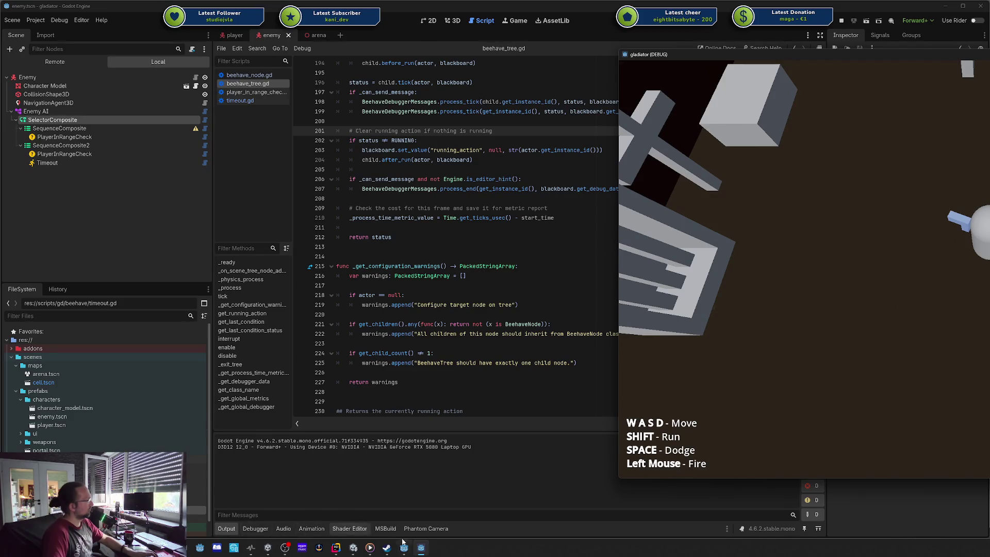
{"action": "mouse_move", "coordinate": [404, 548]}
{"action": "left_click", "coordinate": [422, 512]}
{"action": "left_click", "coordinate": [815, 185]}
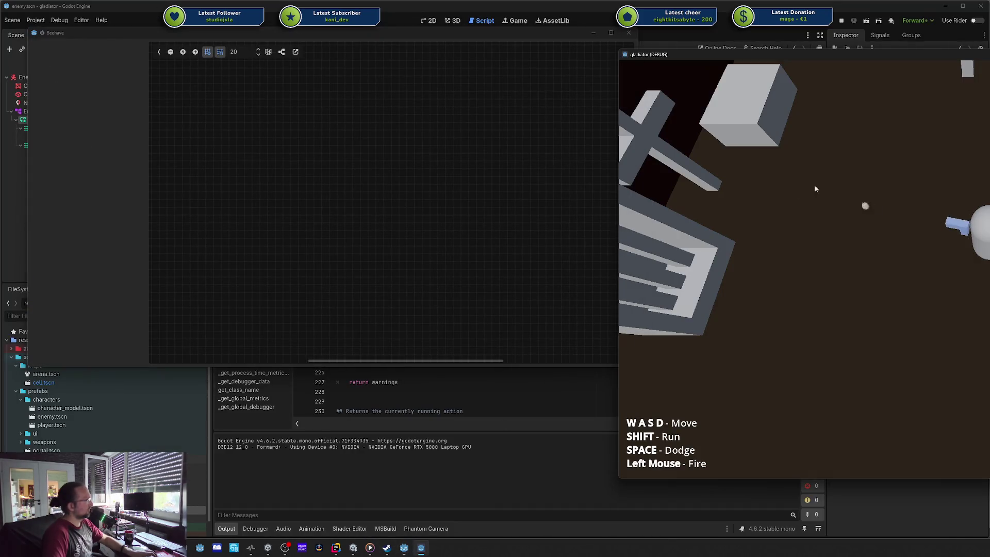
{"action": "left_click", "coordinate": [954, 304]}
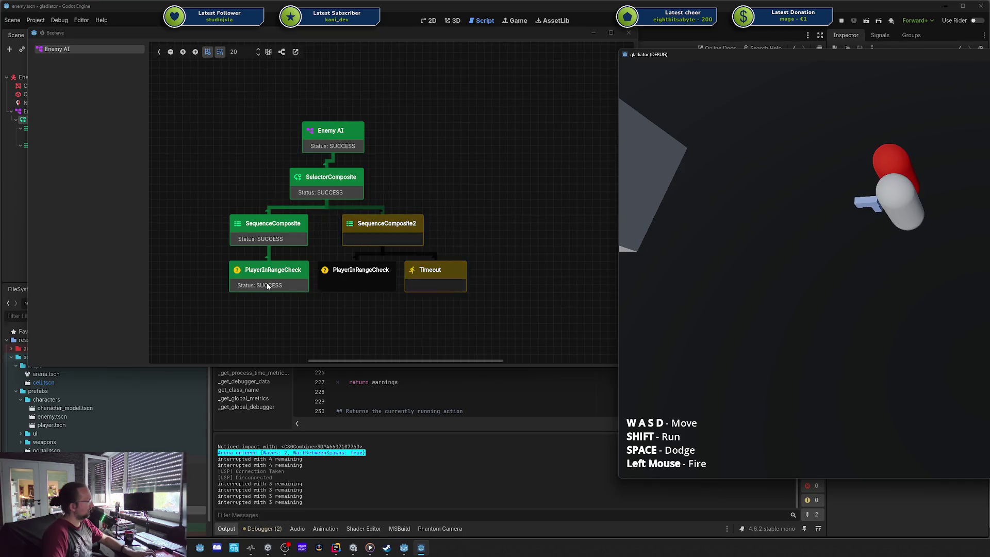
{"action": "key", "text": "F8"}
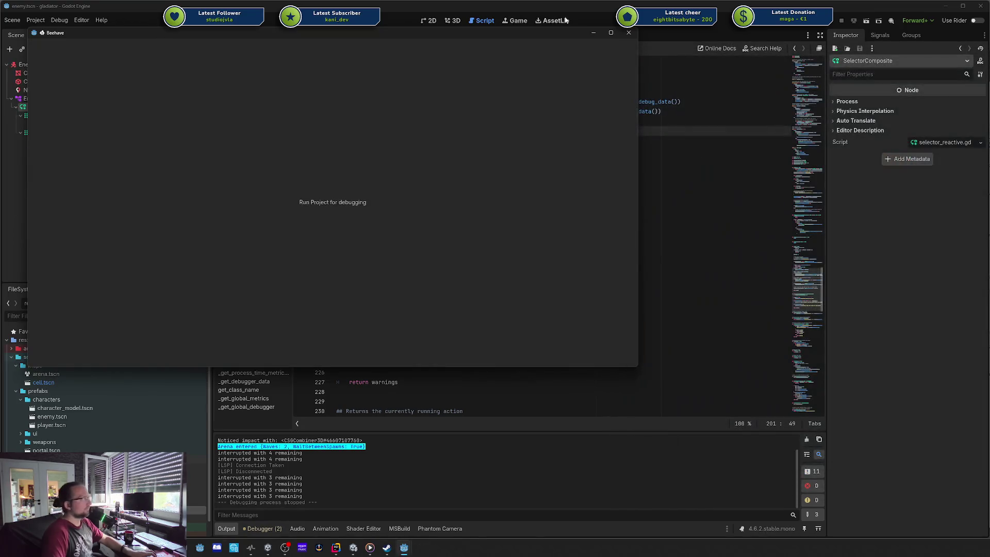
{"action": "key", "text": "F5"}
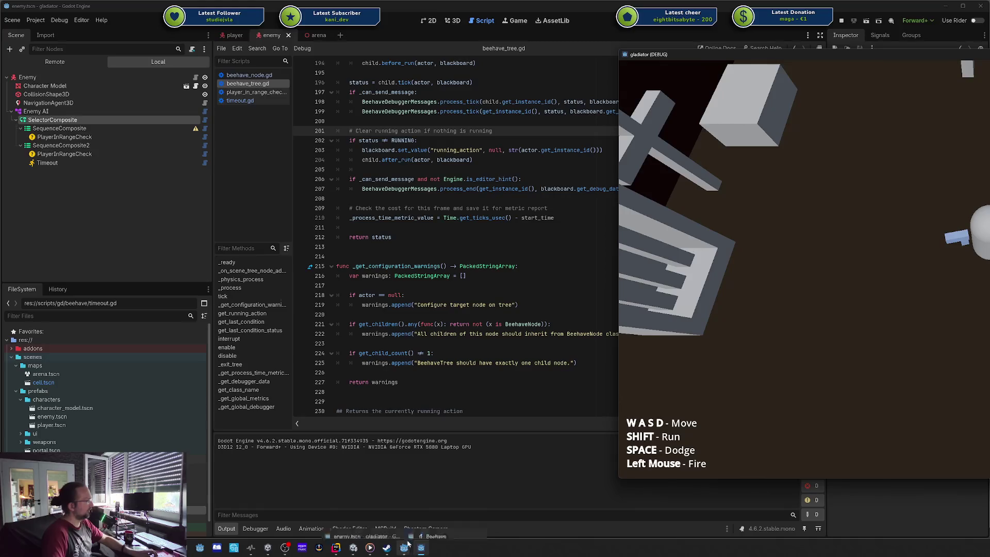
{"action": "mouse_move", "coordinate": [421, 548]}
{"action": "left_click", "coordinate": [429, 513]}
{"action": "key", "text": "w"}
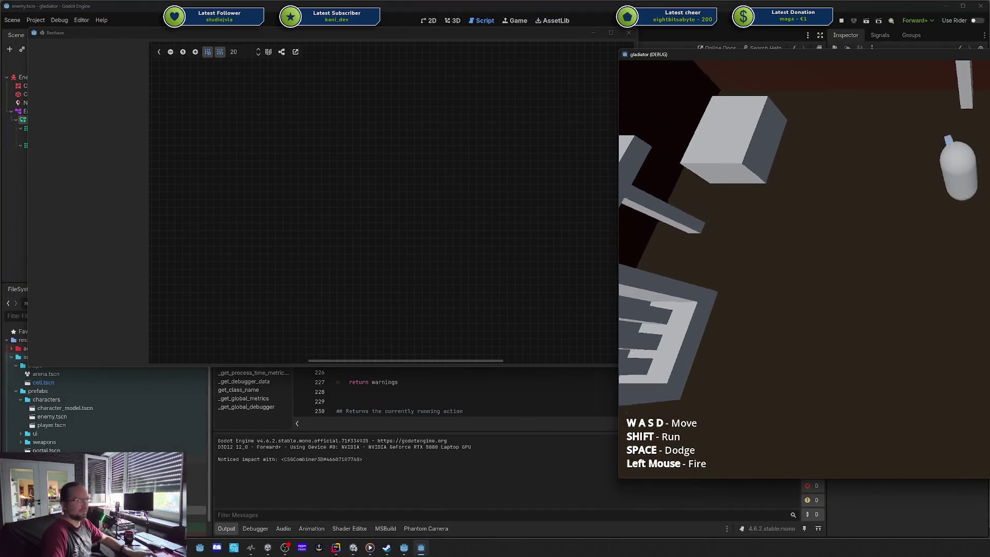
{"action": "left_click", "coordinate": [955, 307]}
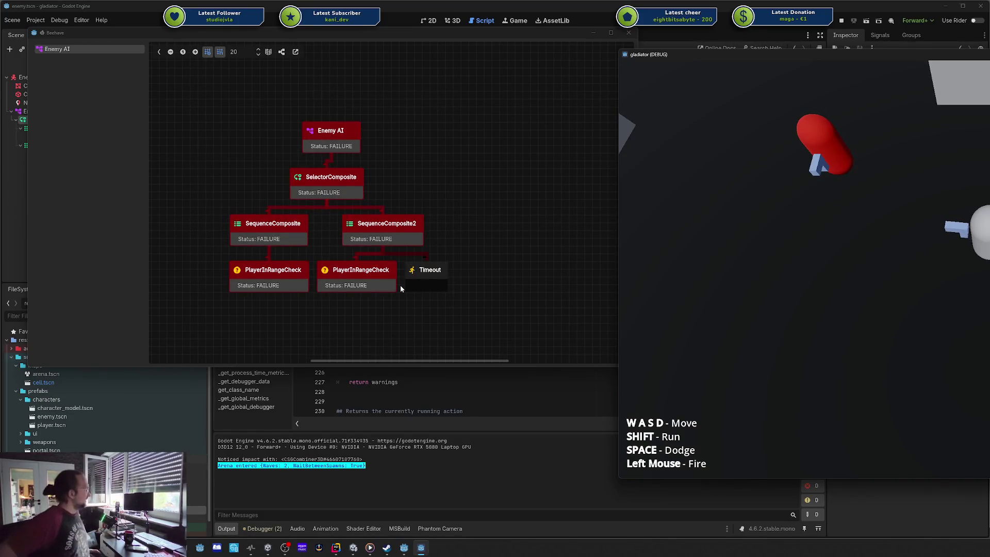
{"action": "left_click", "coordinate": [388, 225]}
{"action": "left_click", "coordinate": [387, 197]}
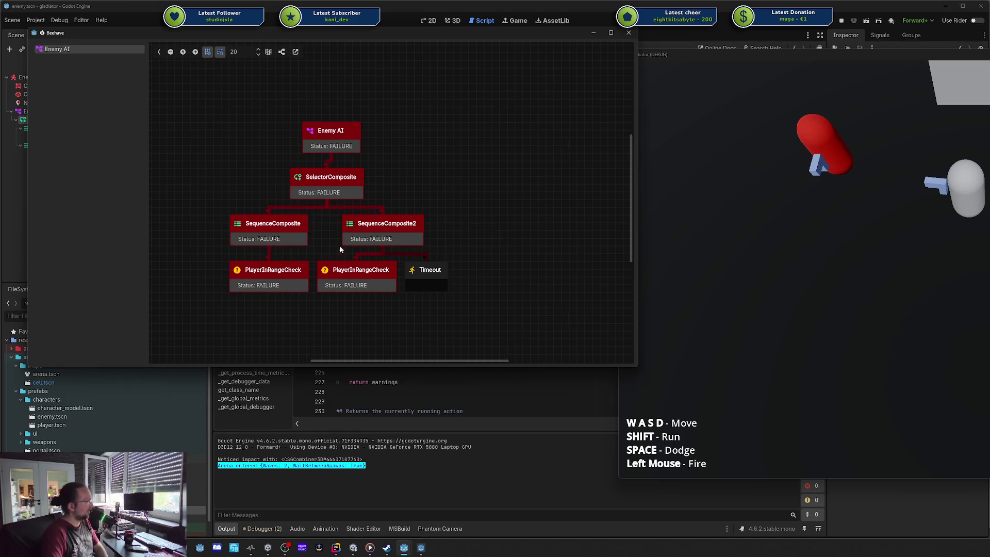
{"action": "left_click", "coordinate": [932, 234]}
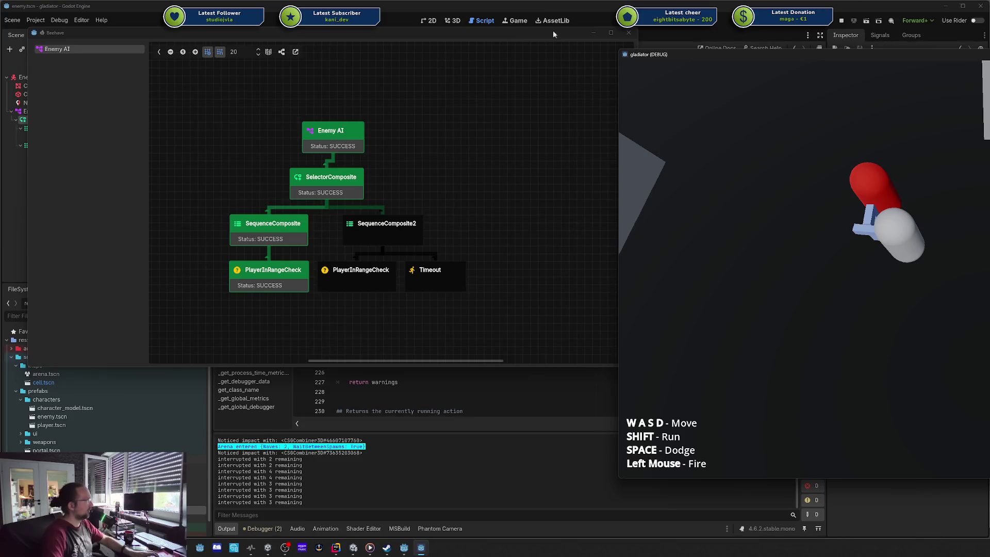
{"action": "left_click", "coordinate": [841, 22]}
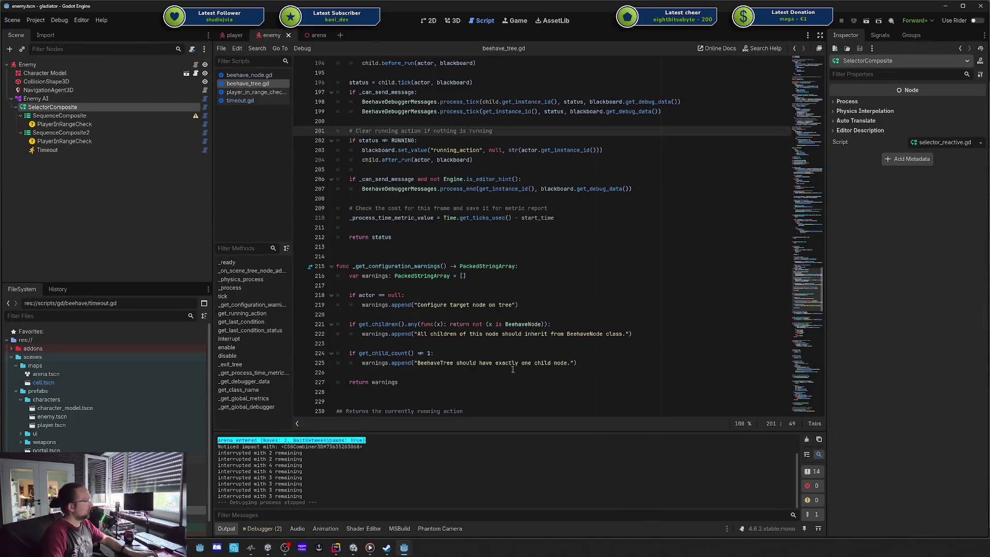
Select SequenceComposite to show its sequence.gd script in the Inspector.
{"action": "left_click", "coordinate": [60, 116]}
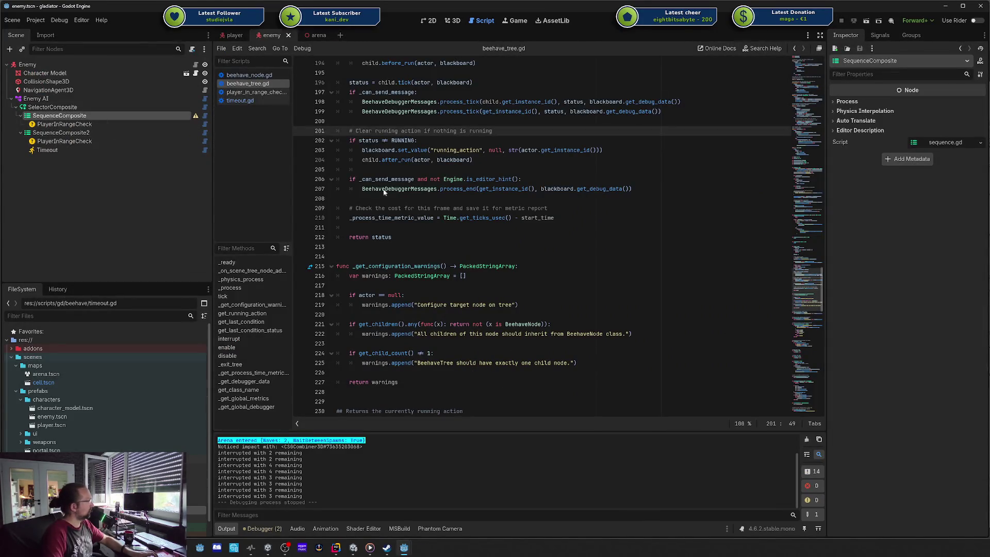
{"action": "left_click", "coordinate": [593, 305]}
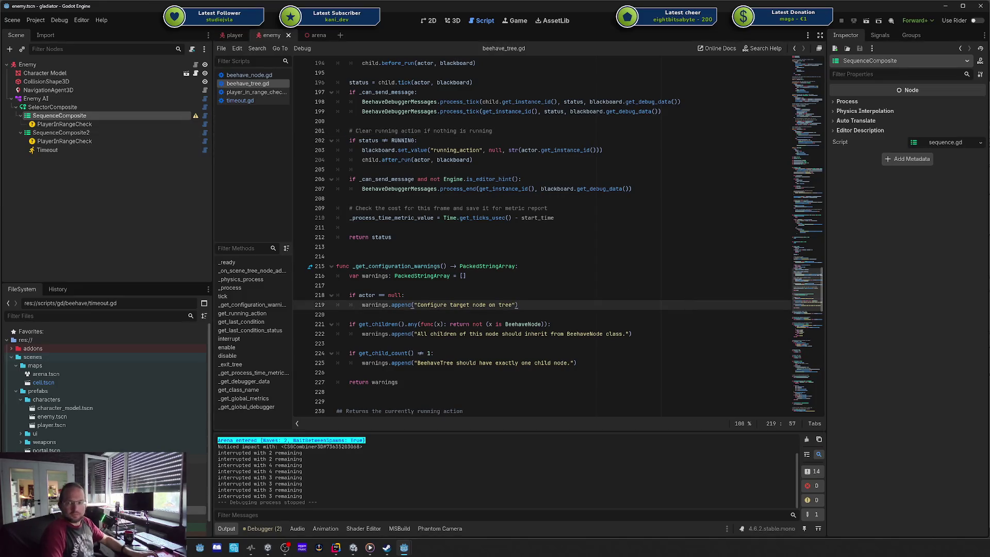
{"action": "key", "text": "alt+Tab"}
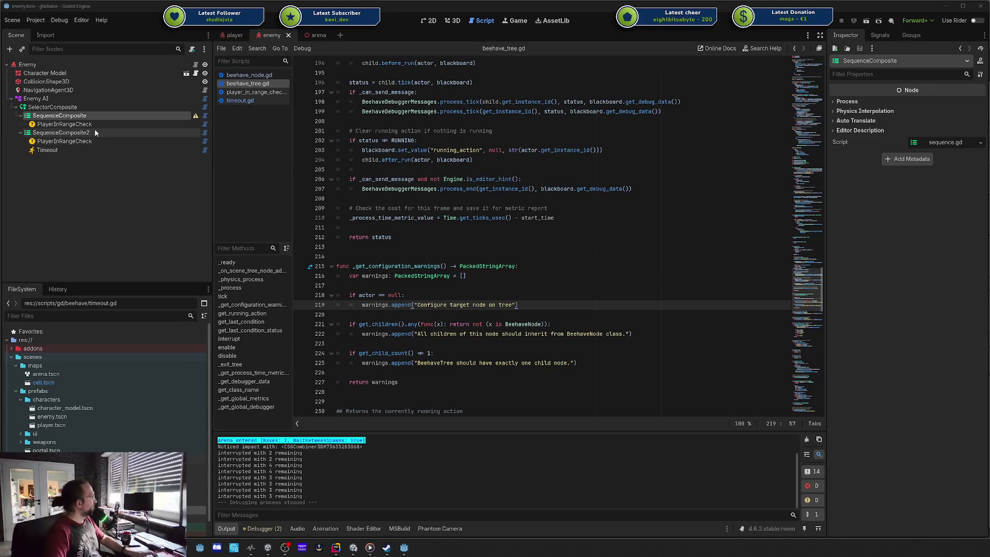
Delete SelectorComposite and all its children from Enemy AI, then save with Ctrl+S.
{"action": "left_click", "coordinate": [97, 108]}
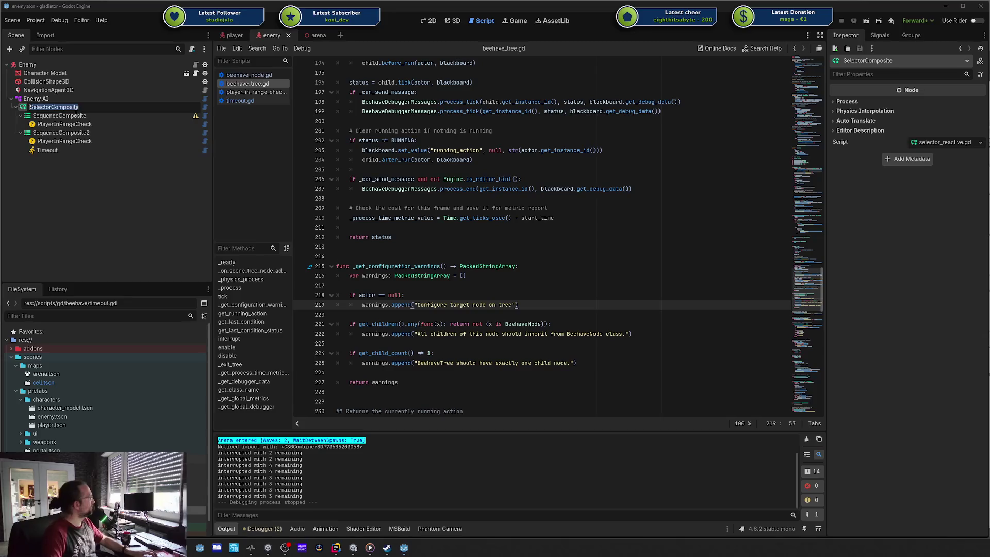
{"action": "key", "text": "Down"}
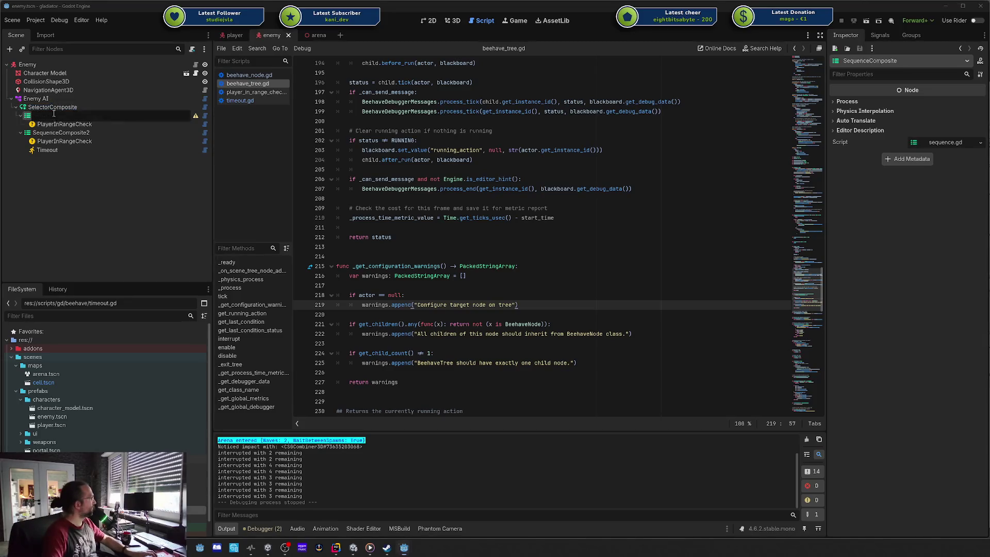
{"action": "left_click", "coordinate": [54, 107]}
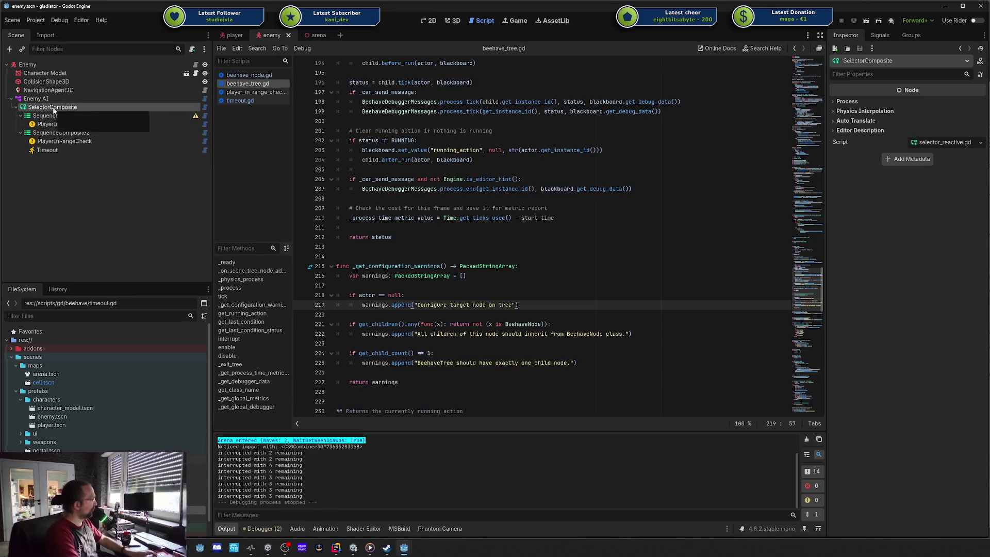
{"action": "key", "text": "Delete"}
{"action": "key", "text": "ctrl+s"}
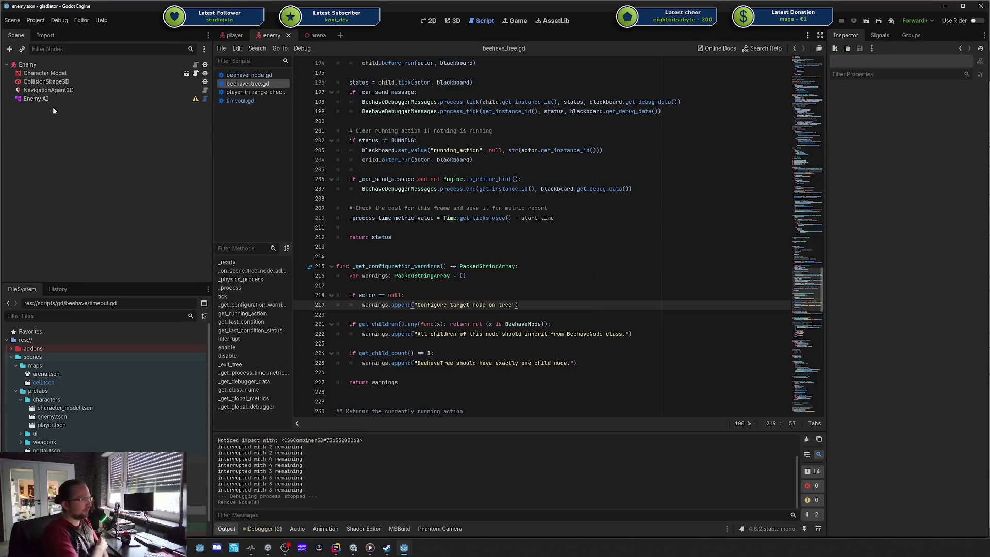
Compare the Randomized and Selector composite descriptions, then add a SequenceComposite via search 'sequen'.
{"action": "right_click", "coordinate": [47, 98]}
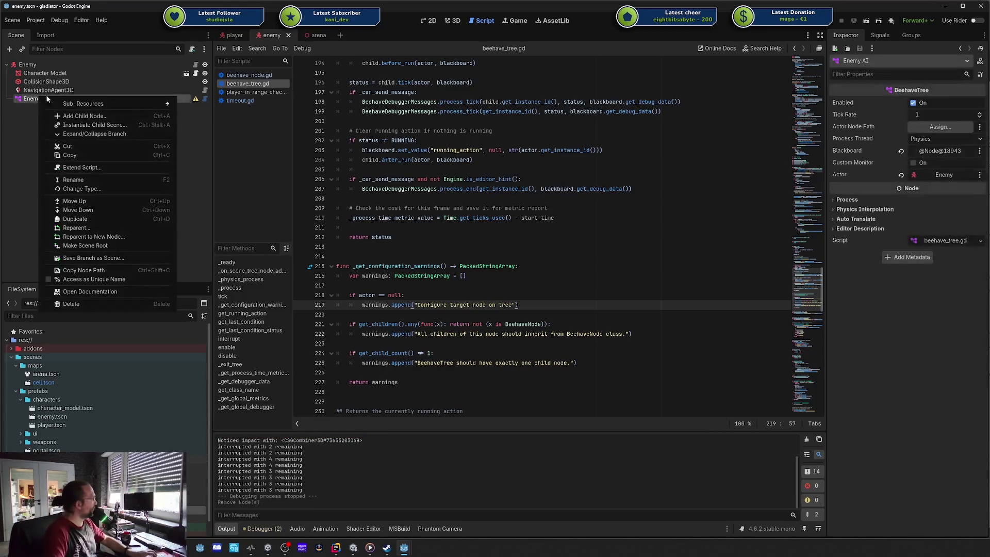
{"action": "key", "text": "ctrl+a"}
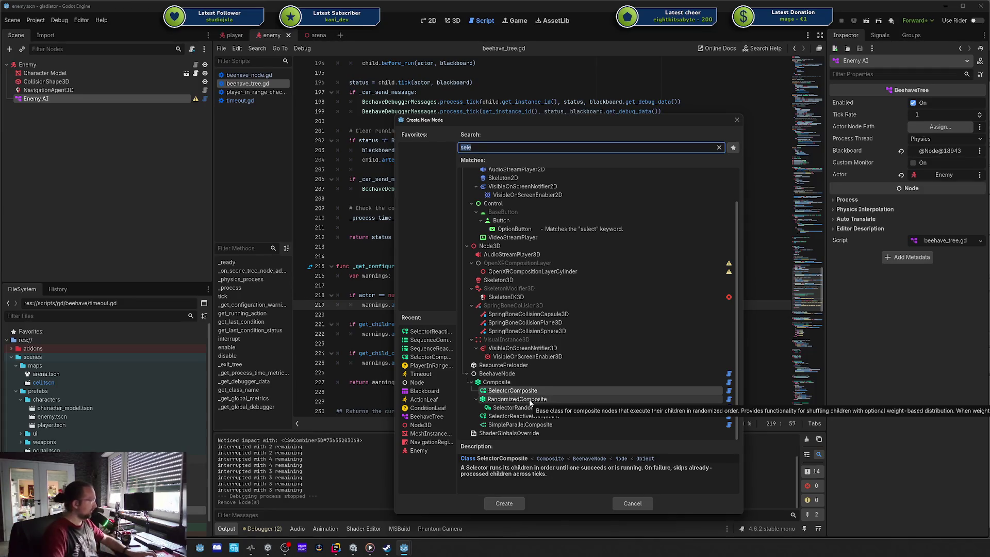
{"action": "left_click", "coordinate": [530, 400]}
{"action": "left_click", "coordinate": [524, 409]}
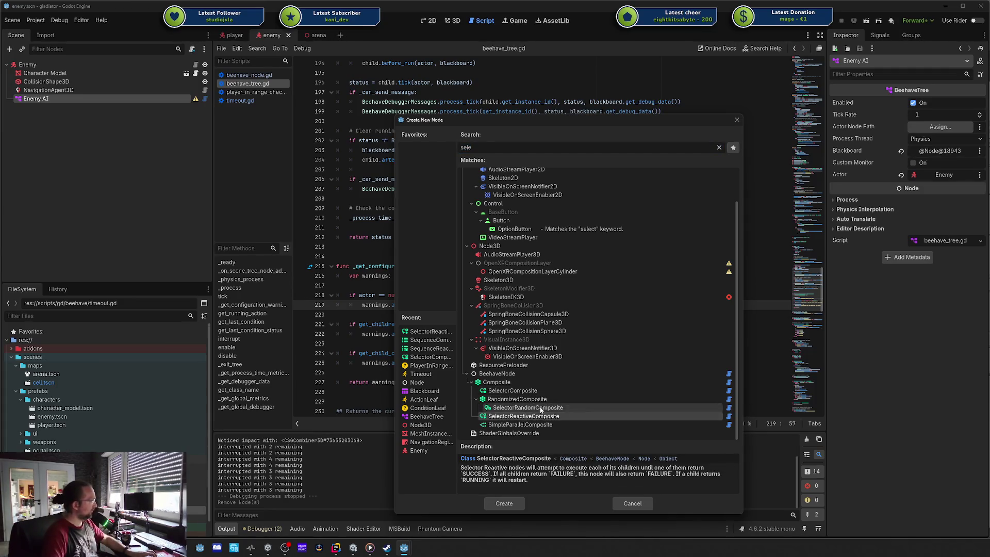
{"action": "left_click", "coordinate": [534, 391]}
{"action": "double_click", "coordinate": [483, 146]}
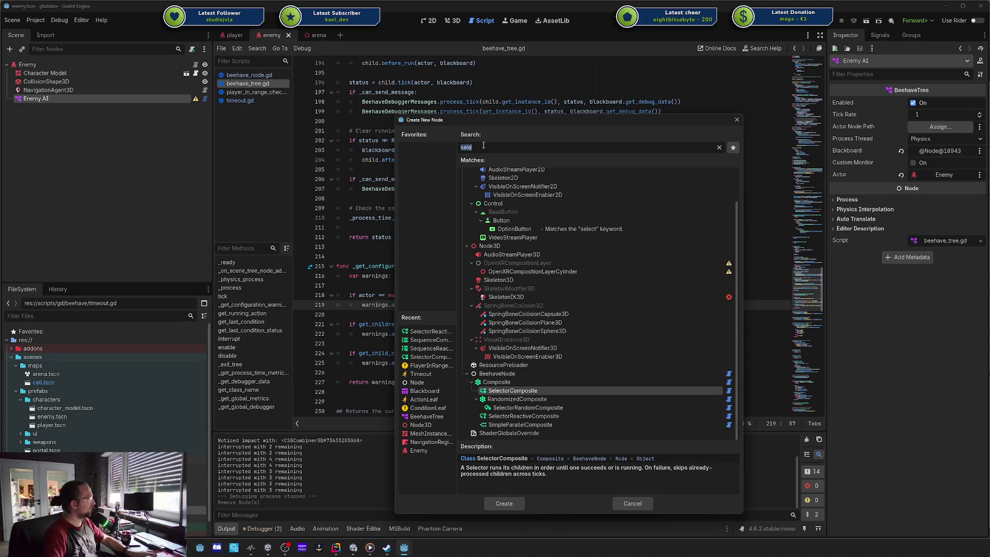
{"action": "type", "text": "sequen"}
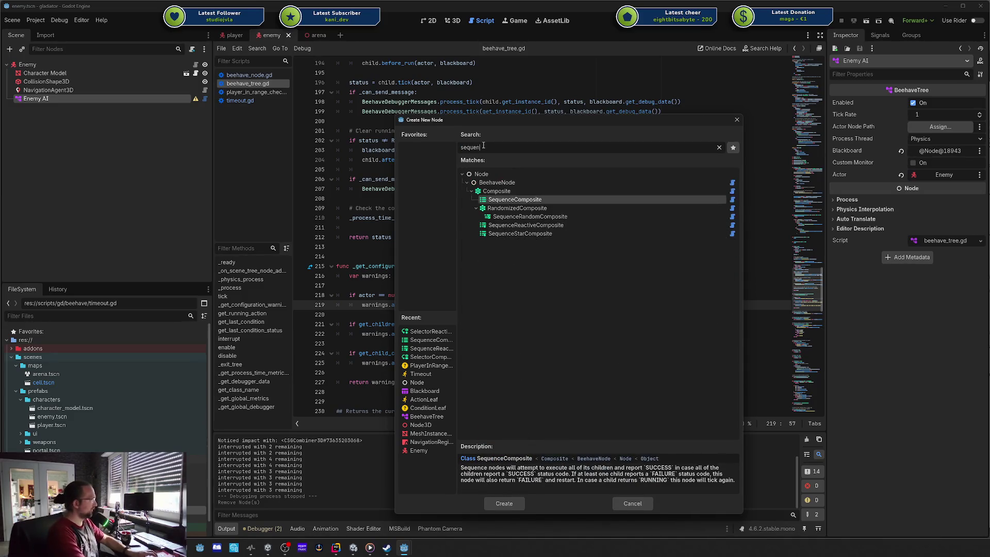
{"action": "key", "text": "Return"}
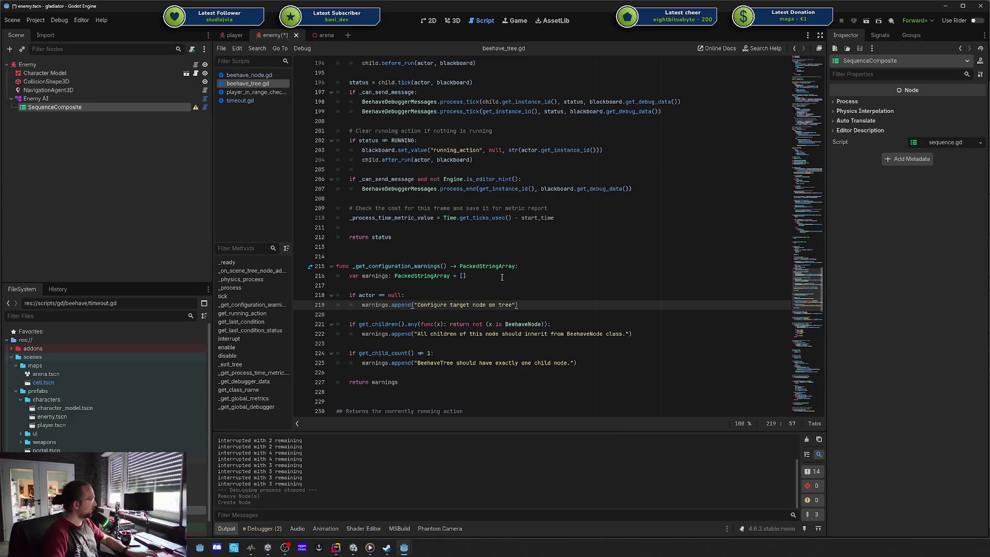
Delete the interrupt function on lines 18–19 of timeout.gd, save, and select the SequenceComposite node.
{"action": "left_click", "coordinate": [240, 100]}
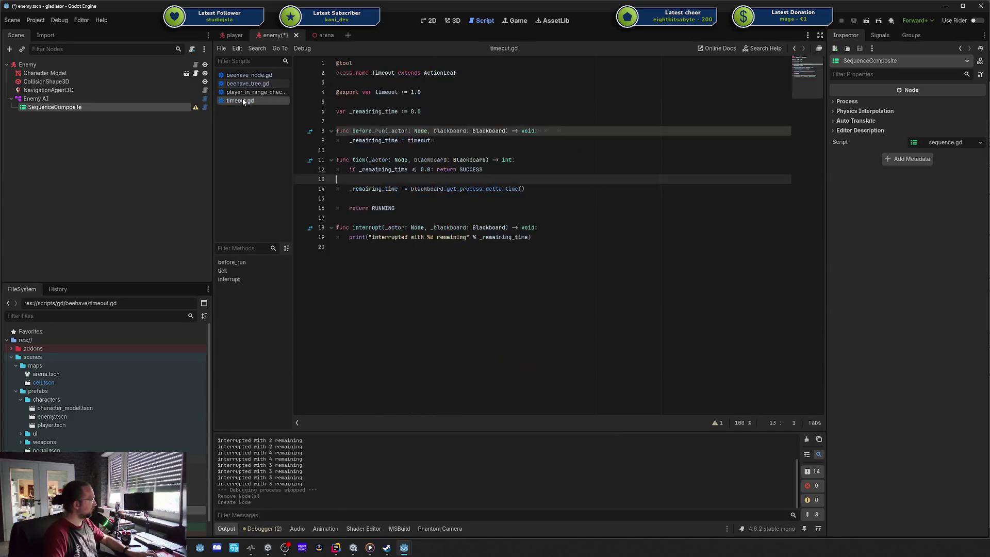
{"action": "left_click_drag", "start_coordinate": [536, 237], "coordinate": [339, 228]}
{"action": "key", "text": "BackSpace"}
{"action": "key", "text": "BackSpace"}
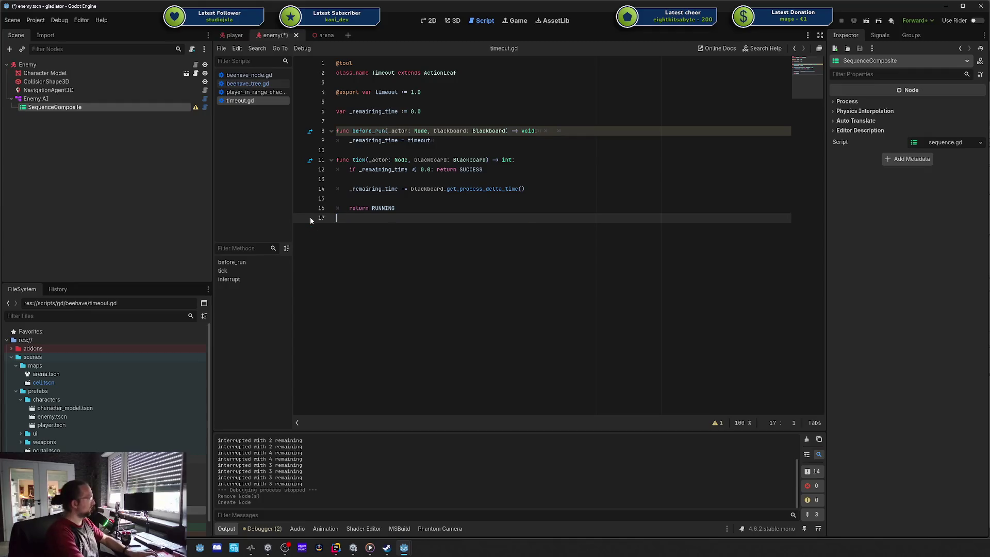
{"action": "key", "text": "ctrl+s"}
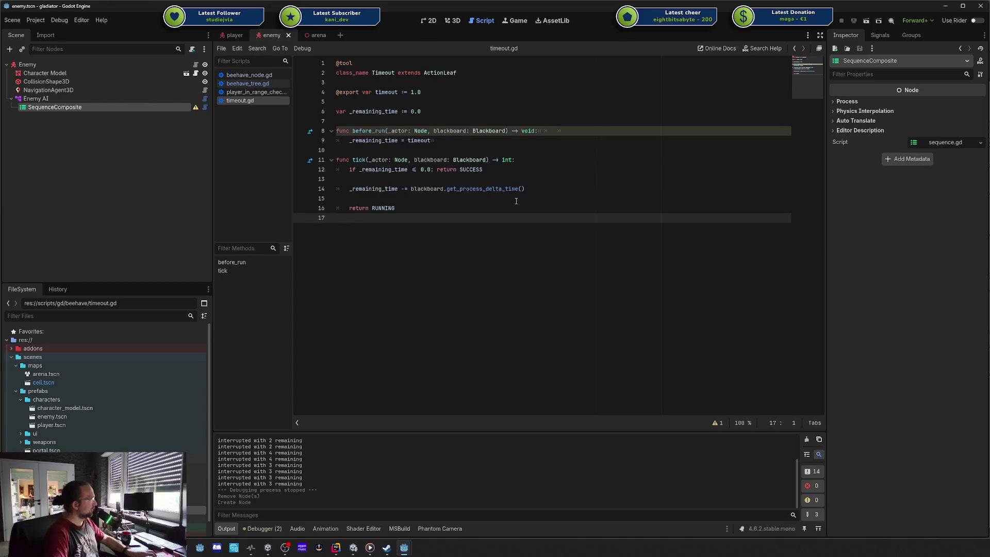
{"action": "left_click", "coordinate": [600, 127]}
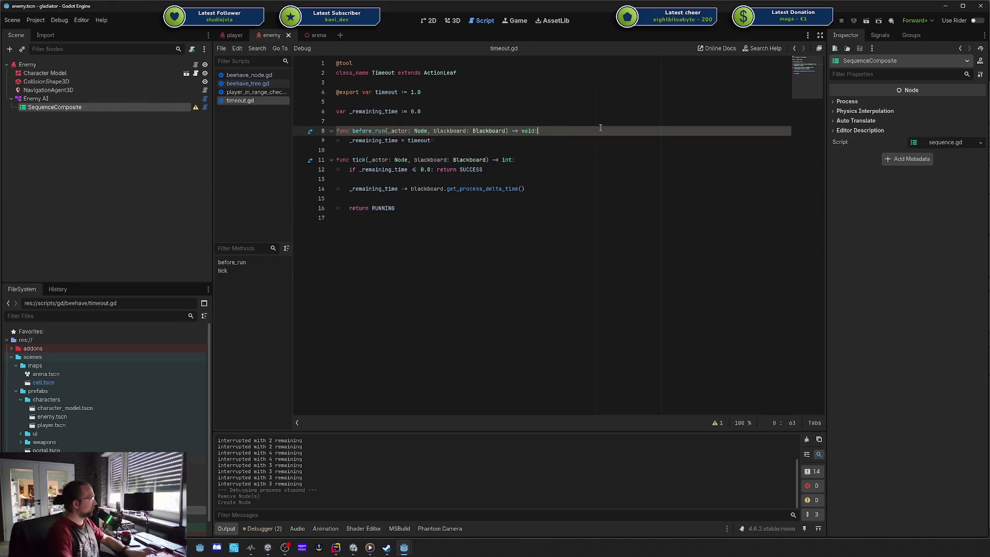
{"action": "left_click", "coordinate": [56, 109]}
Rename the SequenceComposite node to 'Detect And Follow Player'.
{"action": "left_click", "coordinate": [55, 108]}
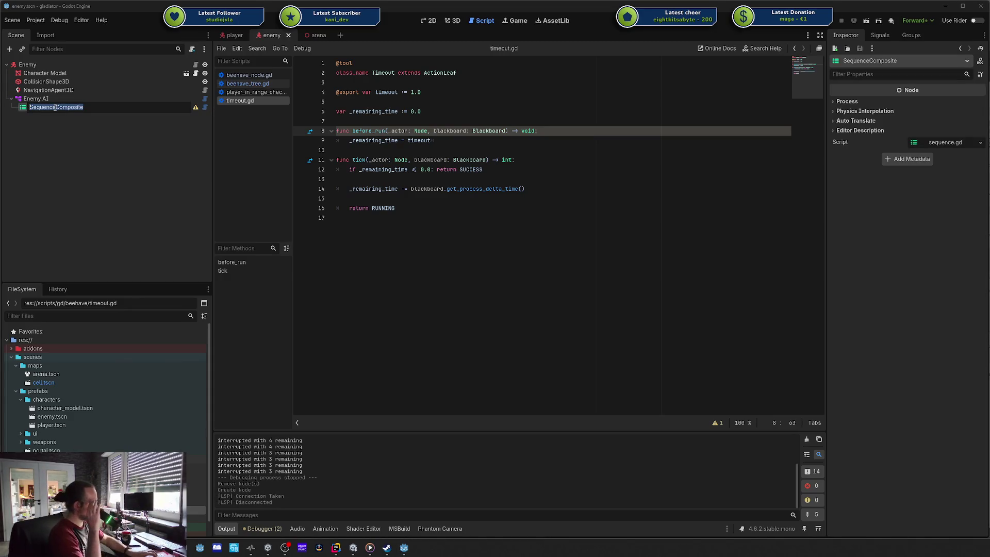
{"action": "type", "text": "Detect"}
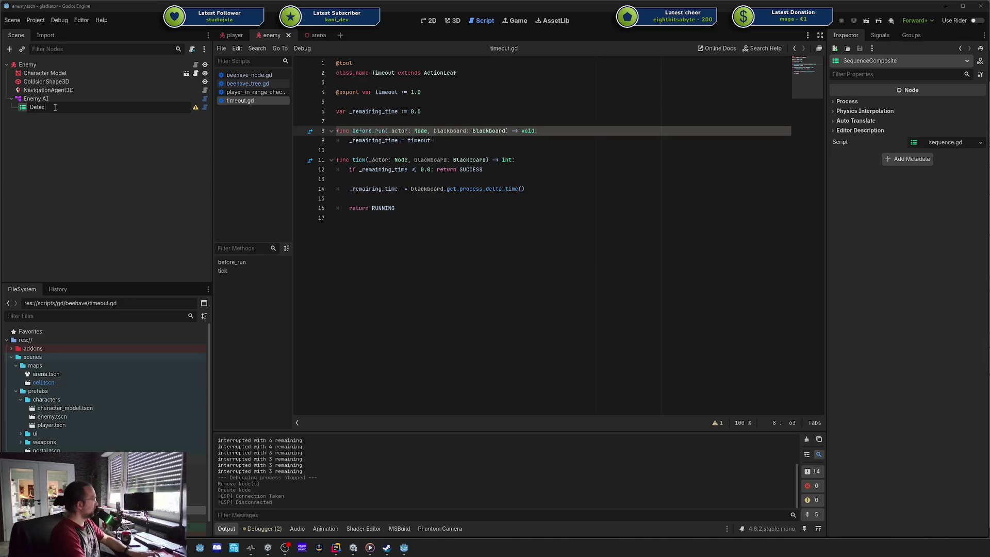
{"action": "type", "text": " And Follow Player"}
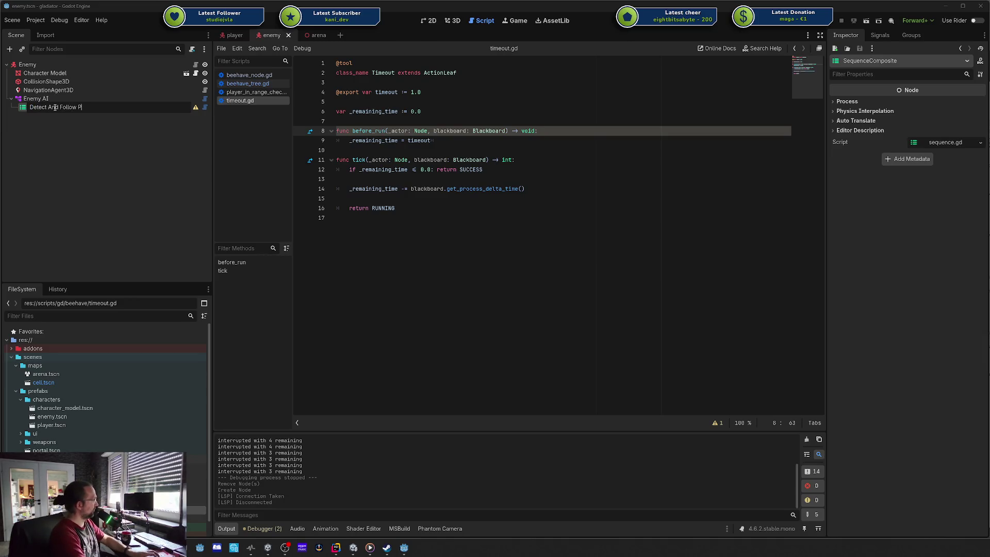
{"action": "key", "text": "Return"}
{"action": "right_click", "coordinate": [55, 107]}
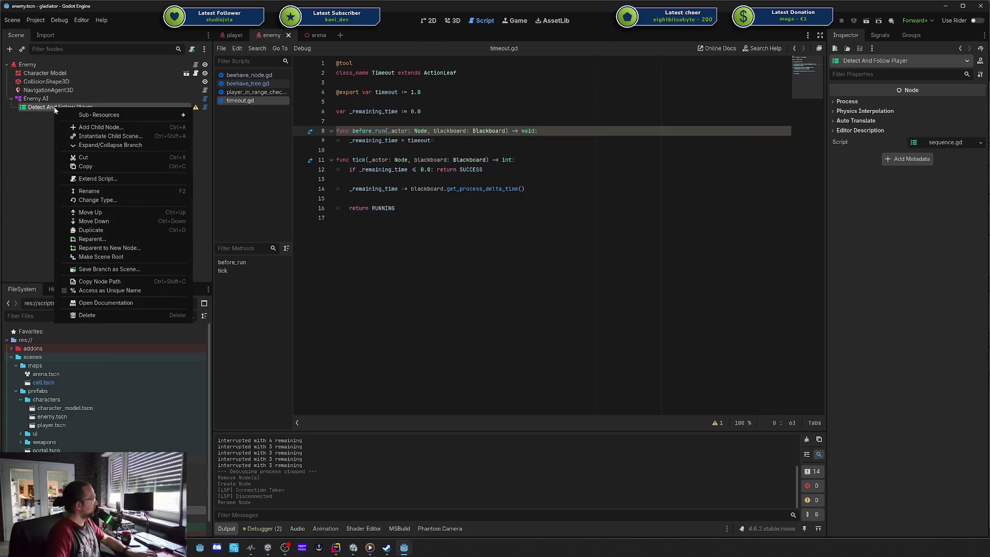
{"action": "left_click", "coordinate": [26, 123]}
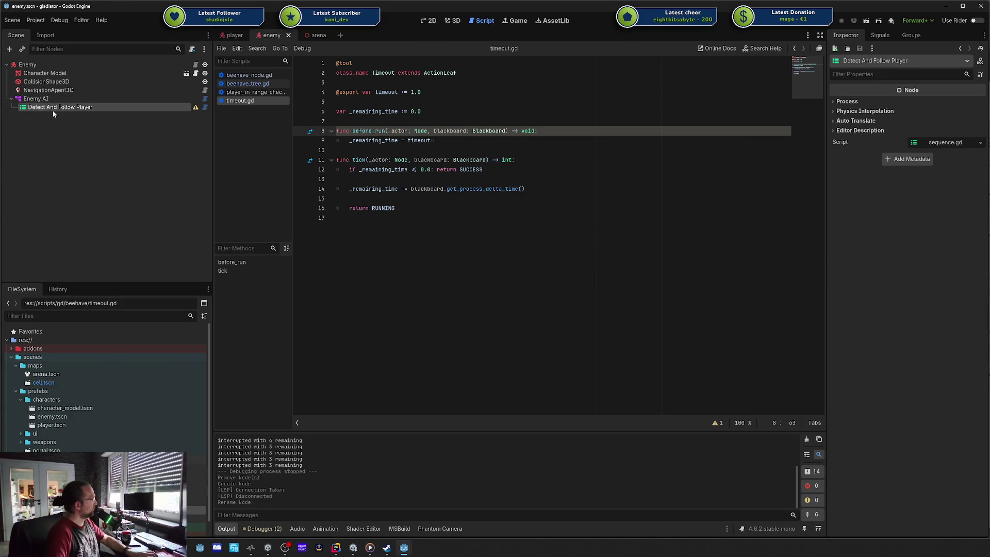
Add a PlayerInRangeCheck child with Required Distance 5.0 and save the enemy scene.
{"action": "key", "text": "ctrl+a"}
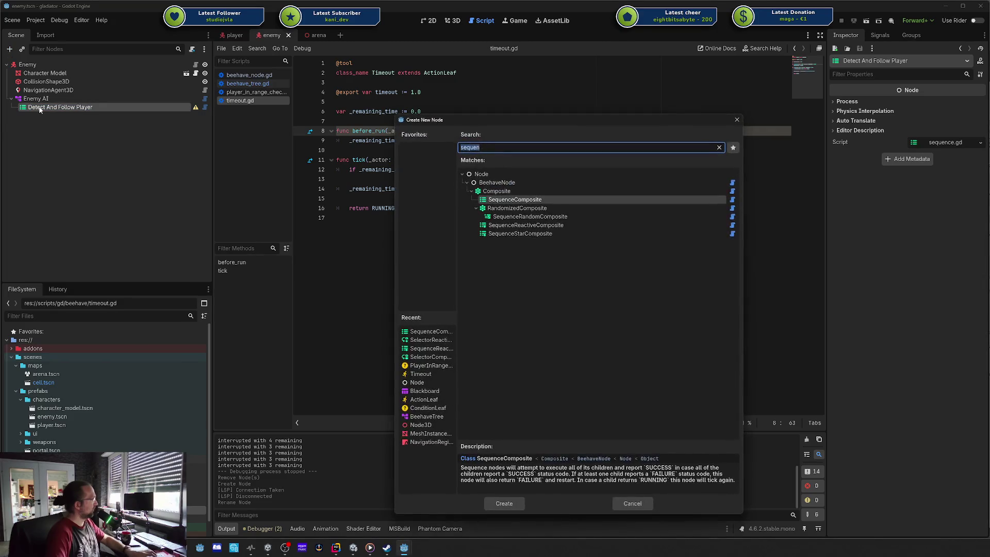
{"action": "double_click", "coordinate": [424, 366]}
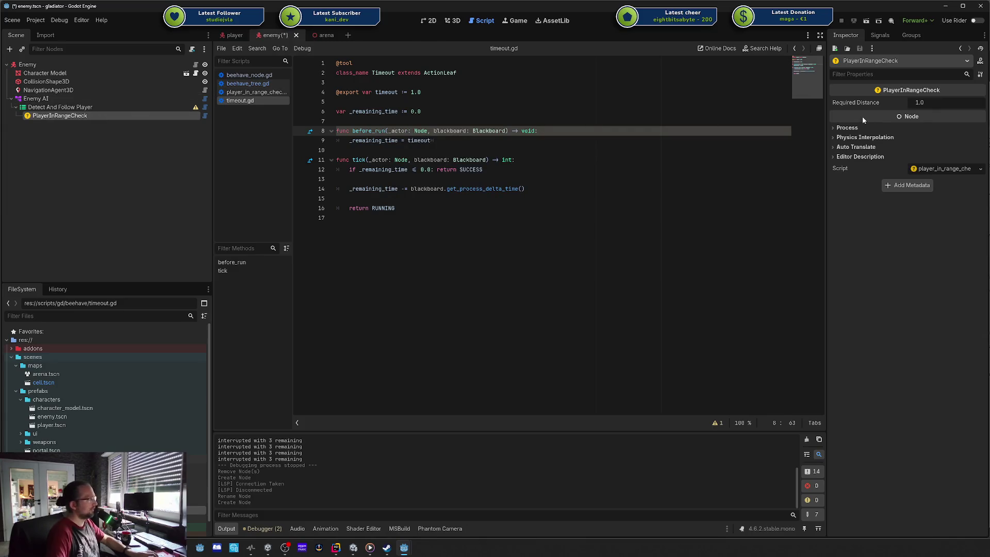
{"action": "left_click", "coordinate": [940, 103]}
{"action": "type", "text": "5"}
{"action": "left_click", "coordinate": [785, 298]}
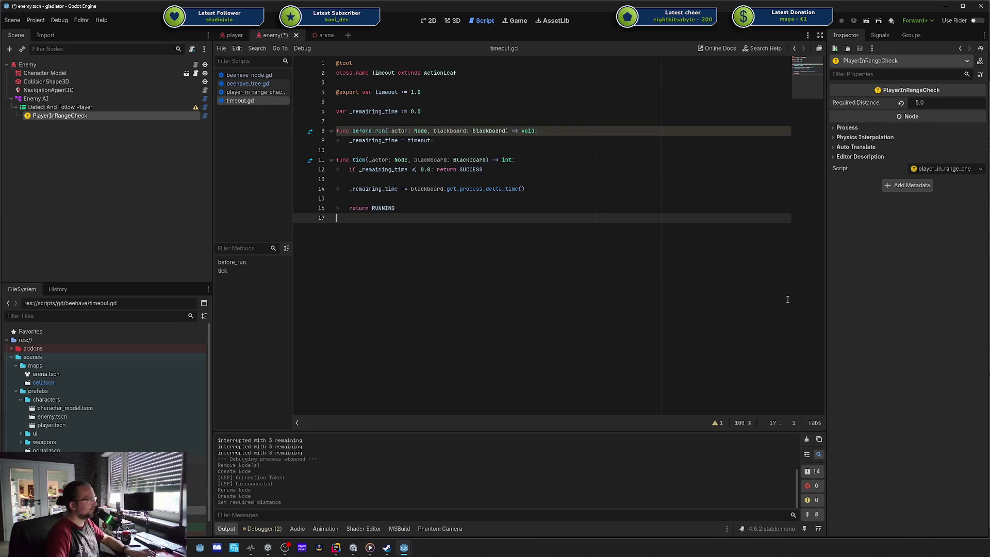
{"action": "key", "text": "ctrl+s"}
{"action": "left_click", "coordinate": [493, 172]}
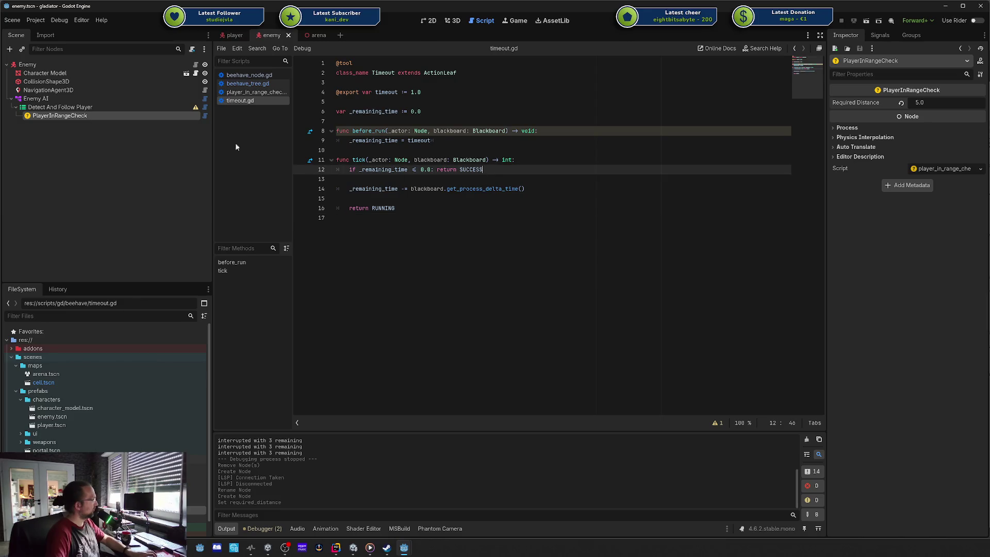
{"action": "left_click", "coordinate": [47, 127]}
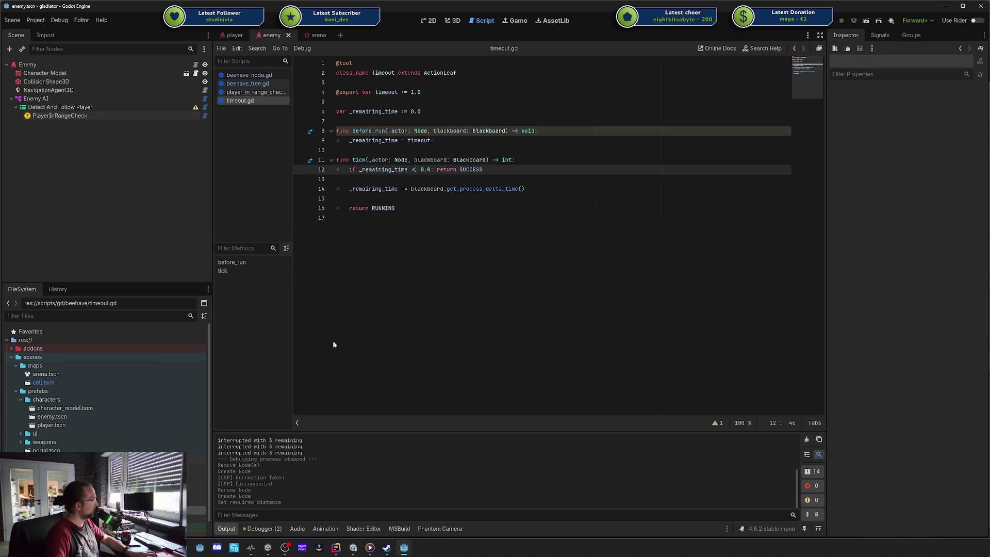
Create a new folder inside the beehave scripts folder, entering 'leaves' as its name.
{"action": "mouse_move", "coordinate": [336, 550]}
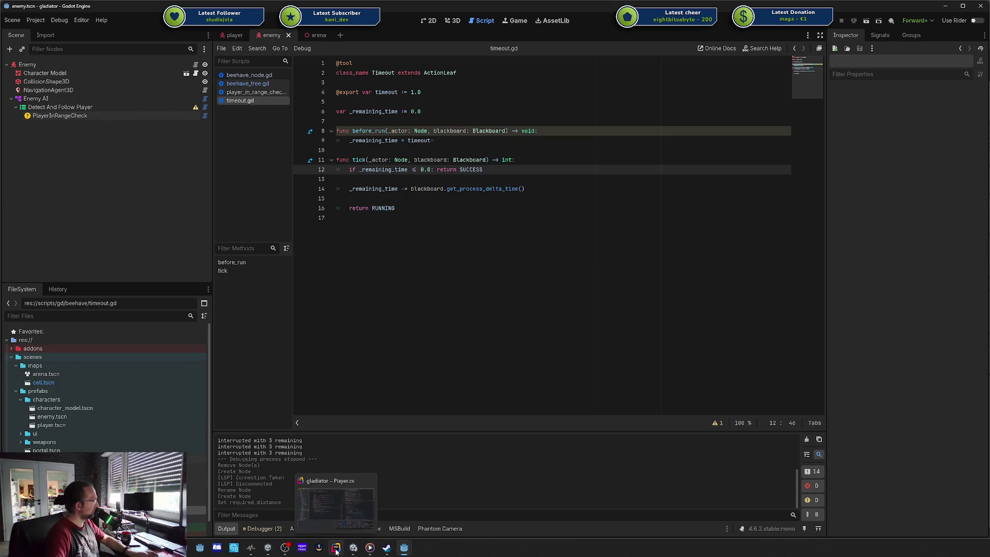
{"action": "left_click", "coordinate": [531, 278]}
{"action": "scroll", "coordinate": [155, 438], "scroll_direction": "down", "scroll_amount": 1}
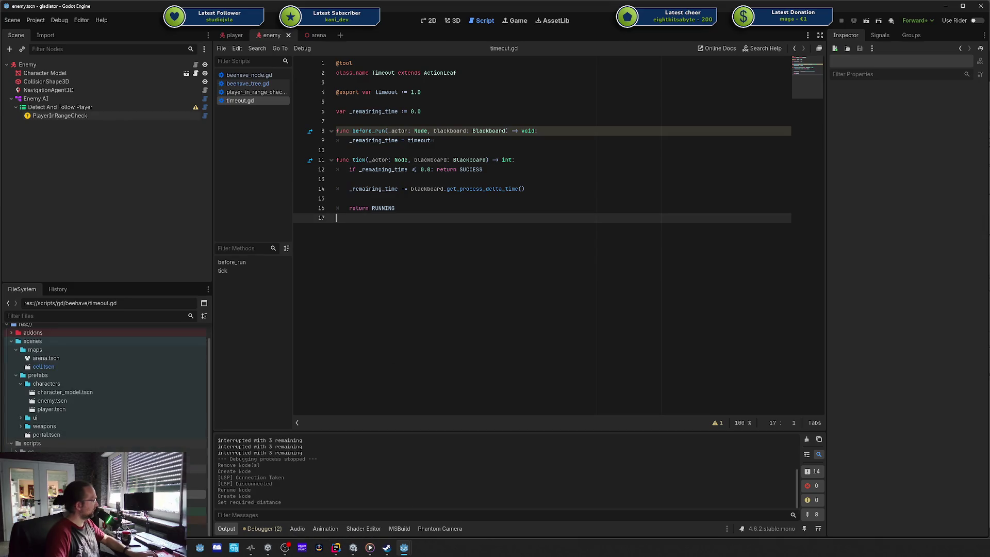
{"action": "right_click", "coordinate": [48, 469]}
{"action": "mouse_move", "coordinate": [103, 402]}
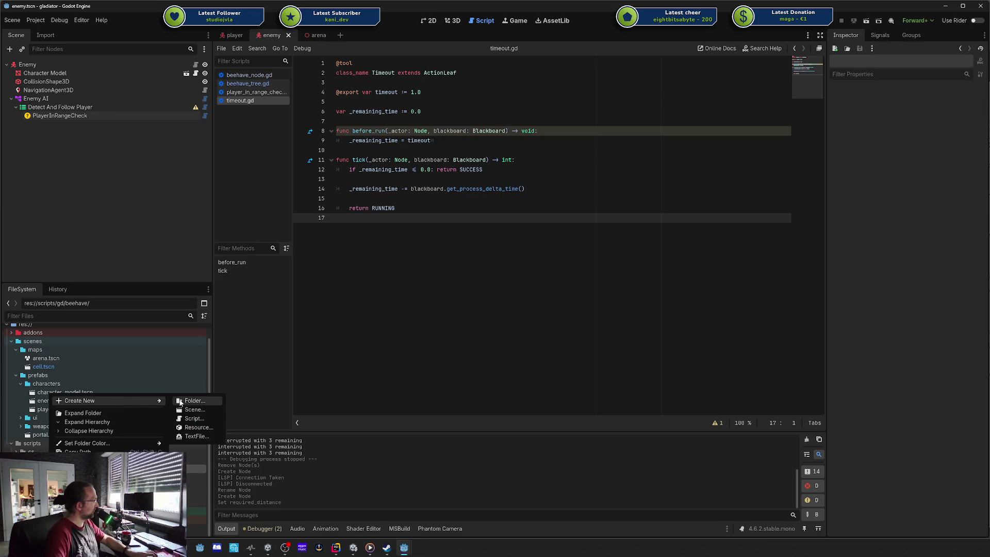
{"action": "left_click", "coordinate": [180, 403]}
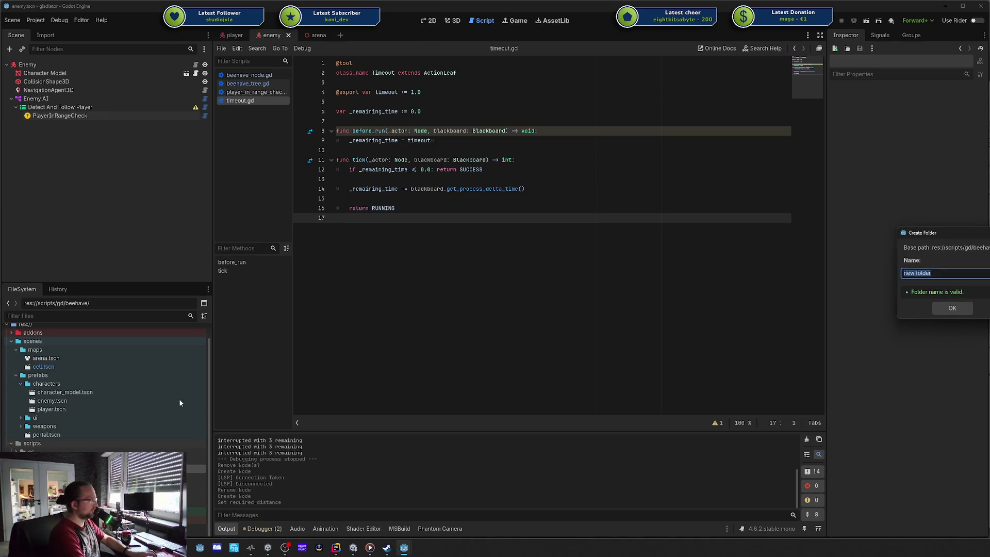
{"action": "type", "text": "leaves"}
{"action": "key", "text": "Return"}
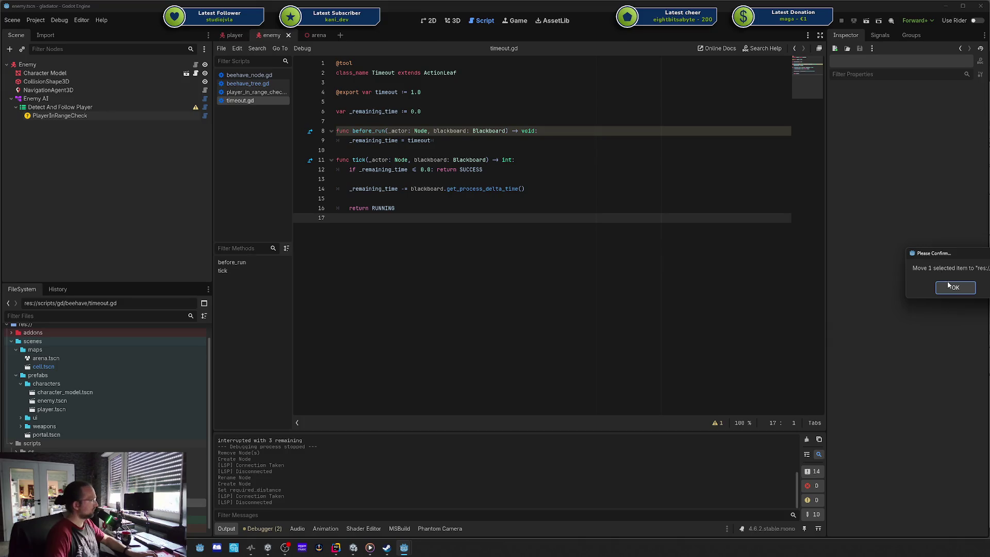
Confirm moving timeout.gd into the actions folder.
{"action": "left_click", "coordinate": [951, 287]}
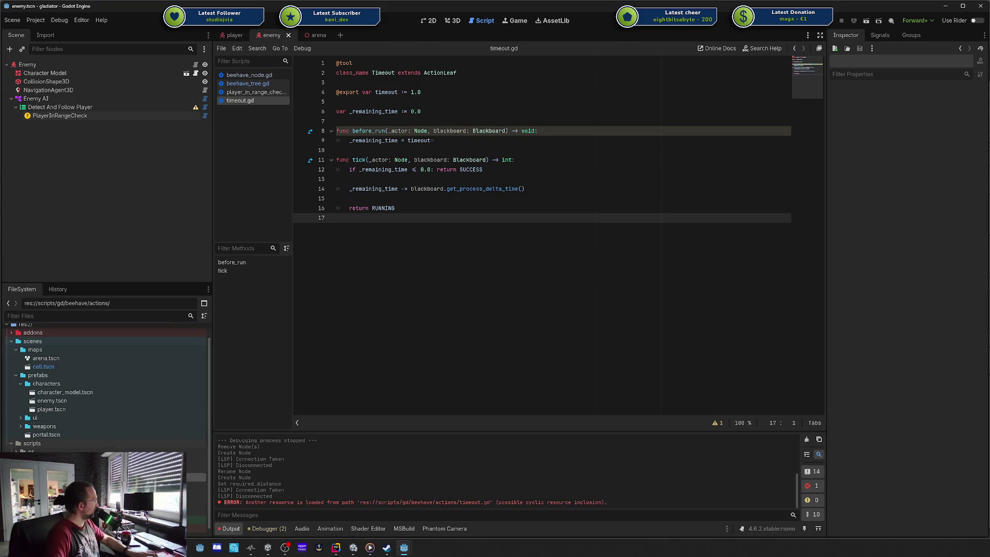
{"action": "right_click", "coordinate": [61, 397]}
{"action": "mouse_move", "coordinate": [148, 401]}
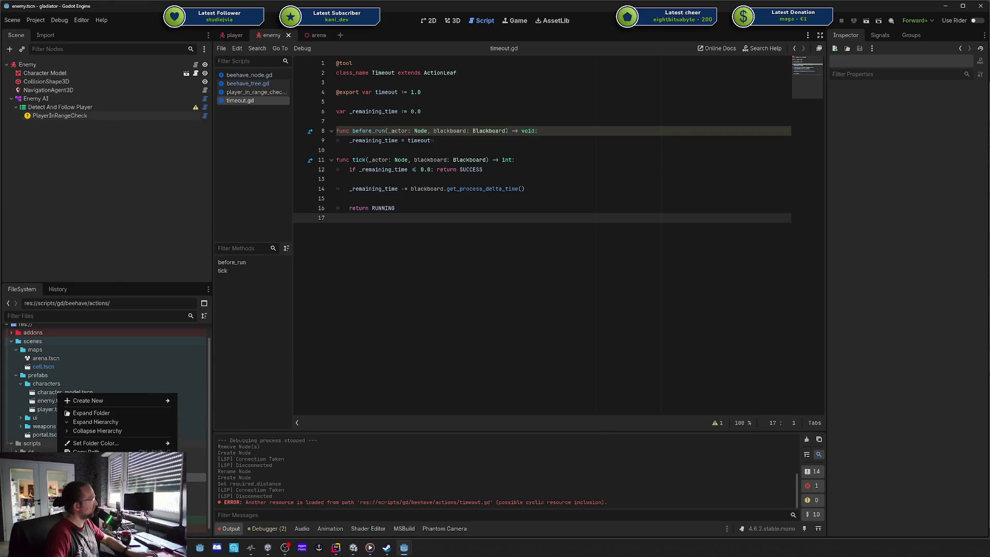
{"action": "key", "text": "Escape"}
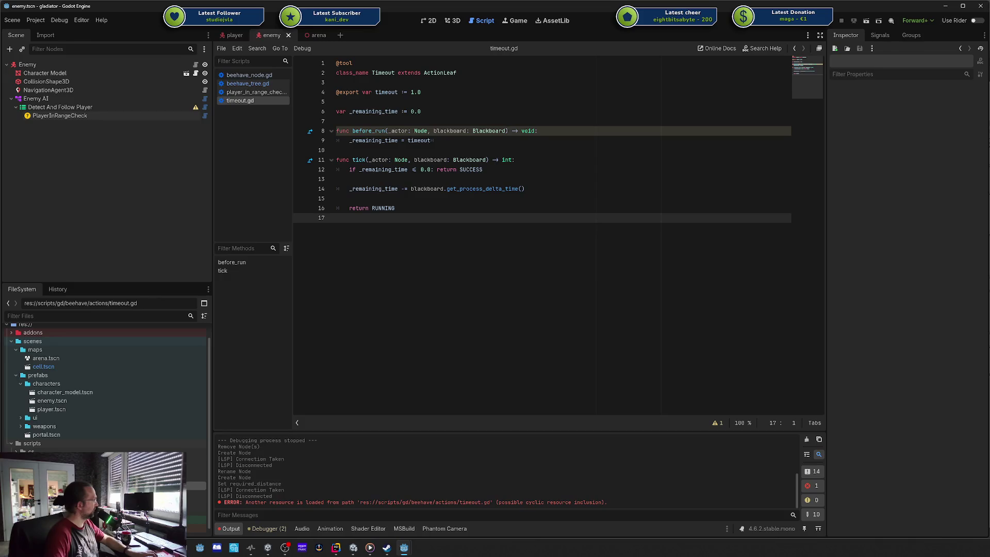
Rename timeout.gd to follow_player.gd and change class_name Timeout to FollowPlayer.
{"action": "left_click", "coordinate": [336, 102]}
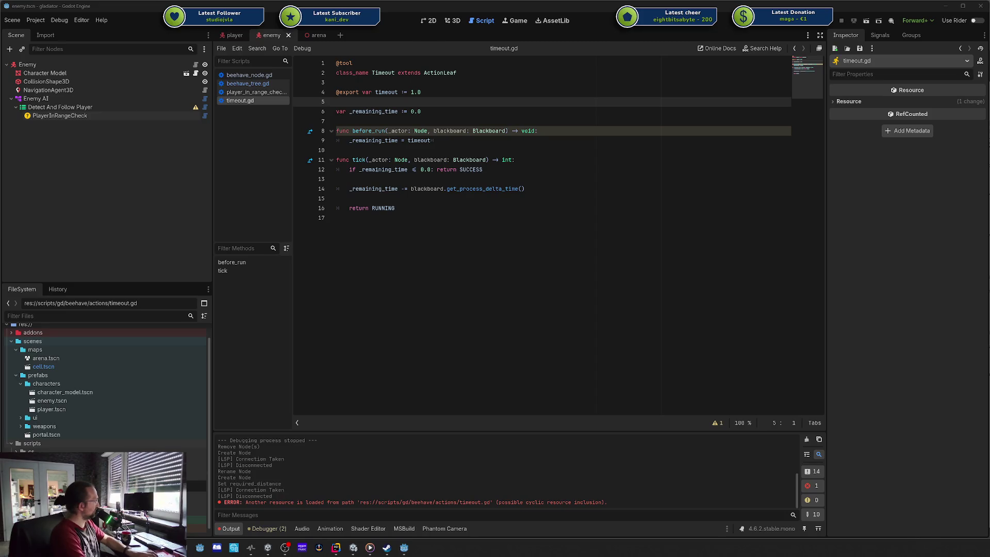
{"action": "key", "text": "Return"}
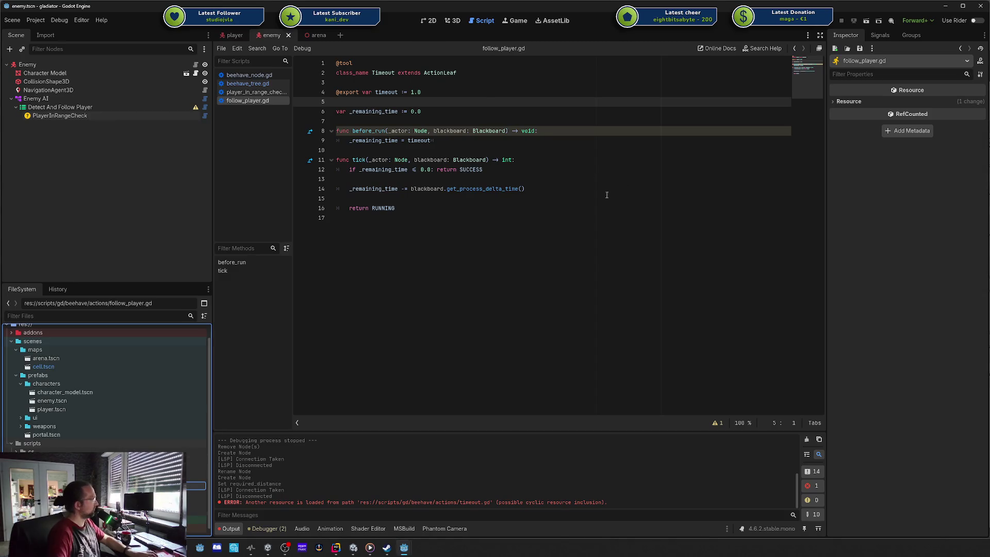
{"action": "left_click_drag", "start_coordinate": [490, 227], "coordinate": [315, 70]}
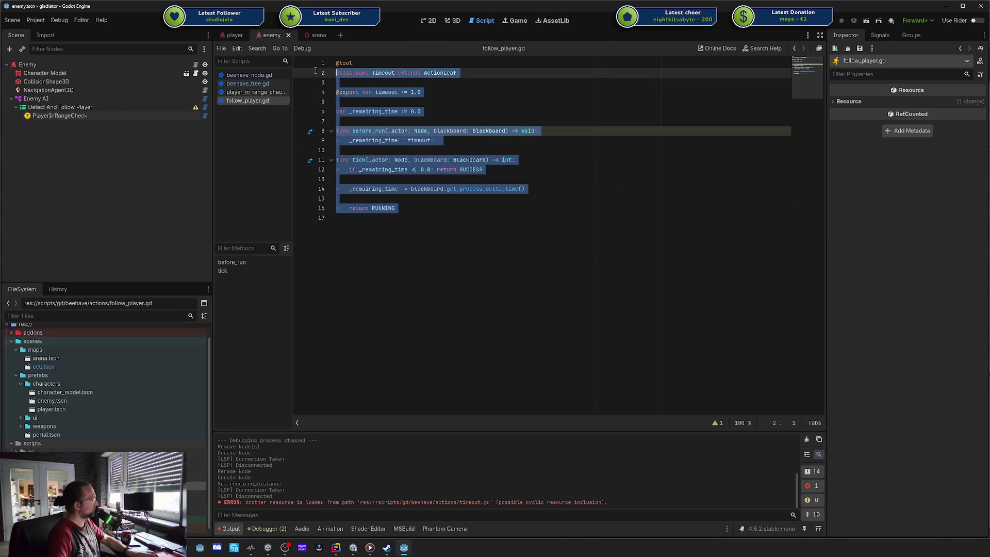
{"action": "double_click", "coordinate": [383, 74]}
{"action": "type", "text": "FollowPlayer"}
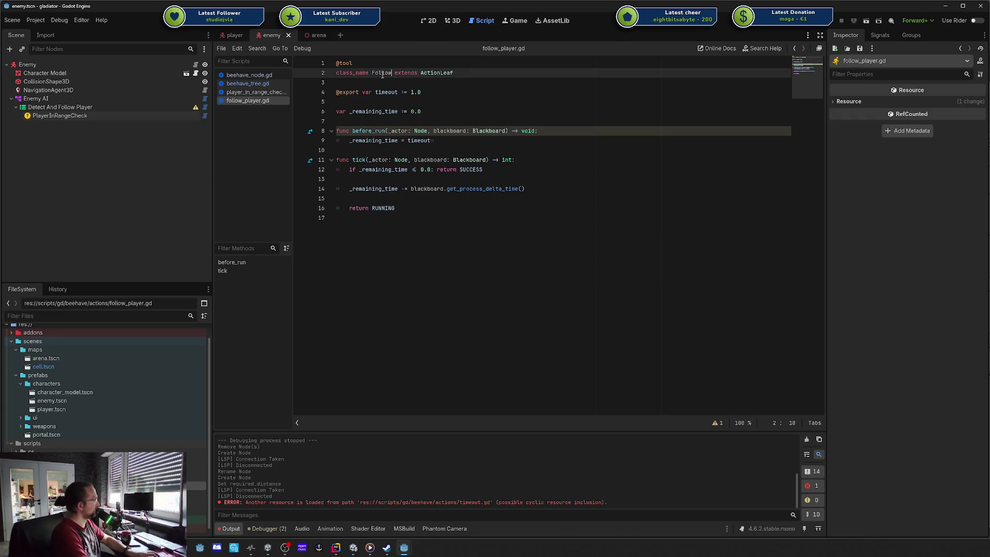
Delete the old timer code from line 4 to the end, leaving one empty line.
{"action": "left_click", "coordinate": [436, 94]}
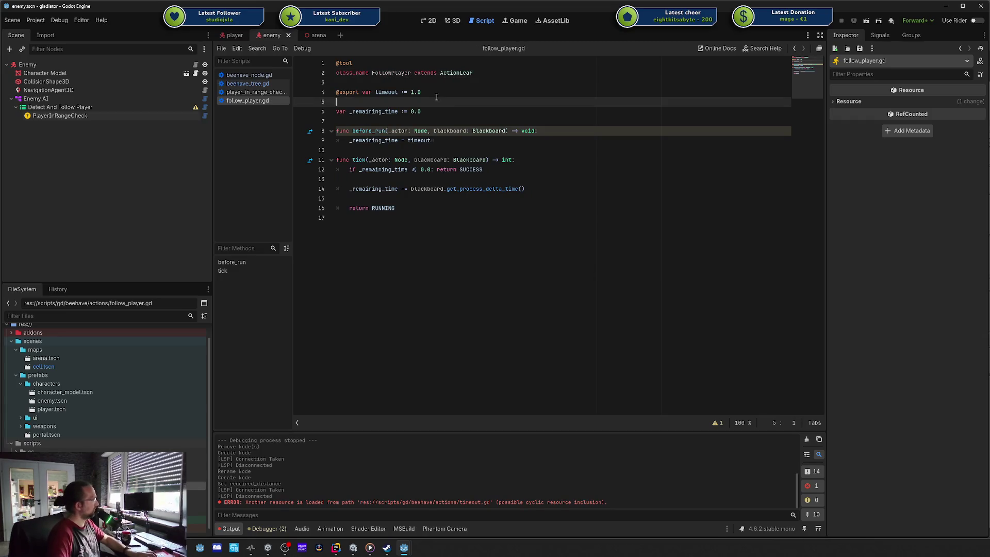
{"action": "key", "text": "Home"}
{"action": "key", "text": "ctrl+shift+End"}
{"action": "key", "text": "BackSpace"}
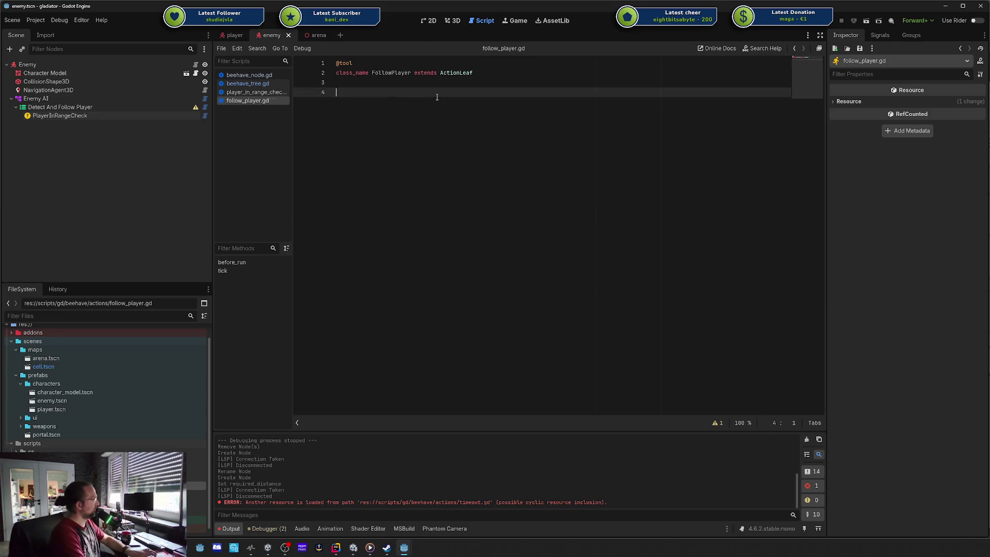
{"action": "key", "text": "BackSpace"}
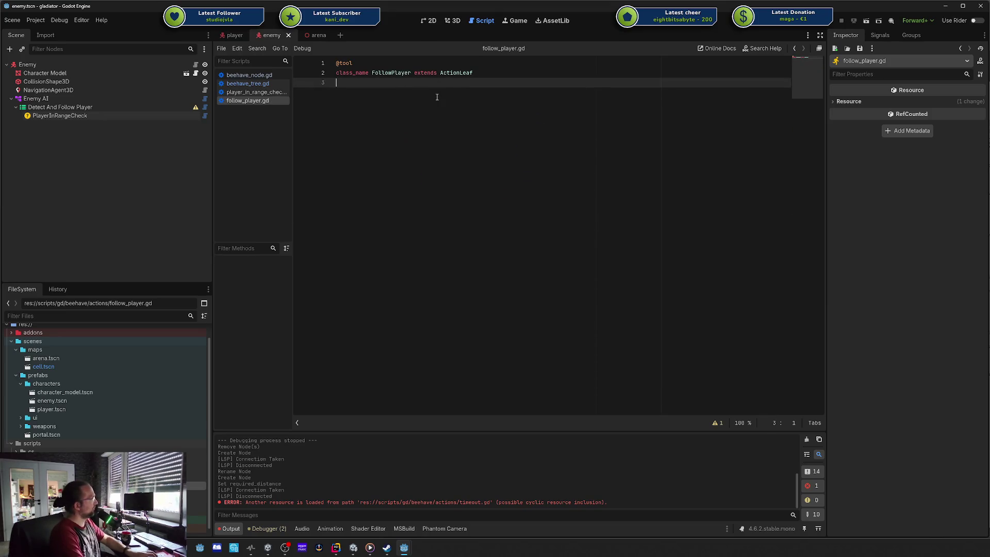
{"action": "key", "text": "Return"}
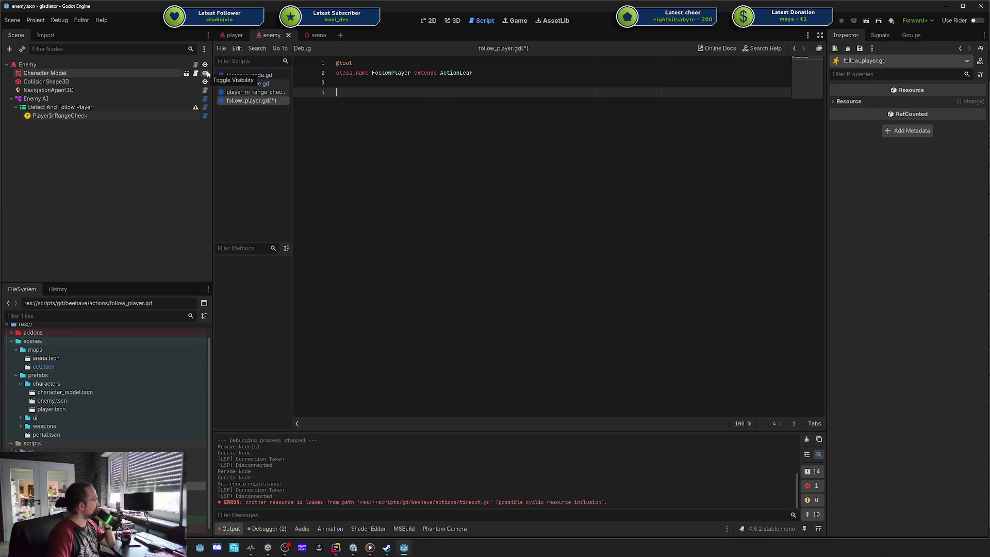
{"action": "double_click", "coordinate": [128, 114]}
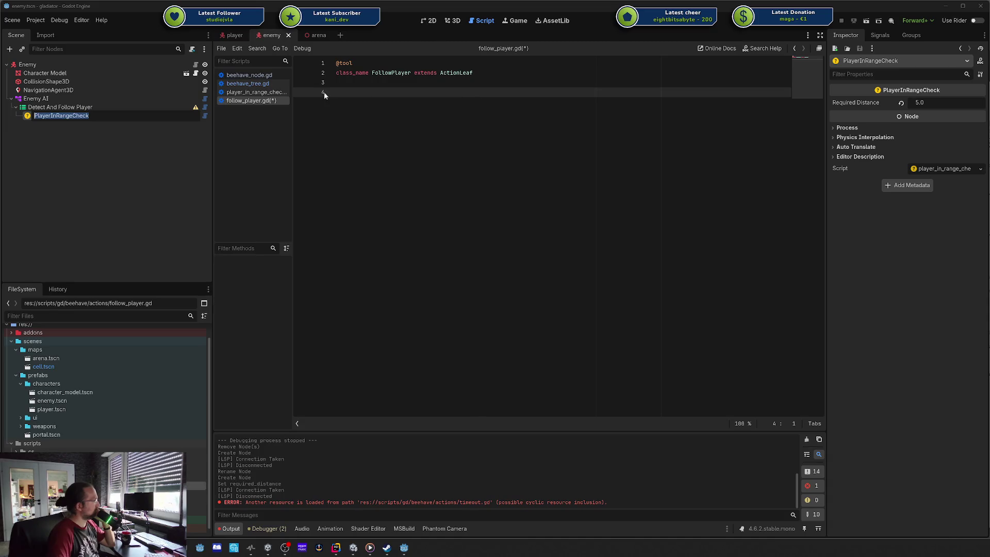
{"action": "left_click", "coordinate": [71, 63]}
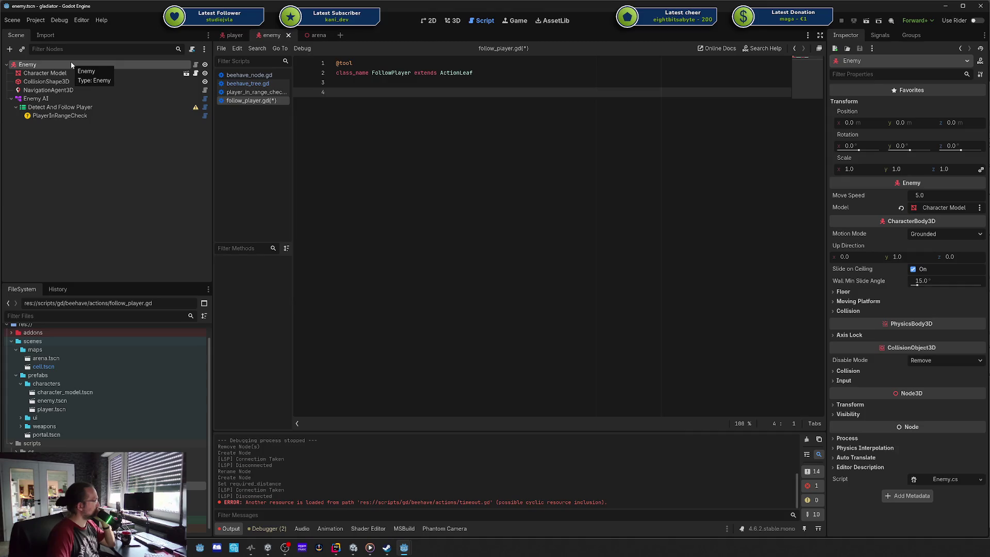
{"action": "left_click", "coordinate": [77, 117]}
{"action": "left_click", "coordinate": [387, 126]}
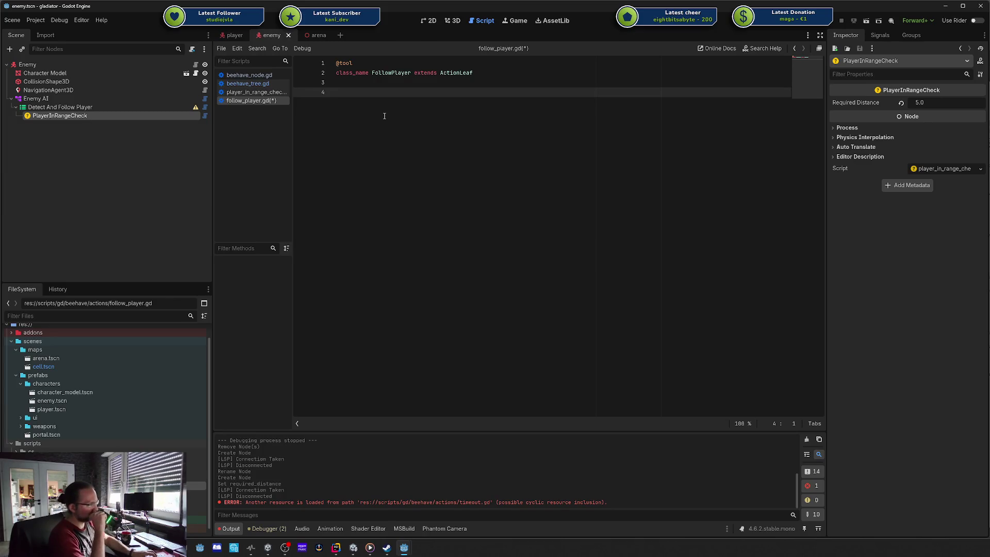
Autocomplete the tick(actor, blackboard) -> int signature and make it return SUCCESS.
{"action": "type", "text": "u"}
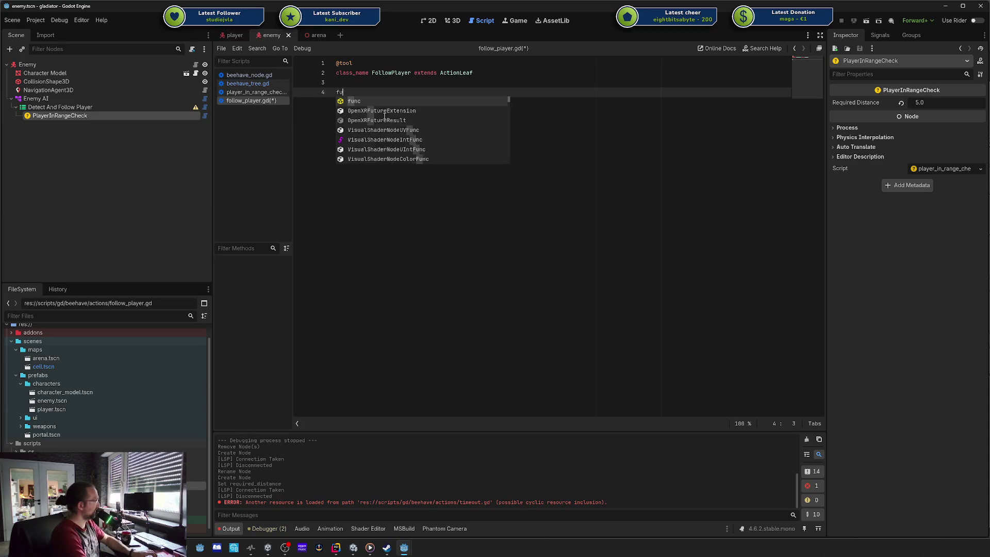
{"action": "key", "text": "BackSpace"}
{"action": "key", "text": "BackSpace"}
{"action": "type", "text": "export"}
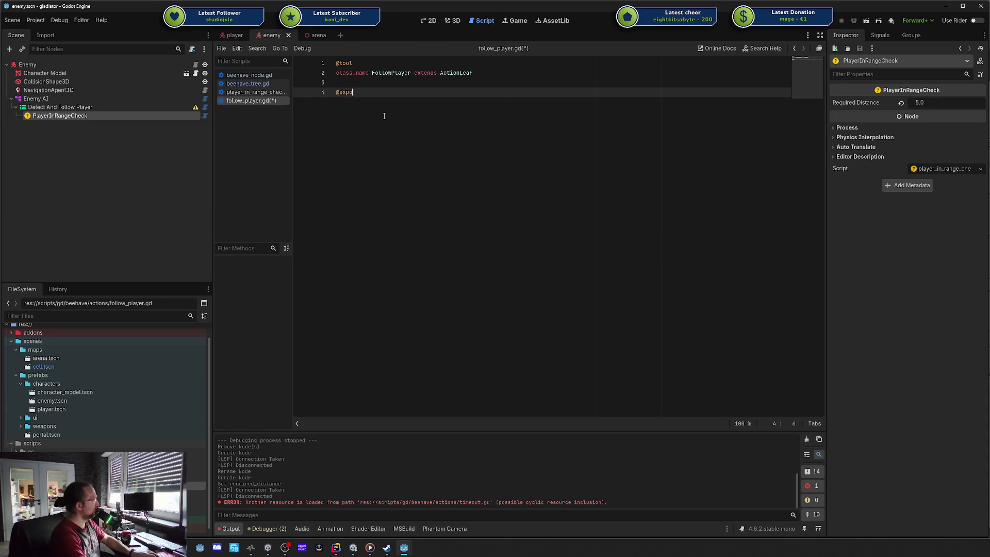
{"action": "type", "text": "func tick"}
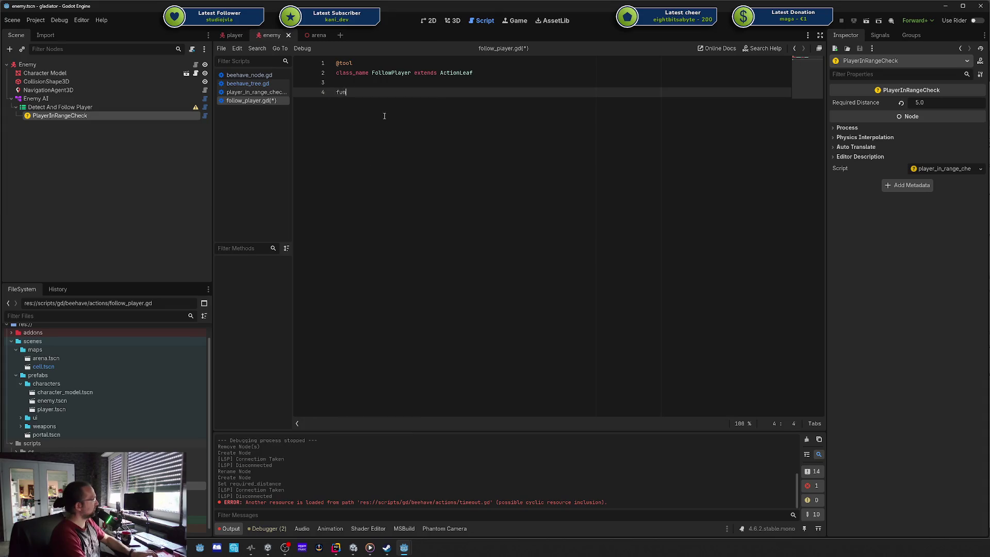
{"action": "key", "text": "Return"}
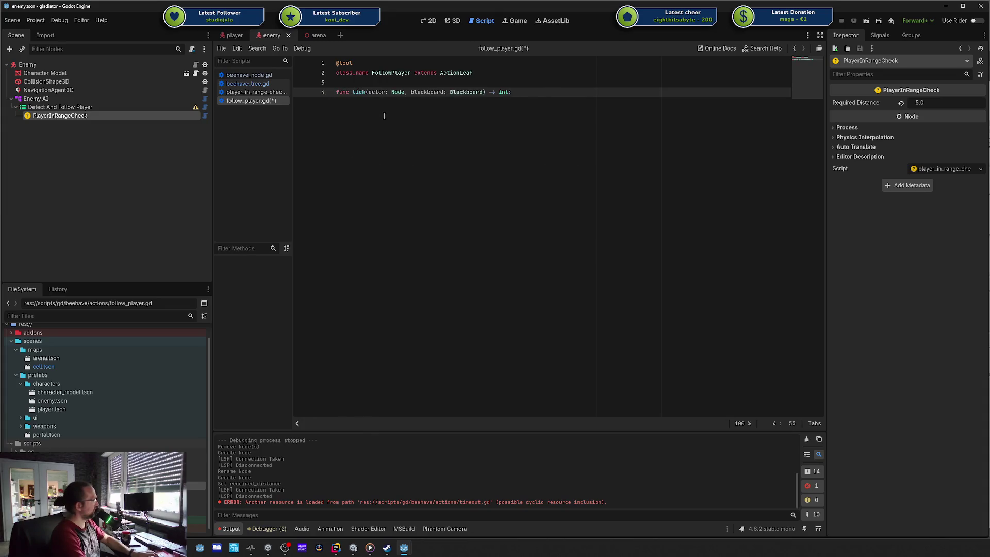
{"action": "key", "text": "Return"}
{"action": "type", "text": "turn SUCCESS"}
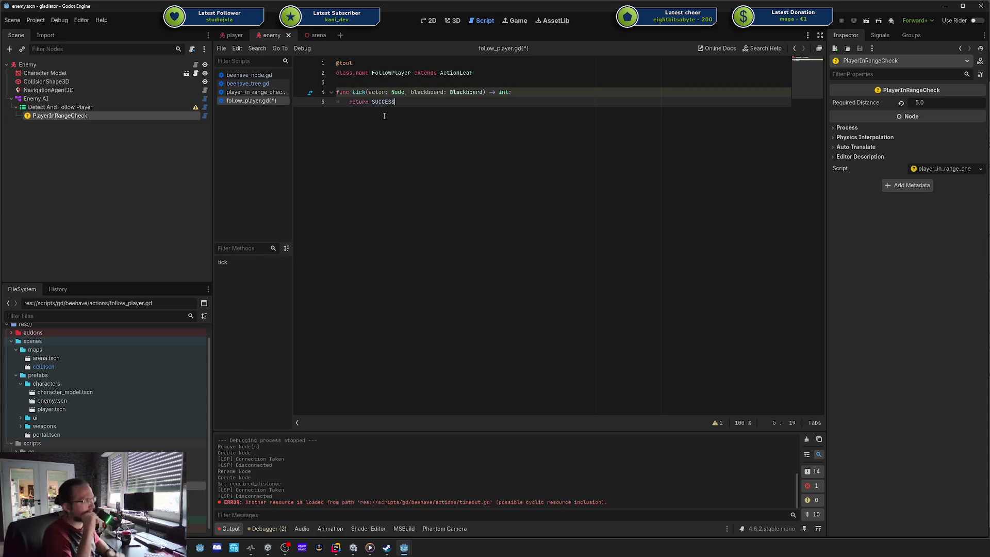
Insert and rearrange blank lines between the tick signature and return SUCCESS.
{"action": "left_click", "coordinate": [522, 93]}
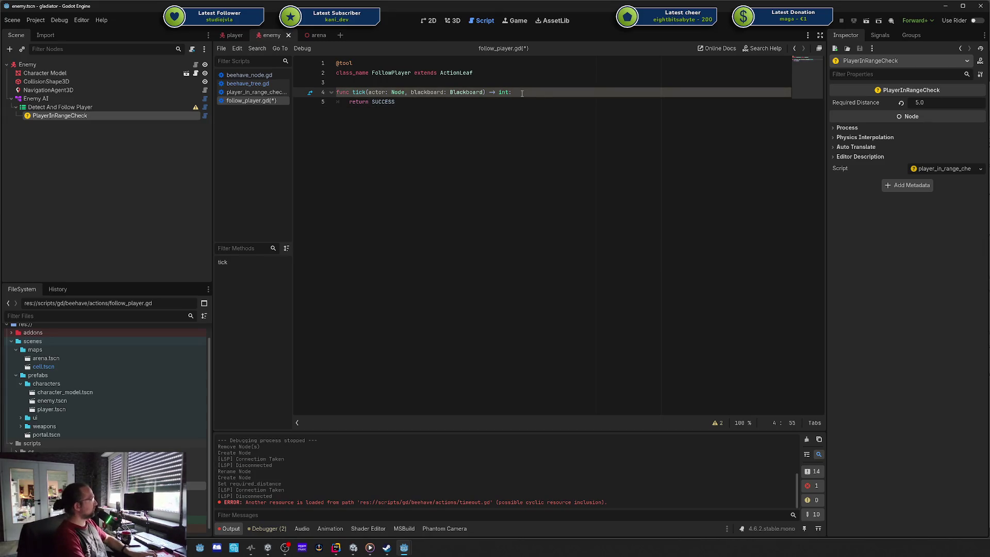
{"action": "key", "text": "Return"}
{"action": "key", "text": "Return"}
{"action": "key", "text": "Up"}
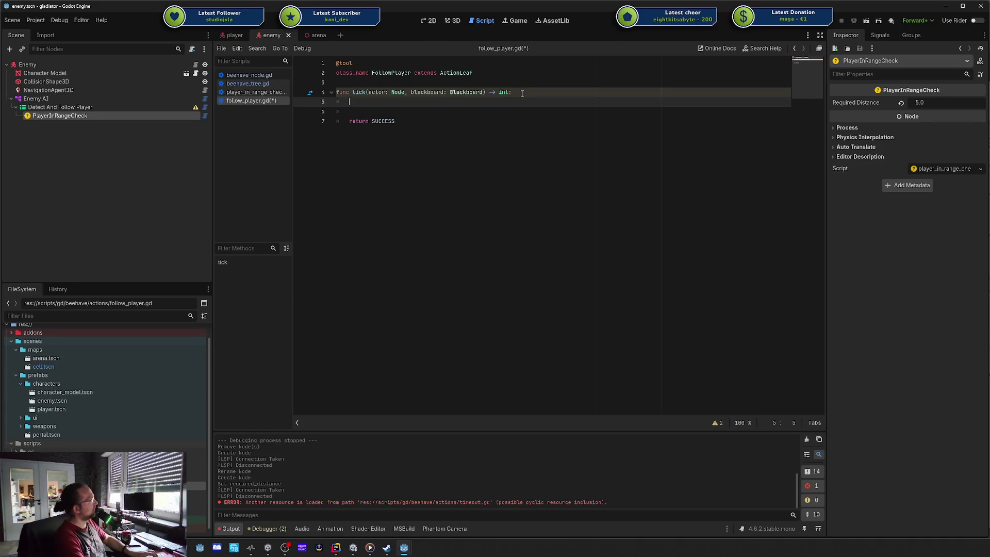
{"action": "key", "text": "Down"}
{"action": "key", "text": "Down"}
{"action": "key", "text": "alt+Up"}
{"action": "key", "text": "alt+Up"}
{"action": "key", "text": "Down"}
{"action": "key", "text": "Down"}
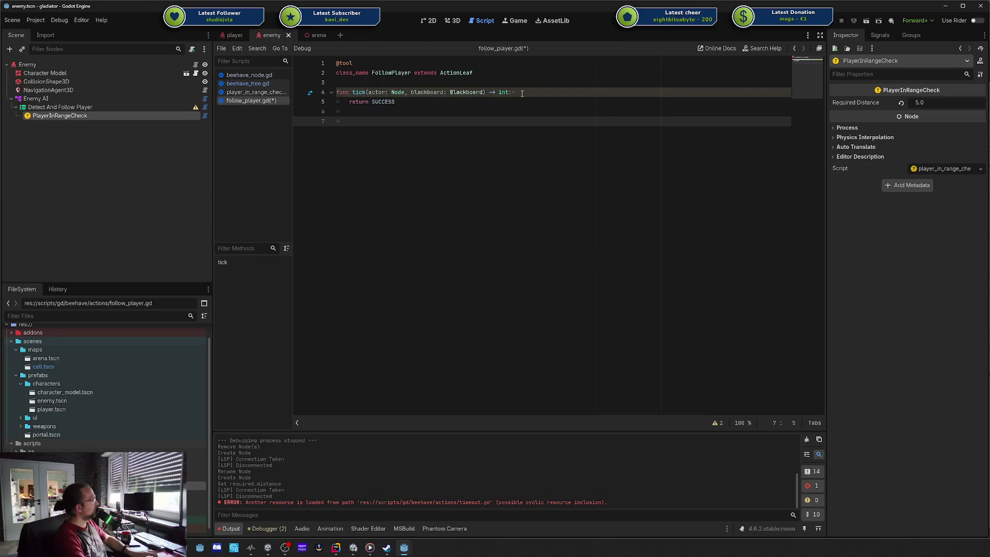
{"action": "key", "text": "shift+Home"}
Discard a stray second 'func tick' line, then add an indented empty body line and save.
{"action": "type", "text": "func tick"}
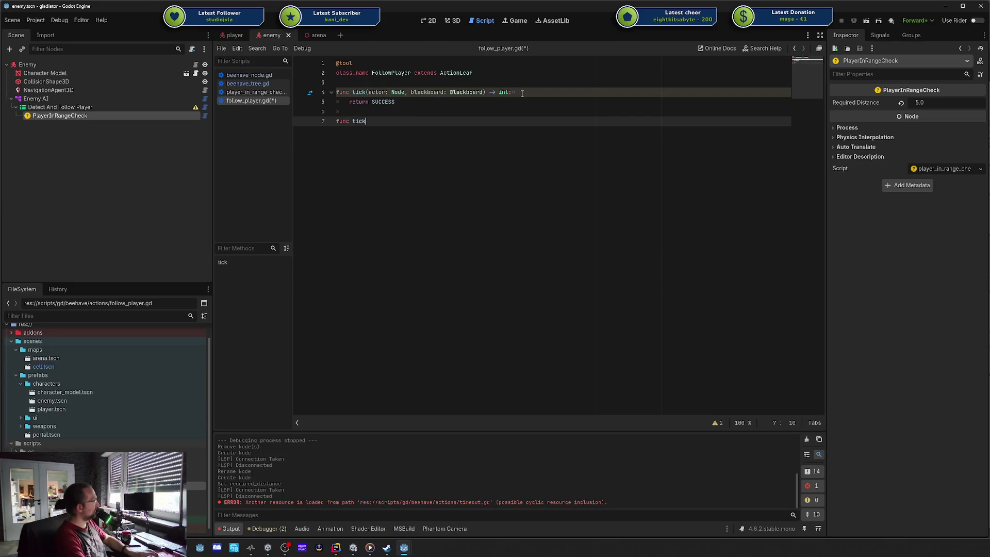
{"action": "key", "text": "BackSpace"}
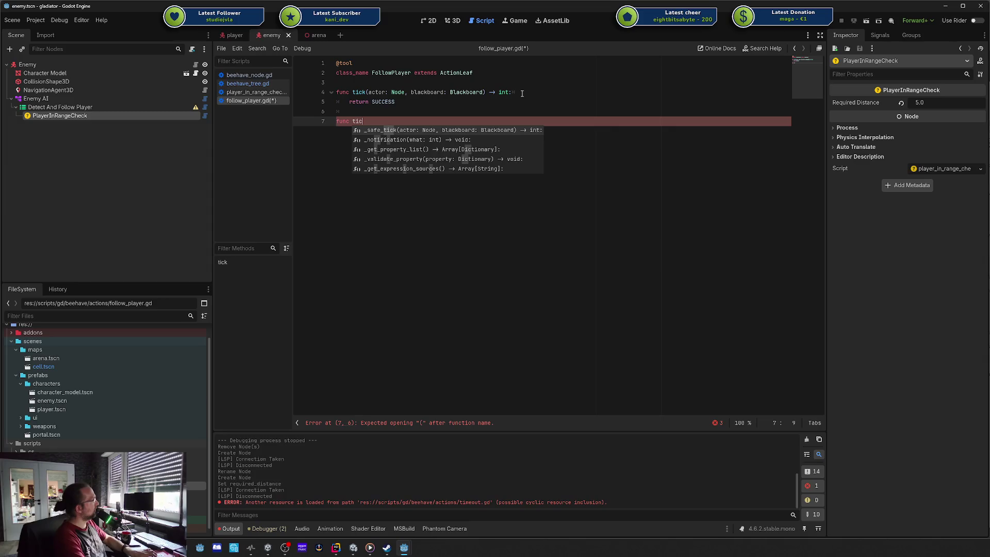
{"action": "key", "text": "BackSpace"}
{"action": "key", "text": "BackSpace"}
{"action": "key", "text": "BackSpace"}
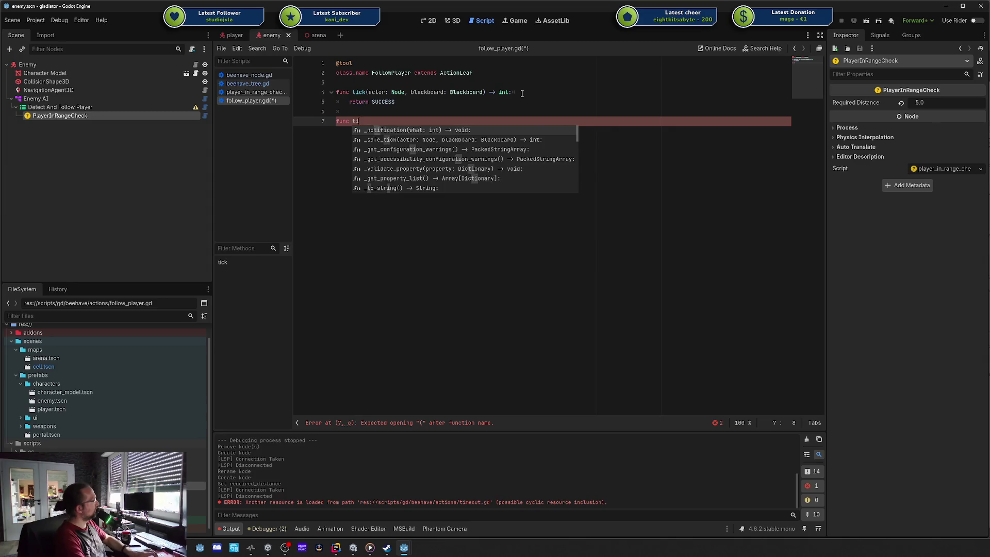
{"action": "type", "text": "p"}
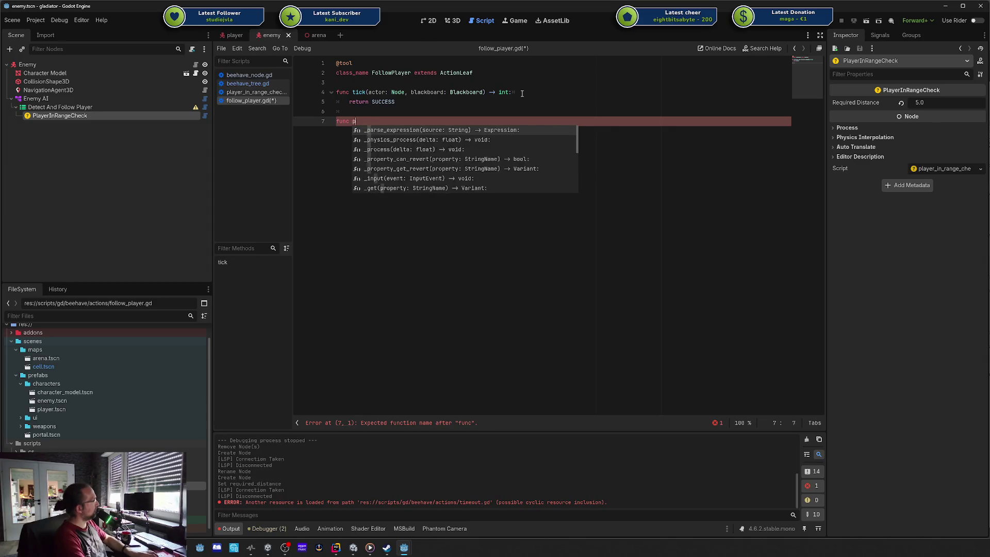
{"action": "key", "text": "BackSpace"}
{"action": "key", "text": "BackSpace"}
{"action": "key", "text": "BackSpace"}
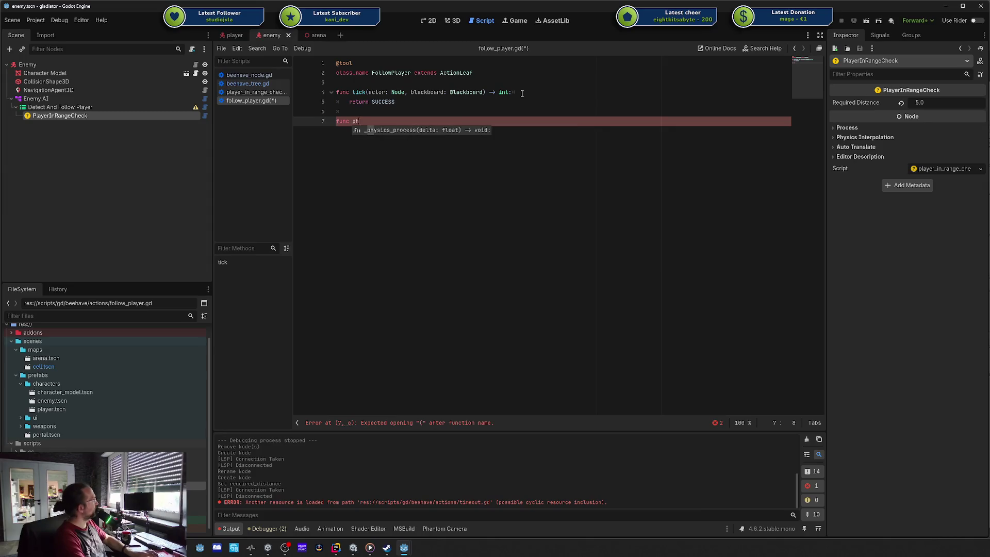
{"action": "left_click", "coordinate": [522, 93]}
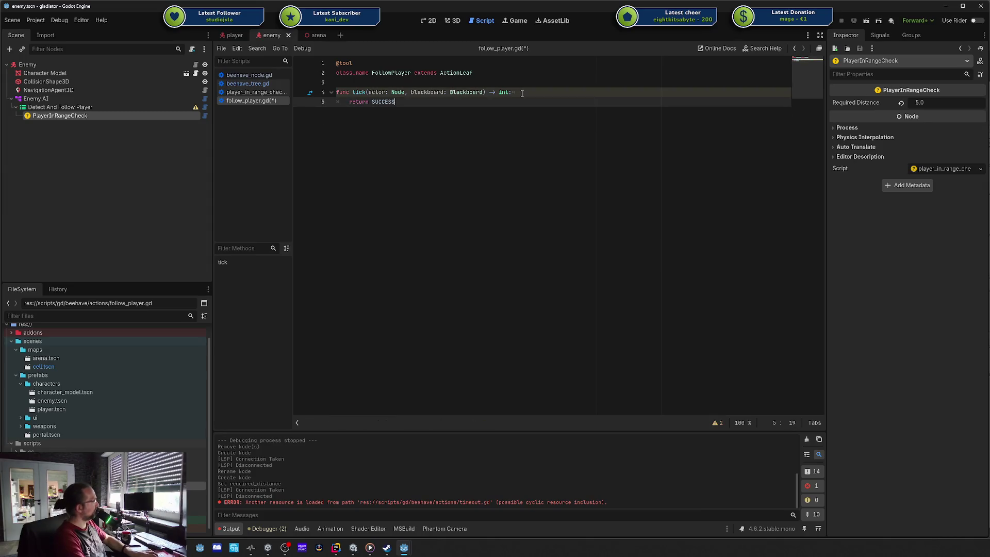
{"action": "key", "text": "Return"}
{"action": "key", "text": "ctrl+s"}
{"action": "key", "text": "Tab"}
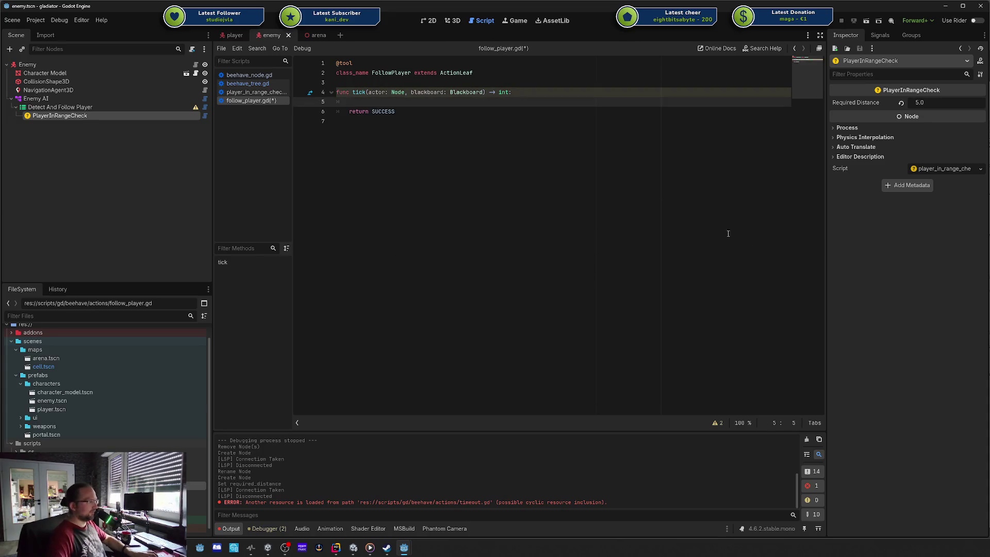
{"action": "left_click", "coordinate": [985, 257]}
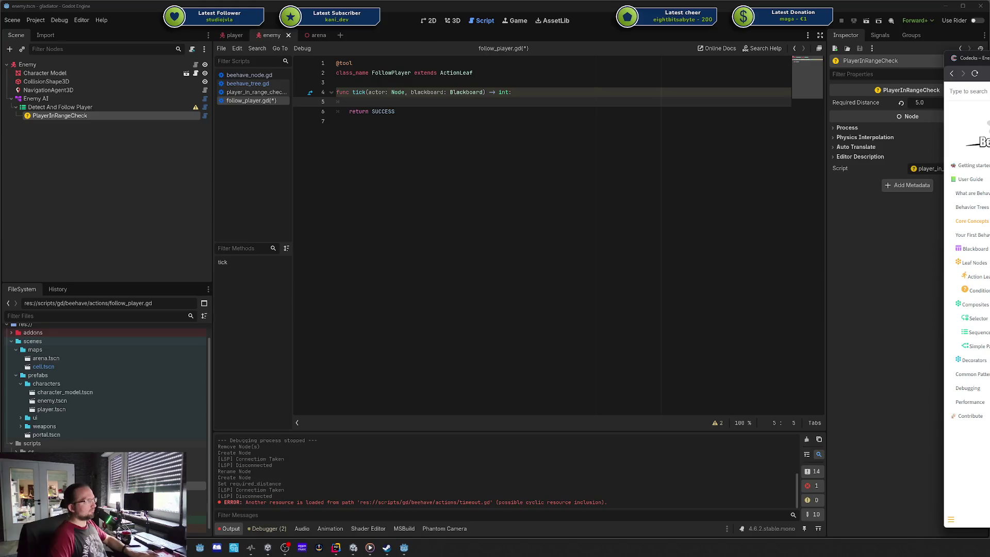
{"action": "left_click", "coordinate": [398, 93]}
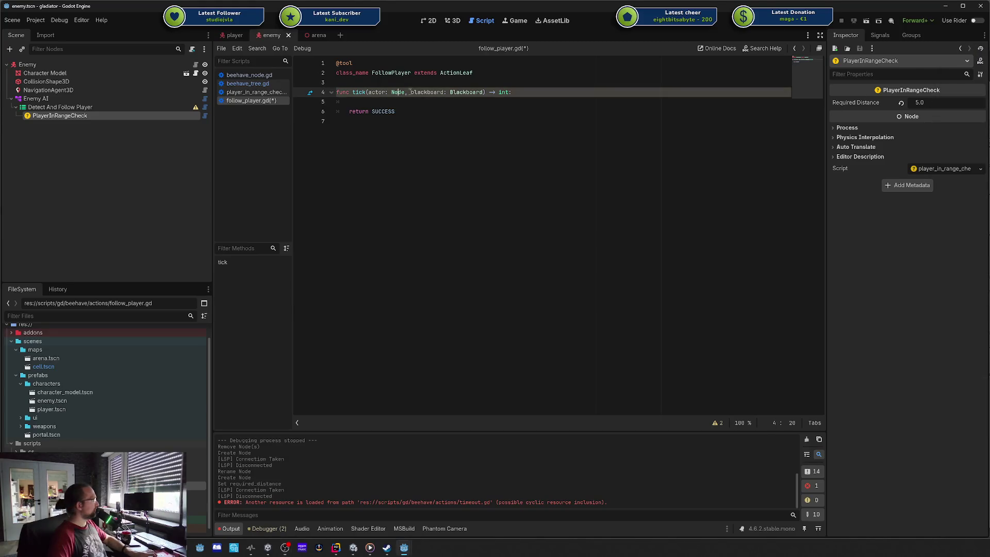
{"action": "left_click", "coordinate": [457, 104]}
{"action": "left_click", "coordinate": [511, 76]}
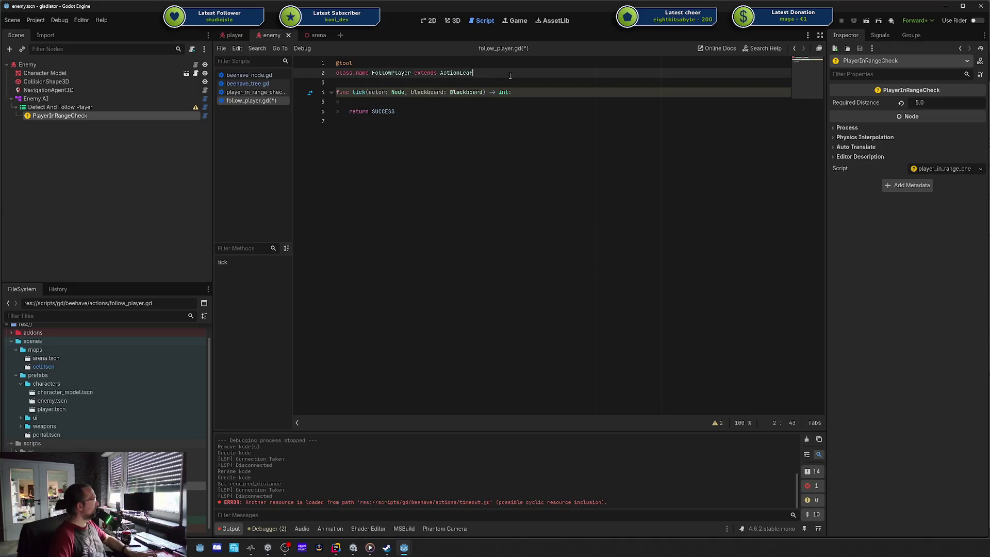
{"action": "key", "text": "Return"}
{"action": "key", "text": "Return"}
{"action": "type", "text": "@export "}
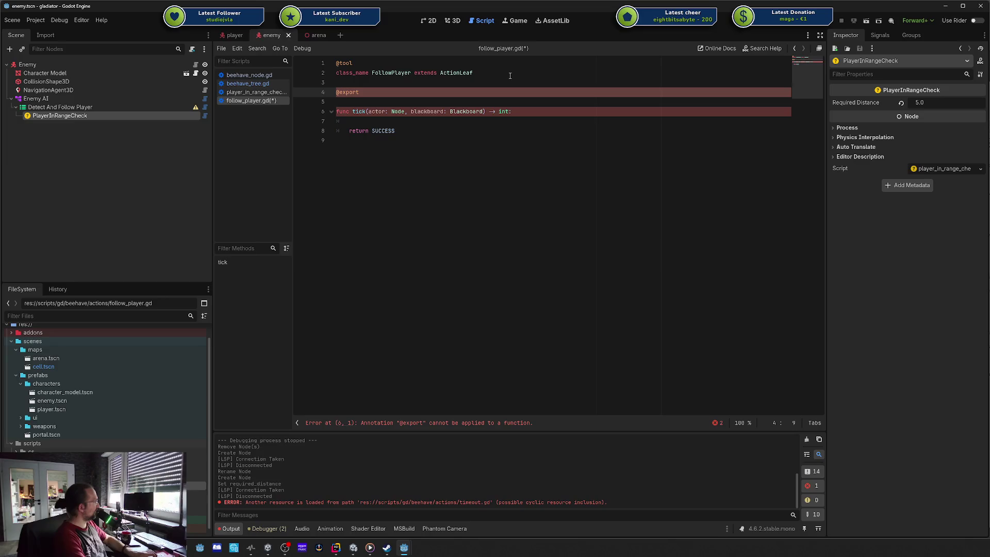
{"action": "type", "text": "var agent:"}
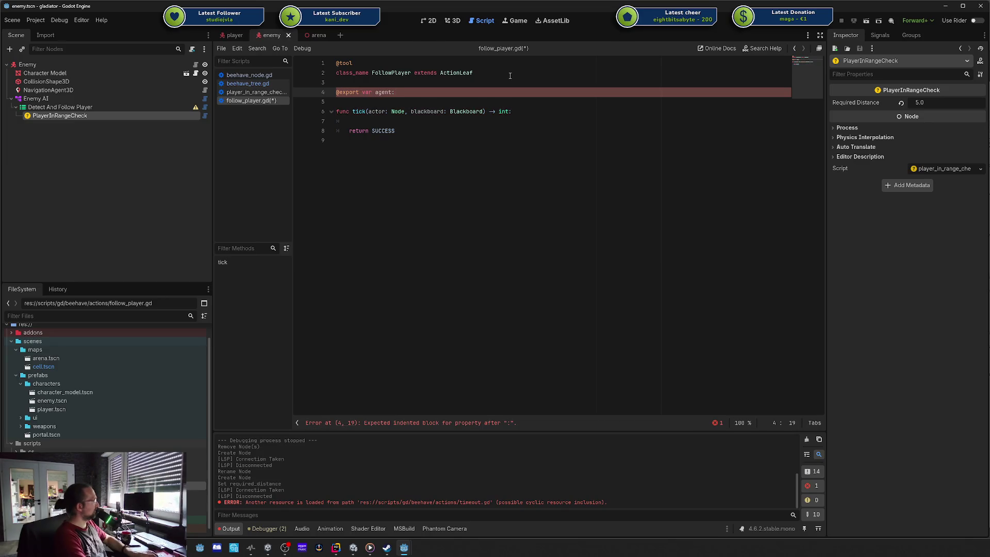
{"action": "key", "text": "BackSpace"}
{"action": "type", "text": ":"}
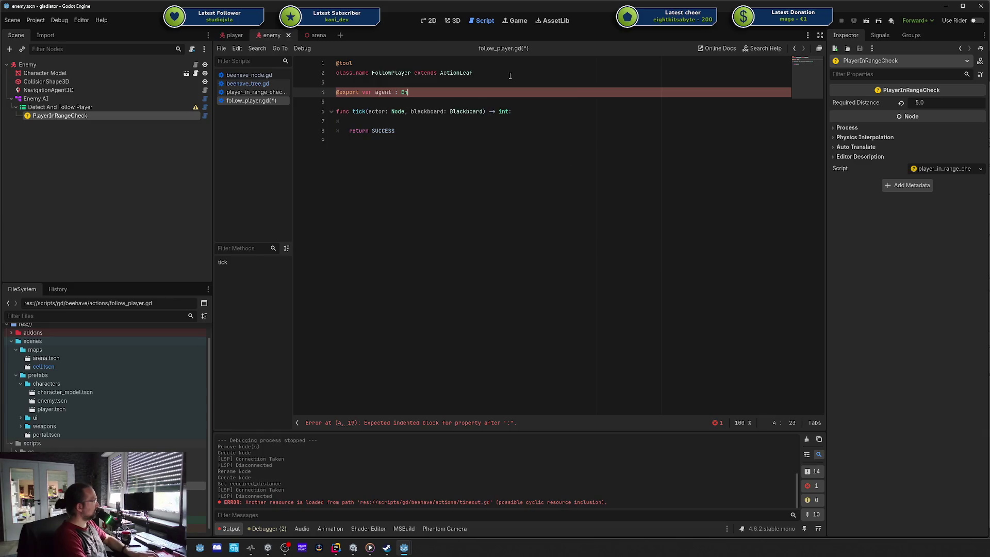
{"action": "key", "text": "Down"}
{"action": "key", "text": "Return"}
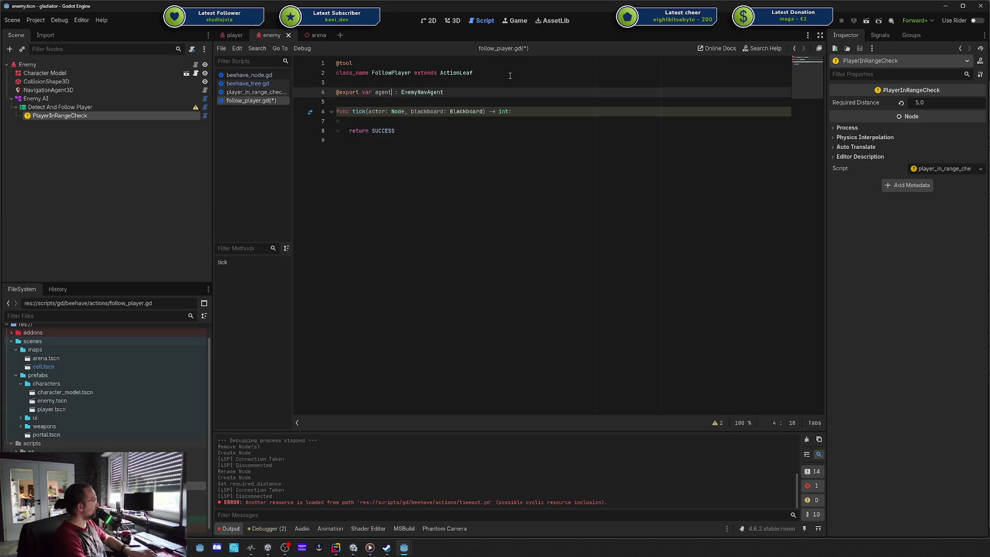
{"action": "key", "text": "ctrl+Right"}
{"action": "key", "text": "Delete"}
{"action": "key", "text": "Down"}
{"action": "key", "text": "Down"}
{"action": "key", "text": "Down"}
{"action": "key", "text": "ctrl+s"}
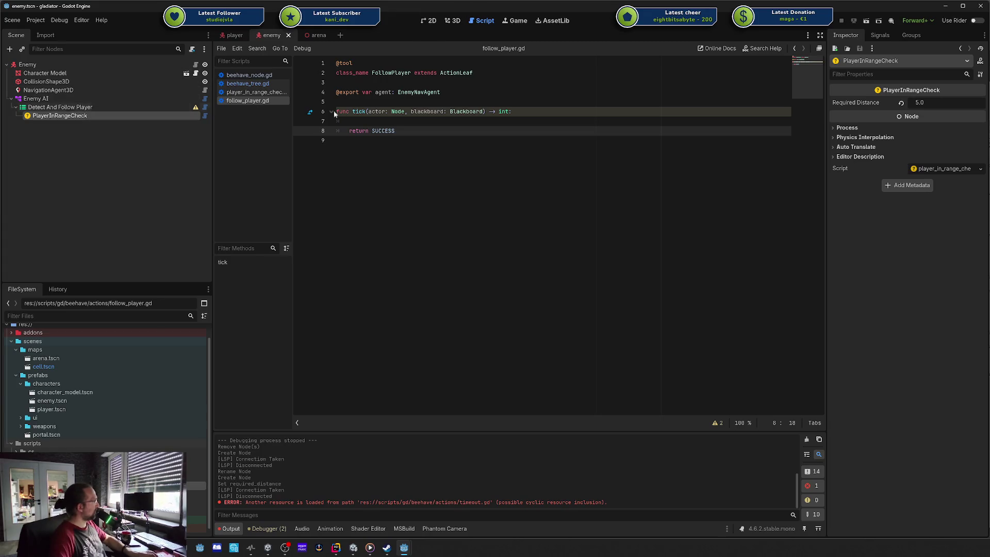
{"action": "left_click", "coordinate": [368, 120]}
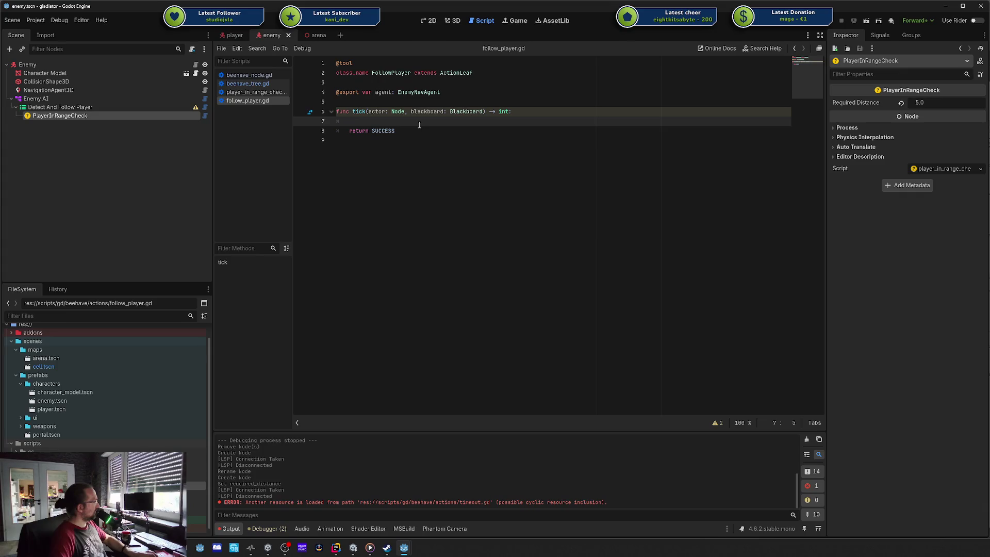
In tick, add 'agent.target_position = Game.player.global_position' using autocomplete.
{"action": "key", "text": "Return"}
{"action": "key", "text": "Up"}
{"action": "type", "text": "agent."}
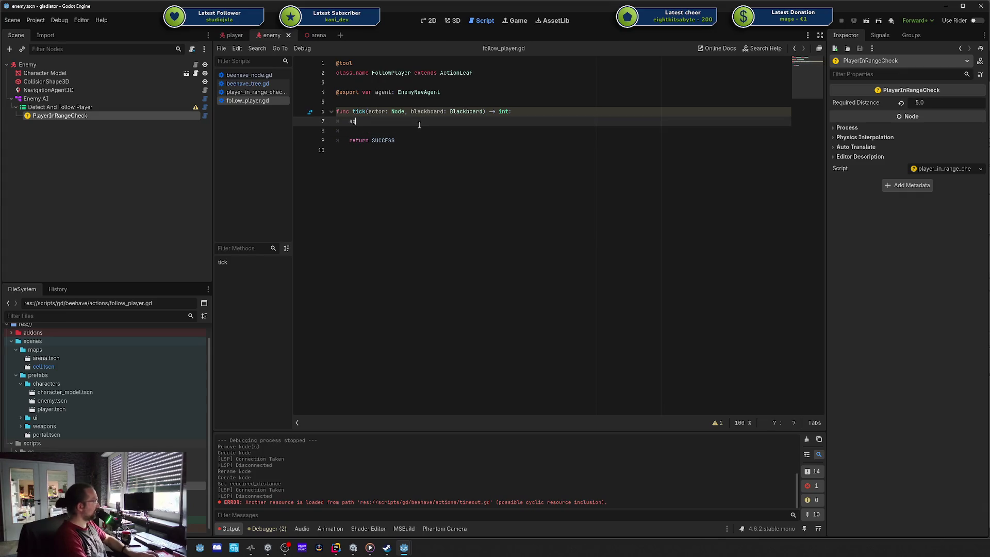
{"action": "type", "text": "ti"}
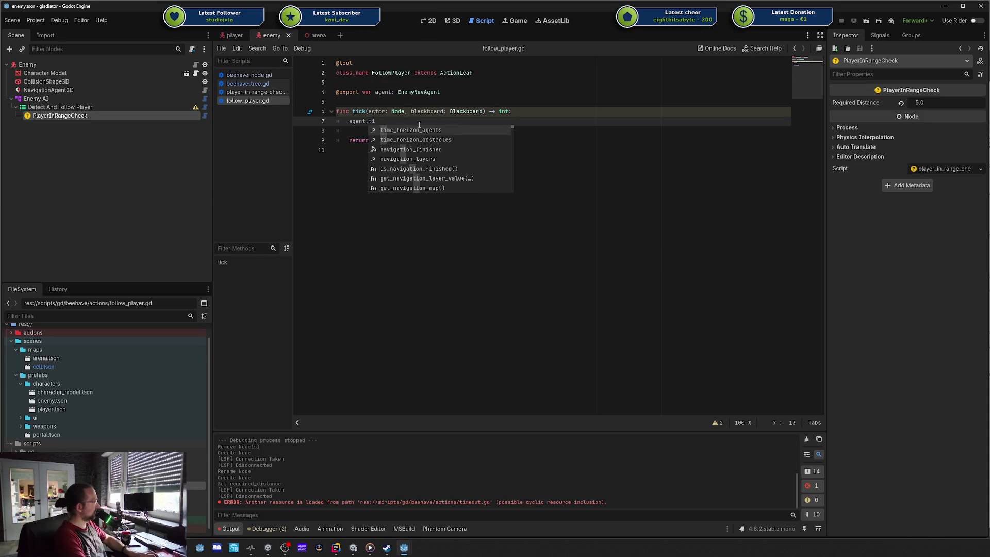
{"action": "key", "text": "BackSpace"}
{"action": "type", "text": "arg"}
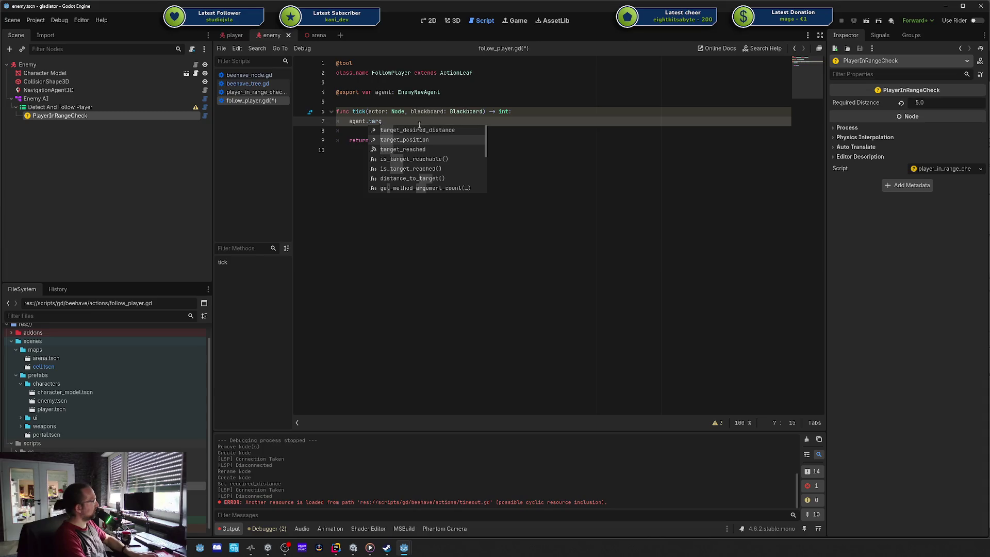
{"action": "key", "text": "Return"}
{"action": "type", "text": "= "}
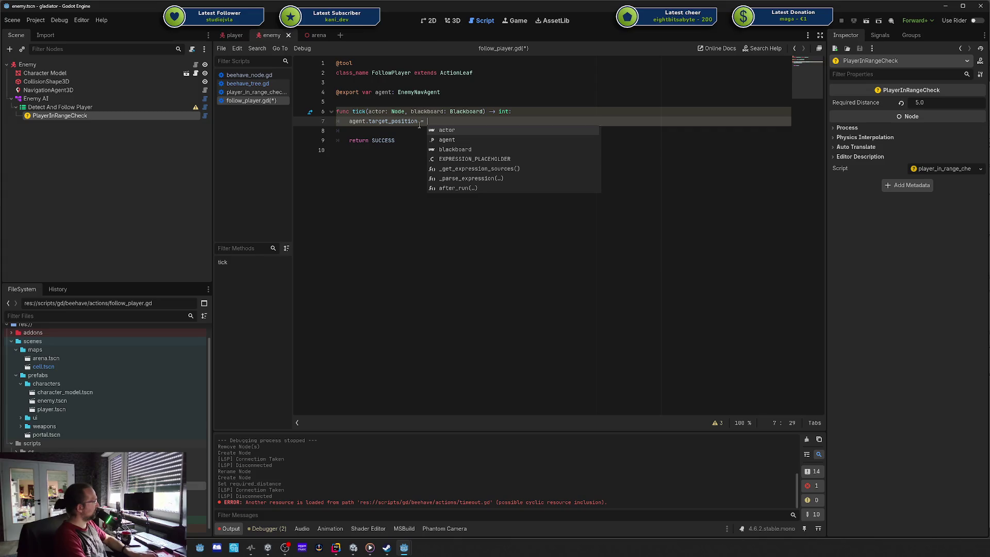
{"action": "type", "text": "Game.player.glob"}
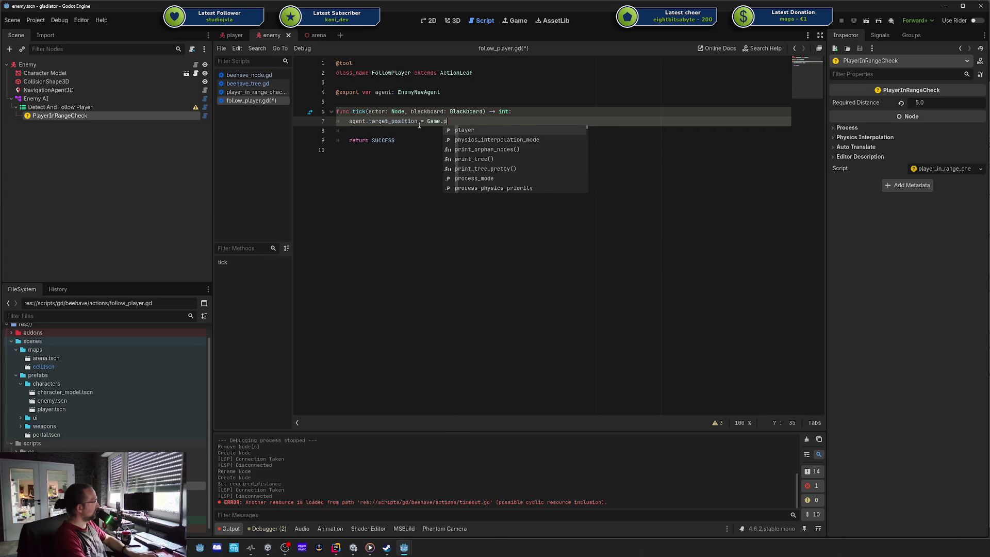
{"action": "type", "text": "al_p"}
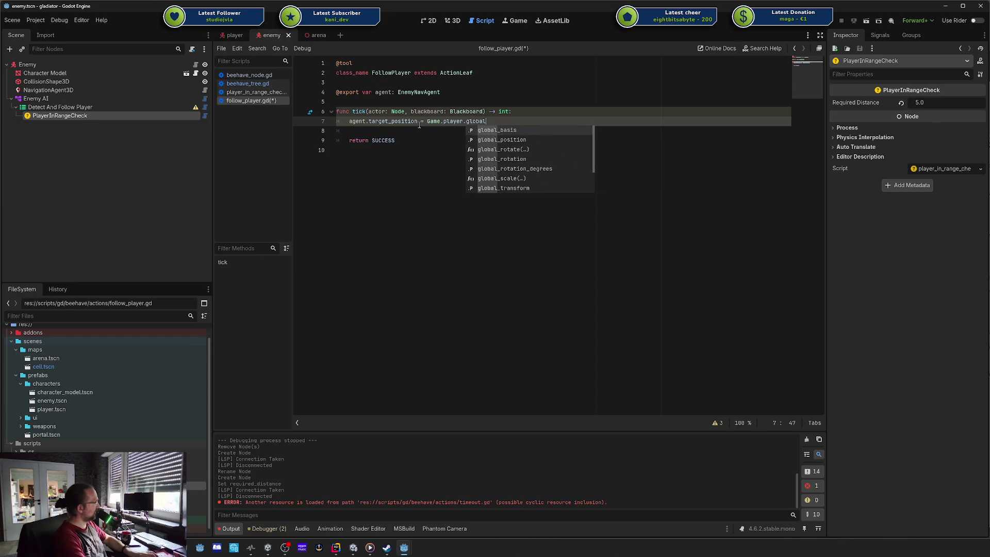
{"action": "key", "text": "Return"}
Undo an unfinished extra agent line, save follow_player.gd, and select Detect And Follow Player.
{"action": "key", "text": "Up"}
{"action": "key", "text": "Return"}
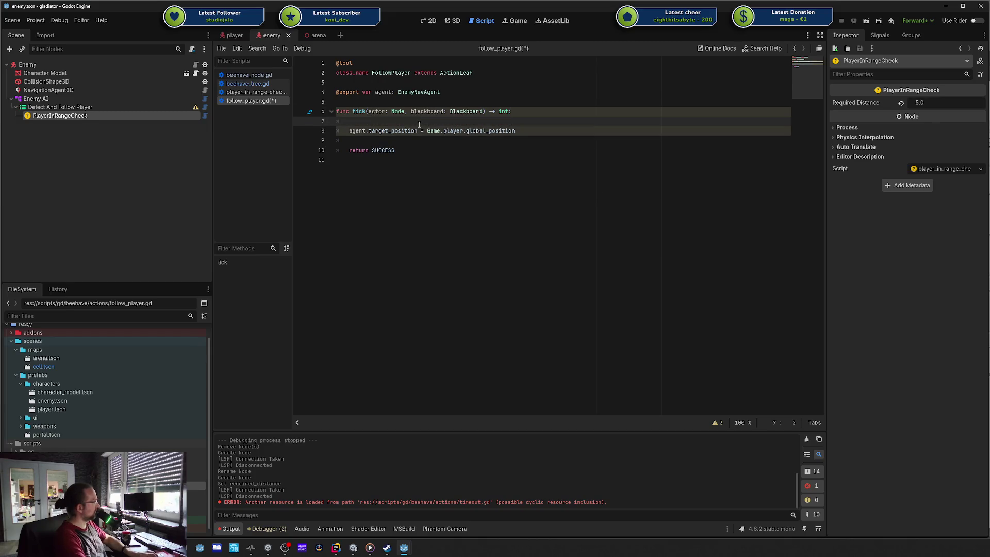
{"action": "type", "text": "agent.targ"}
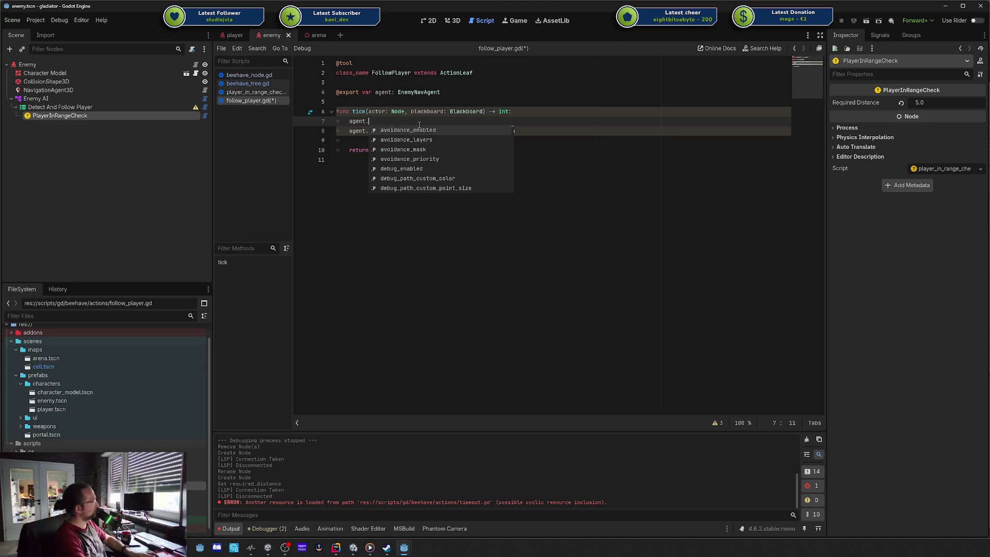
{"action": "key", "text": "ctrl+z"}
{"action": "key", "text": "ctrl+z"}
{"action": "key", "text": "ctrl+z"}
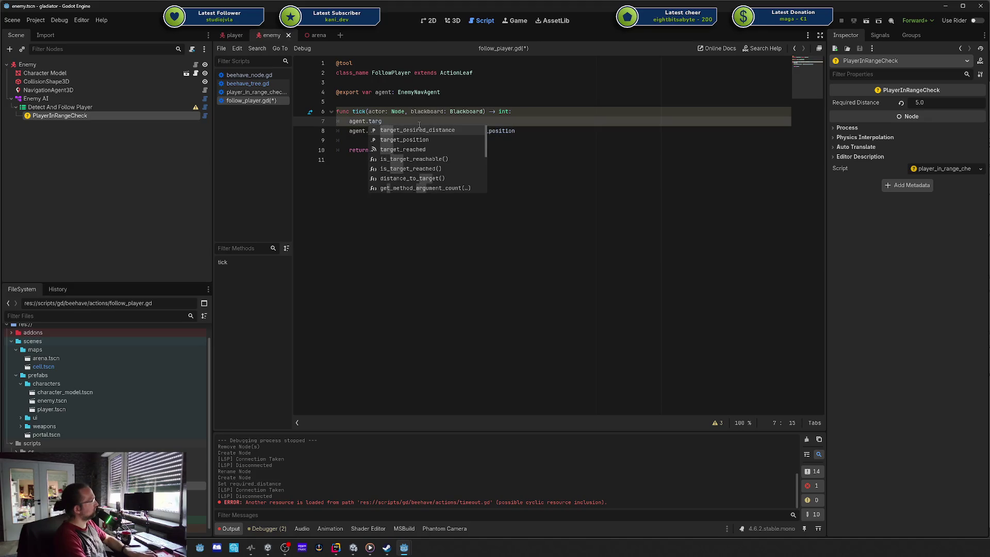
{"action": "key", "text": "ctrl+s"}
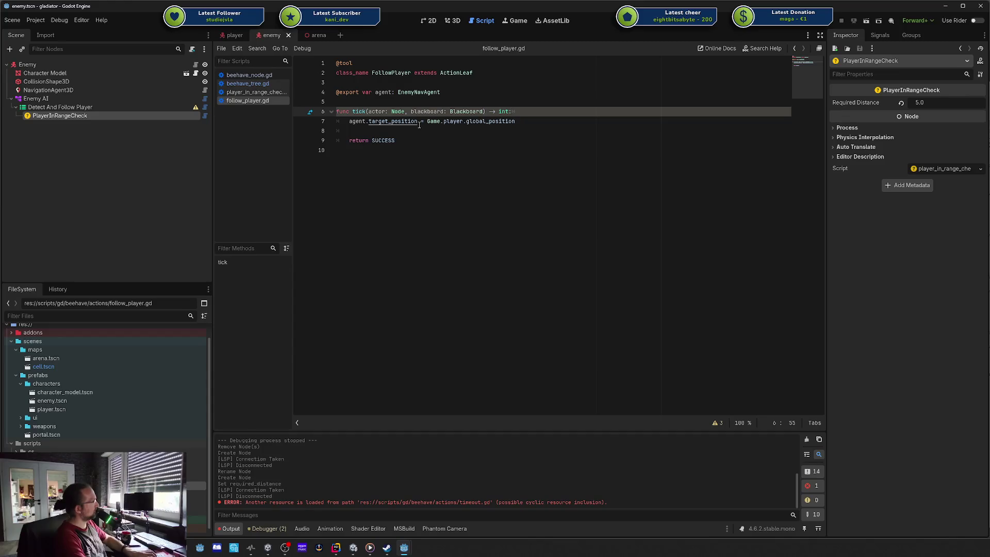
{"action": "left_click", "coordinate": [131, 105]}
Add a FollowPlayer child to Detect And Follow Player with Agent set to NavigationAgent3D.
{"action": "key", "text": "ctrl+a"}
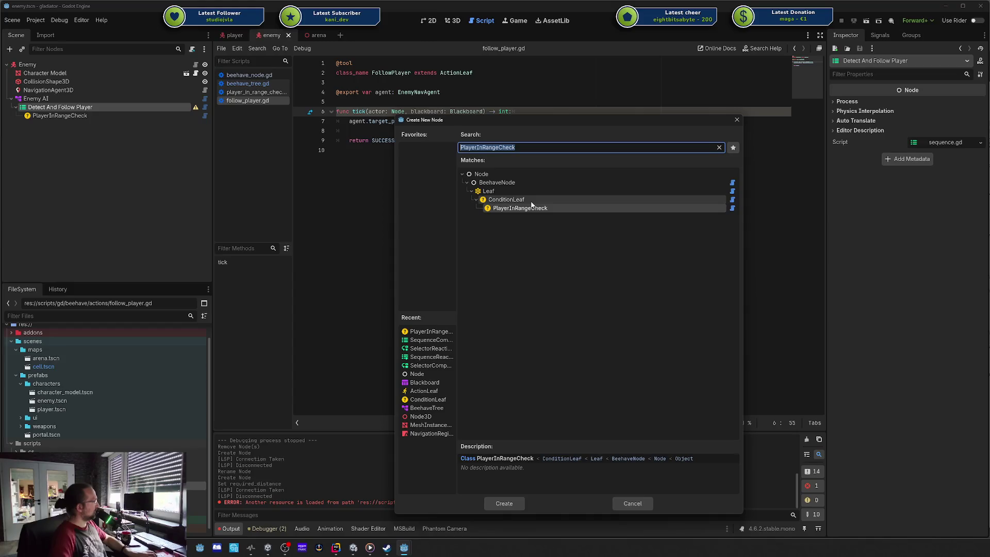
{"action": "type", "text": "Follo"}
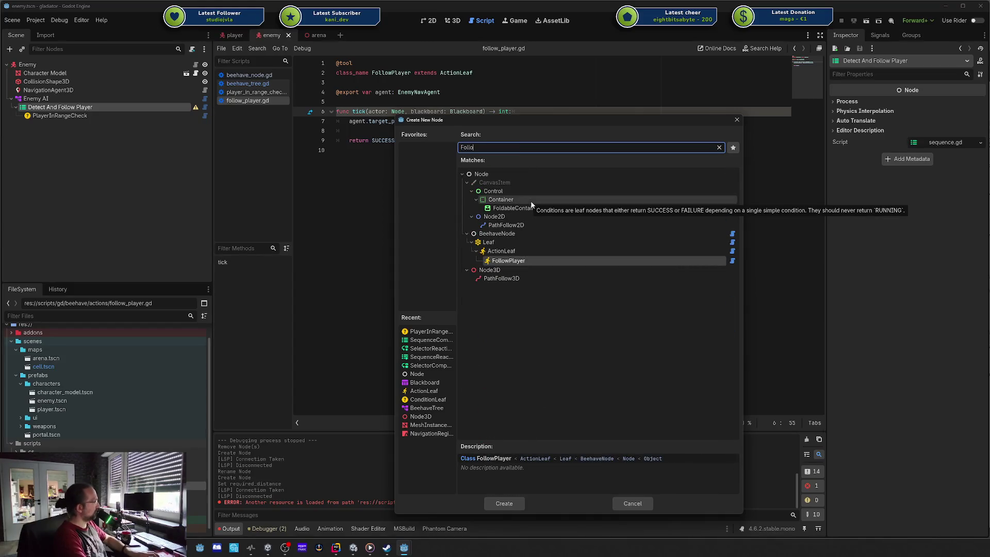
{"action": "key", "text": "Return"}
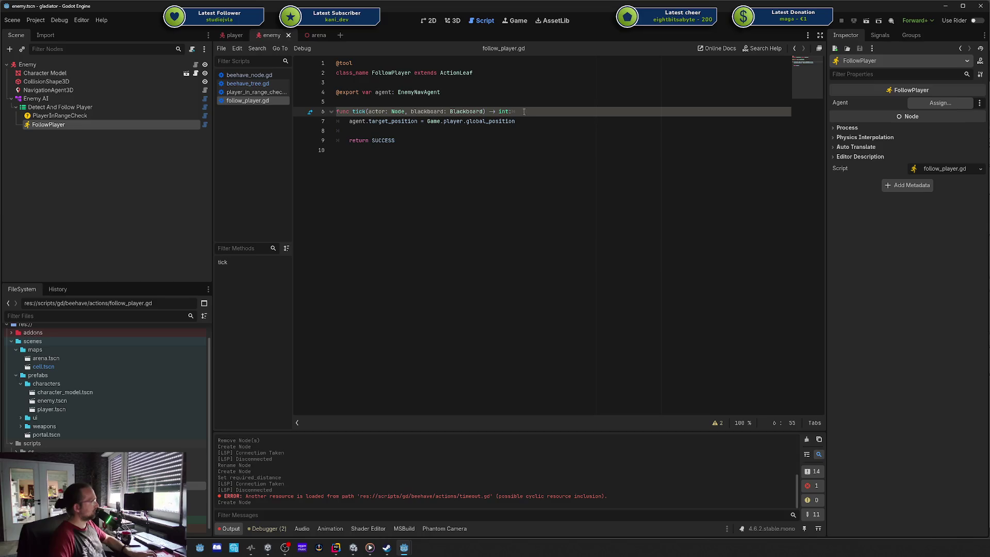
{"action": "left_click_drag", "start_coordinate": [94, 90], "coordinate": [934, 103]}
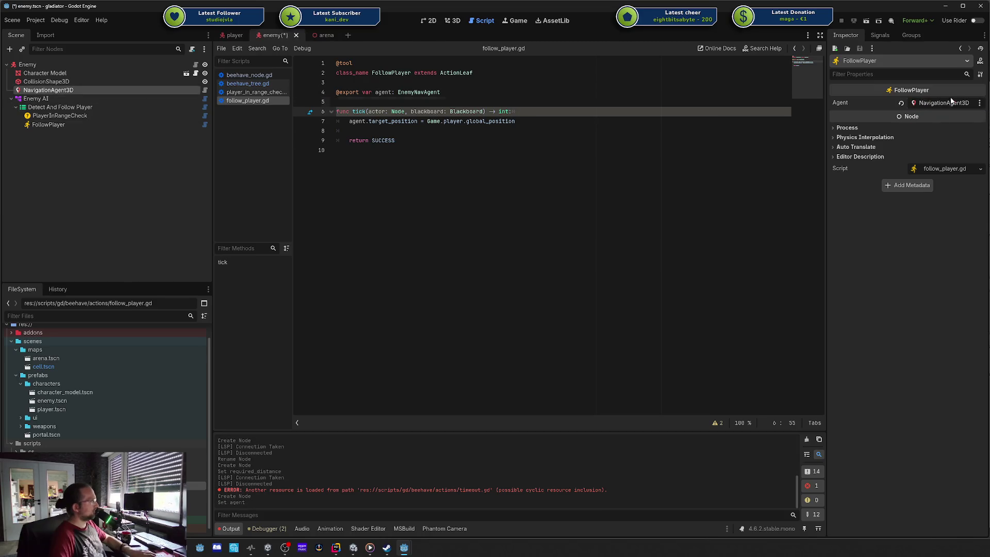
{"action": "left_click", "coordinate": [643, 172]}
{"action": "left_click", "coordinate": [440, 101]}
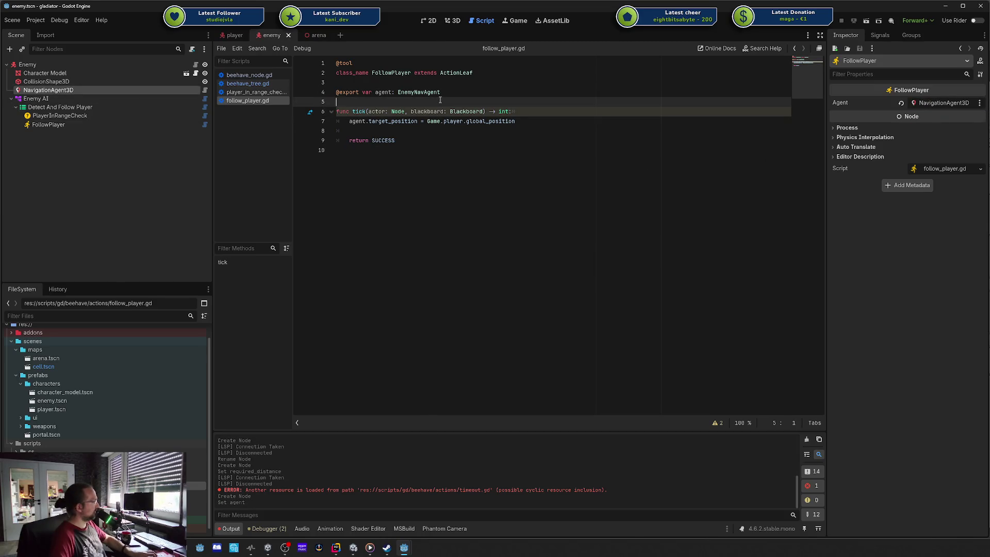
{"action": "left_click", "coordinate": [557, 141]}
Run the game and move the player around the arena to watch the enemy follow.
{"action": "key", "text": "F5"}
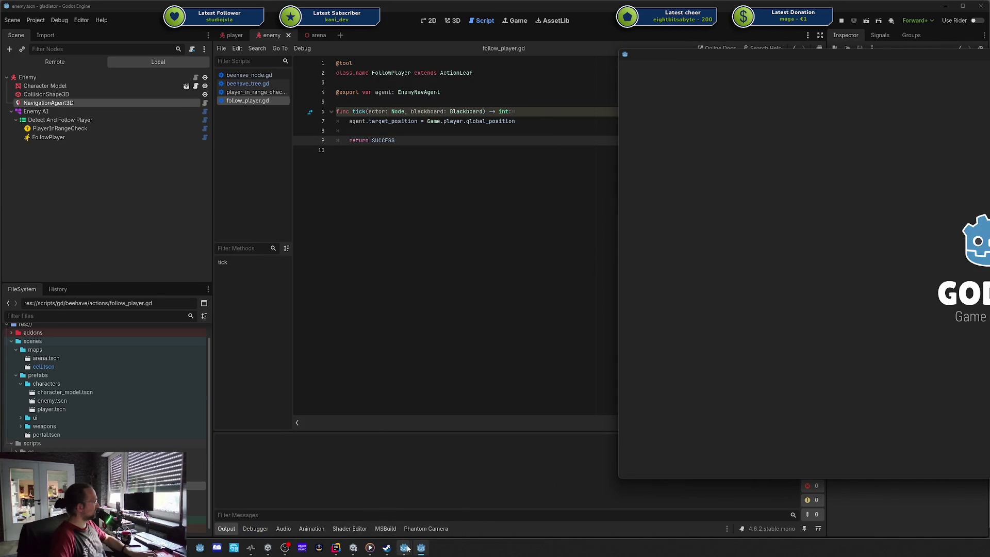
{"action": "key", "text": "w"}
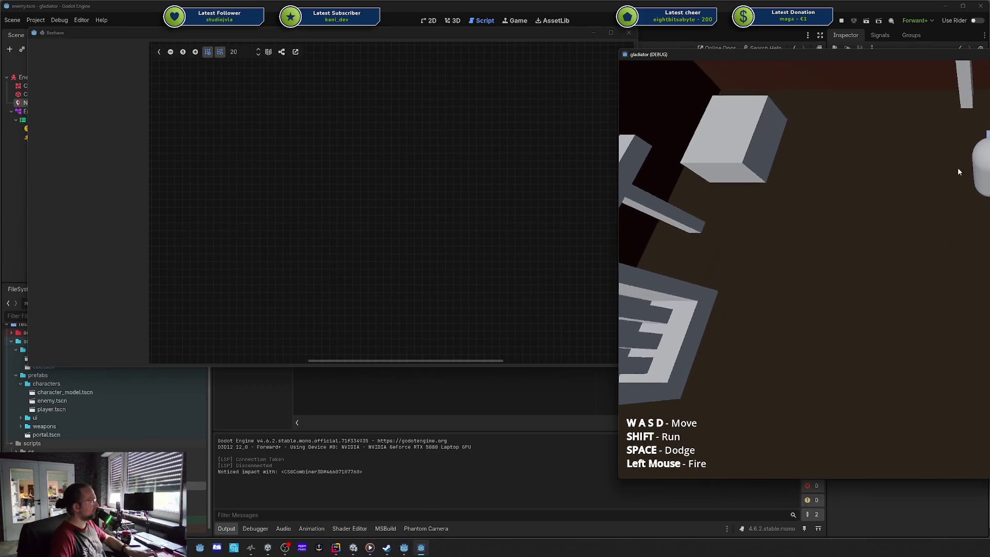
{"action": "left_click", "coordinate": [954, 306]}
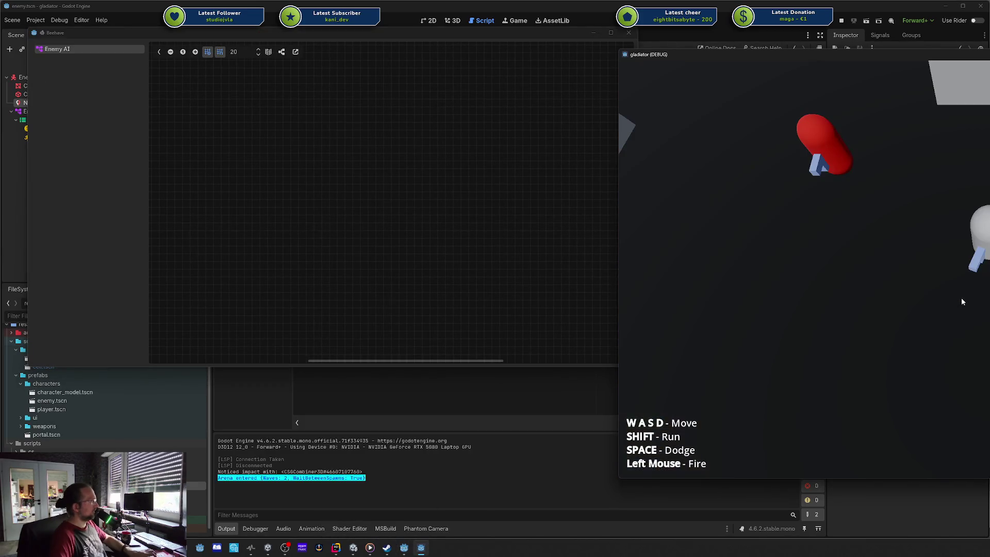
{"action": "left_click", "coordinate": [357, 236]}
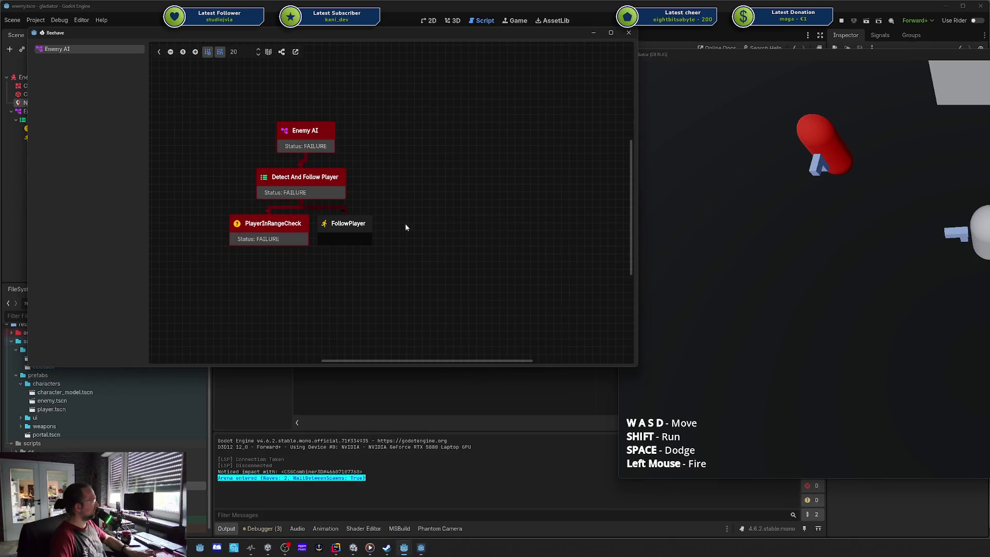
{"action": "left_click", "coordinate": [757, 277]}
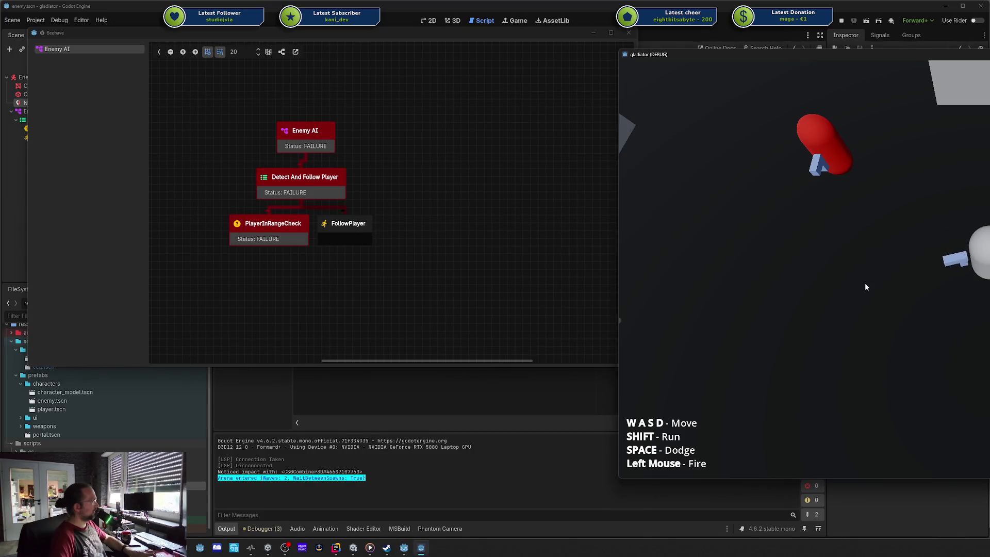
{"action": "key", "text": "a"}
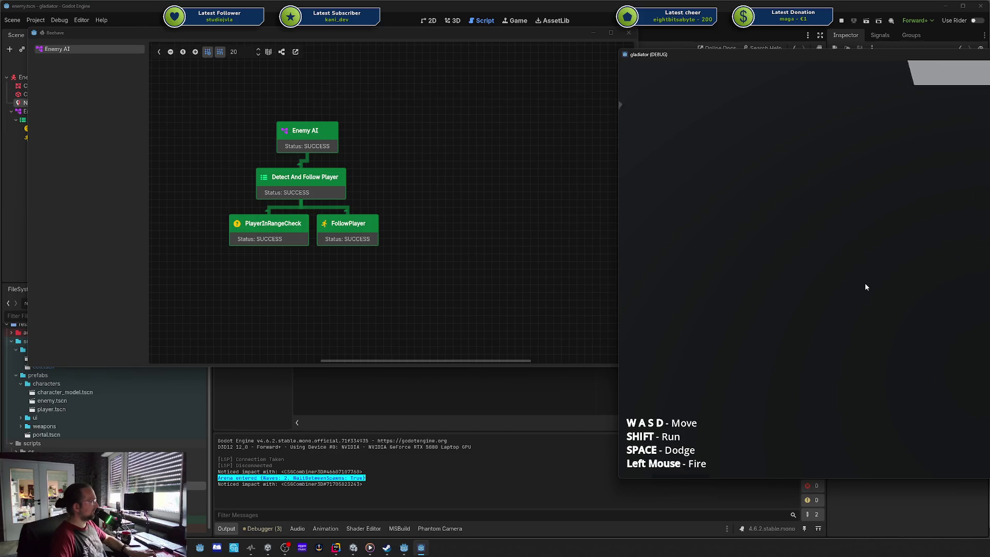
{"action": "key", "text": "w"}
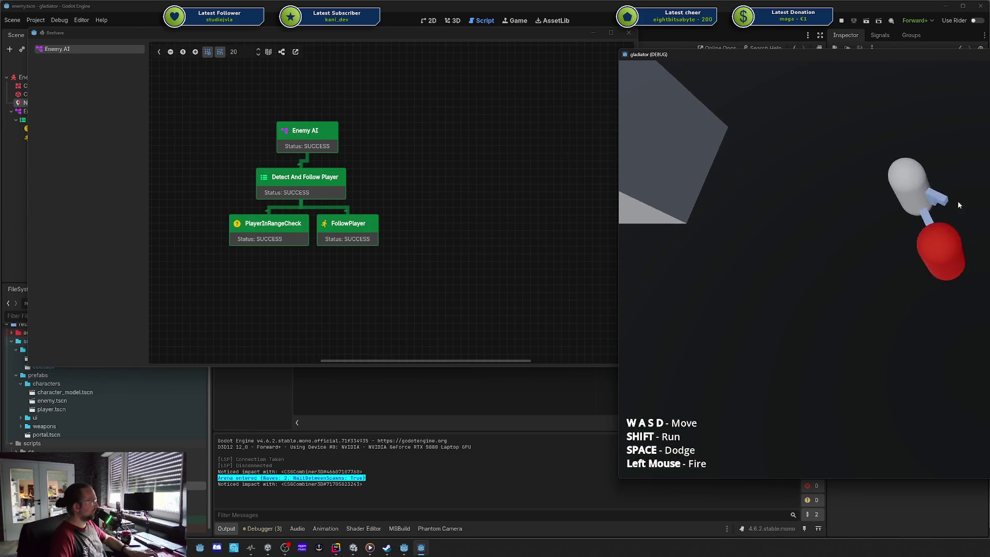
{"action": "key", "text": "d"}
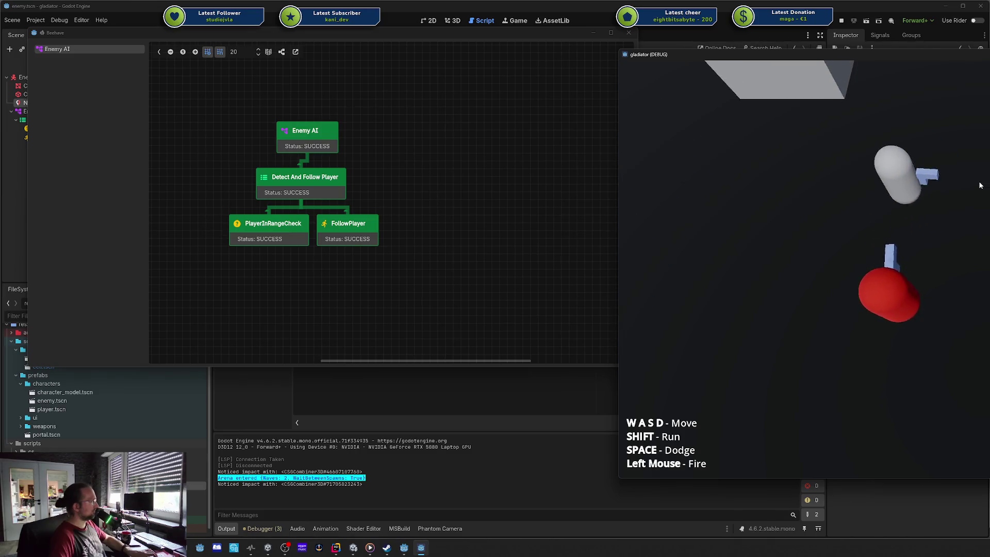
{"action": "key", "text": "s"}
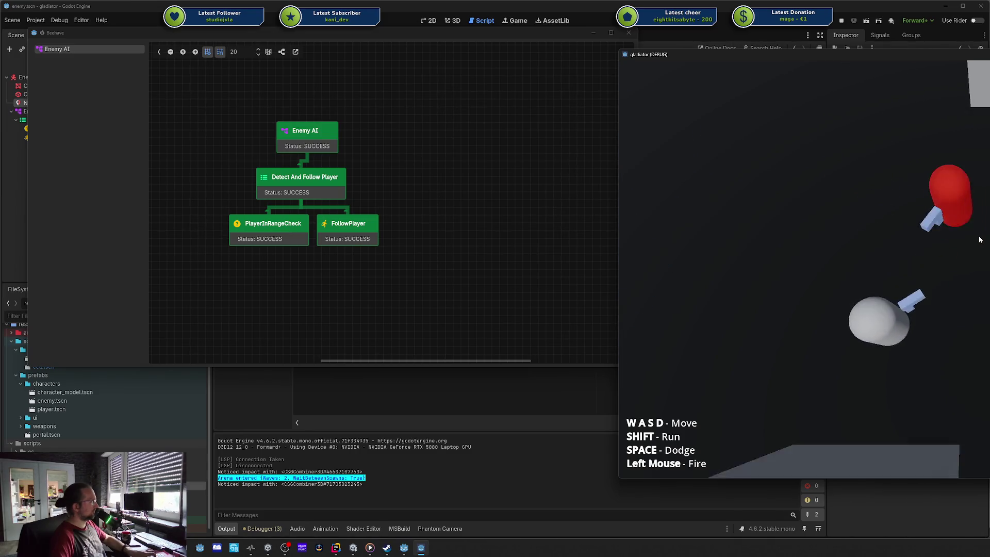
{"action": "key", "text": "s"}
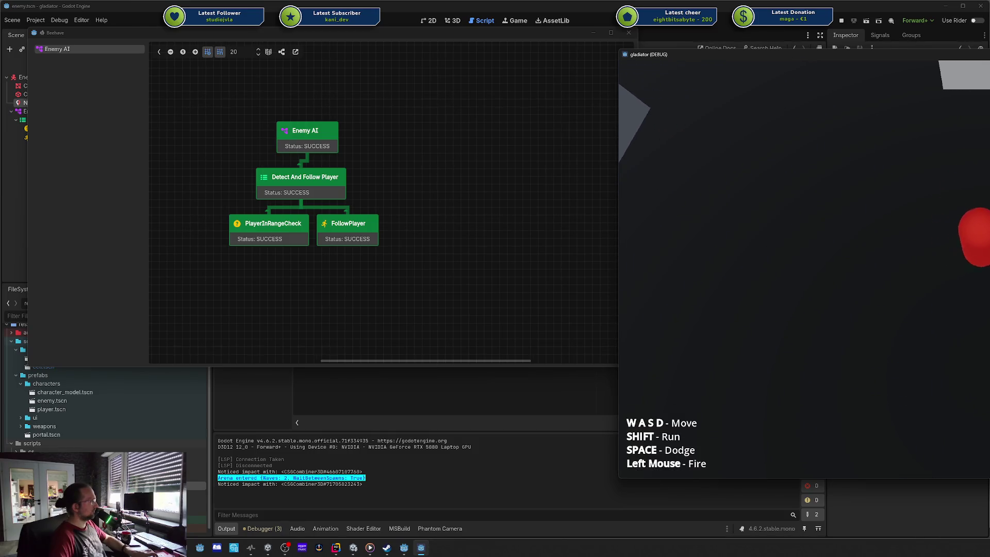
{"action": "key", "text": "w"}
{"action": "key", "text": "w"}
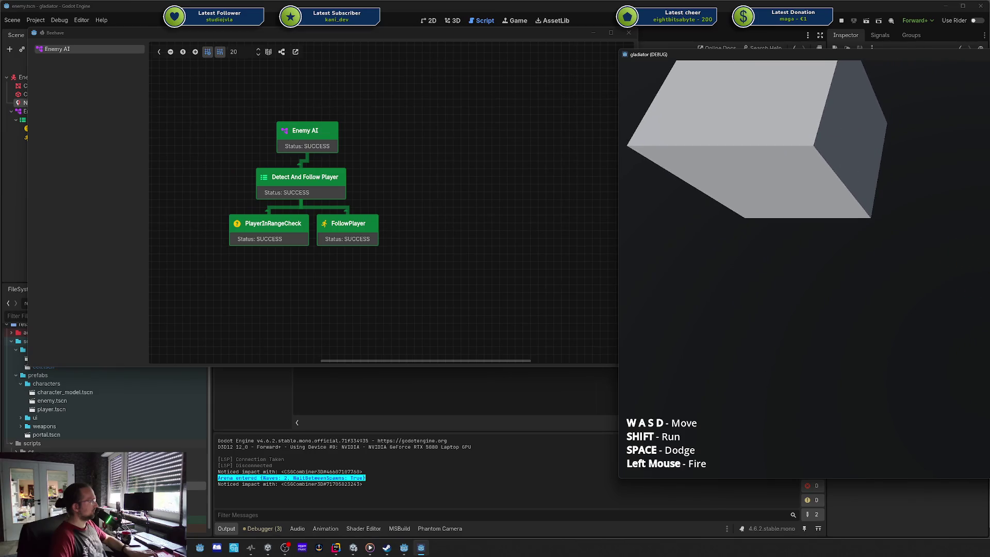
{"action": "key", "text": "s"}
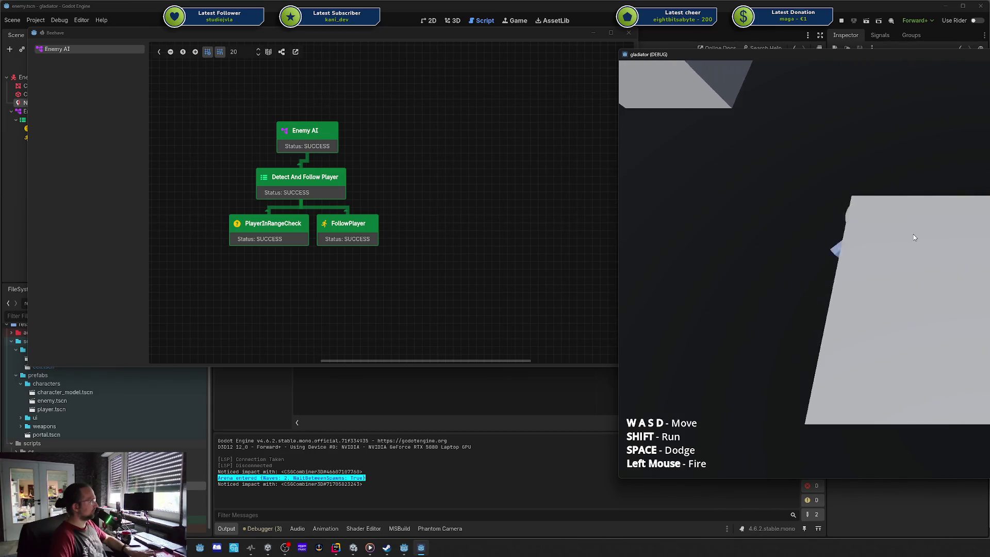
{"action": "key", "text": "d"}
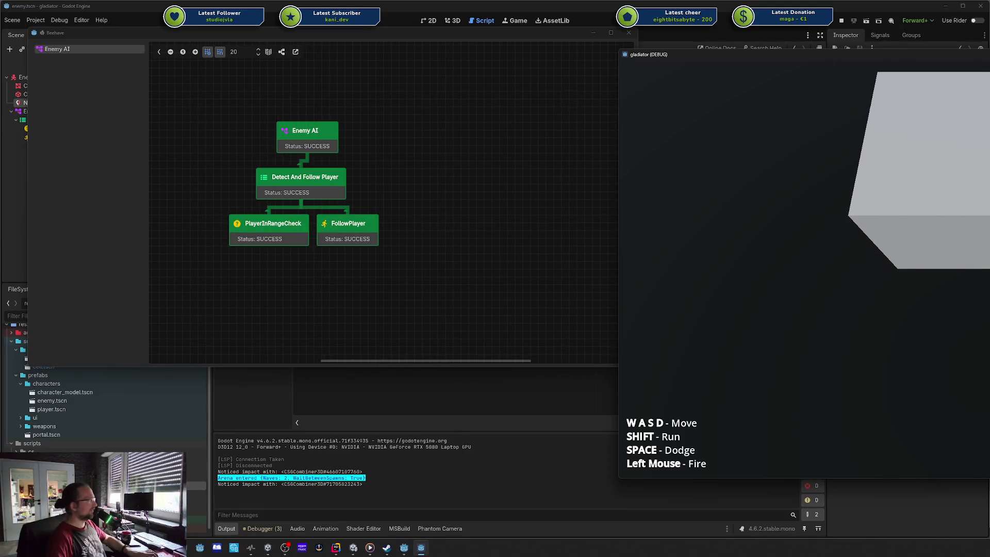
Stop the game and change tick's 'return SUCCESS' to 'return RUNNING' on line 9.
{"action": "key", "text": "F8"}
{"action": "double_click", "coordinate": [384, 140]}
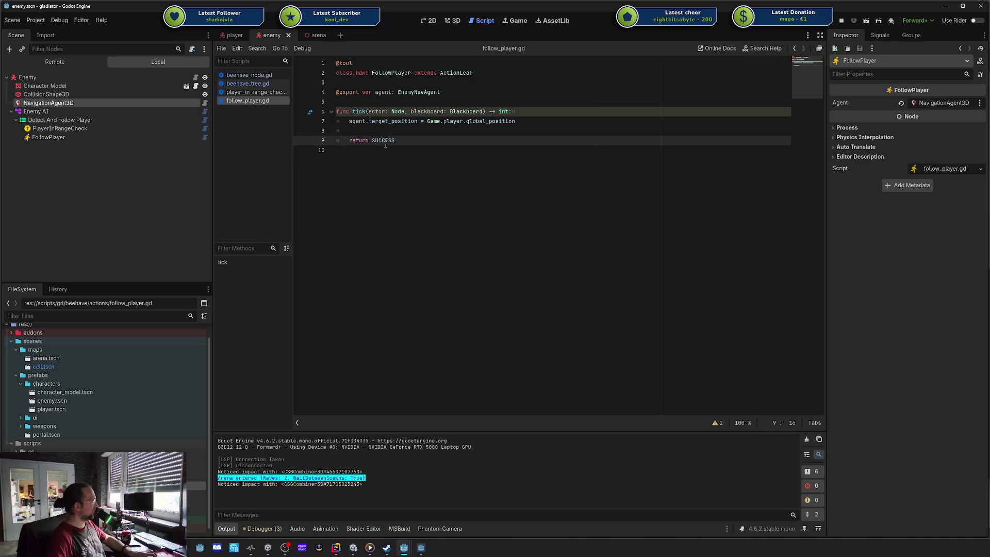
{"action": "type", "text": "RUNN"}
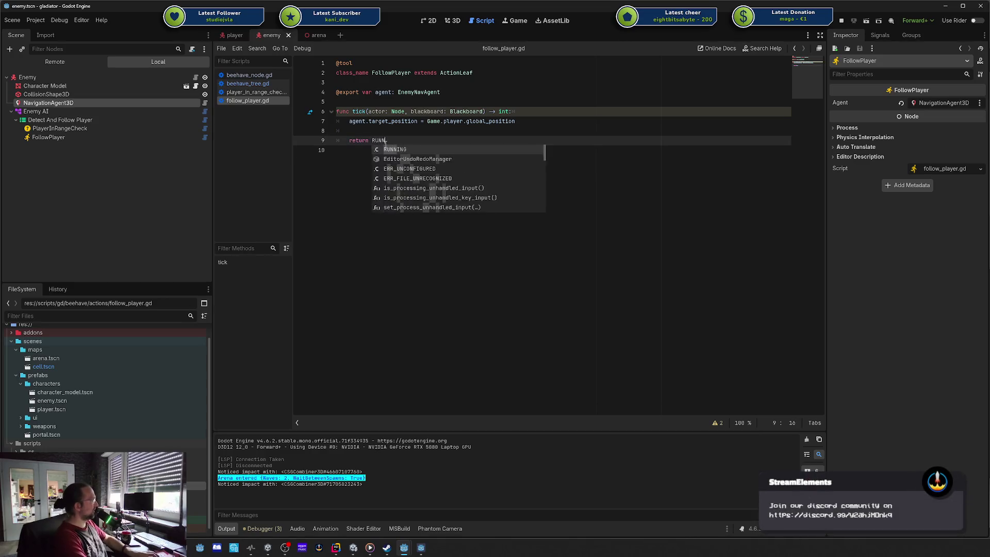
{"action": "type", "text": "ING"}
{"action": "key", "text": "alt+Tab"}
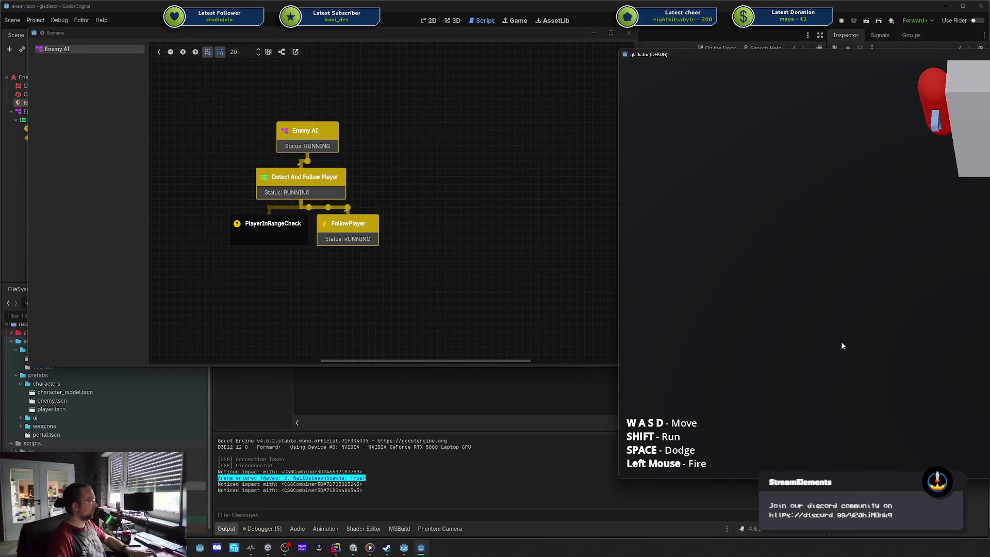
Move the player back and forth while the tree shows RUNNING, then stop the game.
{"action": "key", "text": "a"}
{"action": "key", "text": "a"}
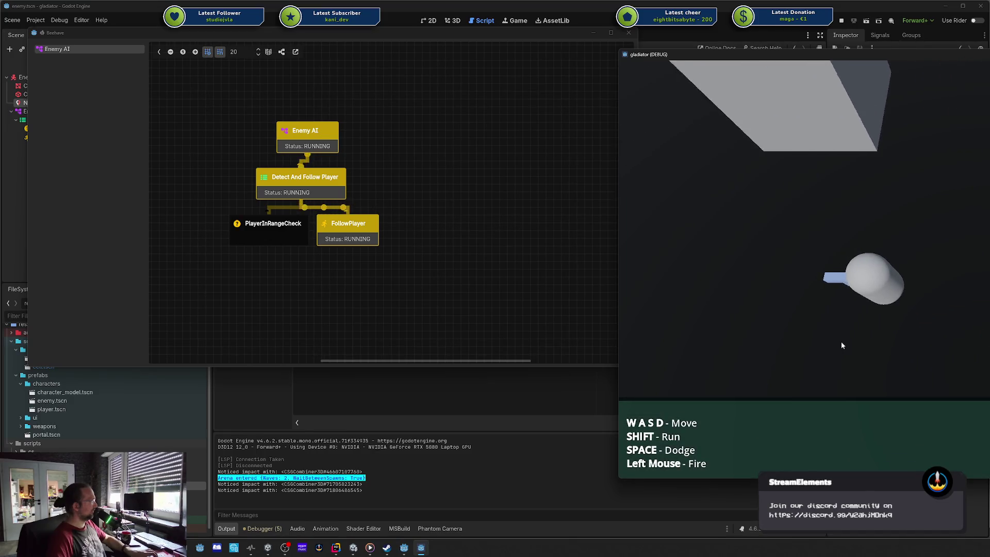
{"action": "key", "text": "d"}
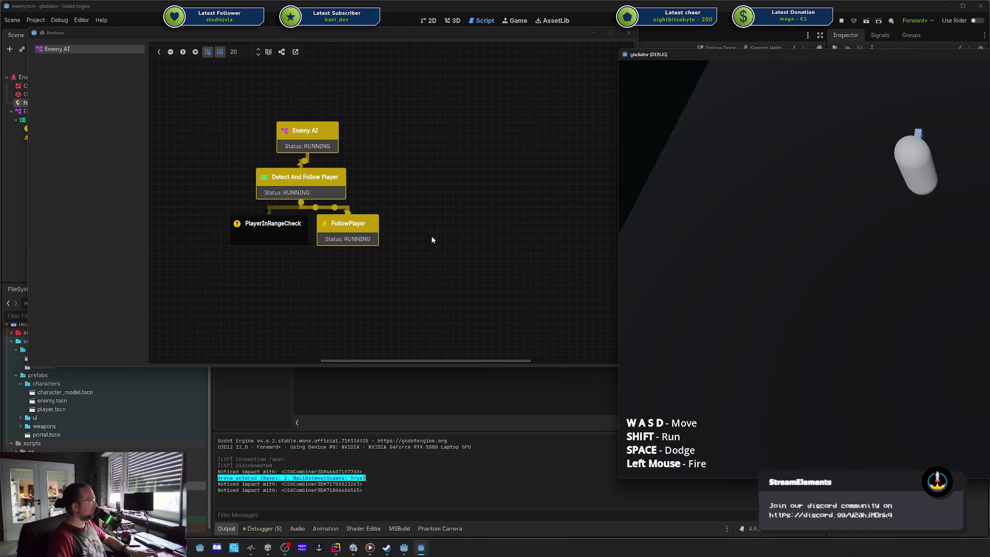
{"action": "key", "text": "a"}
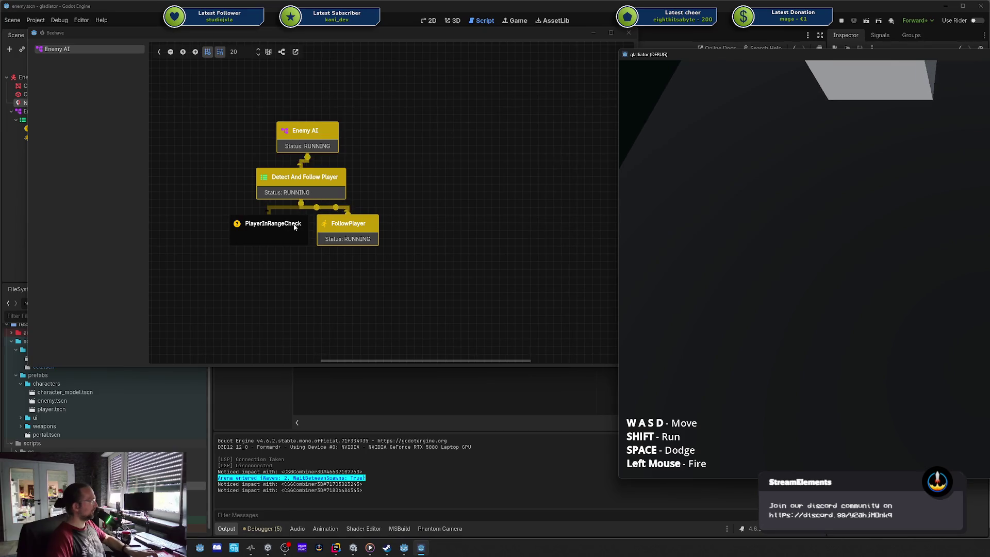
{"action": "key", "text": "d"}
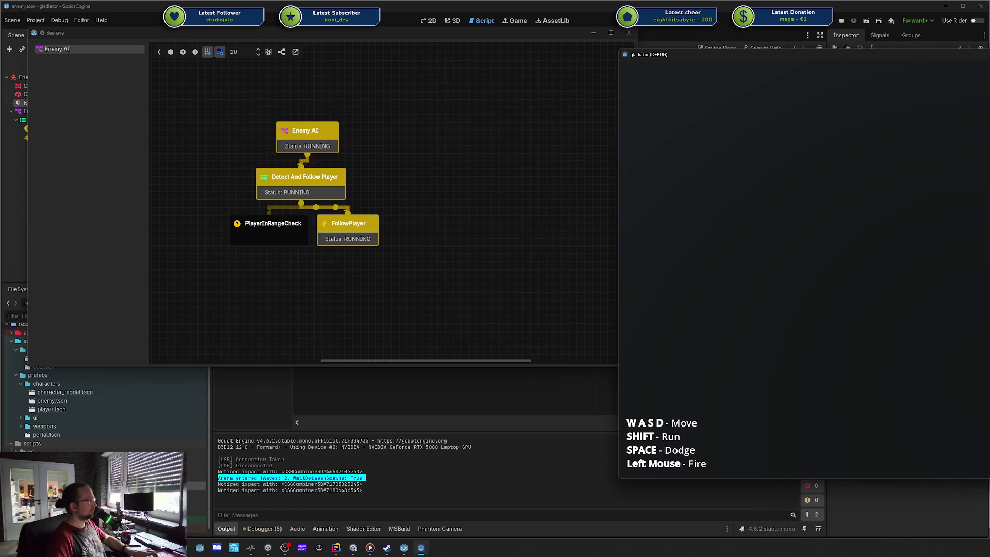
{"action": "key", "text": "Escape"}
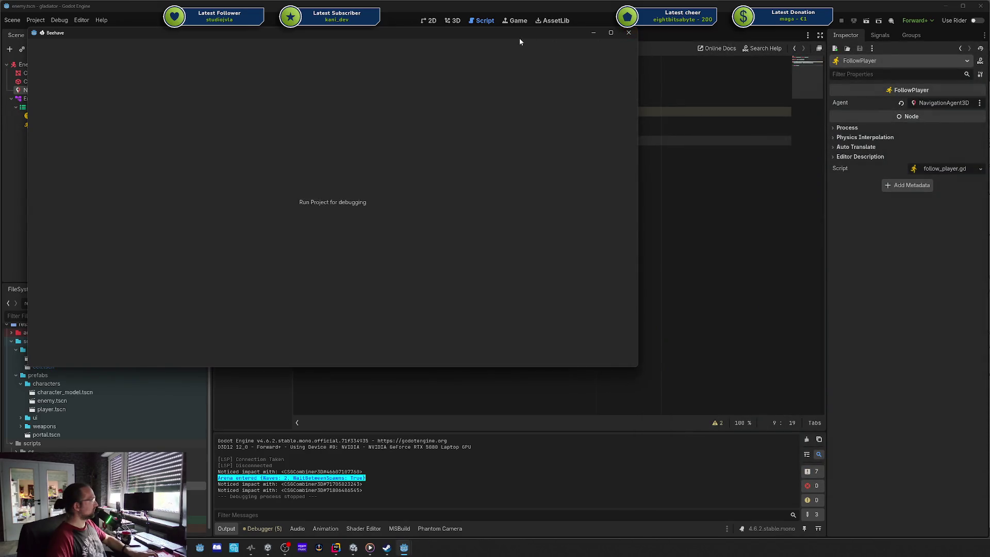
{"action": "mouse_move", "coordinate": [520, 42]}
{"action": "left_mouse_down"}
{"action": "mouse_move", "coordinate": [604, 99]}
{"action": "mouse_move", "coordinate": [482, 66]}
{"action": "mouse_move", "coordinate": [516, 65]}
{"action": "mouse_move", "coordinate": [512, 35]}
{"action": "left_mouse_up"}
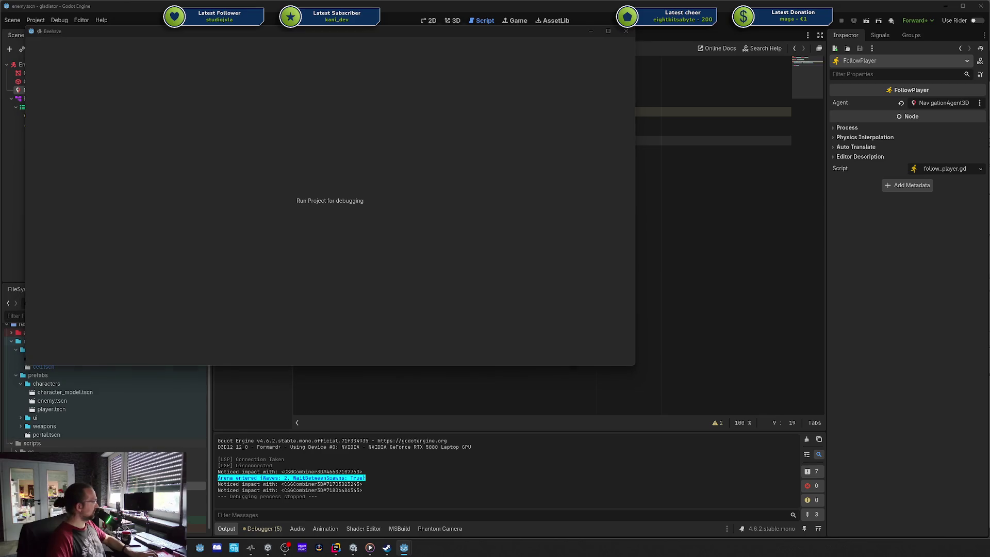
{"action": "key", "text": "alt+Tab"}
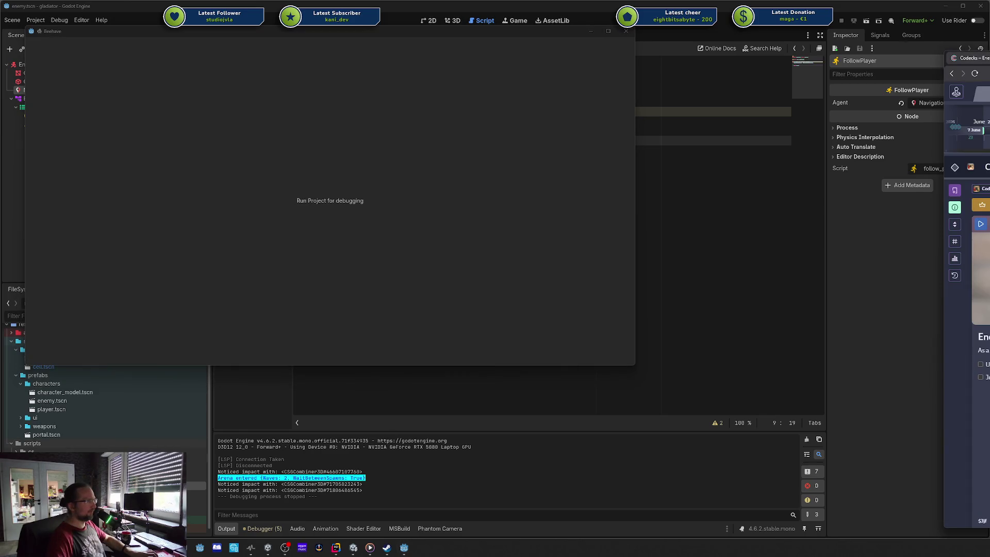
Bring the Codecks card window into view and show cards with blocking dependencies.
{"action": "mouse_move", "coordinate": [988, 58]}
{"action": "left_mouse_down"}
{"action": "mouse_move", "coordinate": [970, 38]}
{"action": "mouse_move", "coordinate": [872, 32]}
{"action": "left_mouse_up"}
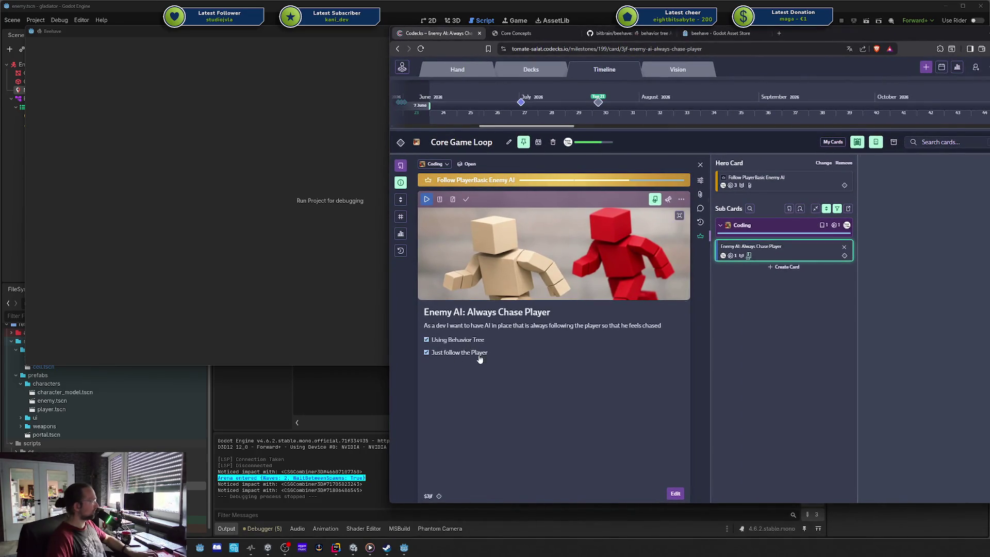
{"action": "scroll", "coordinate": [813, 338], "scroll_direction": "down", "scroll_amount": 2}
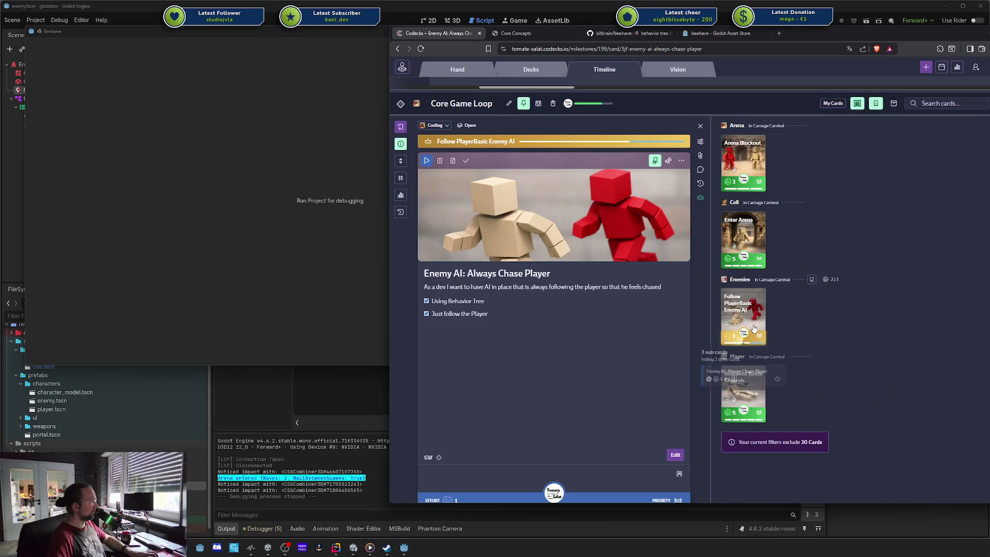
{"action": "left_click", "coordinate": [857, 104]}
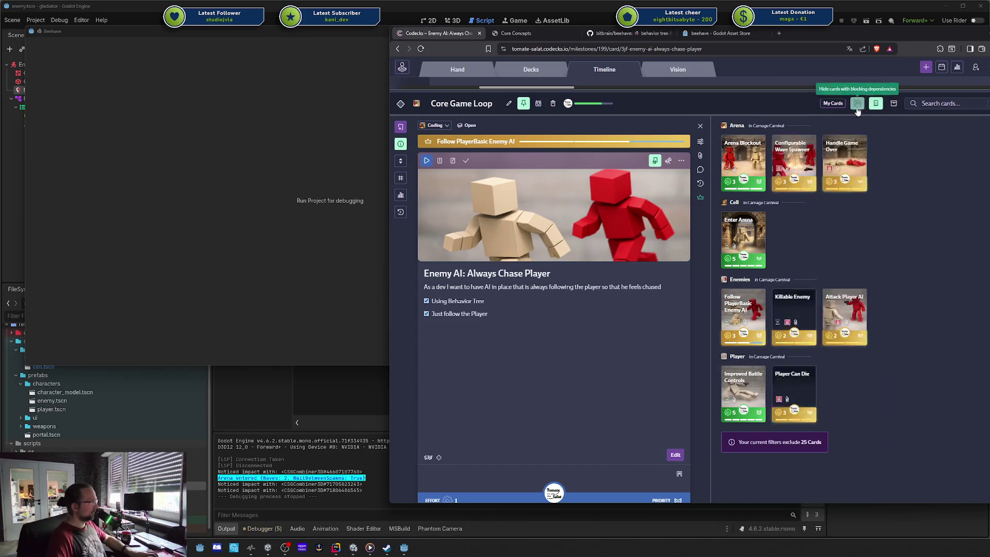
Review the Attack Player AI card's sub cards, Attack Player and Line of sight check.
{"action": "left_click", "coordinate": [845, 317]}
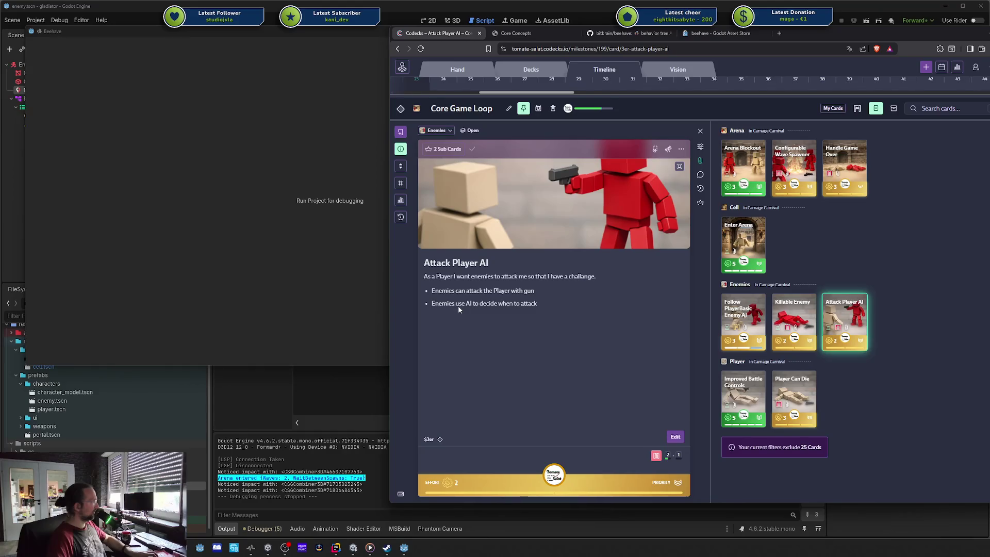
{"action": "left_click", "coordinate": [700, 202]}
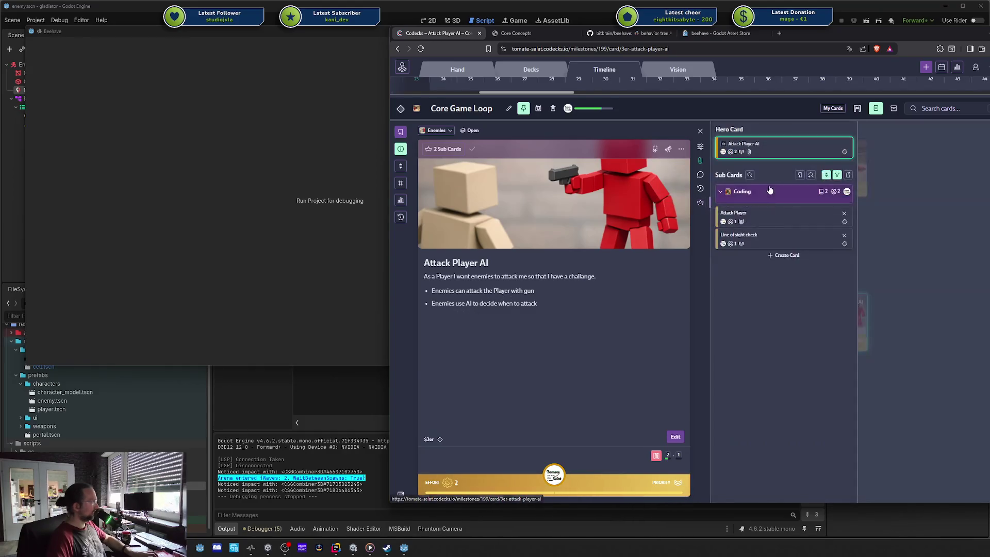
{"action": "left_click", "coordinate": [776, 217]}
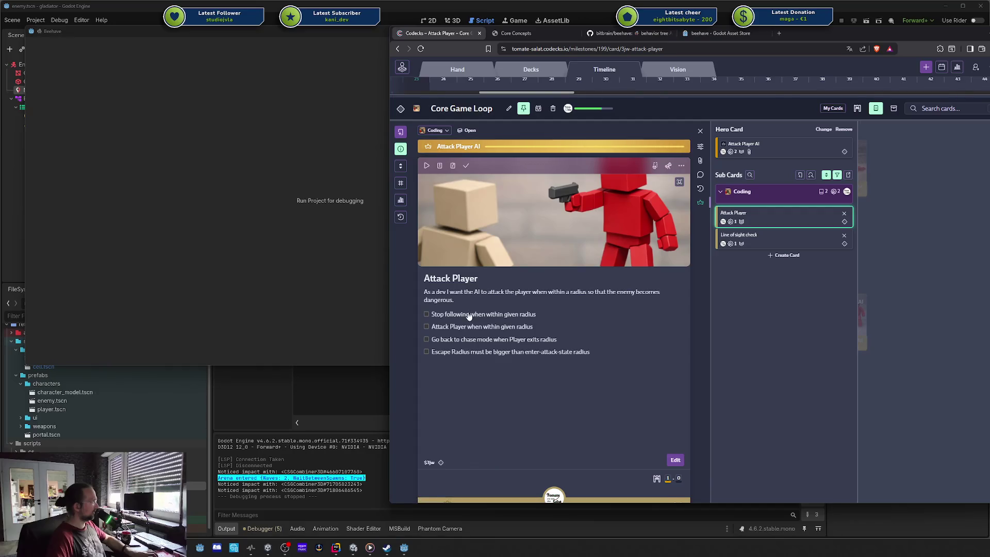
{"action": "left_click", "coordinate": [756, 242]}
{"action": "left_click", "coordinate": [743, 145]}
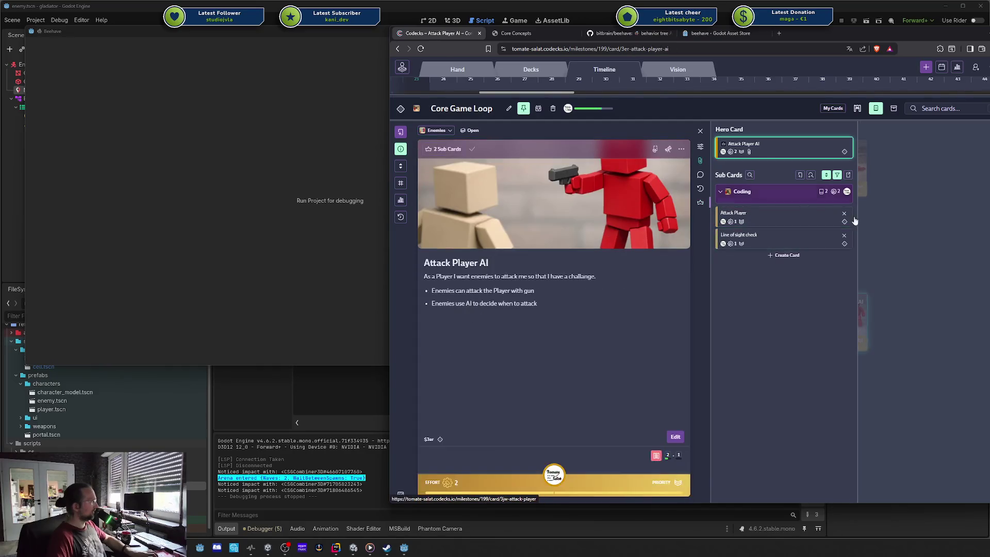
List the Follow PlayerBasic Enemy AI sub cards, copy its card ID, and move the browser aside.
{"action": "left_click", "coordinate": [737, 316]}
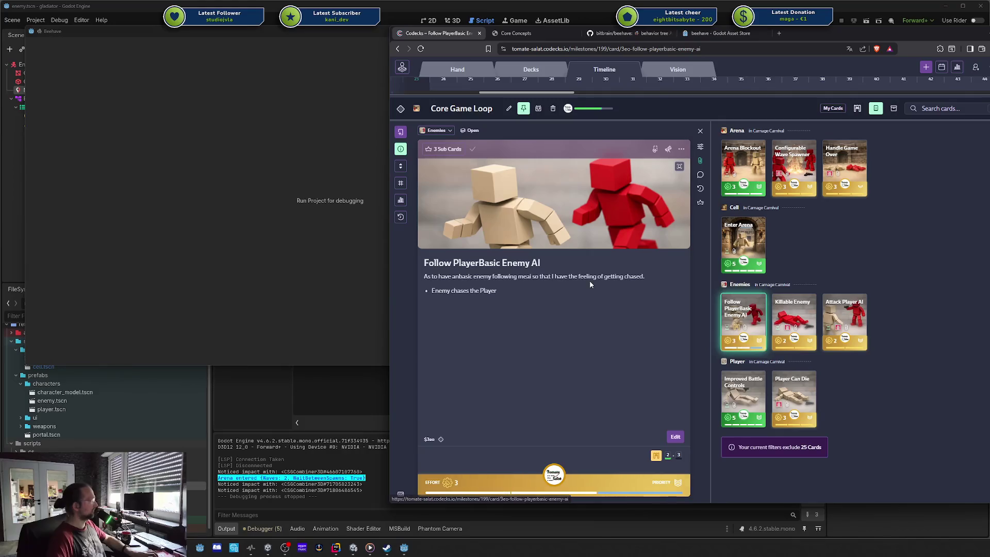
{"action": "left_click", "coordinate": [698, 207]}
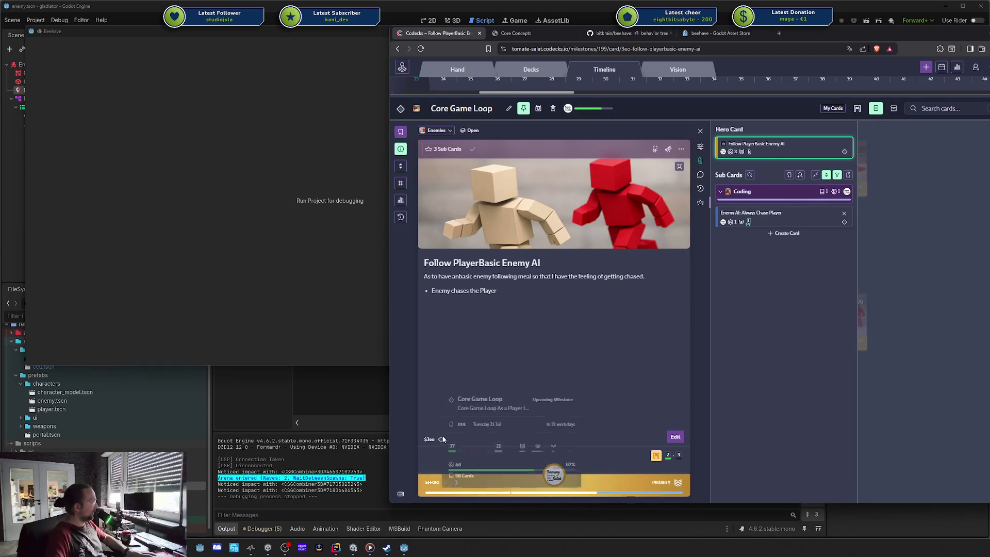
{"action": "left_click", "coordinate": [430, 440]}
{"action": "left_click_drag", "start_coordinate": [436, 33], "coordinate": [931, 70]}
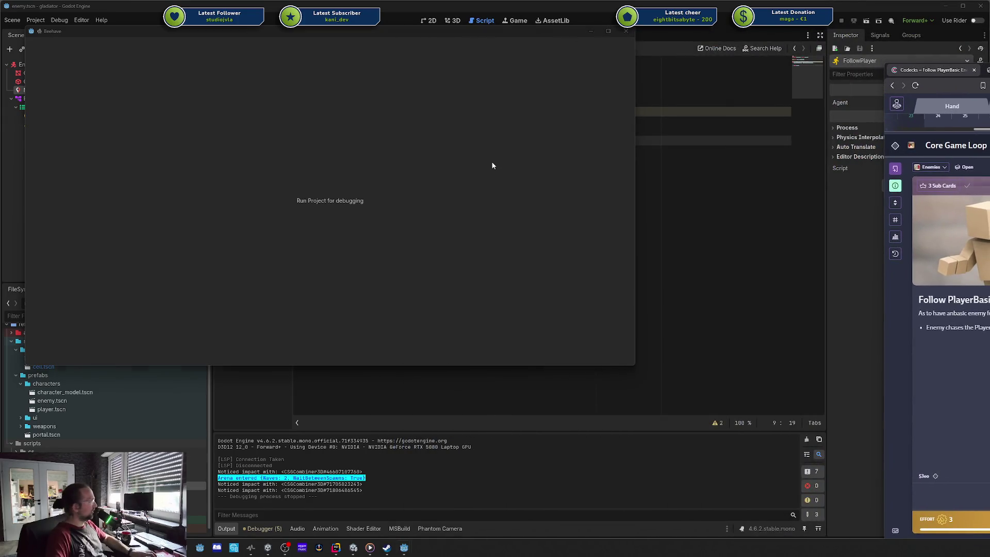
Close the Beehave debugger, then check PlayerInRangeCheck's Required Distance and FollowPlayer's Agent property.
{"action": "left_click", "coordinate": [625, 32]}
{"action": "left_click", "coordinate": [450, 178]}
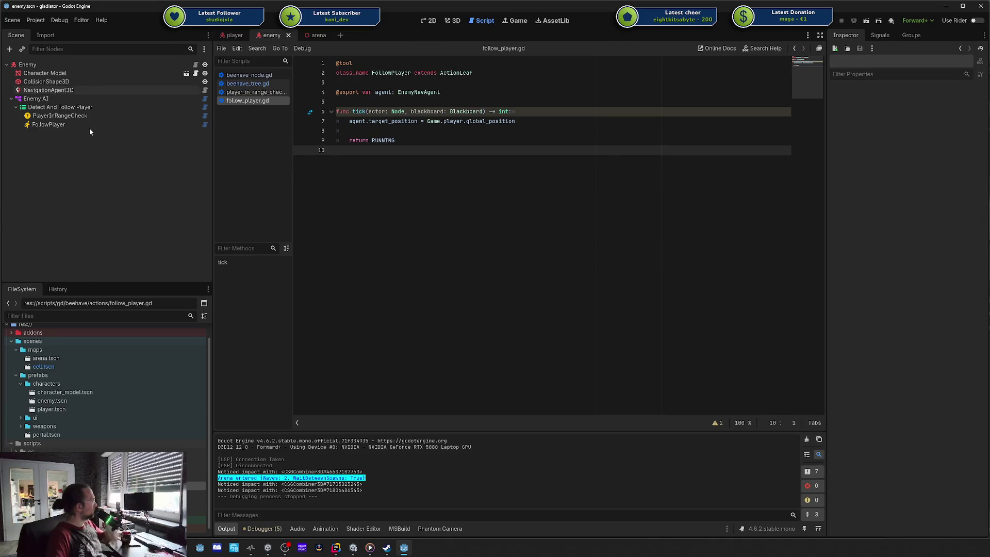
{"action": "left_click", "coordinate": [73, 108]}
{"action": "left_click", "coordinate": [47, 100]}
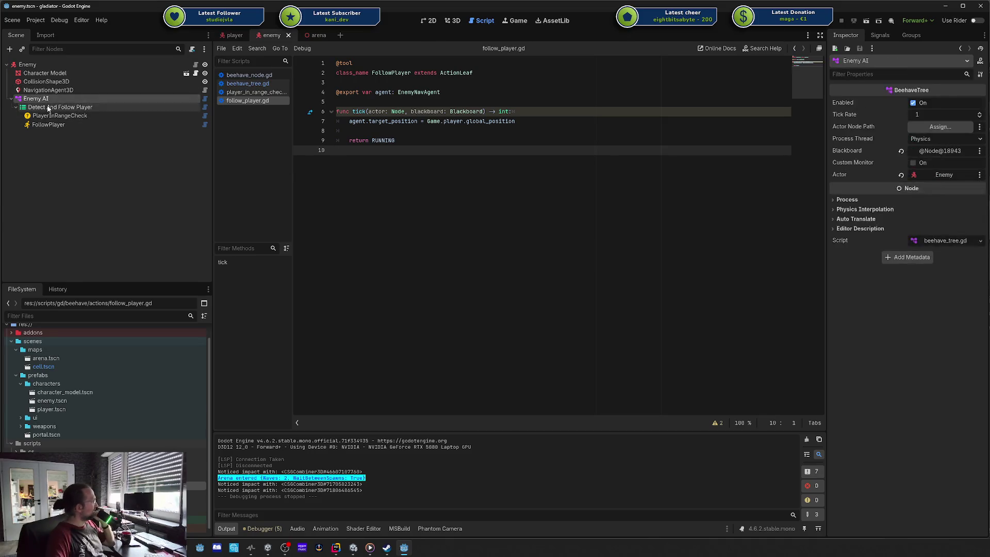
{"action": "left_click", "coordinate": [47, 107]}
{"action": "left_click", "coordinate": [46, 116]}
{"action": "left_click", "coordinate": [44, 124]}
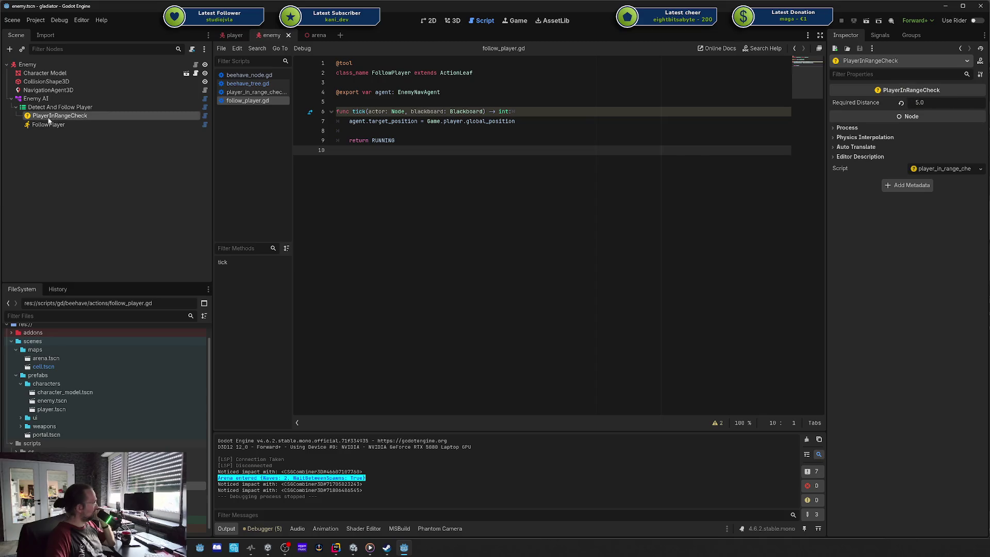
{"action": "left_click", "coordinate": [59, 117]}
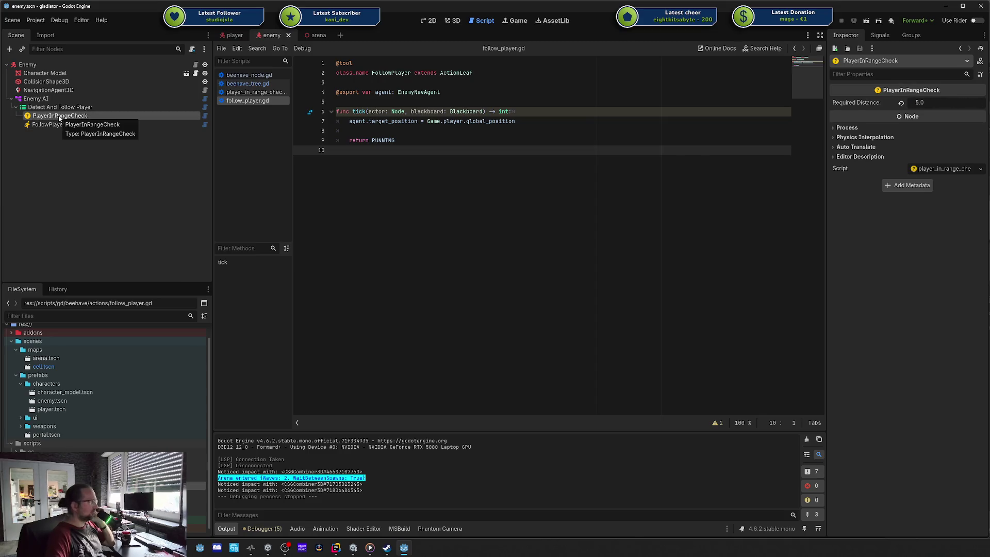
{"action": "left_click", "coordinate": [83, 100]}
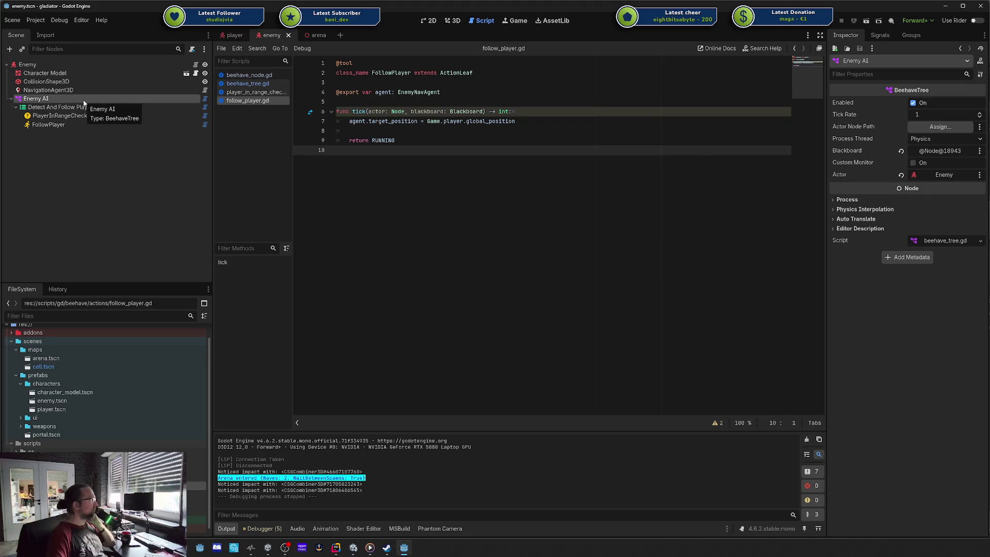
{"action": "left_click", "coordinate": [51, 124]}
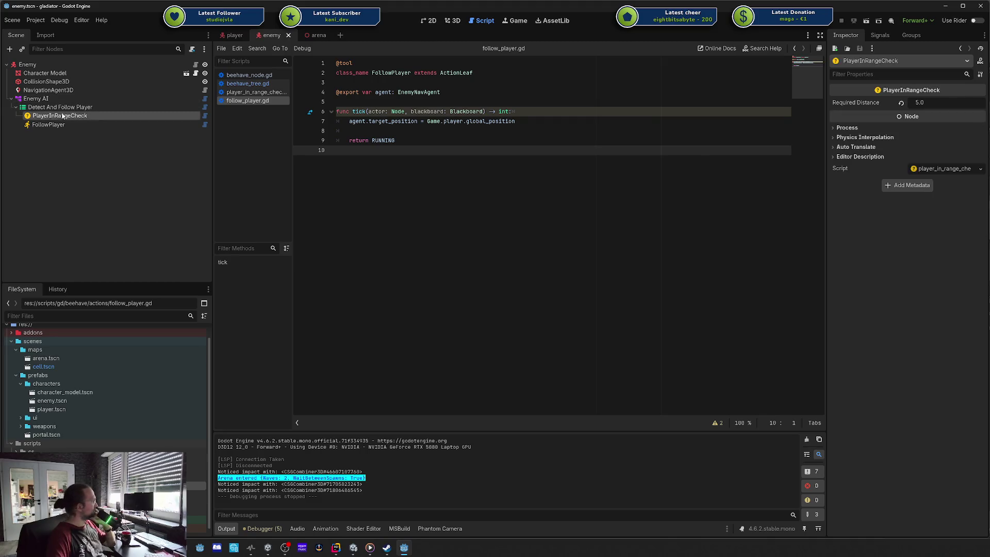
Inspect the root Enemy node and re-check Enemy AI, Detect And Follow Player and PlayerInRangeCheck.
{"action": "key", "text": "ctrl+a"}
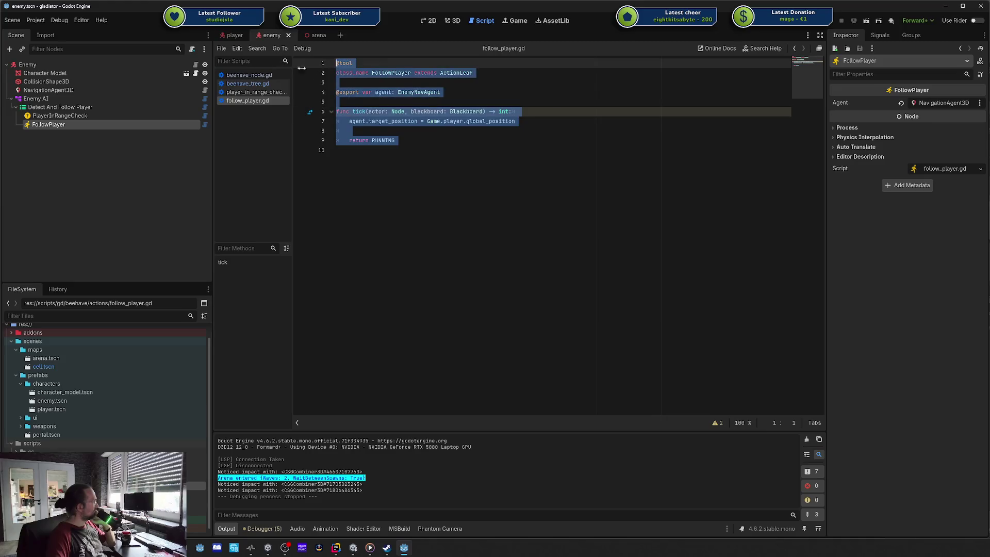
{"action": "left_click", "coordinate": [409, 112]}
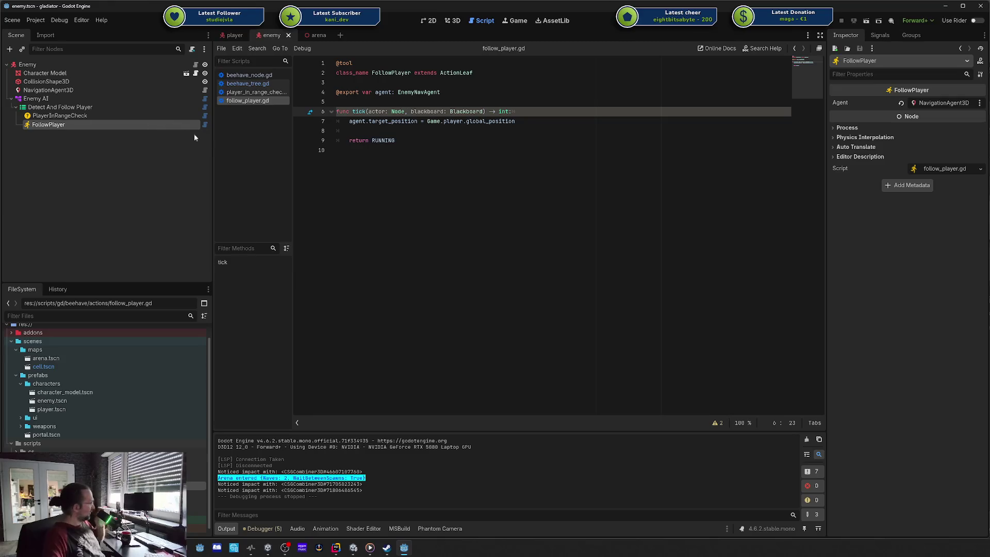
{"action": "left_click", "coordinate": [73, 64]}
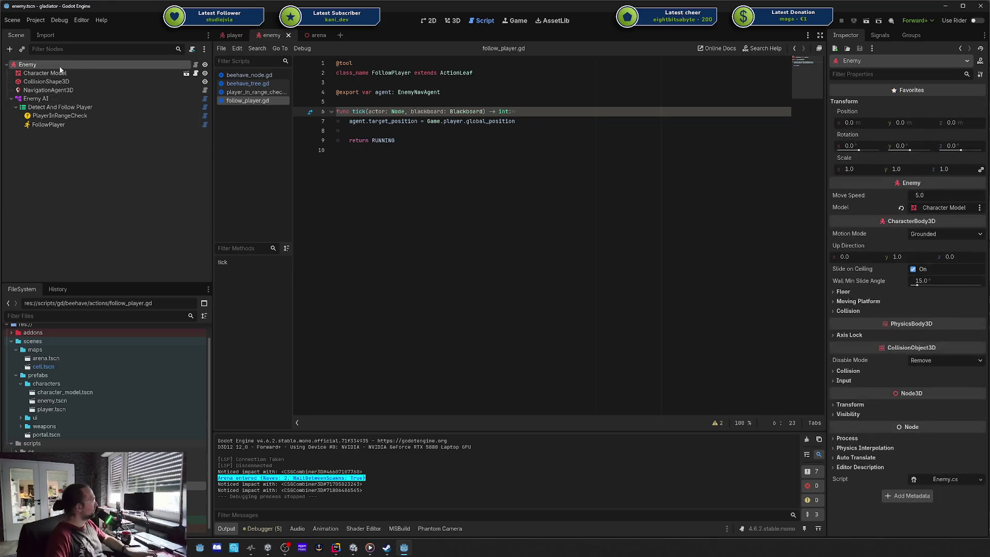
{"action": "left_click", "coordinate": [57, 118]}
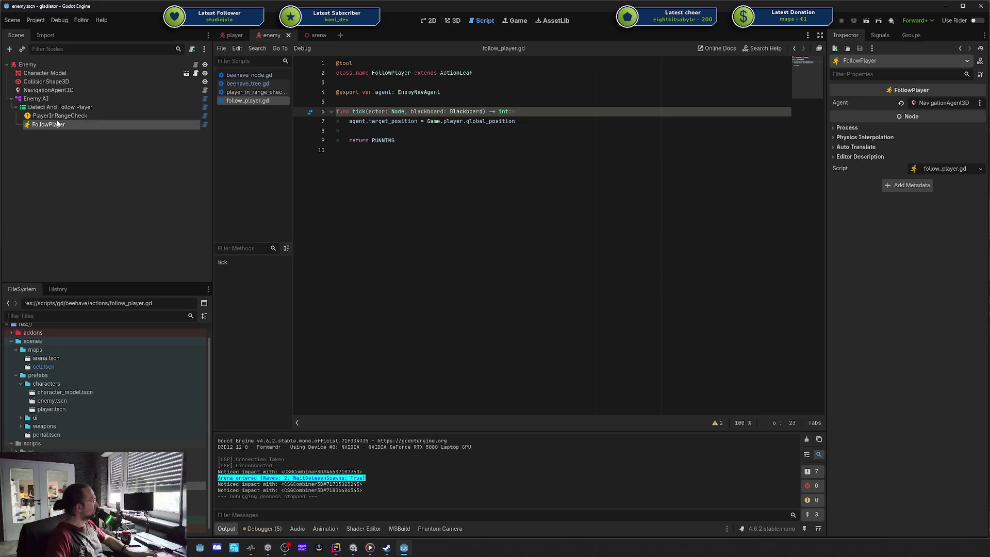
{"action": "left_click", "coordinate": [60, 108]}
{"action": "left_click", "coordinate": [60, 116]}
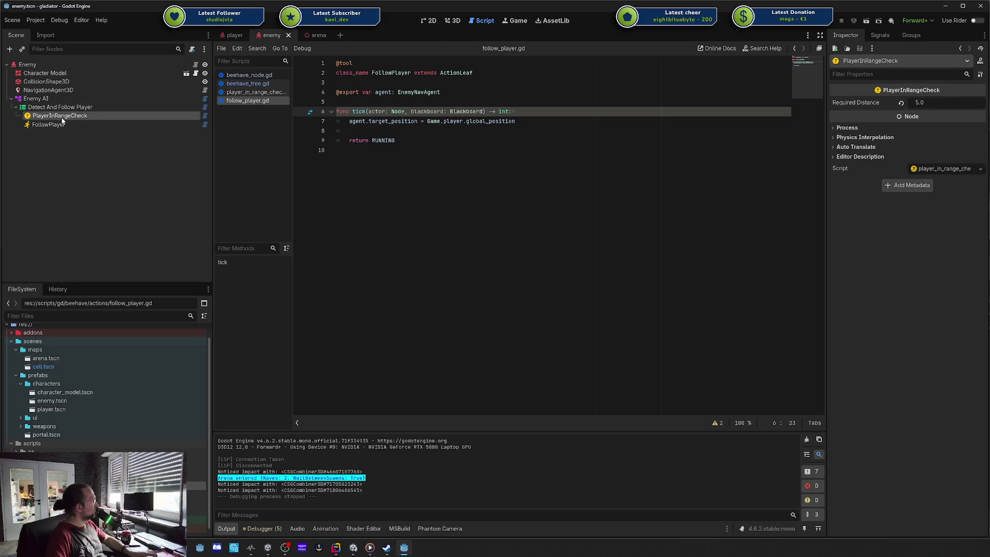
{"action": "left_click", "coordinate": [61, 109]}
{"action": "left_click", "coordinate": [59, 115]}
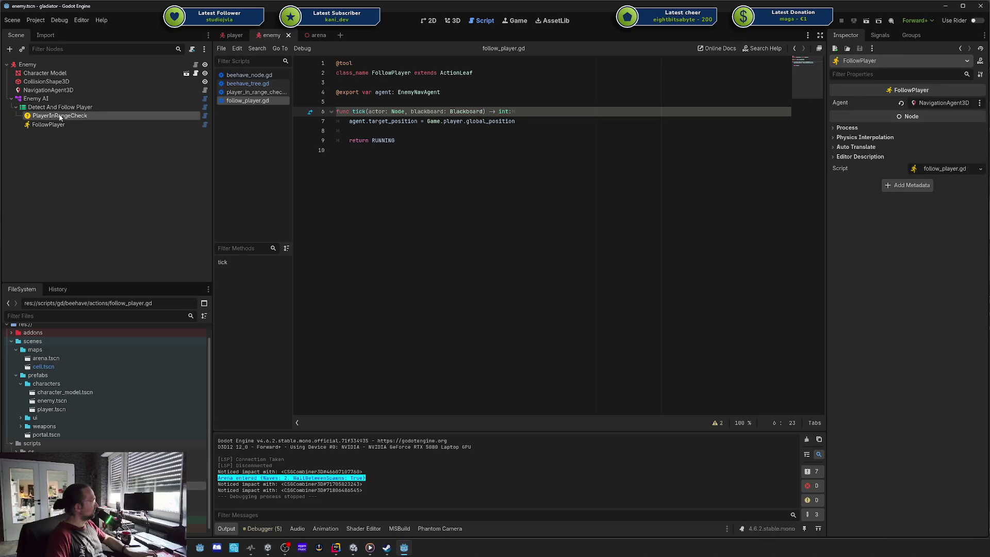
{"action": "left_click", "coordinate": [59, 109]}
{"action": "left_click", "coordinate": [42, 98]}
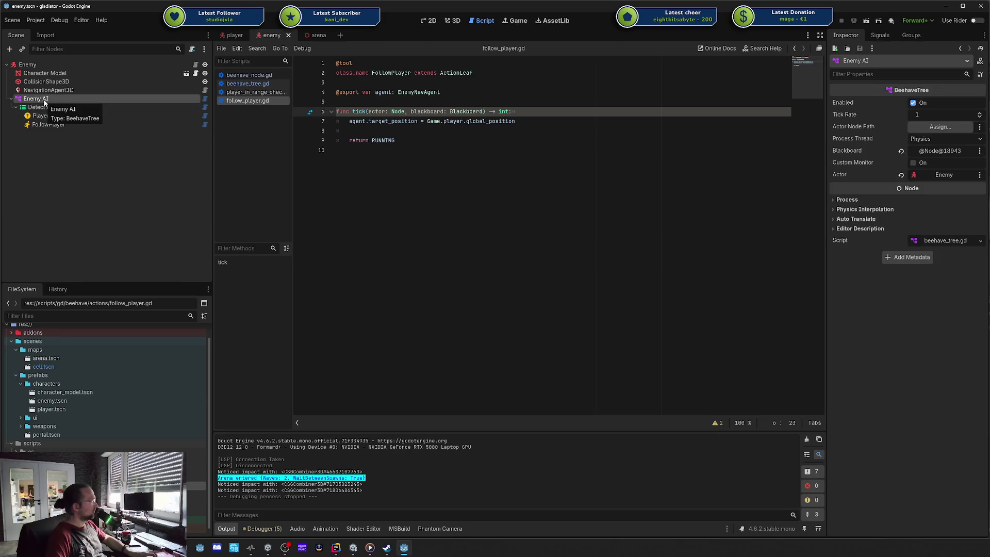
{"action": "left_click", "coordinate": [44, 98]}
{"action": "left_click", "coordinate": [43, 147]}
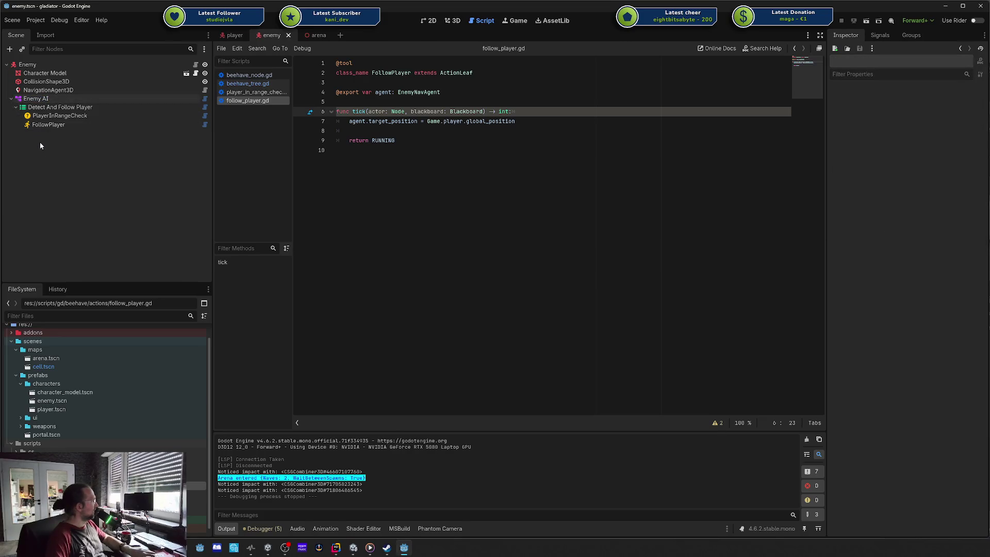
Add a Blackboard node under Enemy.
{"action": "key", "text": "ctrl+a"}
{"action": "type", "text": "b"}
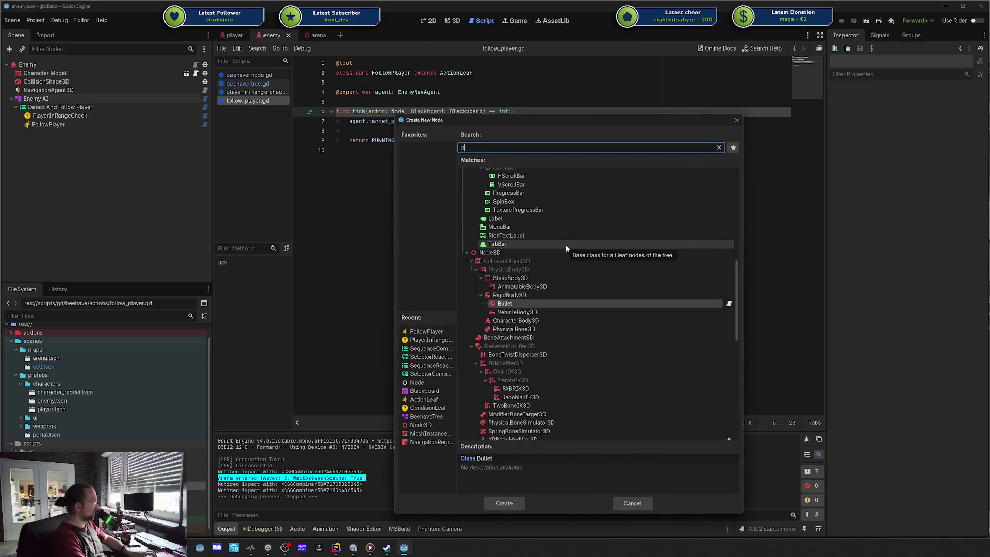
{"action": "type", "text": "lackboard"}
{"action": "key", "text": "Return"}
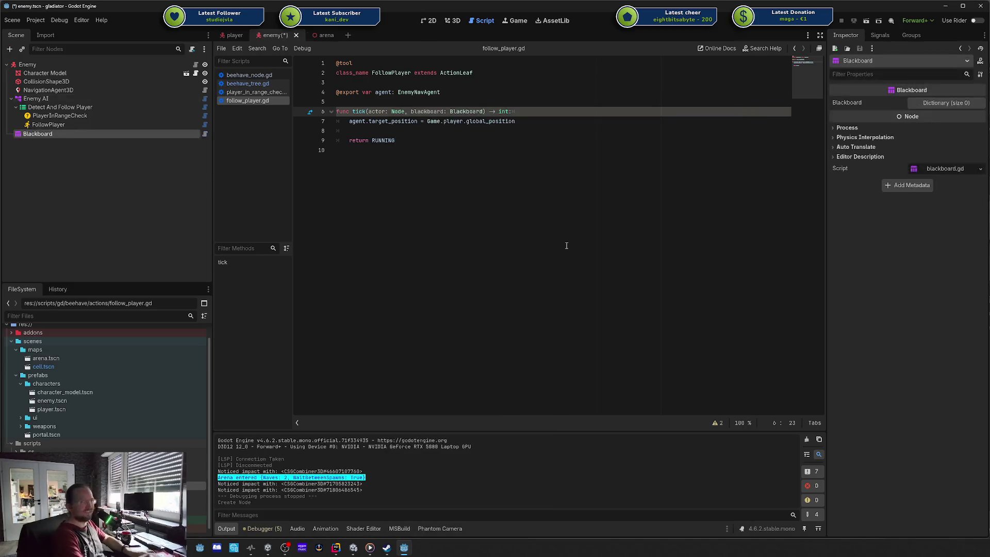
Start a Blackboard entry with key 'agent' and a NodePath value from NavigationAgent3D.
{"action": "left_click", "coordinate": [926, 103]}
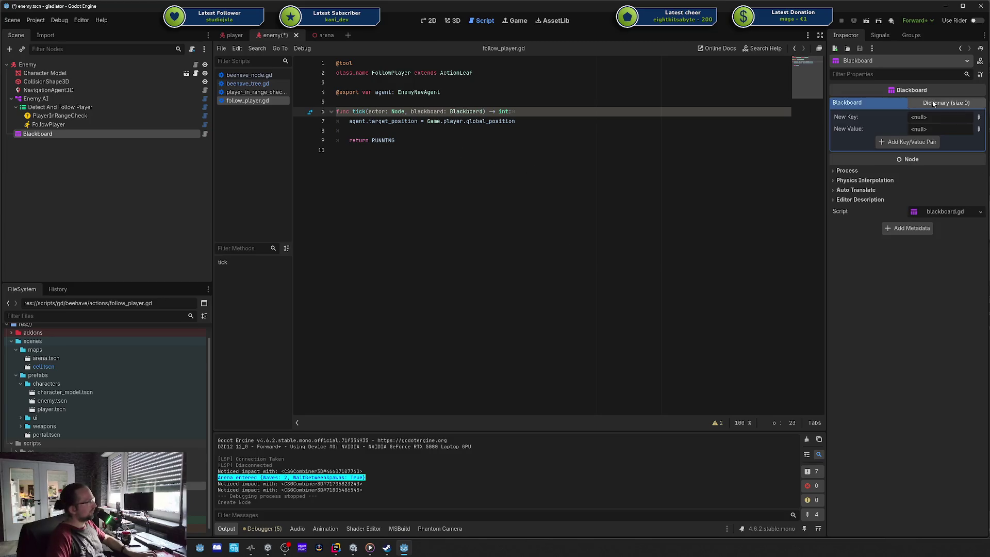
{"action": "left_click", "coordinate": [979, 118]}
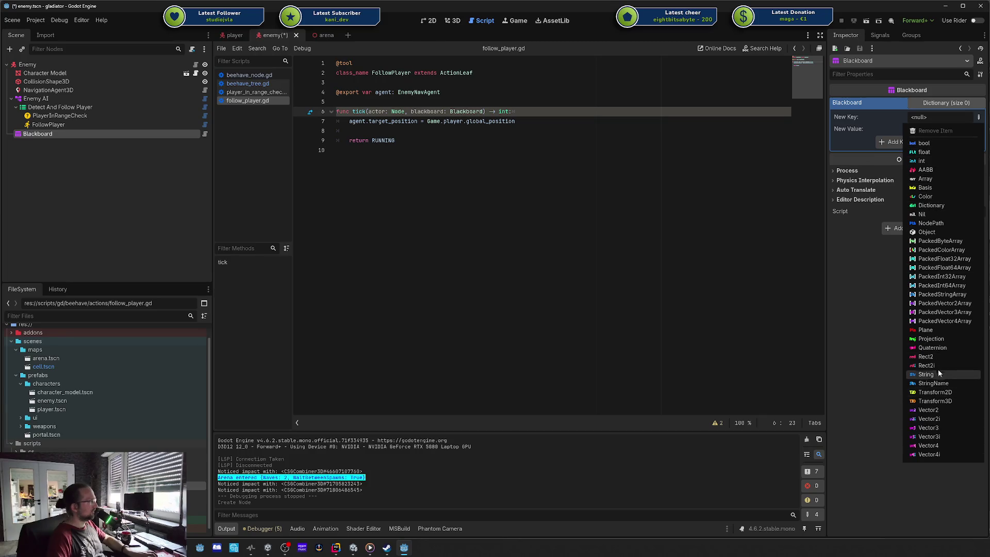
{"action": "key", "text": "Escape"}
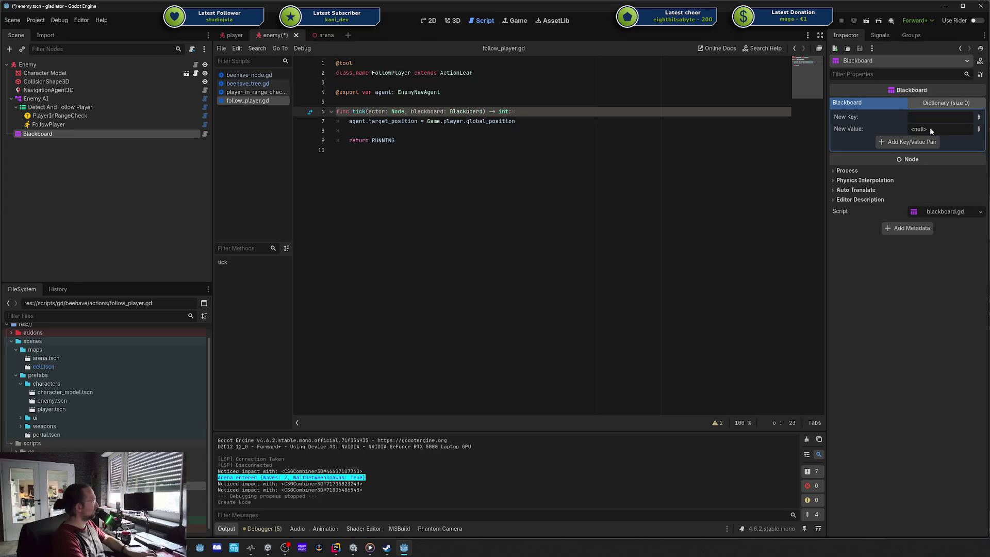
{"action": "type", "text": "agent"}
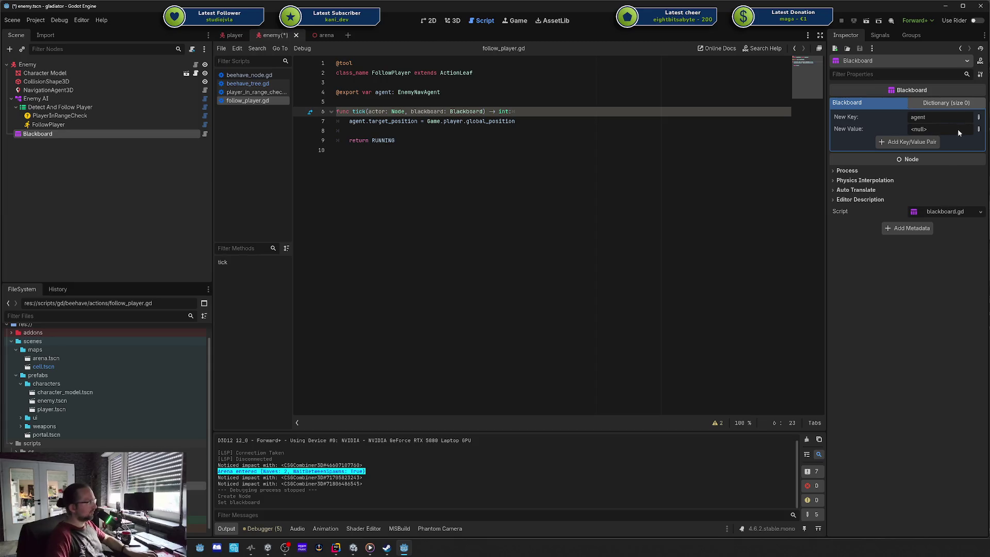
{"action": "left_click", "coordinate": [940, 130]}
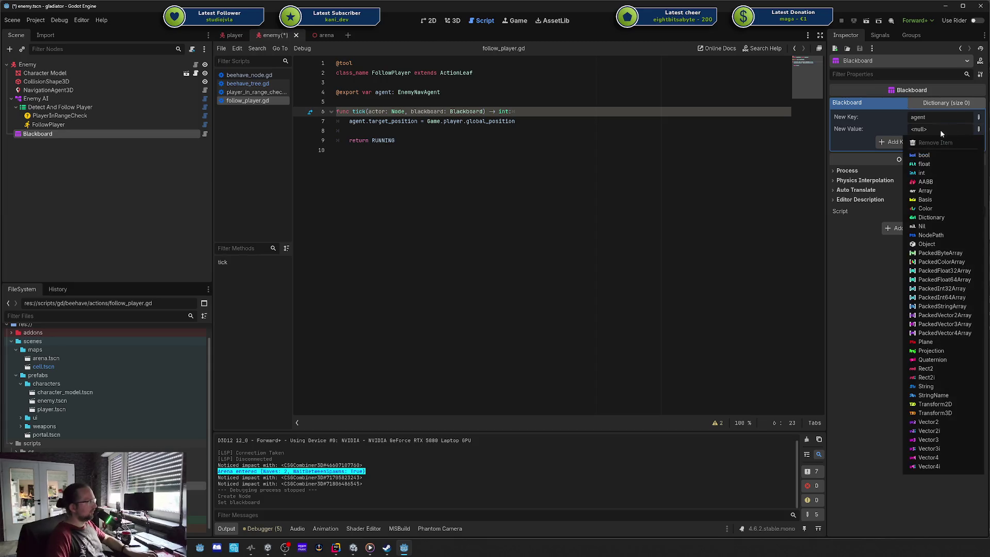
{"action": "left_click", "coordinate": [948, 235]}
{"action": "mouse_move", "coordinate": [97, 88]}
{"action": "left_mouse_down"}
{"action": "mouse_move", "coordinate": [694, 126]}
{"action": "mouse_move", "coordinate": [934, 129]}
{"action": "left_mouse_up"}
Save the scene and drag the Blackboard node onto Enemy AI's Blackboard property.
{"action": "key", "text": "ctrl+s"}
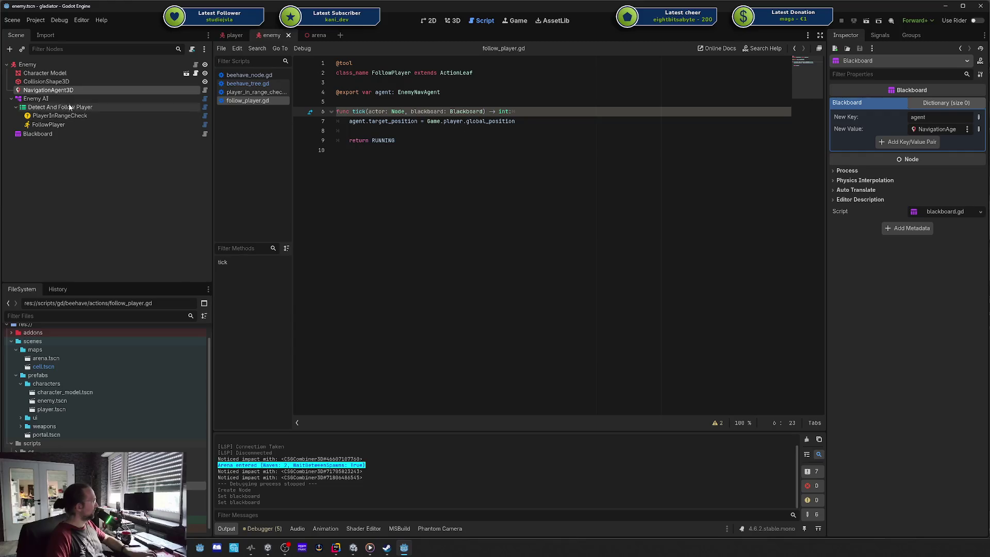
{"action": "left_click", "coordinate": [35, 98]}
{"action": "mouse_move", "coordinate": [39, 136]}
{"action": "left_mouse_down"}
{"action": "mouse_move", "coordinate": [499, 161]}
{"action": "mouse_move", "coordinate": [639, 197]}
{"action": "mouse_move", "coordinate": [729, 205]}
{"action": "mouse_move", "coordinate": [934, 173]}
{"action": "mouse_move", "coordinate": [935, 154]}
{"action": "left_mouse_up"}
Assign the Blackboard node to Enemy AI's Blackboard property through the node picker and save.
{"action": "key", "text": "ctrl+z"}
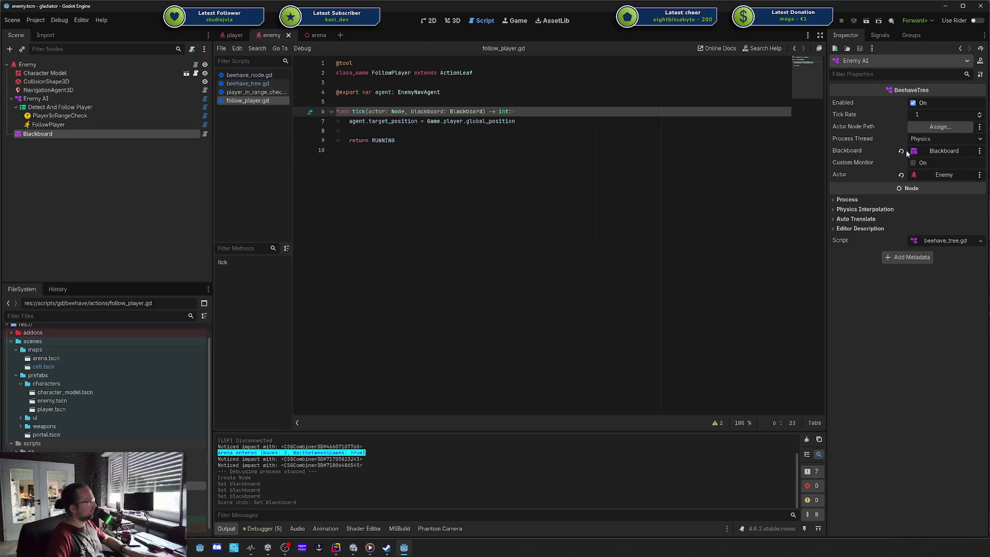
{"action": "left_click", "coordinate": [902, 152]}
{"action": "left_click", "coordinate": [931, 151]}
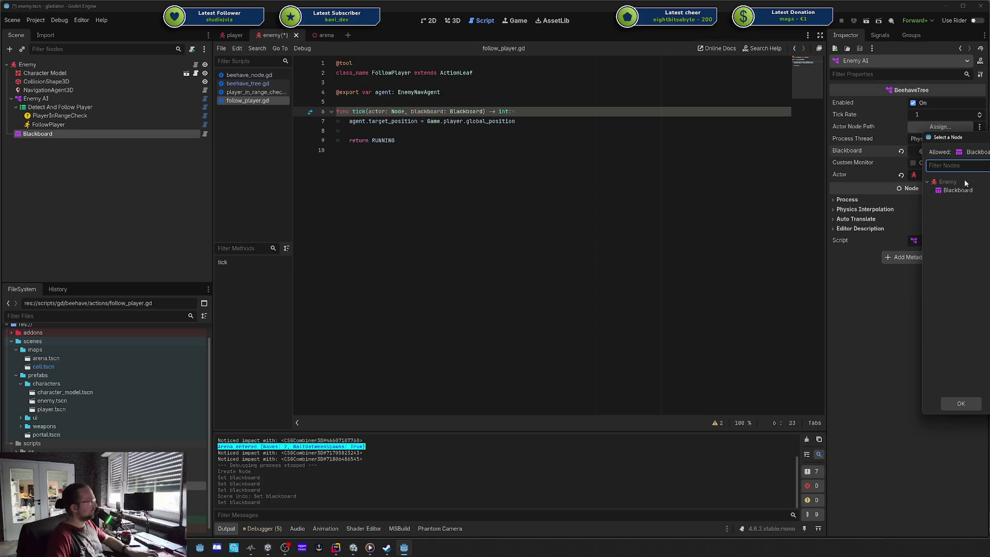
{"action": "double_click", "coordinate": [960, 191]}
{"action": "key", "text": "ctrl+s"}
Select the Blackboard node to edit its entries.
{"action": "left_click", "coordinate": [413, 129]}
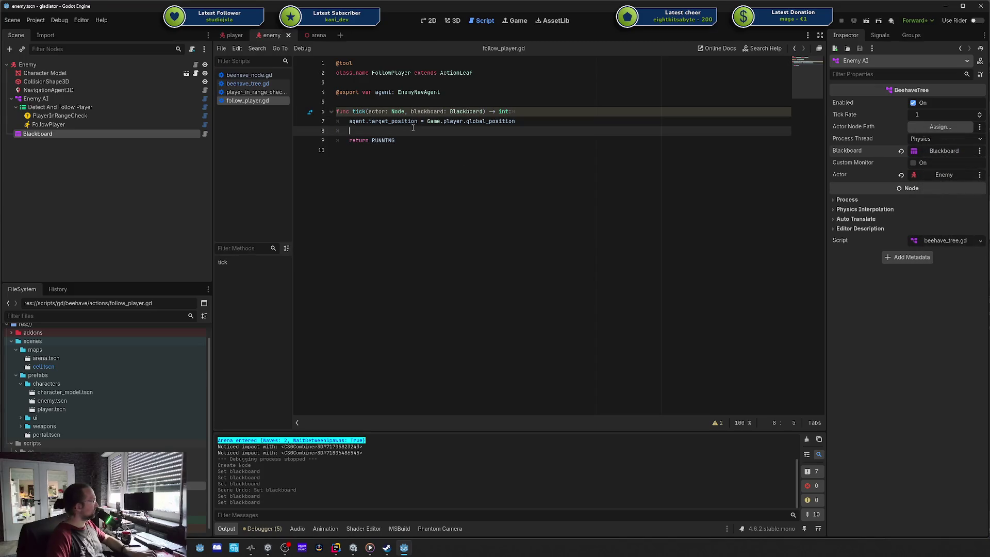
{"action": "left_click", "coordinate": [325, 92]}
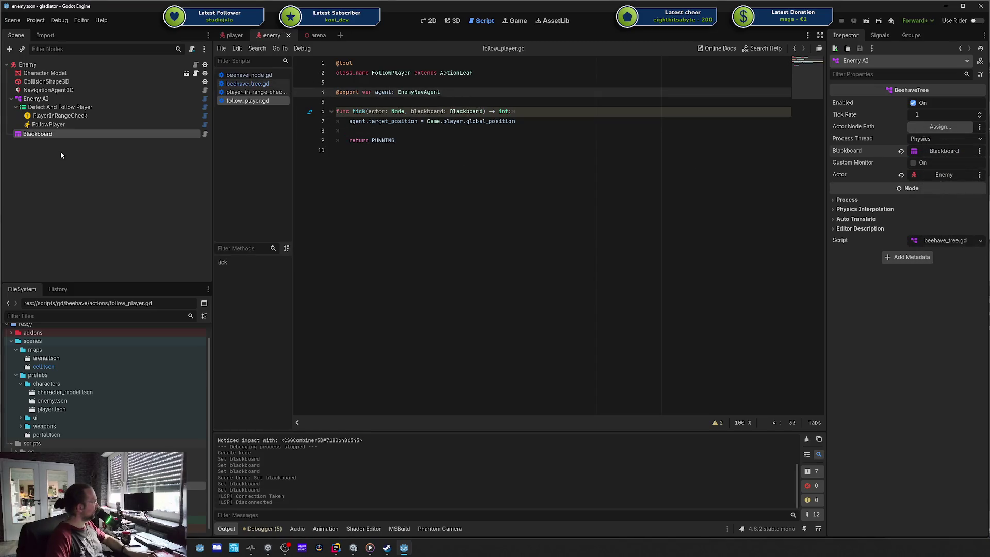
{"action": "left_click", "coordinate": [49, 125]}
{"action": "left_click", "coordinate": [50, 133]}
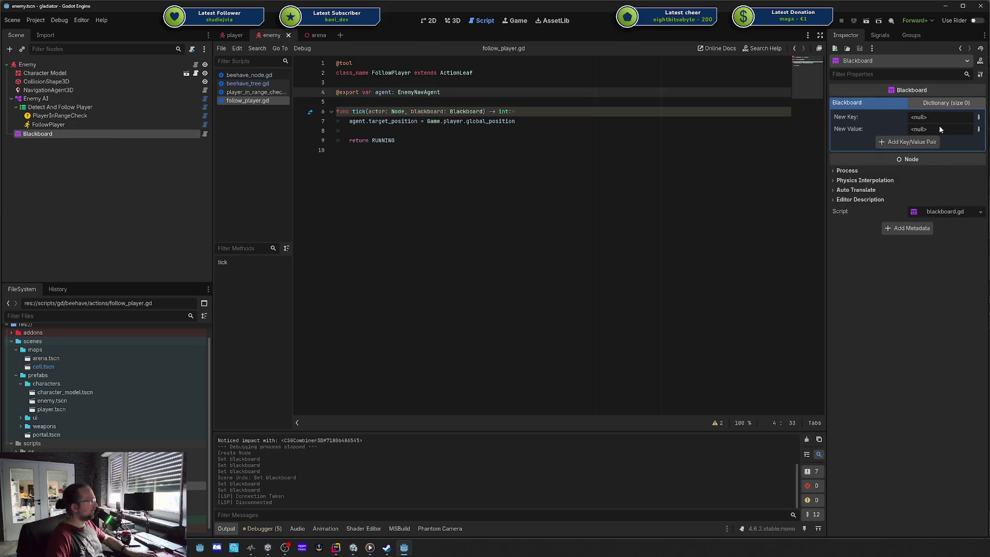
Make the new key the String 'agent' and try an Object value holding NavigationAgent3D.
{"action": "left_click", "coordinate": [978, 118]}
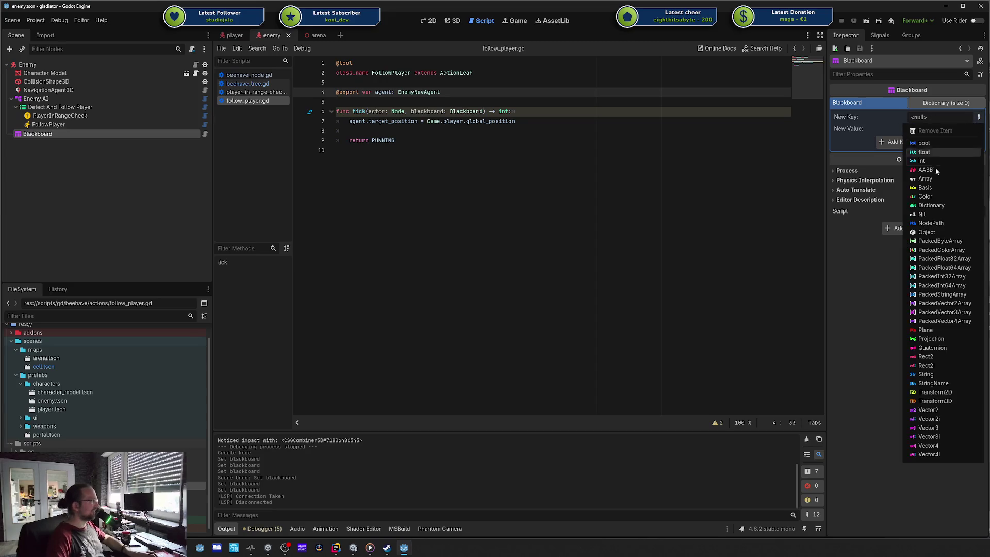
{"action": "left_click", "coordinate": [928, 375]}
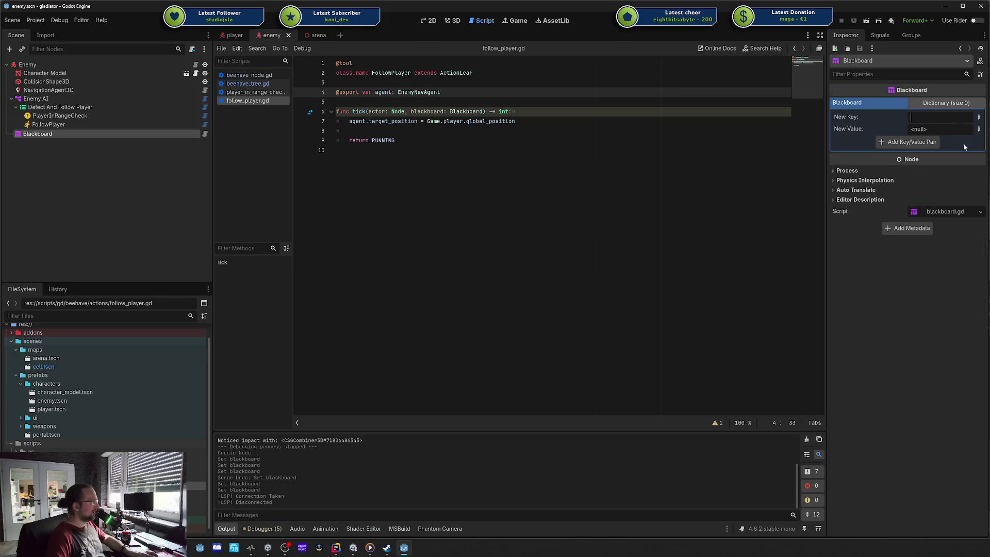
{"action": "type", "text": "agent"}
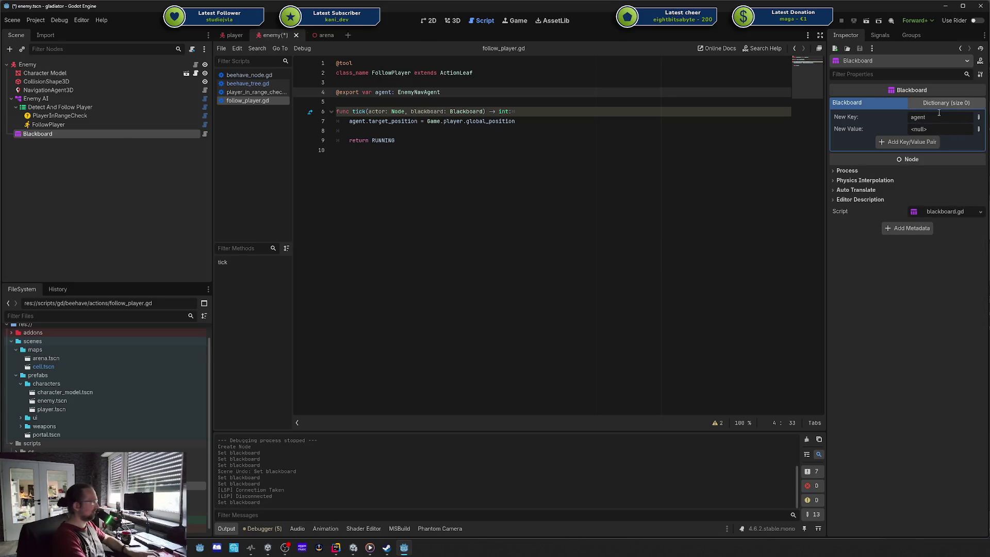
{"action": "left_click", "coordinate": [979, 129]}
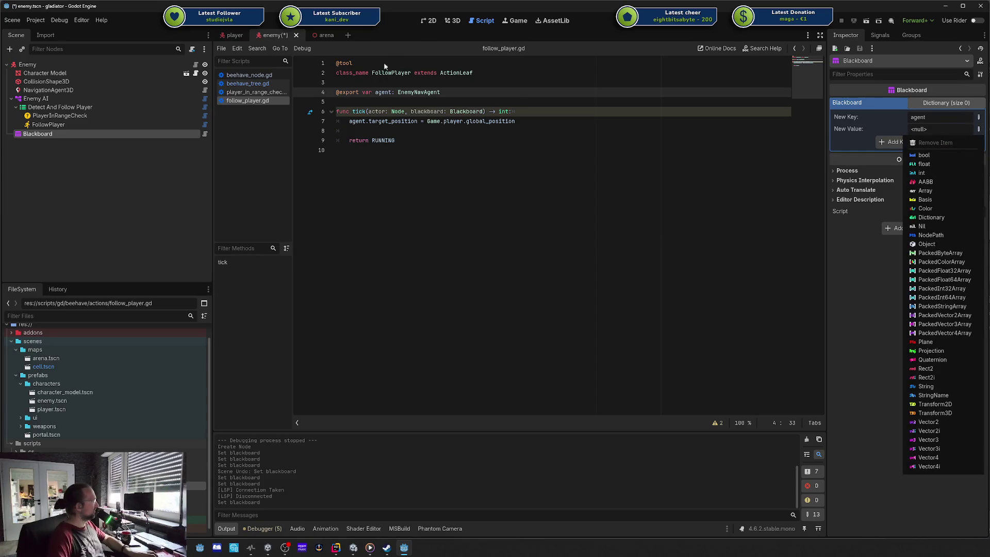
{"action": "left_click", "coordinate": [937, 243]}
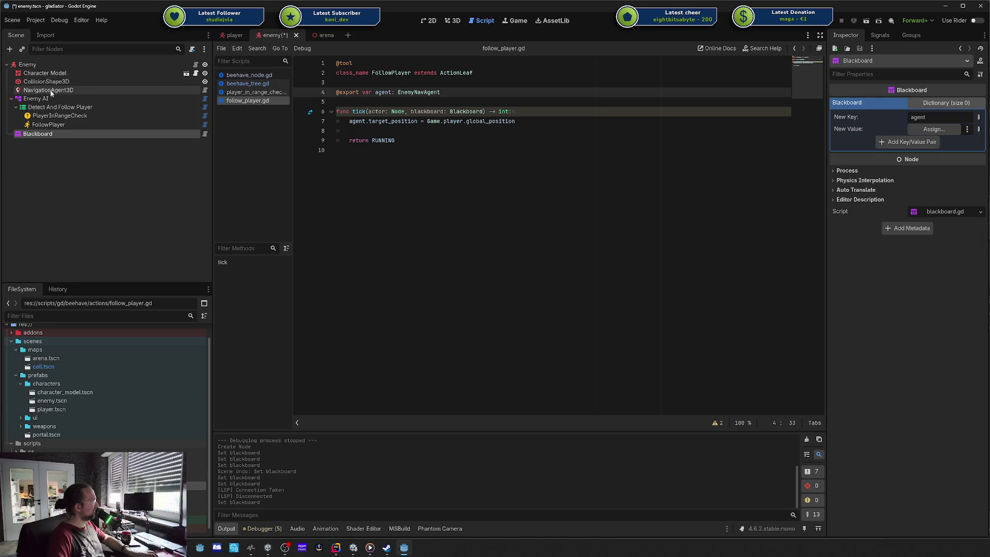
{"action": "left_click_drag", "start_coordinate": [48, 89], "coordinate": [925, 131]}
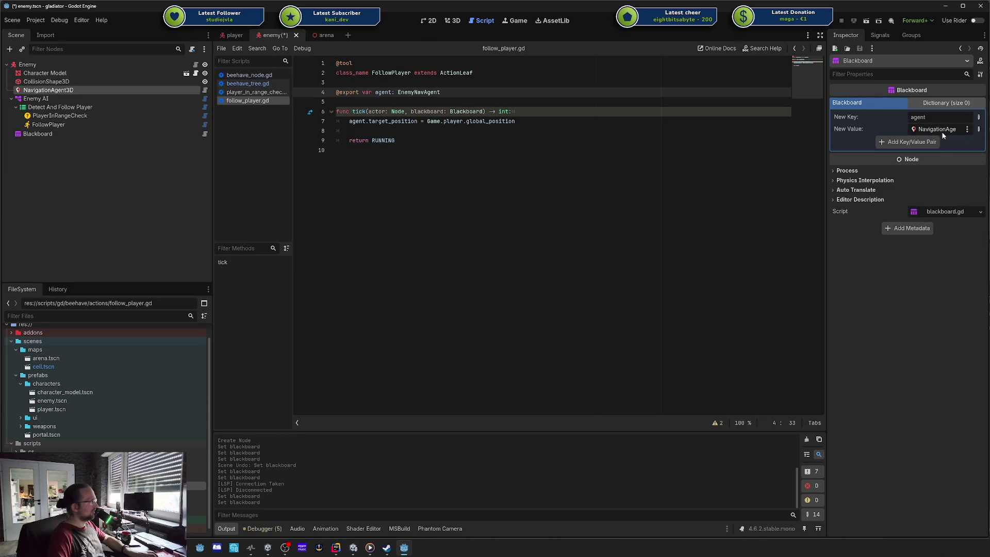
{"action": "left_click", "coordinate": [979, 129]}
{"action": "left_click", "coordinate": [941, 245]}
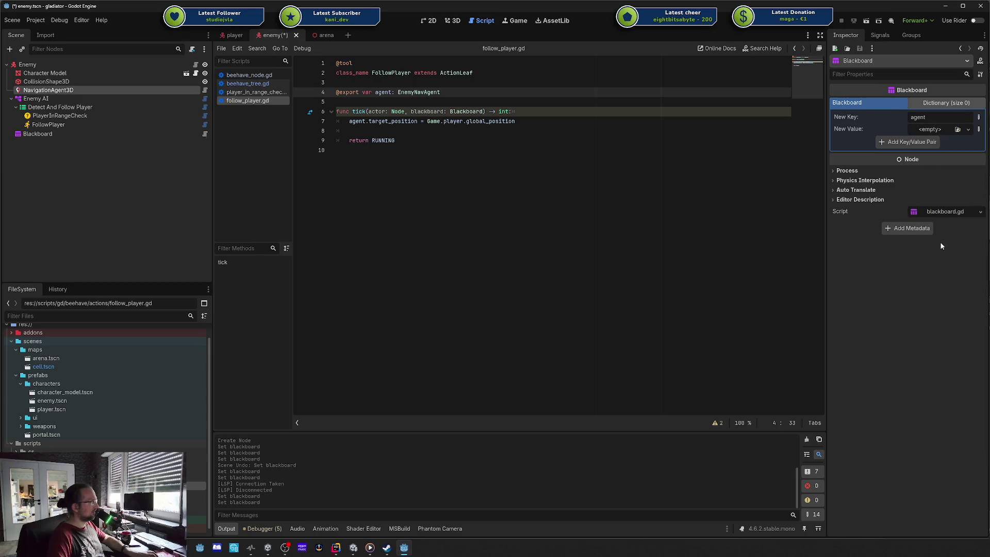
{"action": "left_click_drag", "start_coordinate": [48, 90], "coordinate": [961, 137]}
Switch the value to a NodePath pointing at NavigationAgent3D and add the agent pair.
{"action": "left_click", "coordinate": [979, 130]}
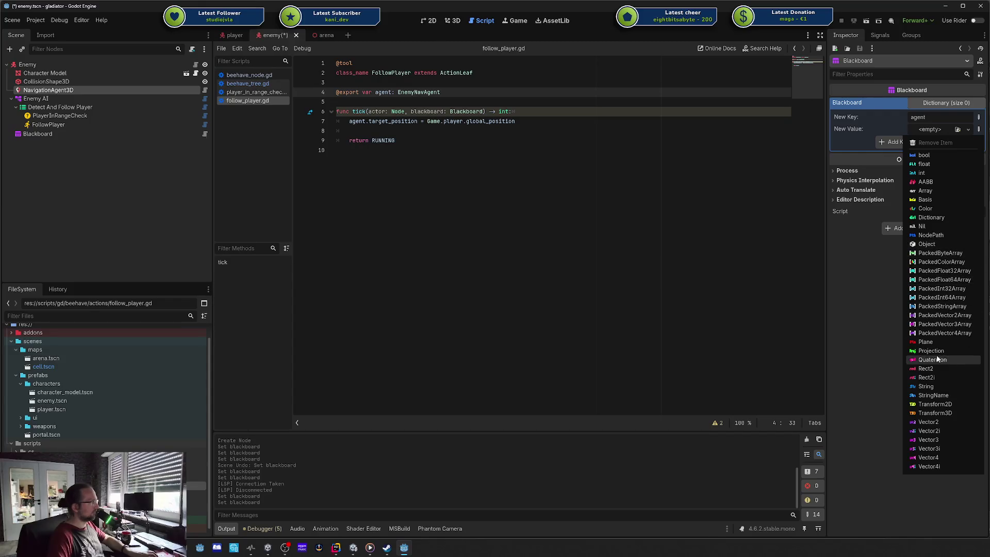
{"action": "left_click", "coordinate": [951, 416]}
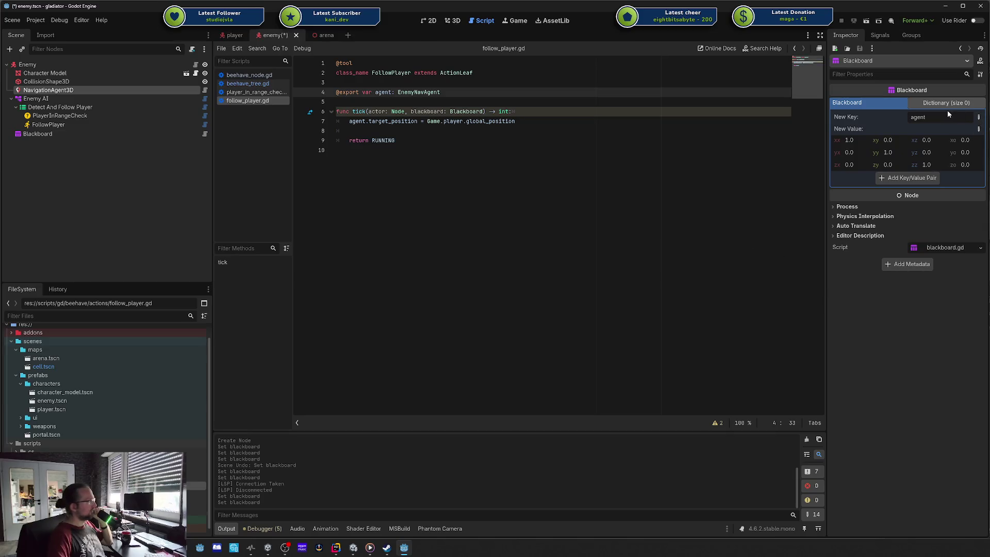
{"action": "left_click", "coordinate": [979, 129]}
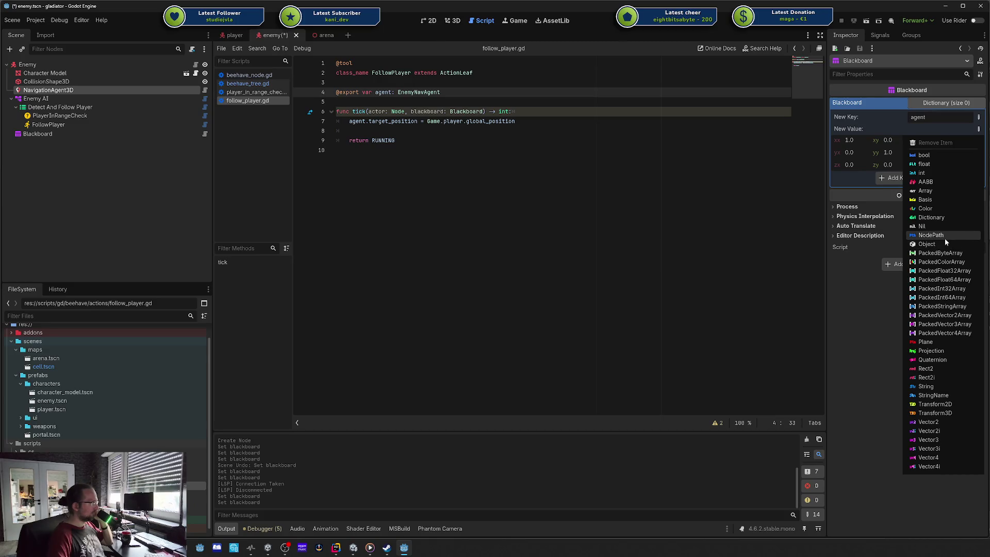
{"action": "left_click", "coordinate": [945, 239]}
{"action": "mouse_move", "coordinate": [72, 94]}
{"action": "left_mouse_down"}
{"action": "mouse_move", "coordinate": [619, 131]}
{"action": "mouse_move", "coordinate": [935, 129]}
{"action": "left_mouse_up"}
{"action": "left_click", "coordinate": [439, 132]}
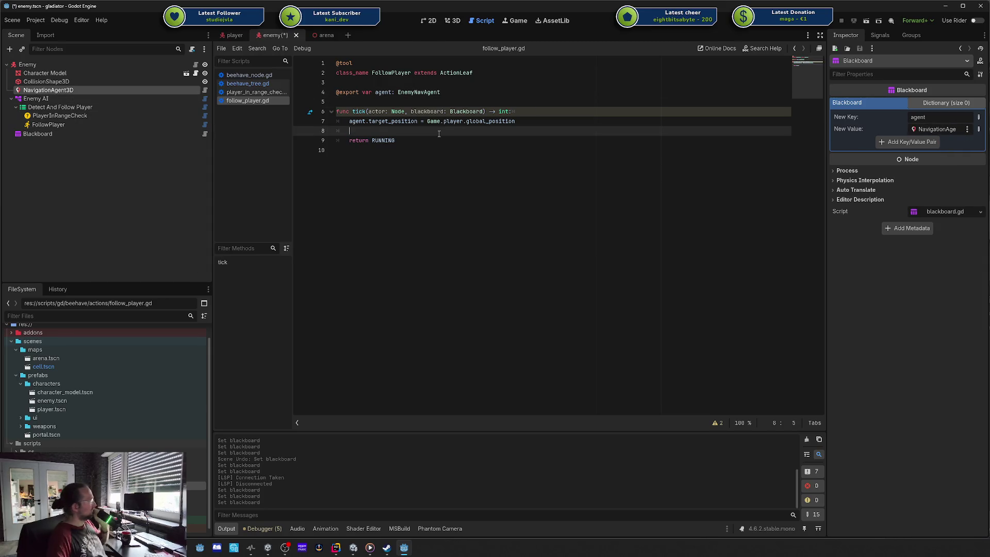
{"action": "key", "text": "Return"}
{"action": "key", "text": "Return"}
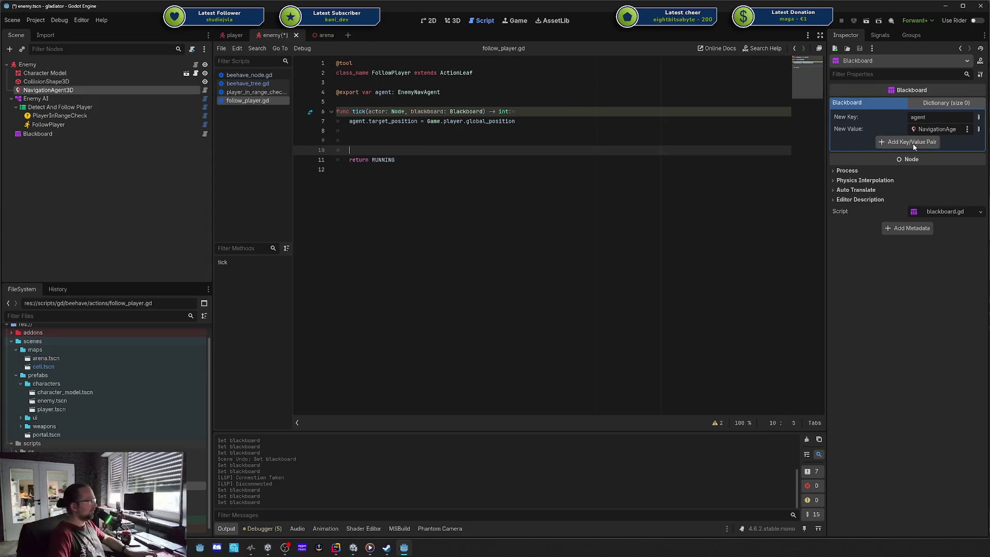
{"action": "left_click", "coordinate": [907, 142]}
{"action": "left_click", "coordinate": [477, 169]}
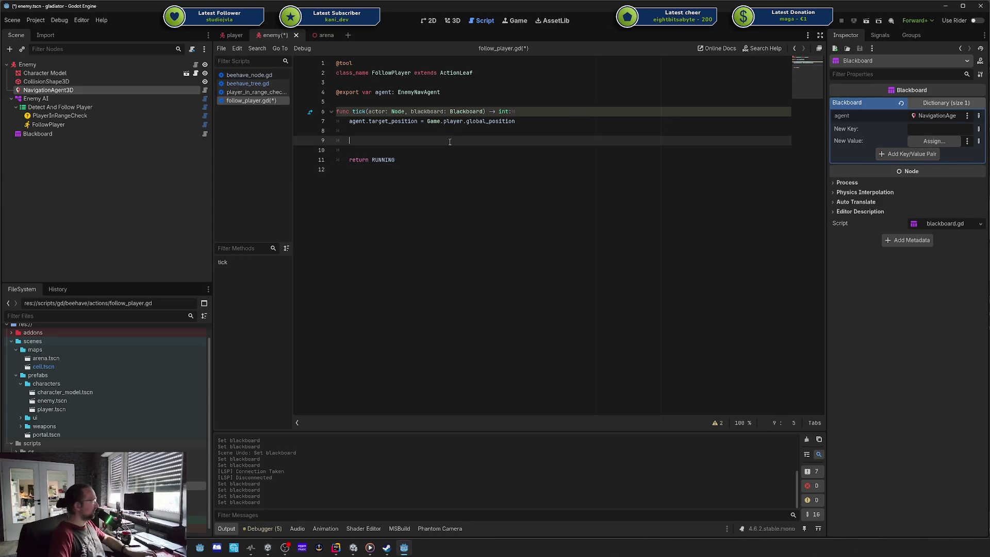
Write var path := blackboard.get_value("agent") as NodePath inside tick.
{"action": "left_click", "coordinate": [449, 142]}
{"action": "type", "text": "blackboard."}
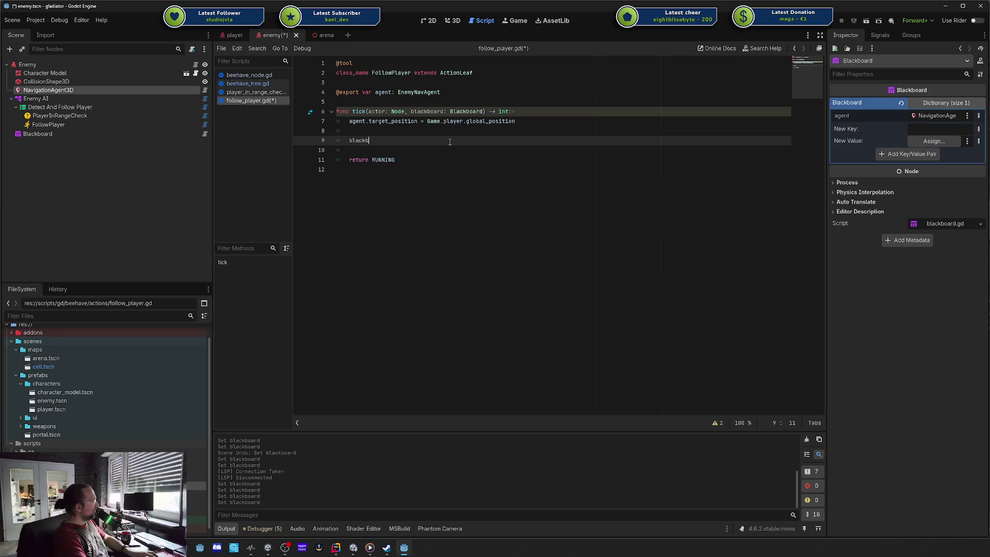
{"action": "type", "text": "get"}
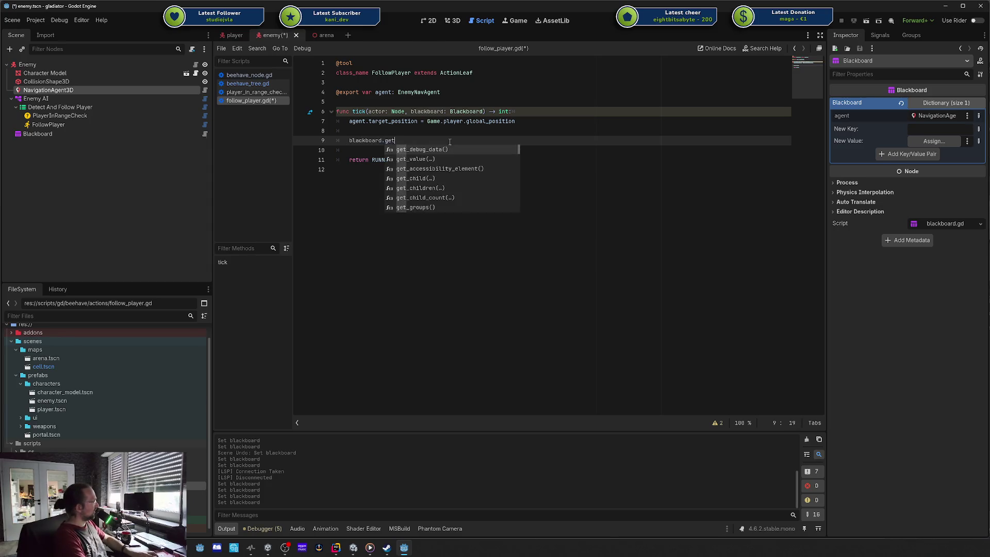
{"action": "key", "text": "Down"}
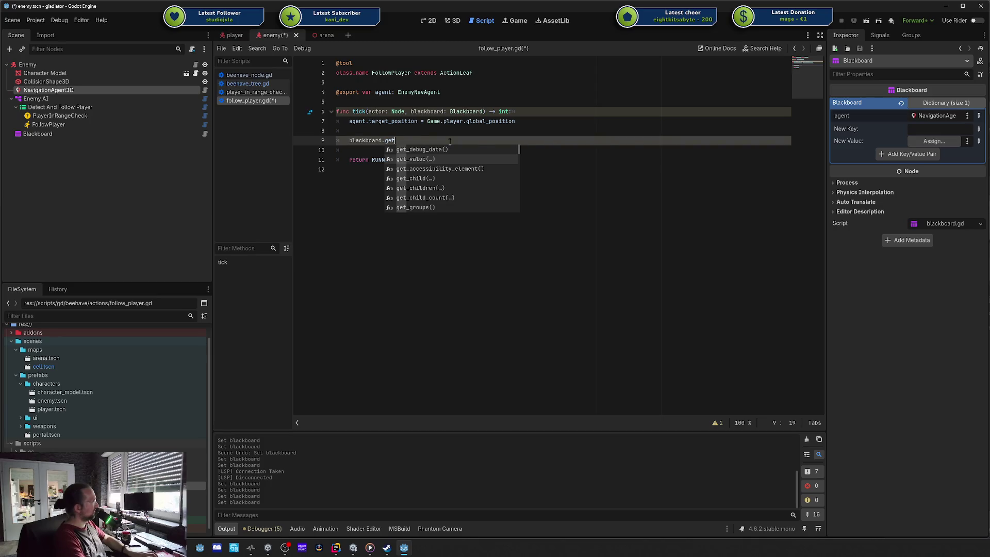
{"action": "key", "text": "Return"}
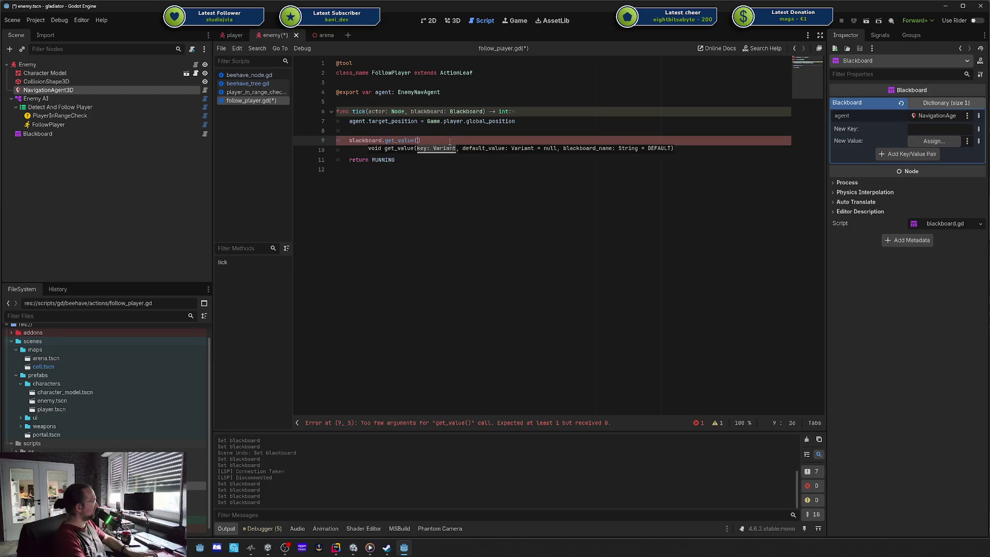
{"action": "type", "text": "\"agent"}
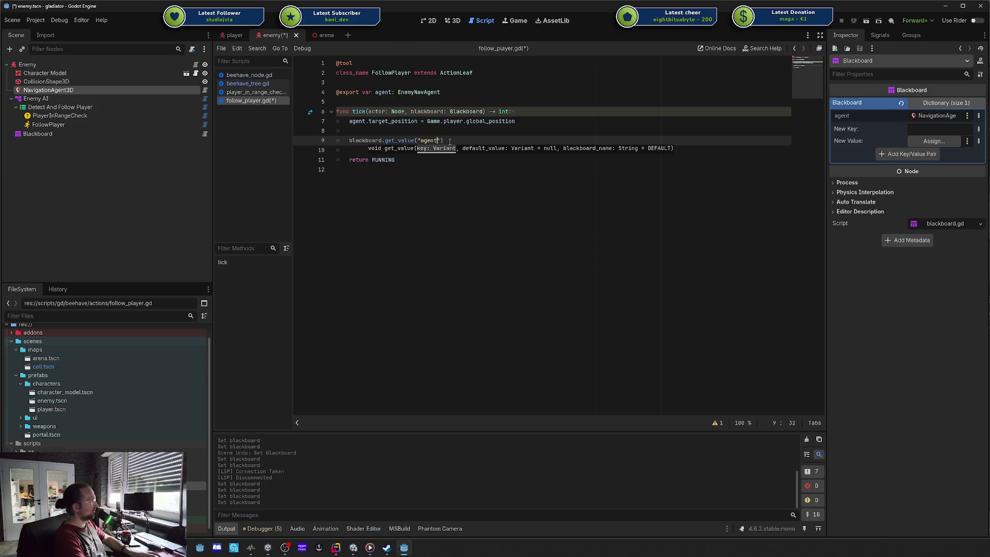
{"action": "key", "text": "End"}
{"action": "type", "text": "as NodePath"}
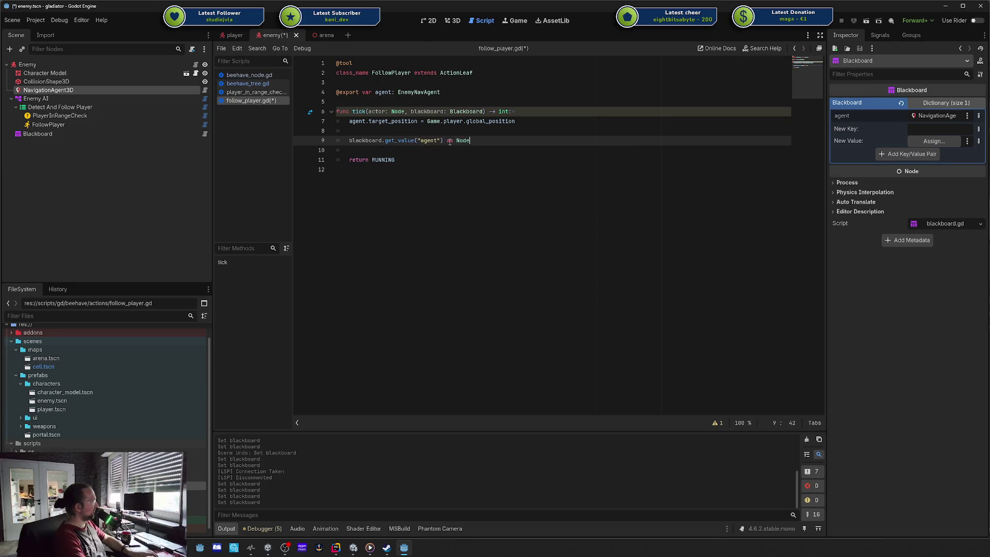
{"action": "type", "text": "var path :"}
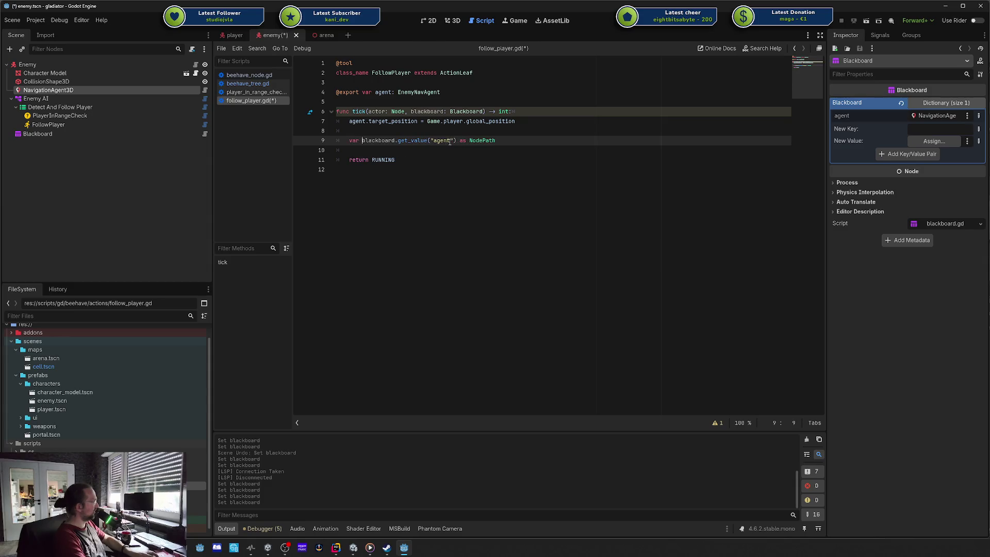
{"action": "type", "text": "="}
{"action": "key", "text": "Return"}
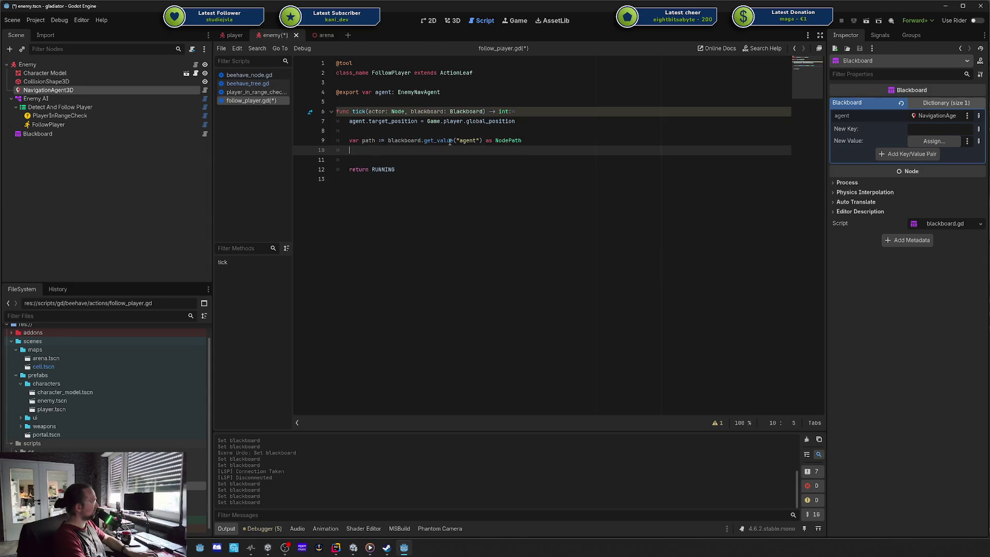
Browse NodePath's method suggestions on a trial path. line, then delete it.
{"action": "type", "text": "path.get"}
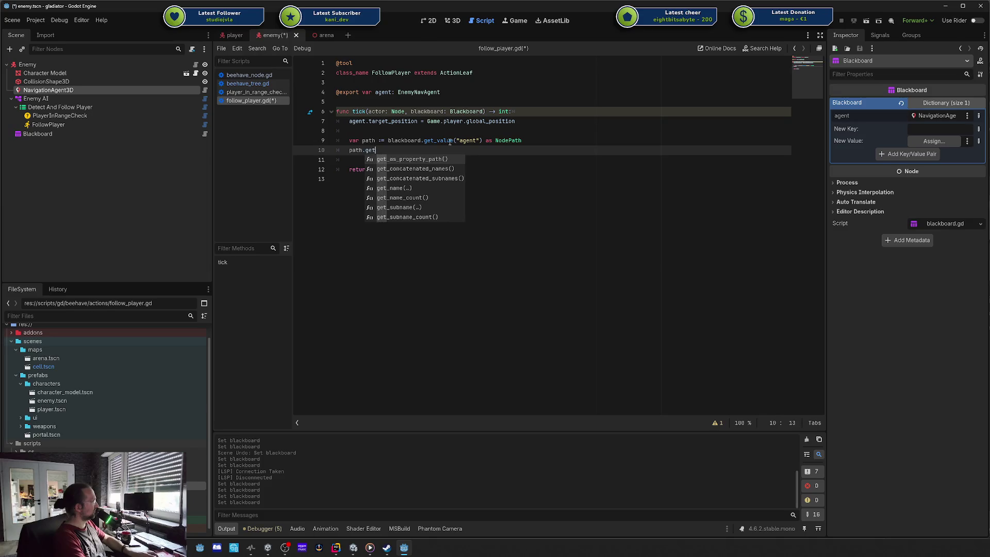
{"action": "key", "text": "BackSpace"}
{"action": "key", "text": "BackSpace"}
{"action": "key", "text": "BackSpace"}
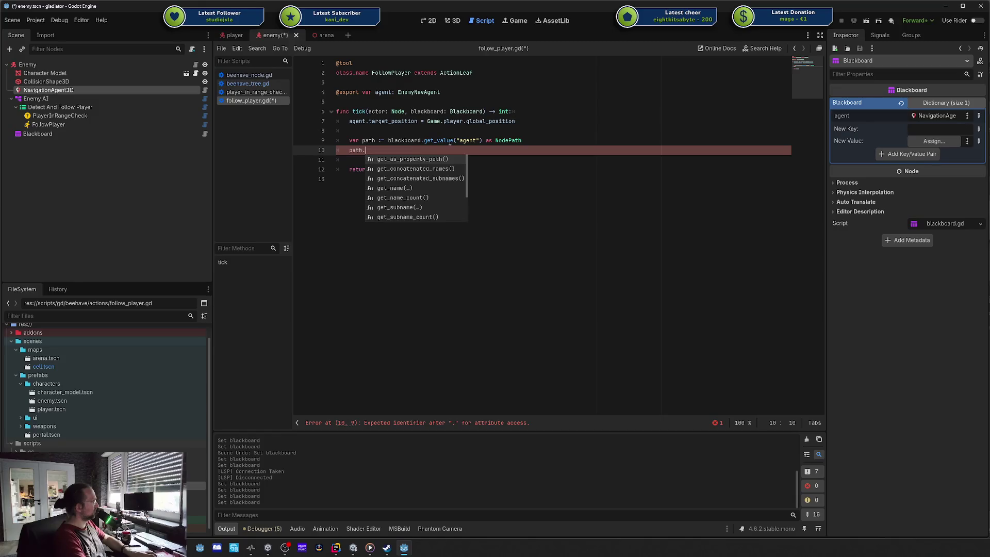
{"action": "key", "text": "Down"}
{"action": "key", "text": "Down"}
{"action": "key", "text": "Down"}
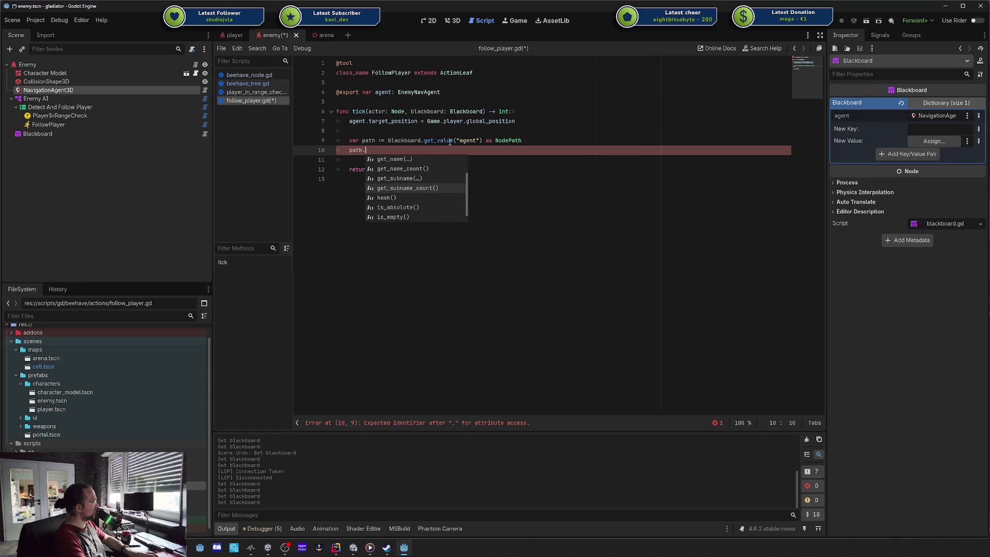
{"action": "key", "text": "Up"}
{"action": "key", "text": "Up"}
{"action": "key", "text": "Up"}
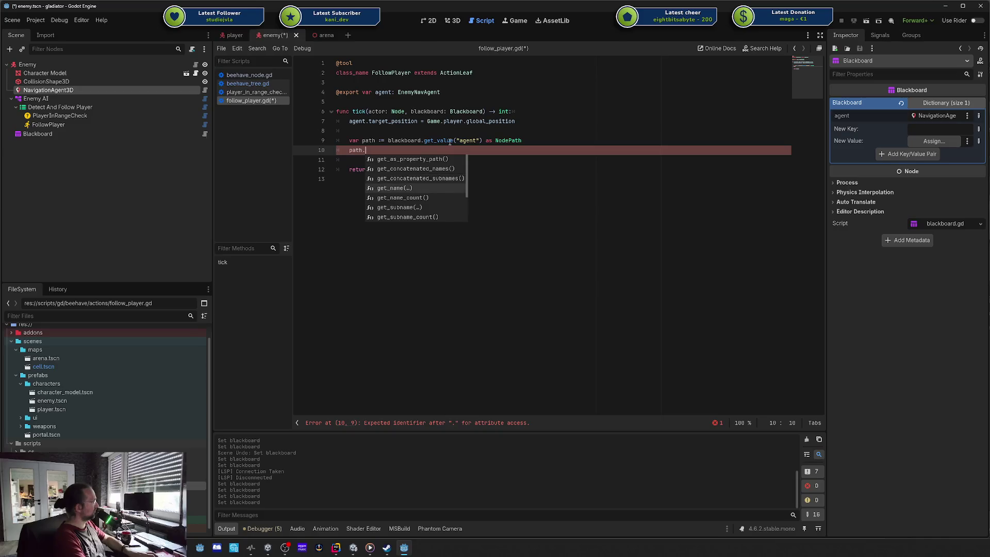
{"action": "key", "text": "BackSpace"}
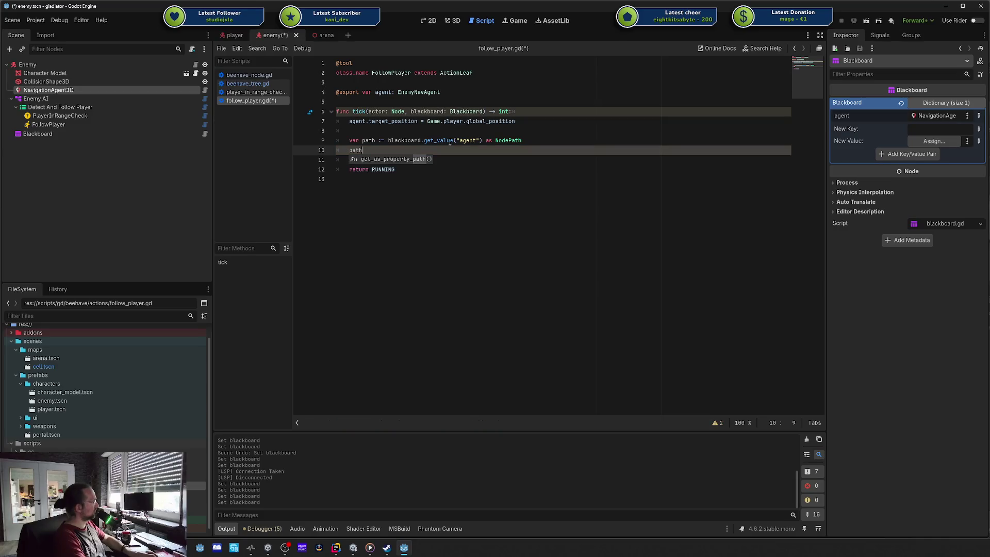
{"action": "type", "text": "."}
{"action": "key", "text": "Down"}
{"action": "key", "text": "Down"}
{"action": "key", "text": "Down"}
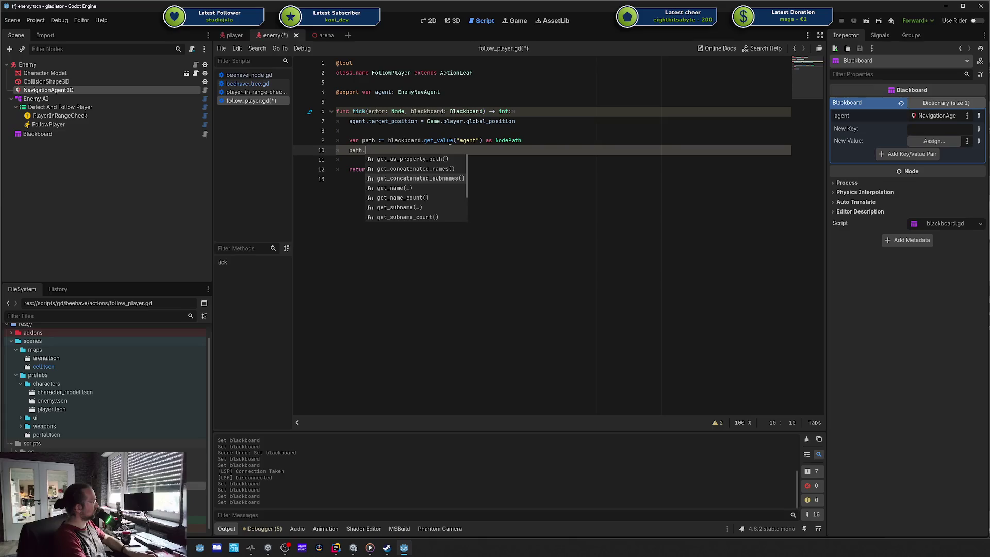
{"action": "key", "text": "Up"}
{"action": "key", "text": "Up"}
{"action": "key", "text": "Up"}
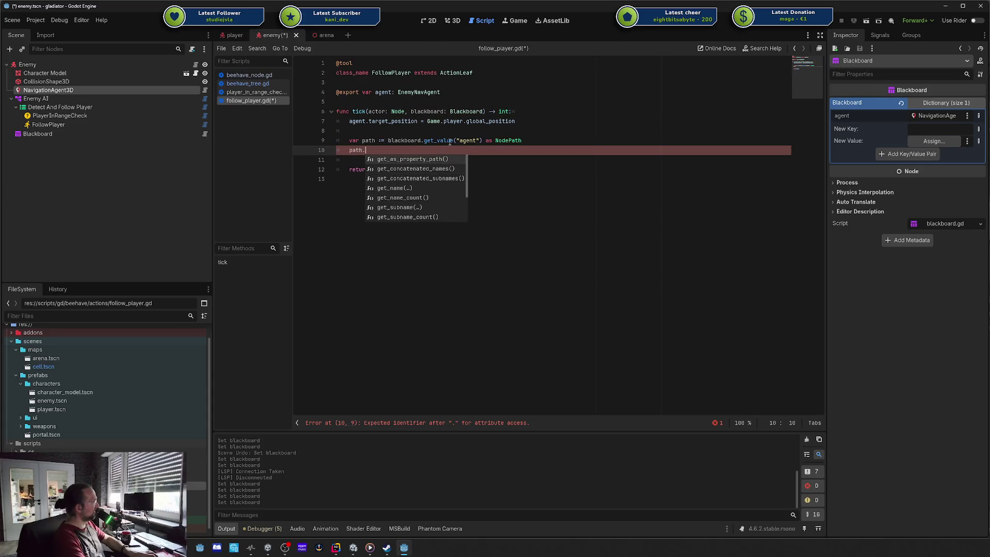
{"action": "key", "text": "BackSpace"}
{"action": "key", "text": "BackSpace"}
{"action": "key", "text": "BackSpace"}
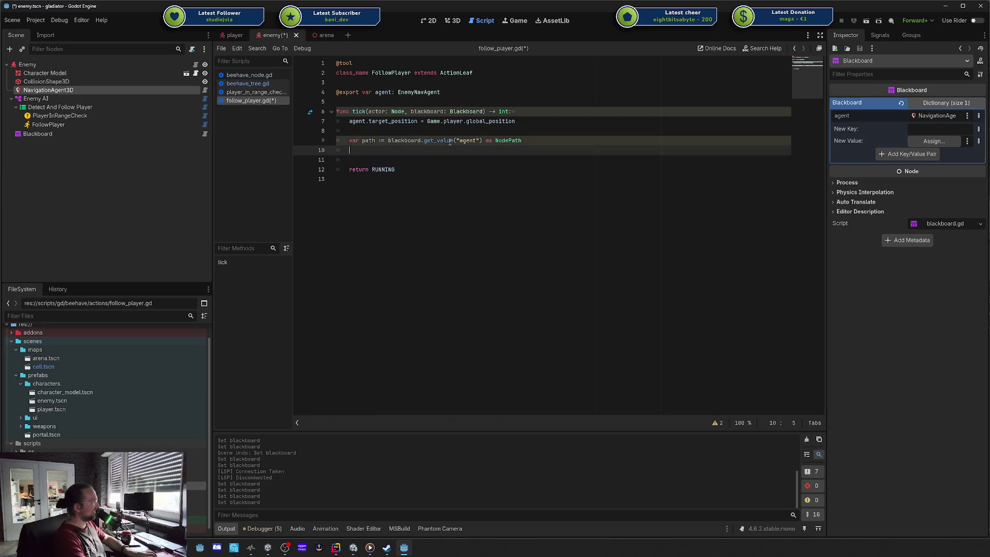
{"action": "key", "text": "Up"}
{"action": "key", "text": "Up"}
{"action": "key", "text": "Up"}
{"action": "key", "text": "Up"}
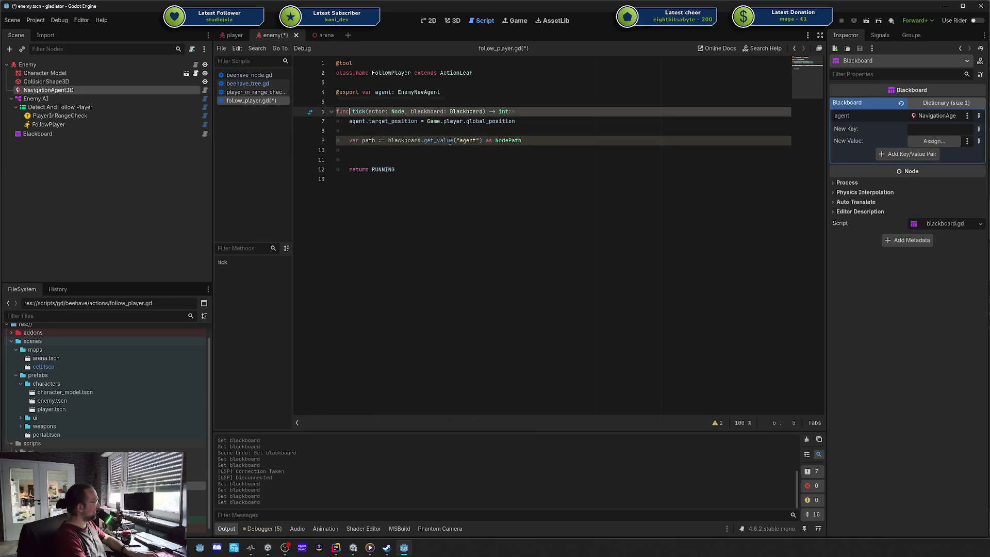
{"action": "key", "text": "End"}
{"action": "key", "text": "Return"}
{"action": "type", "text": "@Exp"}
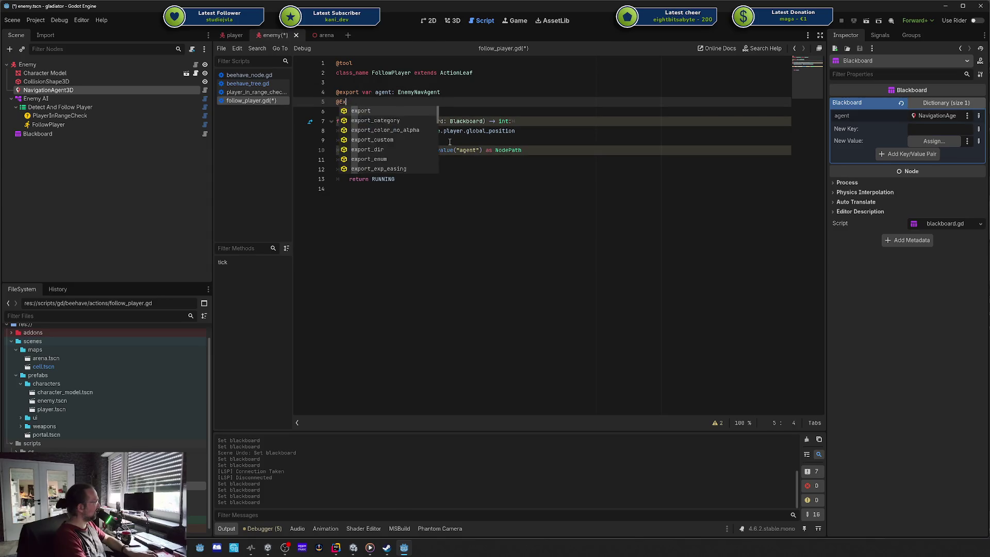
{"action": "key", "text": "Return"}
{"action": "type", "text": "var test: Node"}
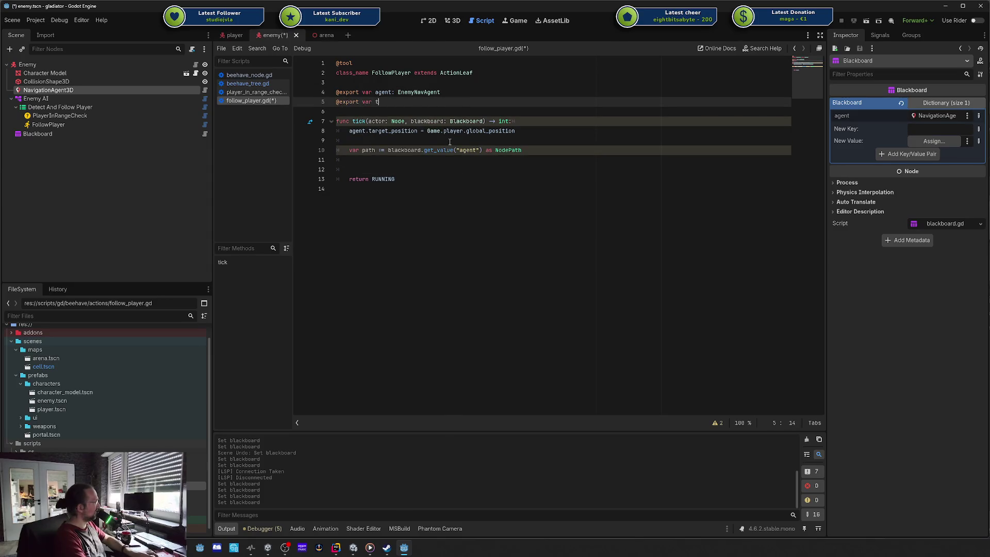
{"action": "type", "text": "Path"}
{"action": "key", "text": "Escape"}
Try test.get in tick to browse NodePath methods, then delete it.
{"action": "key", "text": "Down"}
{"action": "key", "text": "Down"}
{"action": "key", "text": "Down"}
{"action": "key", "text": "Down"}
{"action": "key", "text": "Down"}
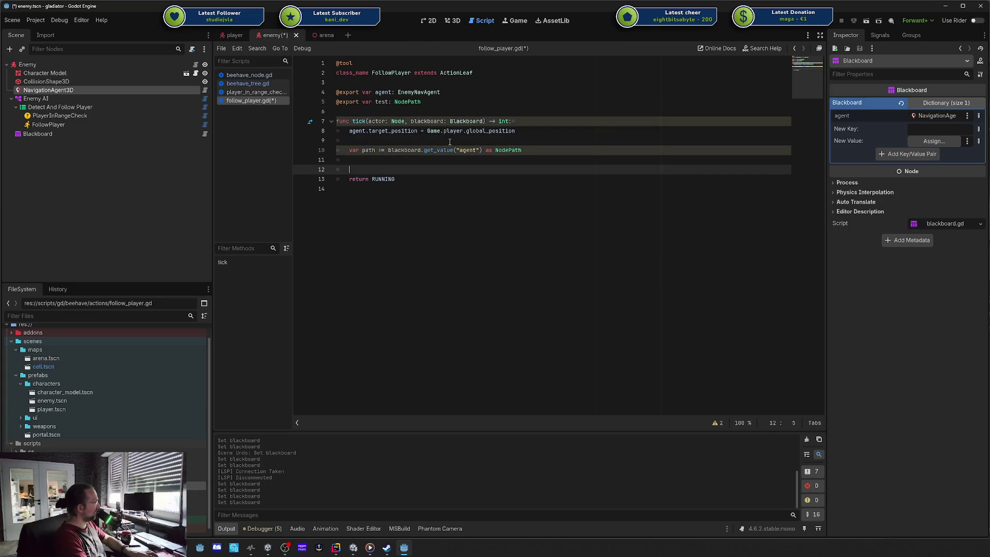
{"action": "type", "text": "test.get"}
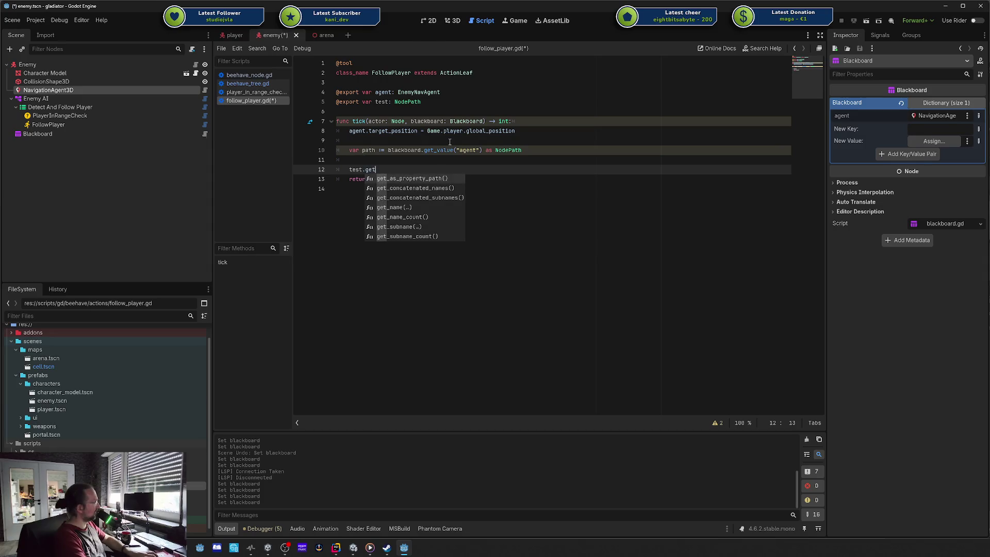
{"action": "key", "text": "Down"}
{"action": "key", "text": "Down"}
{"action": "key", "text": "Down"}
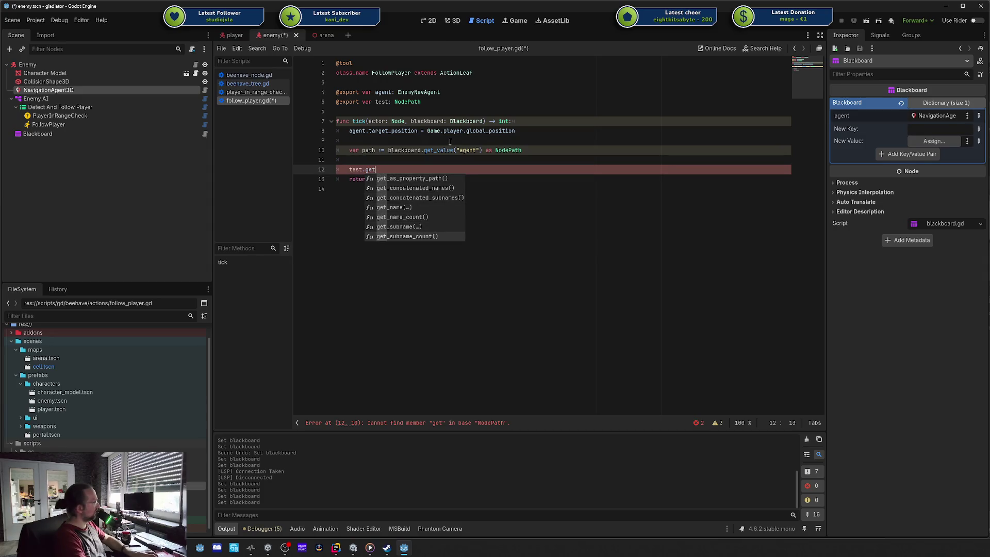
{"action": "key", "text": "BackSpace"}
{"action": "key", "text": "BackSpace"}
{"action": "key", "text": "BackSpace"}
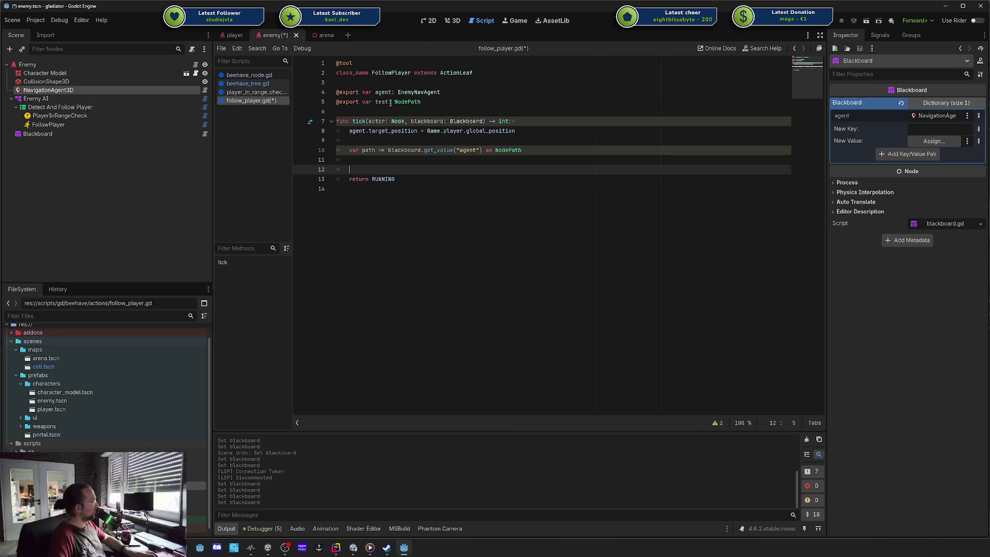
Read the NodePath documentation tooltip from line 5, scrolling through its path examples.
{"action": "mouse_move", "coordinate": [410, 101]}
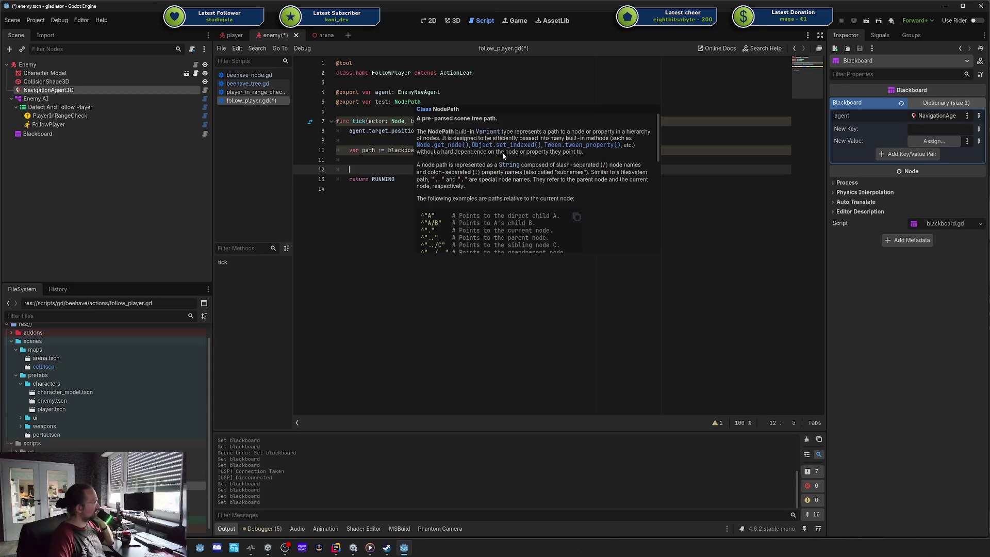
{"action": "scroll", "coordinate": [502, 153], "scroll_direction": "down", "scroll_amount": 4}
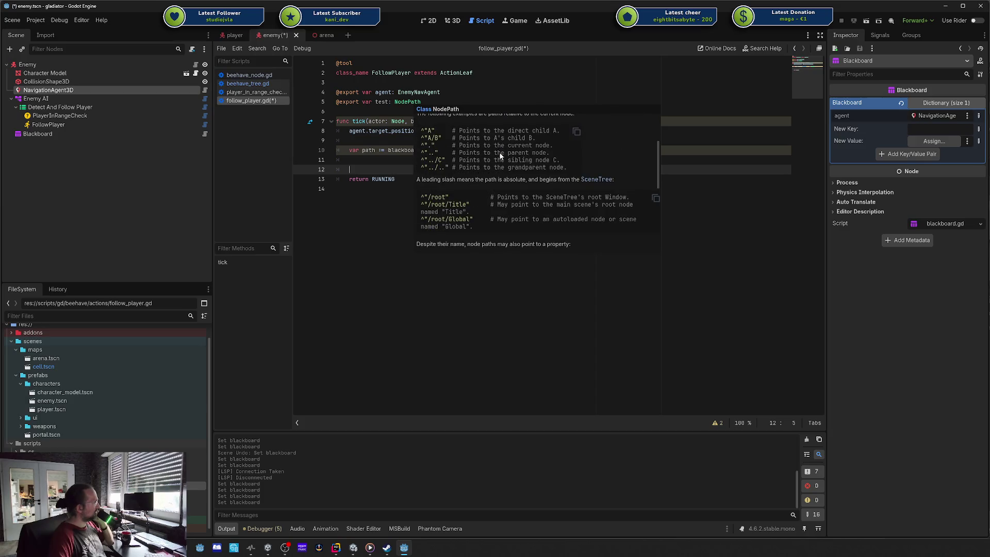
{"action": "scroll", "coordinate": [479, 135], "scroll_direction": "up", "scroll_amount": 2}
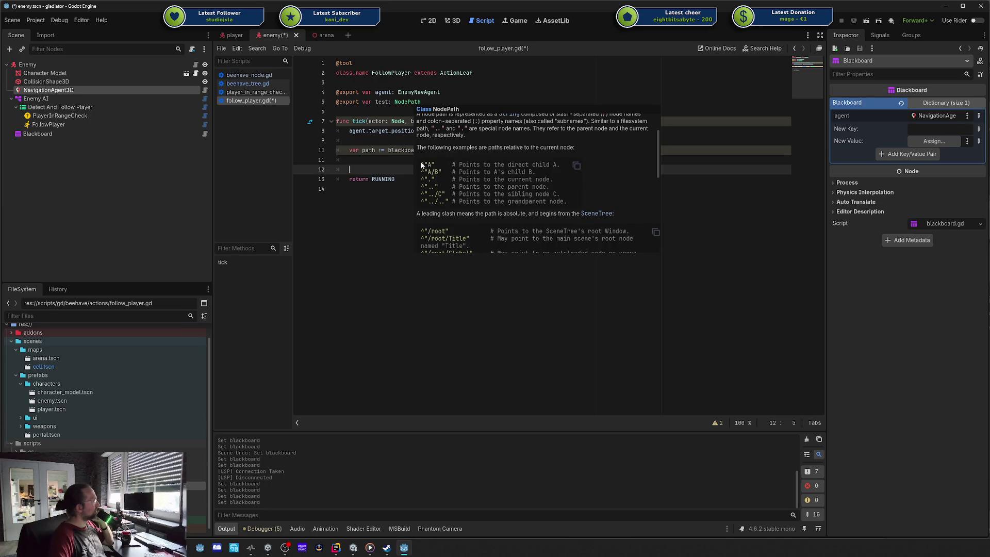
{"action": "scroll", "coordinate": [442, 164], "scroll_direction": "up", "scroll_amount": 2}
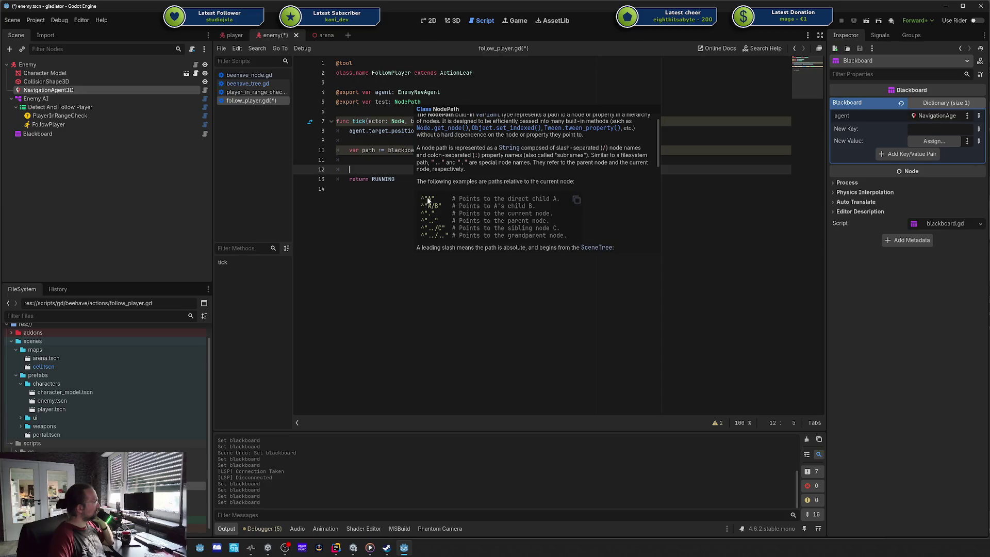
{"action": "scroll", "coordinate": [427, 198], "scroll_direction": "down", "scroll_amount": 3}
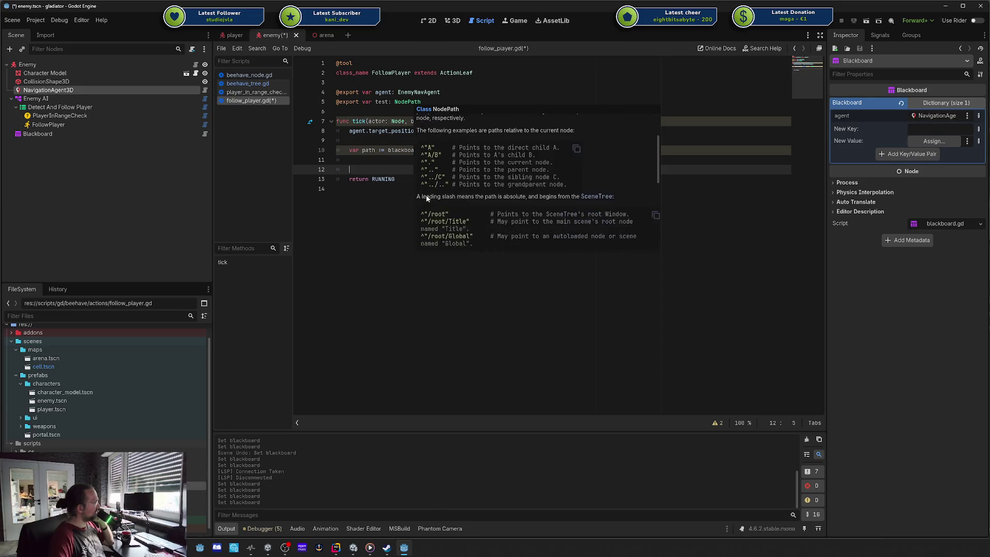
{"action": "scroll", "coordinate": [427, 196], "scroll_direction": "down", "scroll_amount": 3}
{"action": "scroll", "coordinate": [500, 169], "scroll_direction": "down", "scroll_amount": 6}
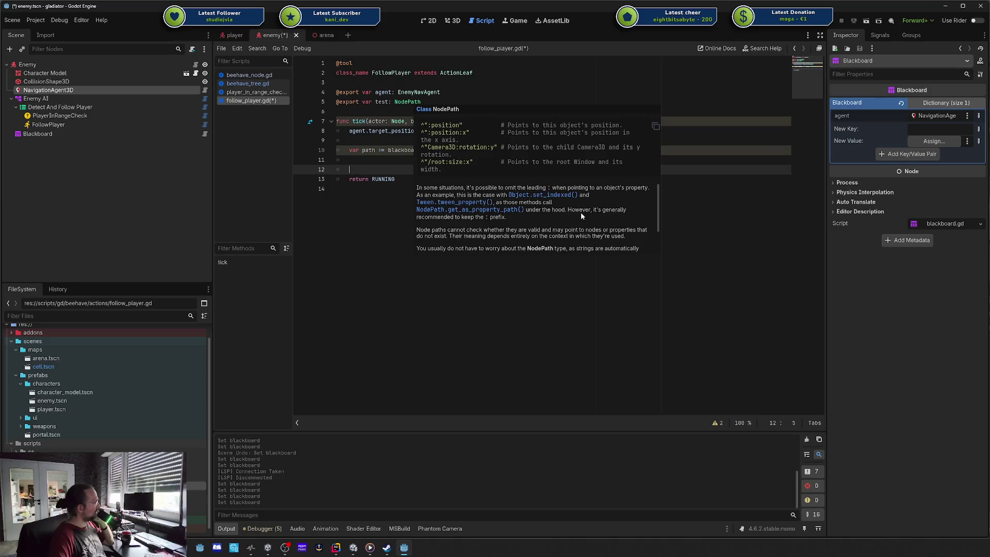
{"action": "scroll", "coordinate": [580, 216], "scroll_direction": "down", "scroll_amount": 4}
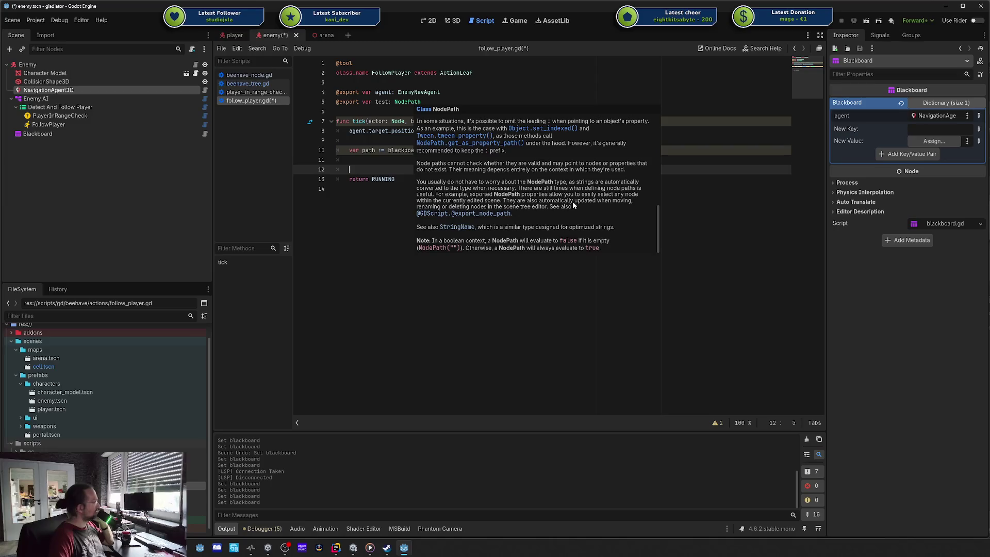
{"action": "scroll", "coordinate": [572, 205], "scroll_direction": "up", "scroll_amount": 8}
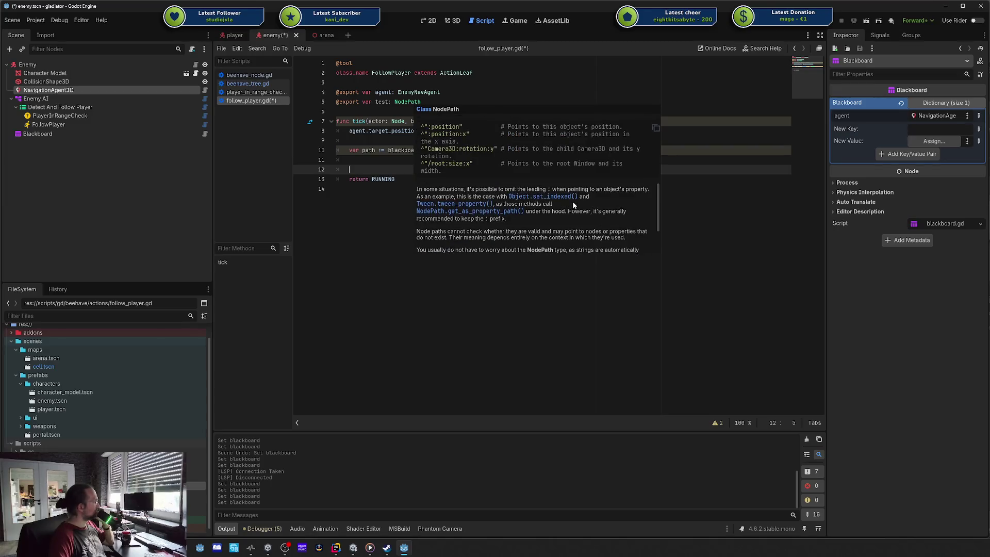
{"action": "scroll", "coordinate": [573, 205], "scroll_direction": "up", "scroll_amount": 2}
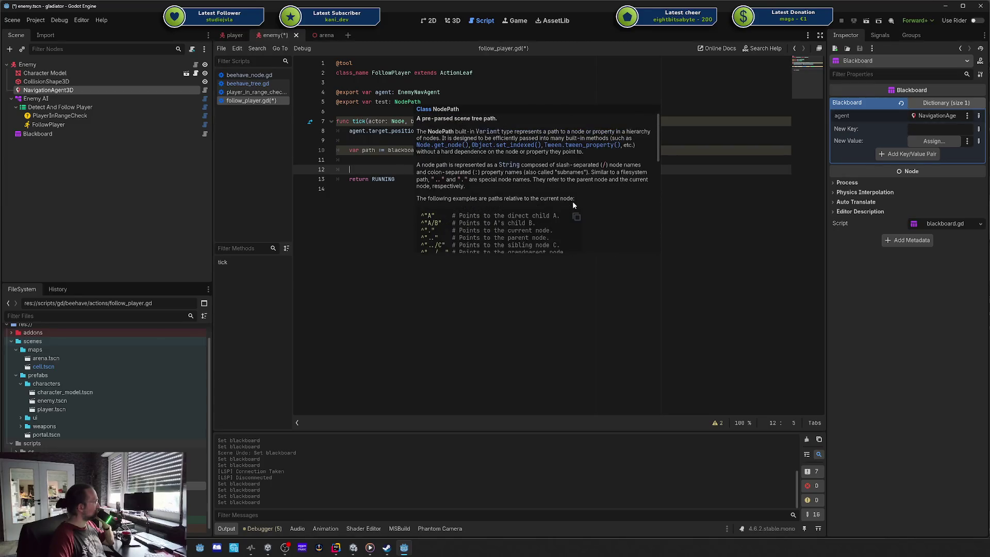
Declare var test := ^".." on a new line in tick above the return.
{"action": "left_click", "coordinate": [361, 162]}
{"action": "key", "text": "Return"}
{"action": "type", "text": "var test := "}
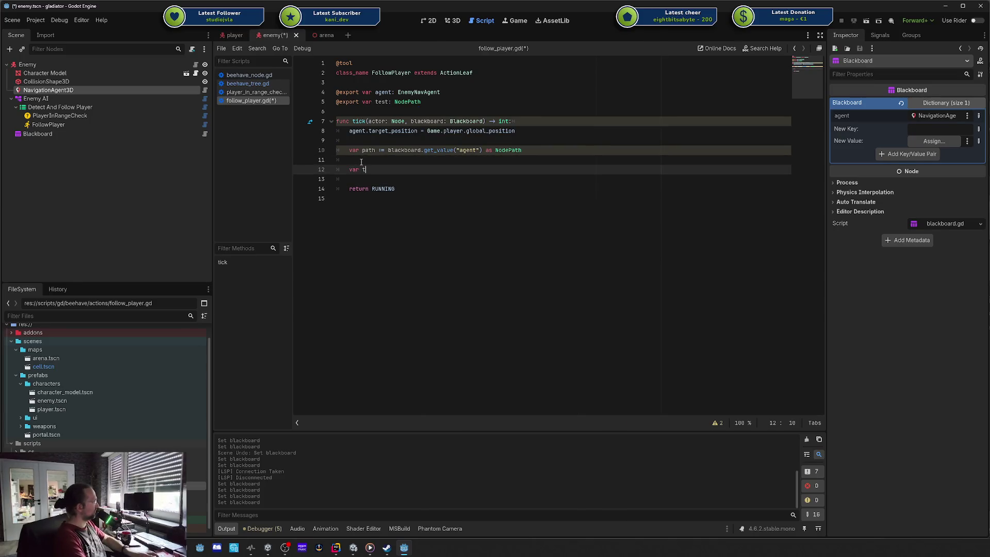
{"action": "type", "text": "^\".."}
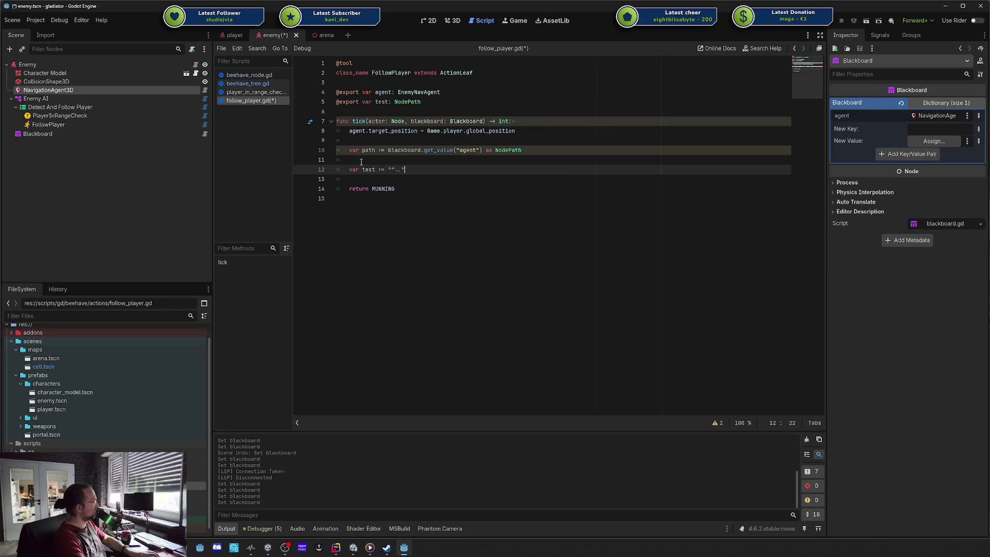
{"action": "key", "text": "Return"}
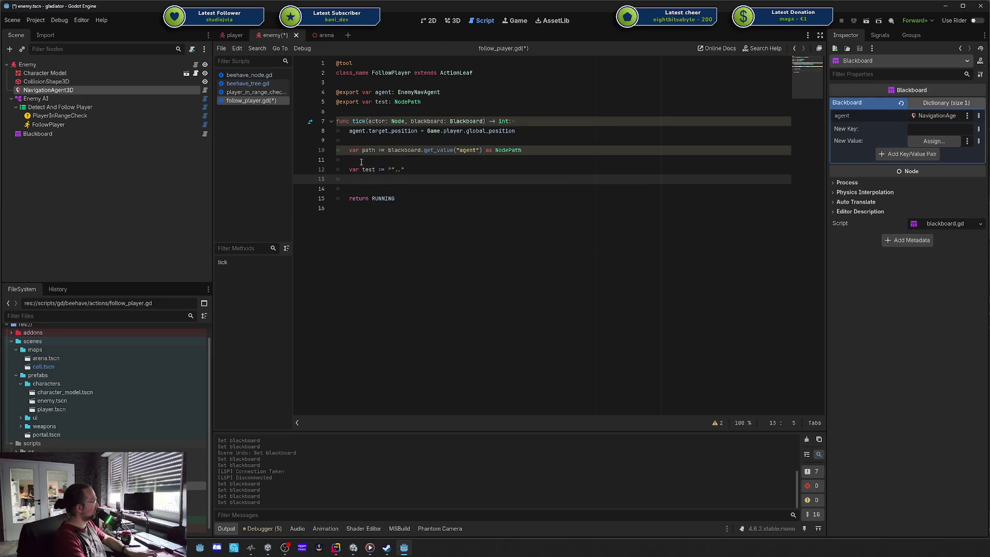
{"action": "type", "text": "est."}
{"action": "key", "text": "BackSpace"}
{"action": "key", "text": "BackSpace"}
{"action": "key", "text": "BackSpace"}
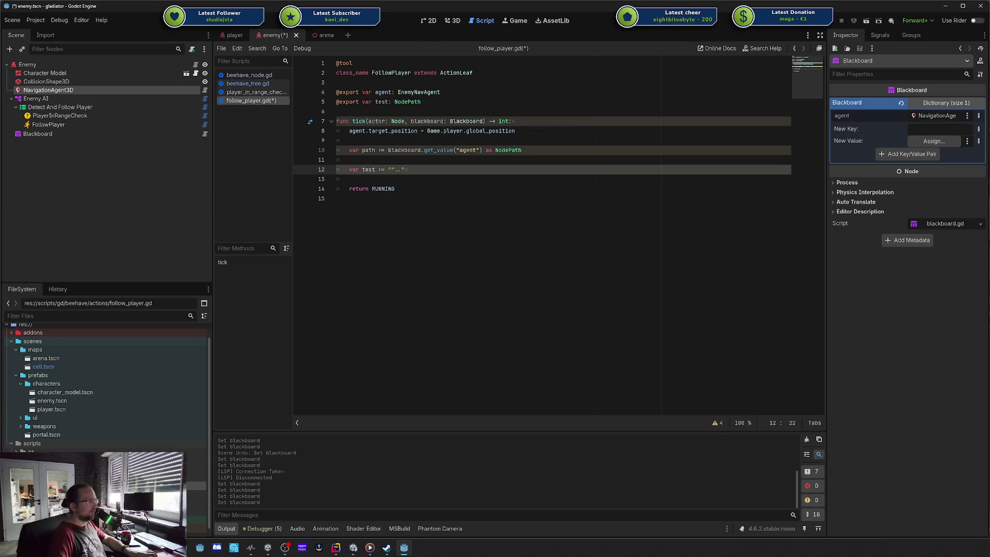
{"action": "key", "text": "alt+Tab"}
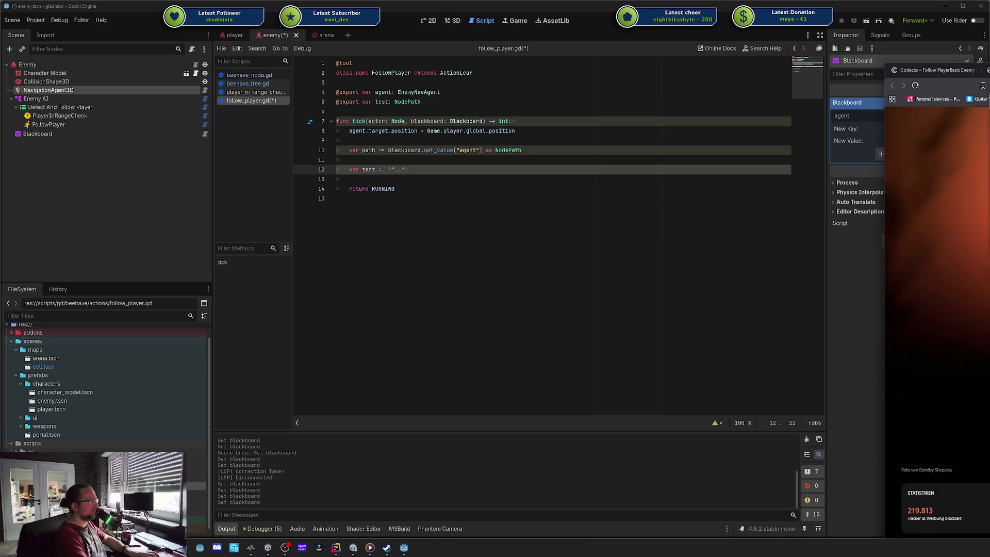
Run the Google search and open the docs.godotengine.org result.
{"action": "key", "text": "Return"}
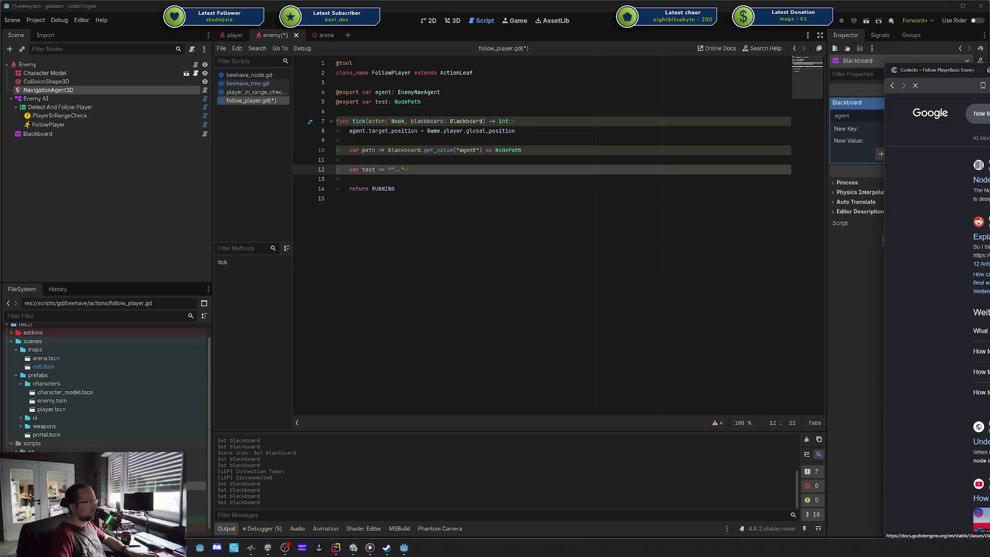
{"action": "left_click", "coordinate": [981, 179]}
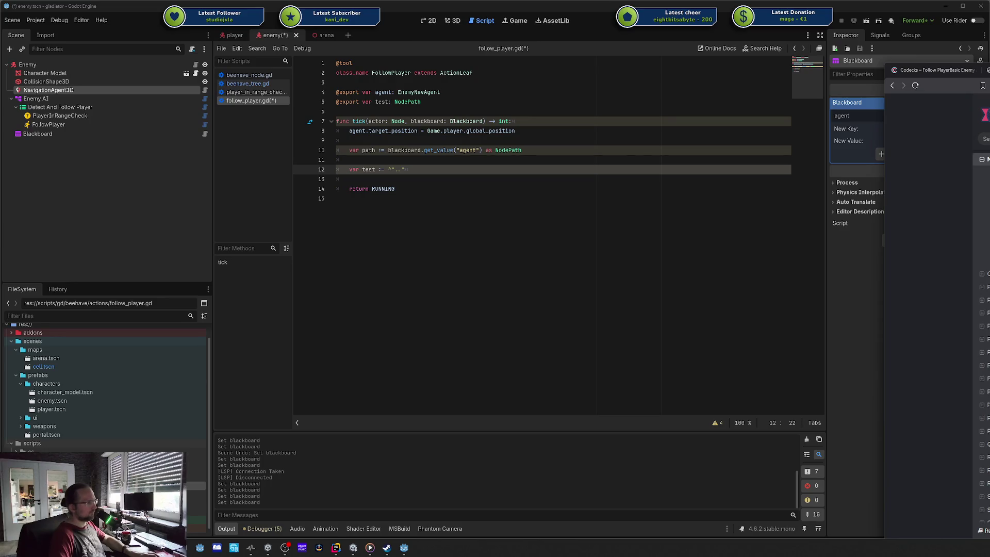
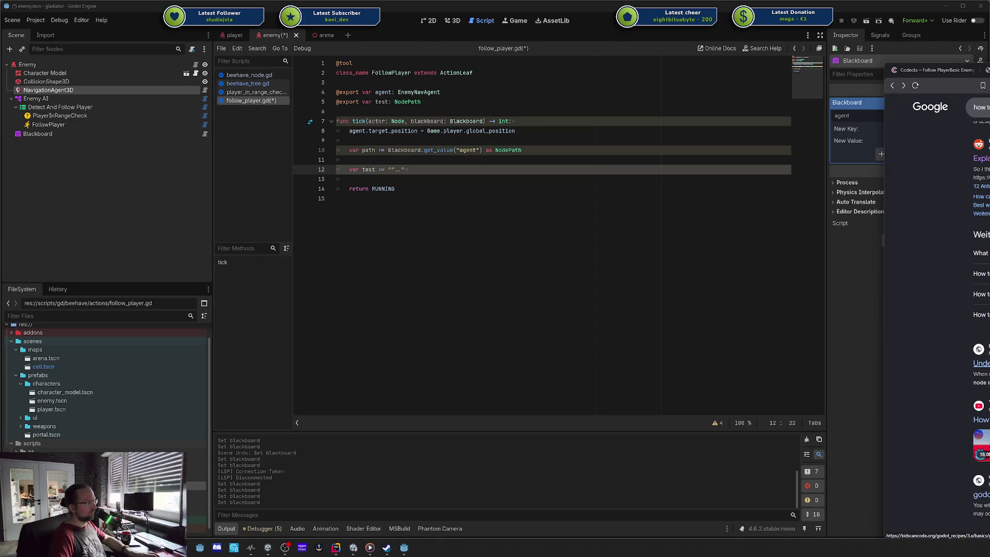
Run a Google web search for 'godot'.
{"action": "scroll", "coordinate": [980, 309], "scroll_direction": "down", "scroll_amount": 3}
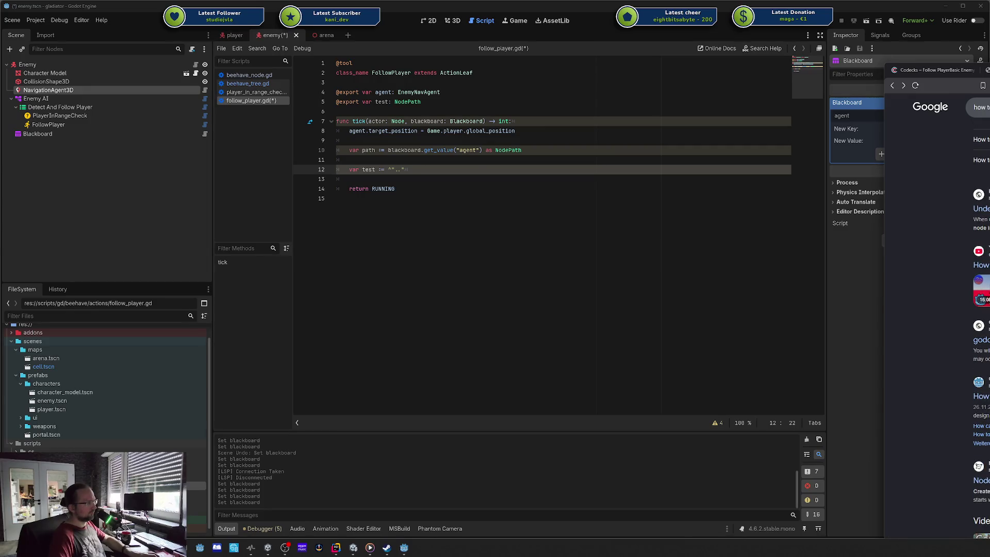
{"action": "left_click", "coordinate": [979, 107]}
{"action": "type", "text": "godot"}
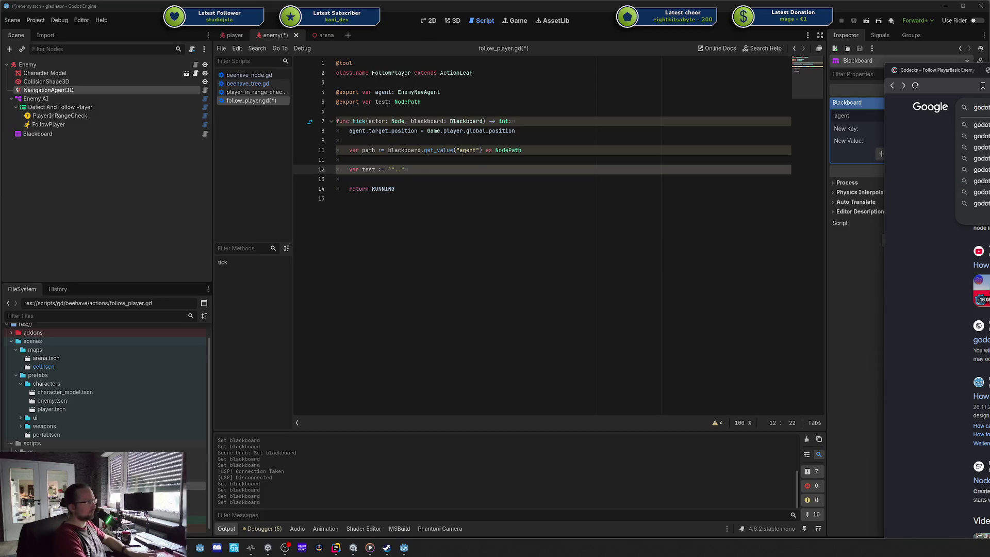
{"action": "key", "text": "Return"}
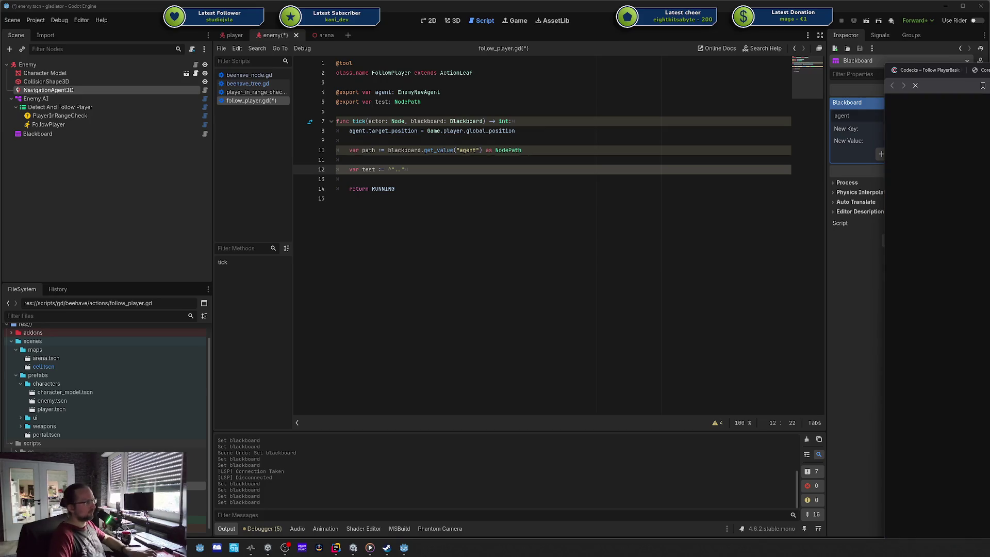
Read the Reddit NodePath thread and the Object.get_indexed docs, then minimize the browser.
{"action": "left_click_drag", "start_coordinate": [983, 70], "coordinate": [834, 36]}
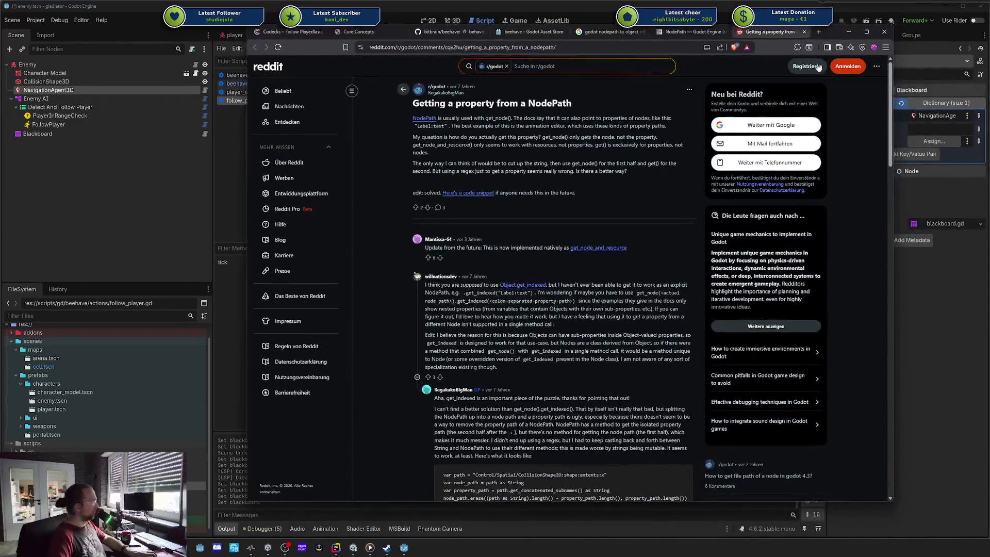
{"action": "scroll", "coordinate": [626, 132], "scroll_direction": "down", "scroll_amount": 2}
{"action": "scroll", "coordinate": [585, 151], "scroll_direction": "down", "scroll_amount": 3}
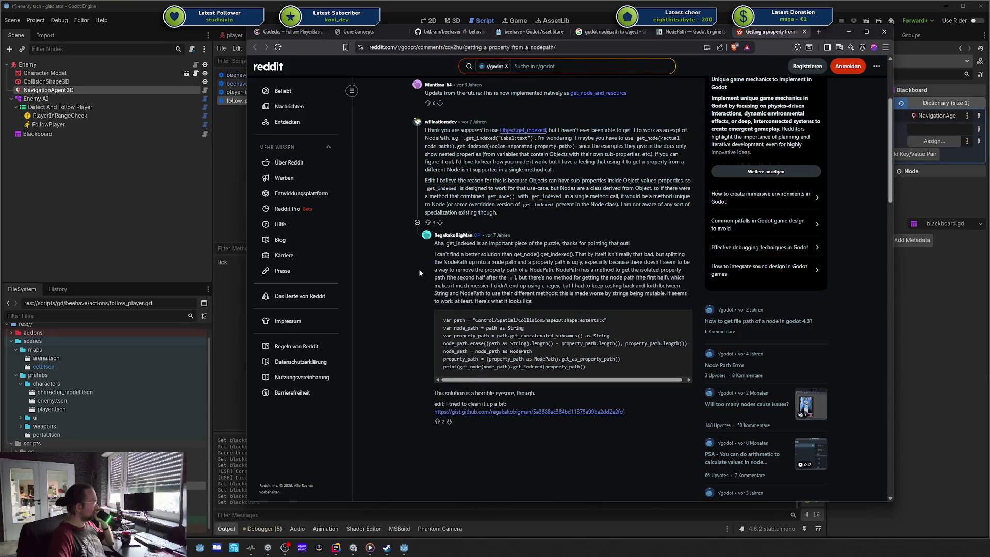
{"action": "scroll", "coordinate": [418, 269], "scroll_direction": "up", "scroll_amount": 2}
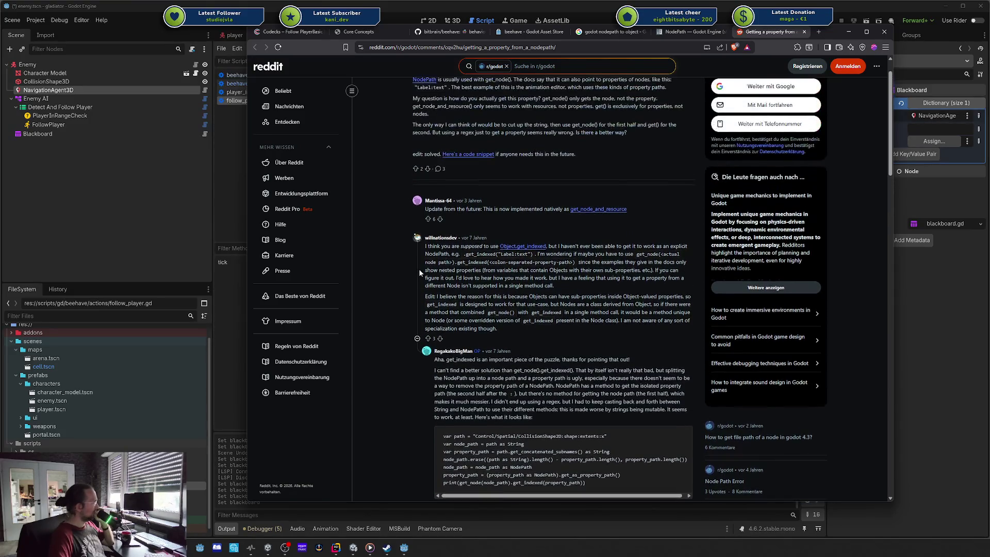
{"action": "left_click", "coordinate": [520, 246]}
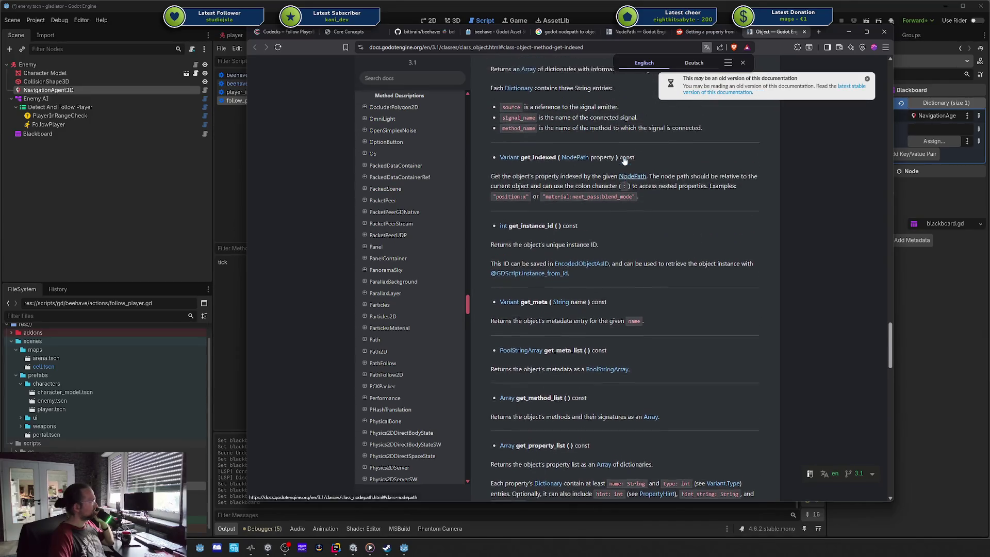
{"action": "left_click", "coordinate": [804, 32]}
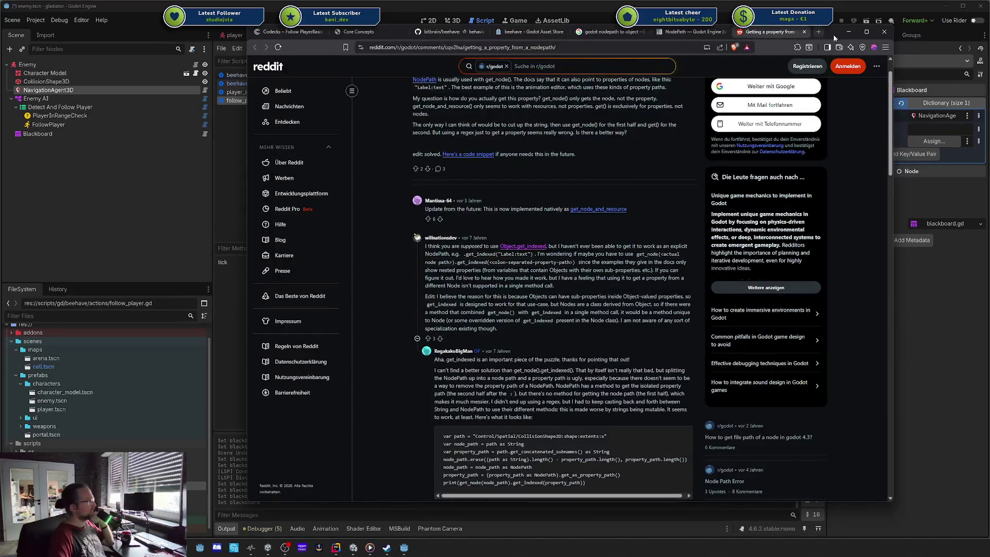
{"action": "left_click", "coordinate": [849, 31]}
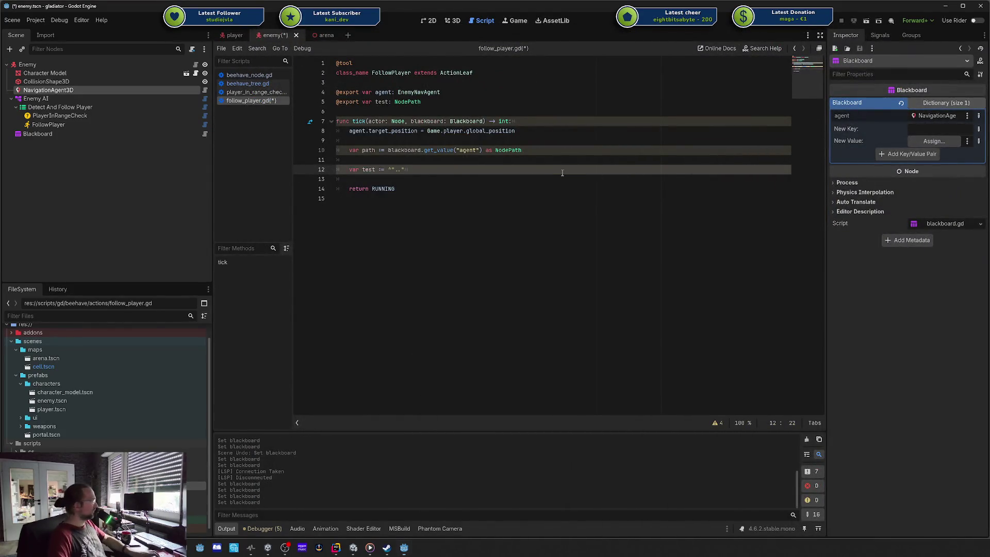
Try the get_indexed and get_index autocompletions on a new line below line 12.
{"action": "key", "text": "Return"}
{"action": "type", "text": "get_index"}
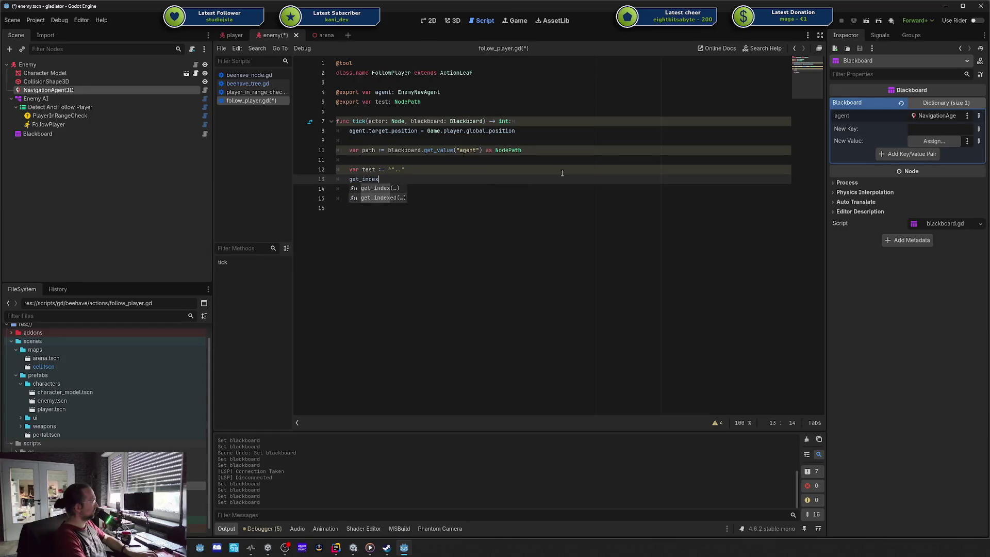
{"action": "key", "text": "Down"}
{"action": "key", "text": "Return"}
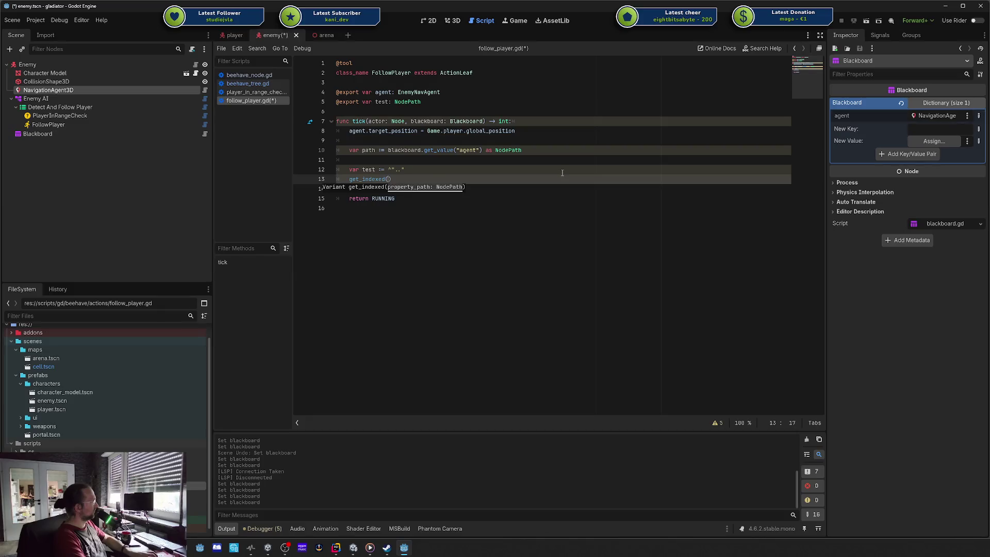
{"action": "key", "text": "BackSpace"}
{"action": "key", "text": "BackSpace"}
{"action": "key", "text": "BackSpace"}
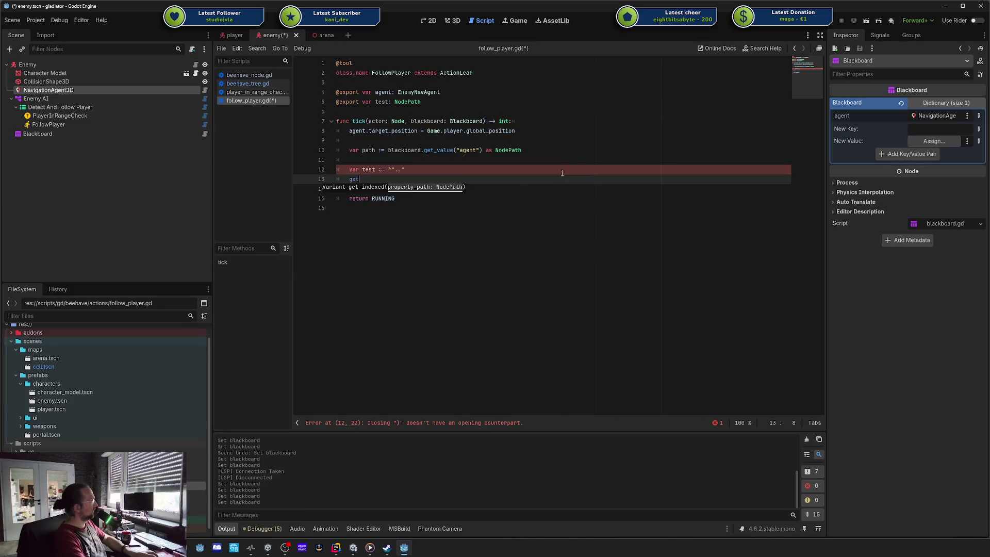
{"action": "type", "text": "_inde"}
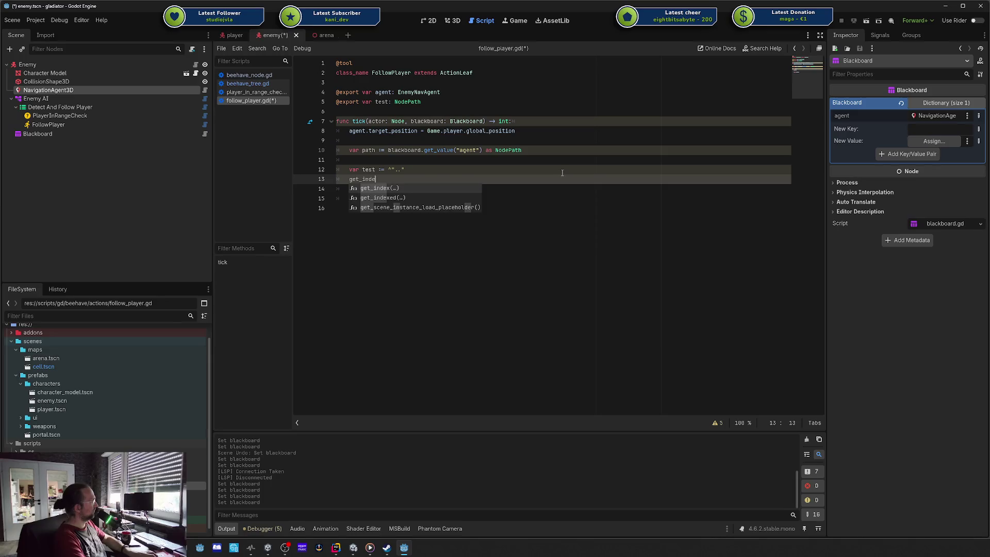
{"action": "key", "text": "Return"}
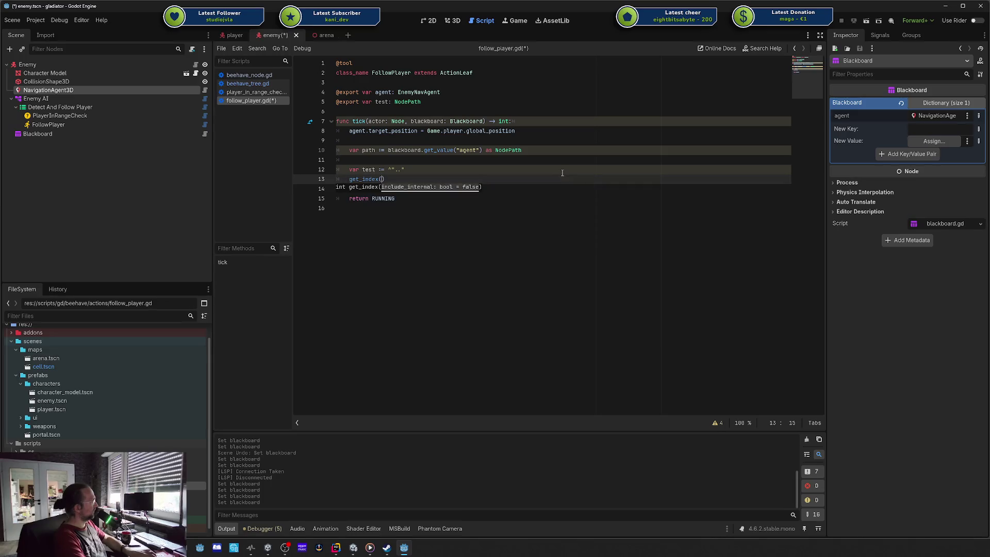
{"action": "key", "text": "BackSpace"}
{"action": "key", "text": "BackSpace"}
{"action": "key", "text": "BackSpace"}
{"action": "type", "text": "getin"}
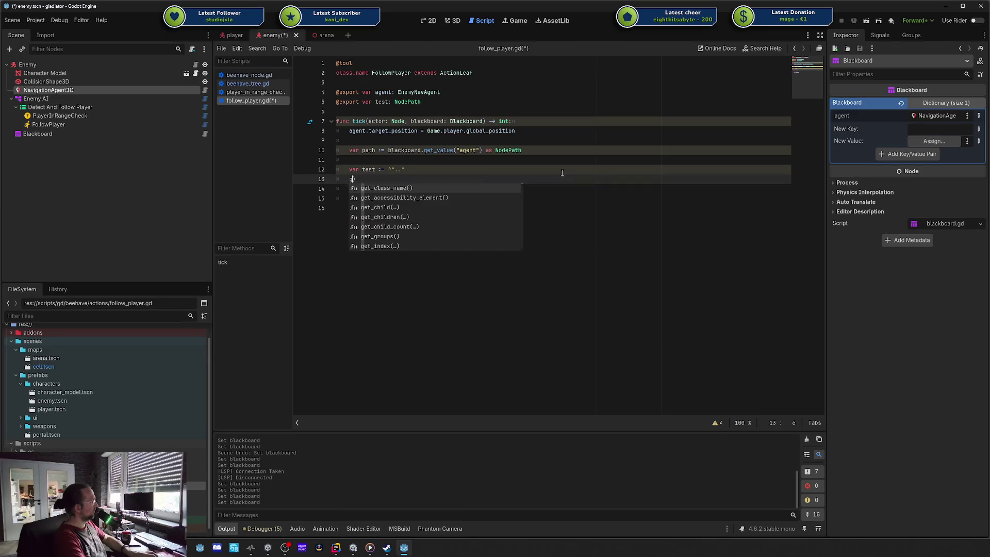
{"action": "type", "text": "dex"}
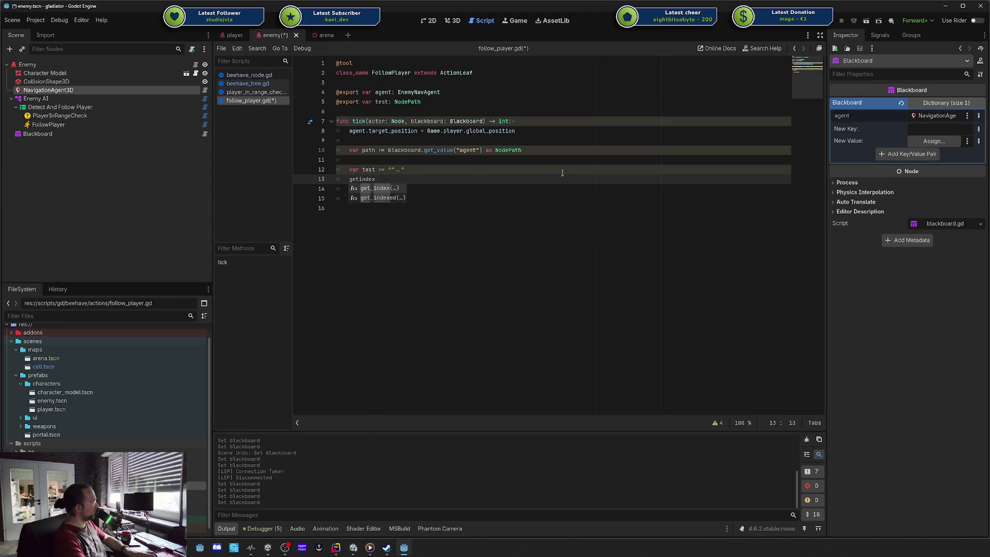
{"action": "key", "text": "Down"}
{"action": "key", "text": "Return"}
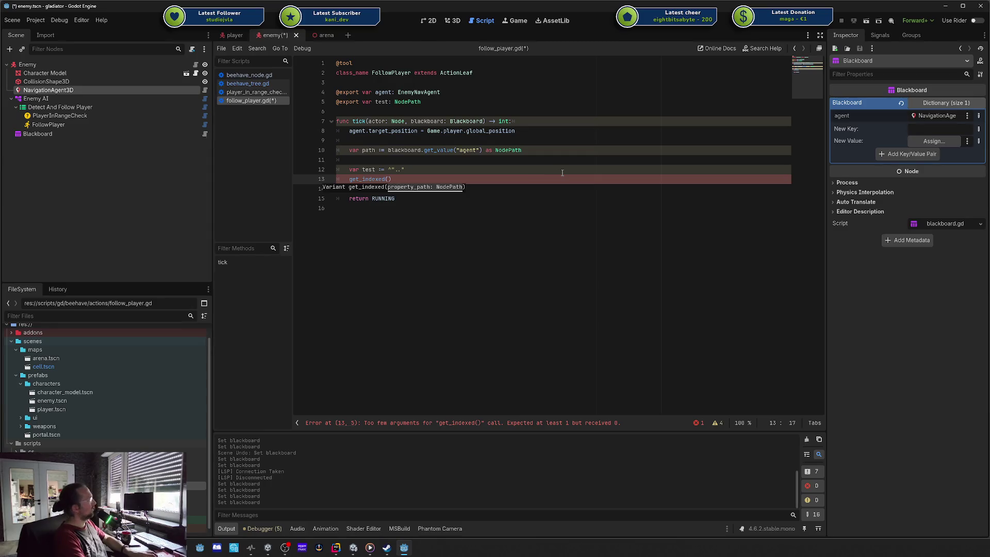
Delete the two test lines, keeping the var path line.
{"action": "type", "text": "test"}
{"action": "key", "text": "Home"}
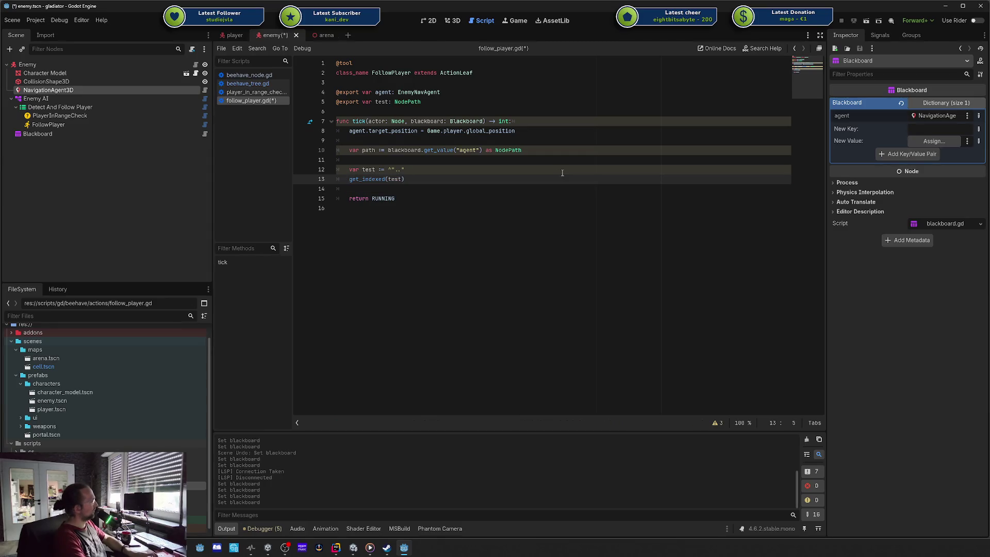
{"action": "type", "text": "var"}
{"action": "key", "text": "shift+Up"}
{"action": "key", "text": "shift+Up"}
{"action": "key", "text": "BackSpace"}
{"action": "key", "text": "BackSpace"}
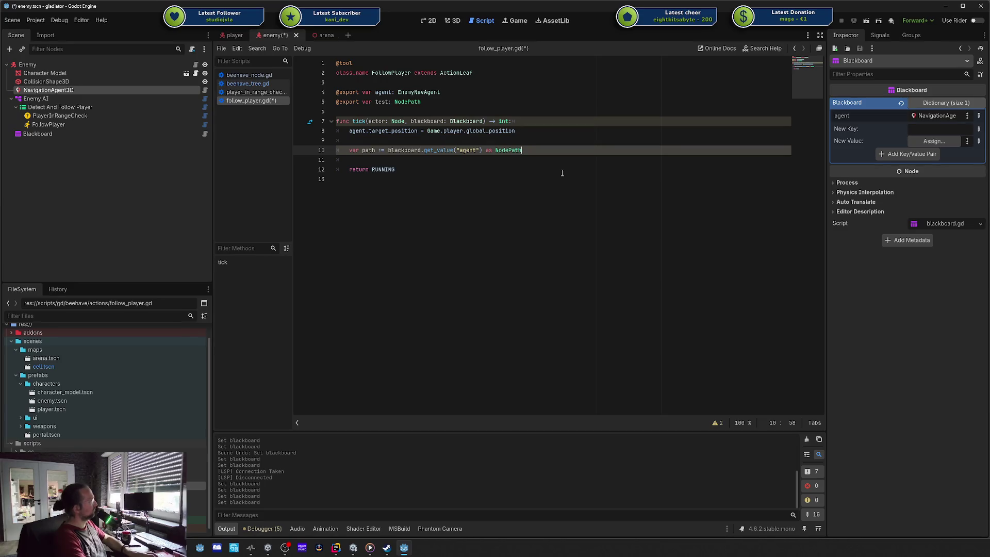
Try blackboard.get_node from autocomplete, then delete that unfinished line.
{"action": "key", "text": "Return"}
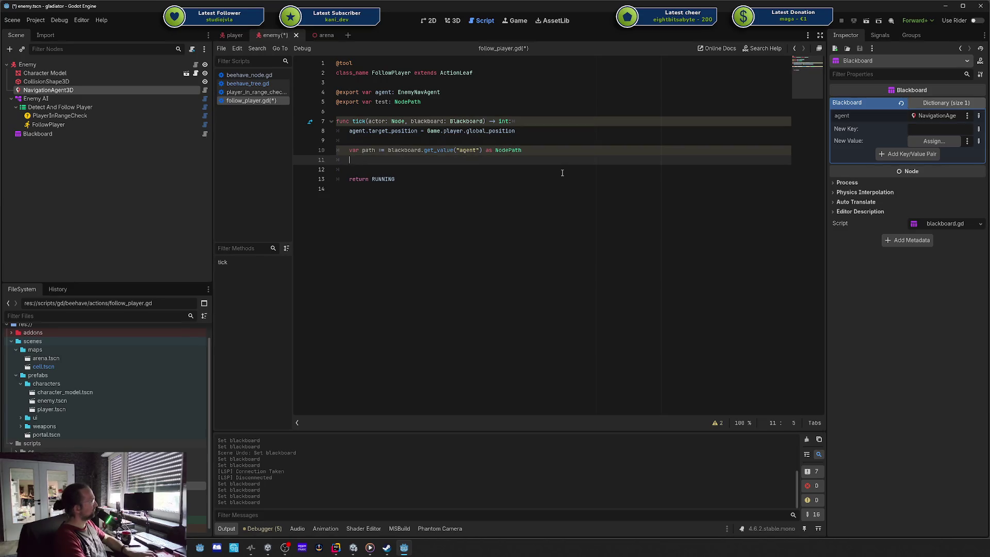
{"action": "type", "text": "blackb"}
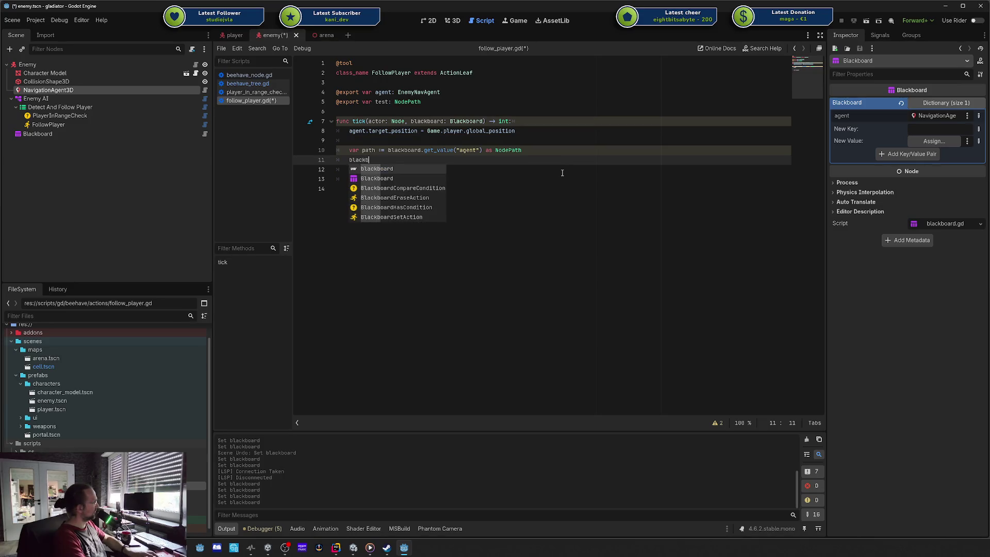
{"action": "type", "text": "oard.get"}
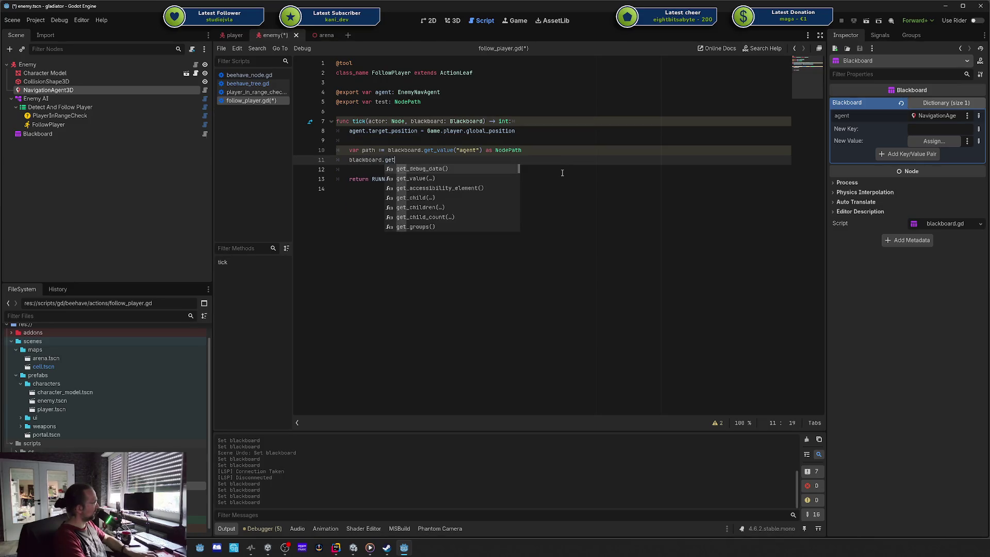
{"action": "key", "text": "Down"}
{"action": "key", "text": "Down"}
{"action": "key", "text": "Down"}
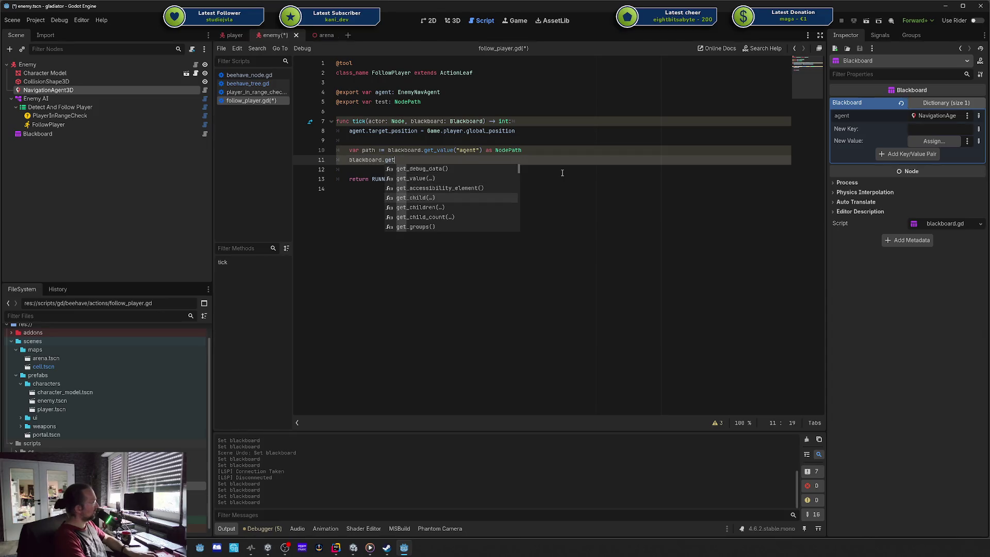
{"action": "key", "text": "Down"}
{"action": "key", "text": "Down"}
{"action": "key", "text": "Down"}
{"action": "key", "text": "Down"}
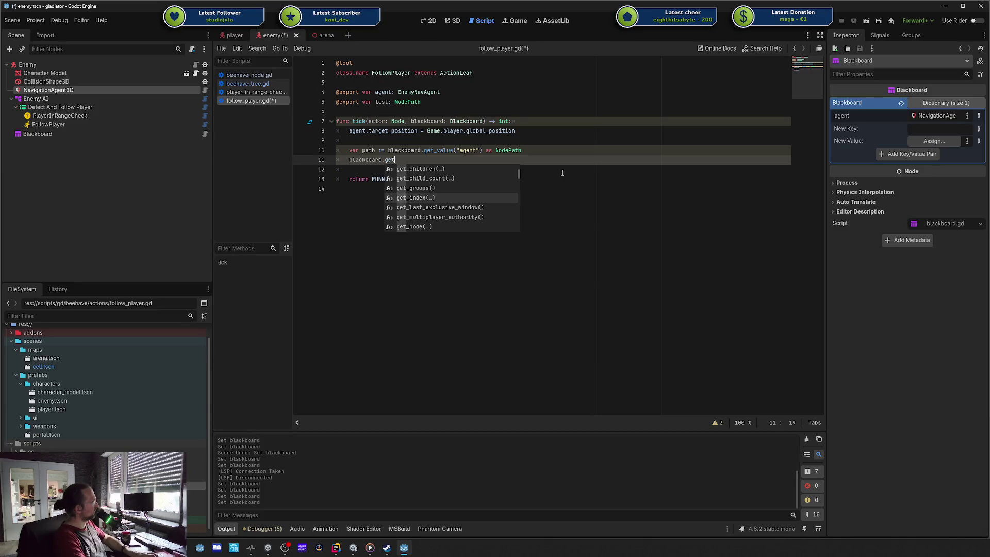
{"action": "key", "text": "Down"}
{"action": "key", "text": "Down"}
{"action": "key", "text": "Down"}
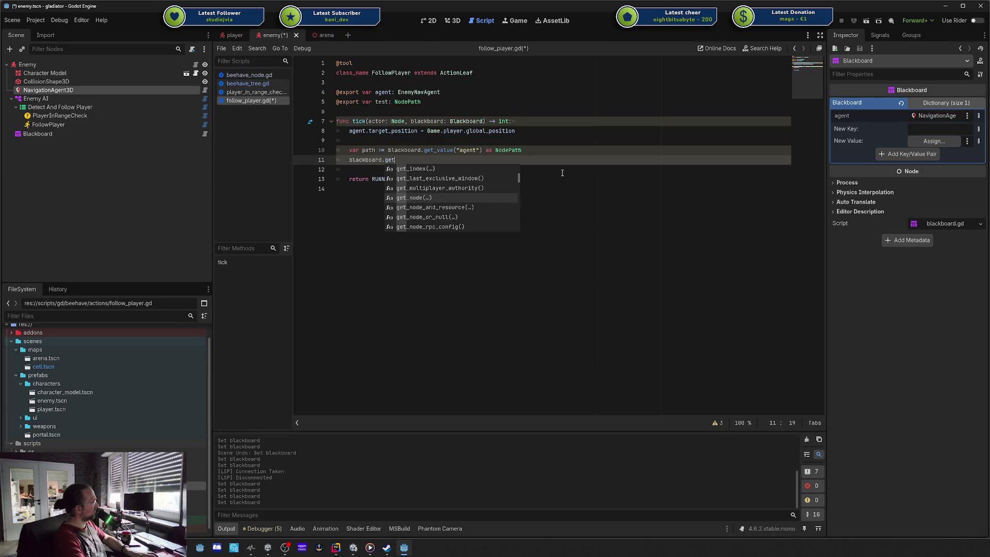
{"action": "key", "text": "Return"}
{"action": "key", "text": "BackSpace"}
{"action": "key", "text": "BackSpace"}
{"action": "key", "text": "BackSpace"}
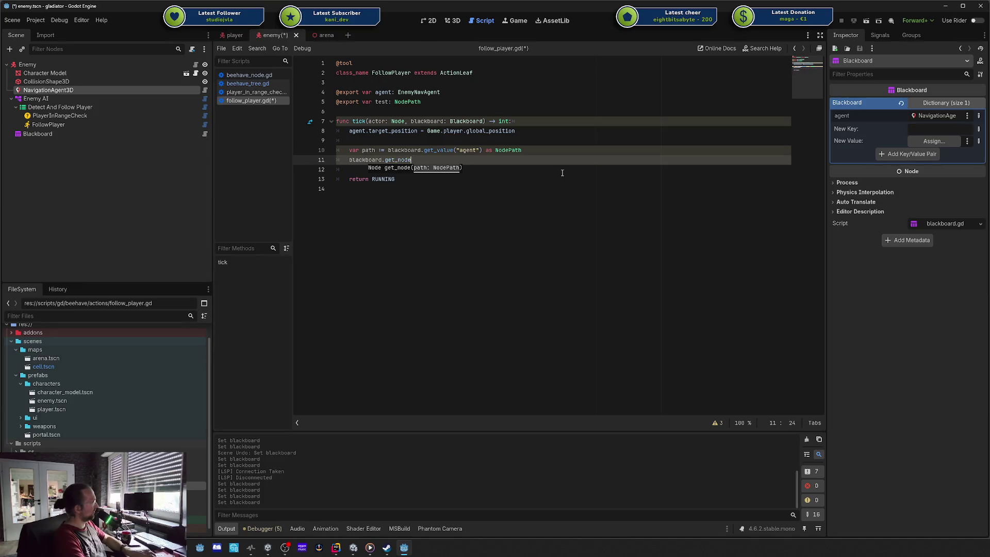
{"action": "key", "text": "BackSpace"}
{"action": "key", "text": "BackSpace"}
{"action": "key", "text": "BackSpace"}
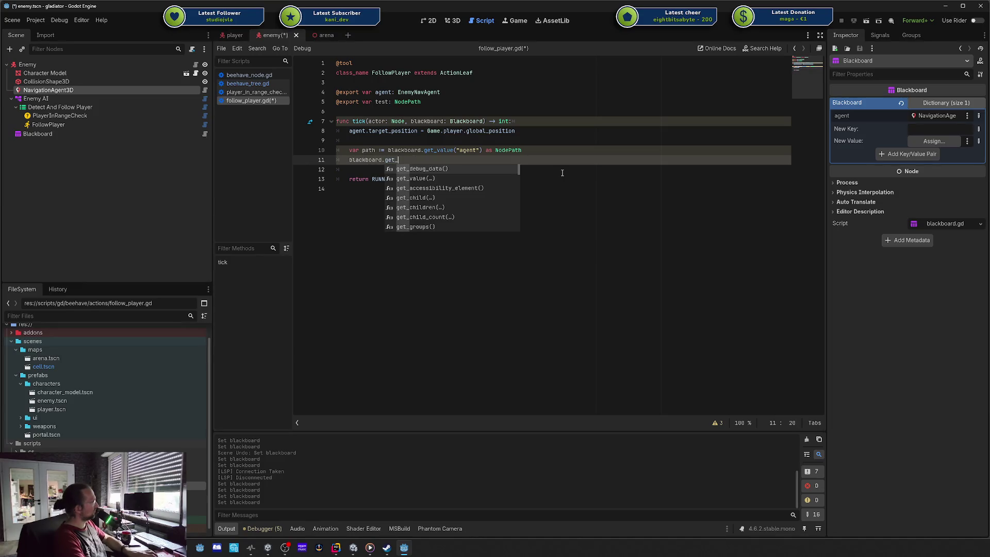
{"action": "key", "text": "BackSpace"}
{"action": "key", "text": "BackSpace"}
{"action": "key", "text": "BackSpace"}
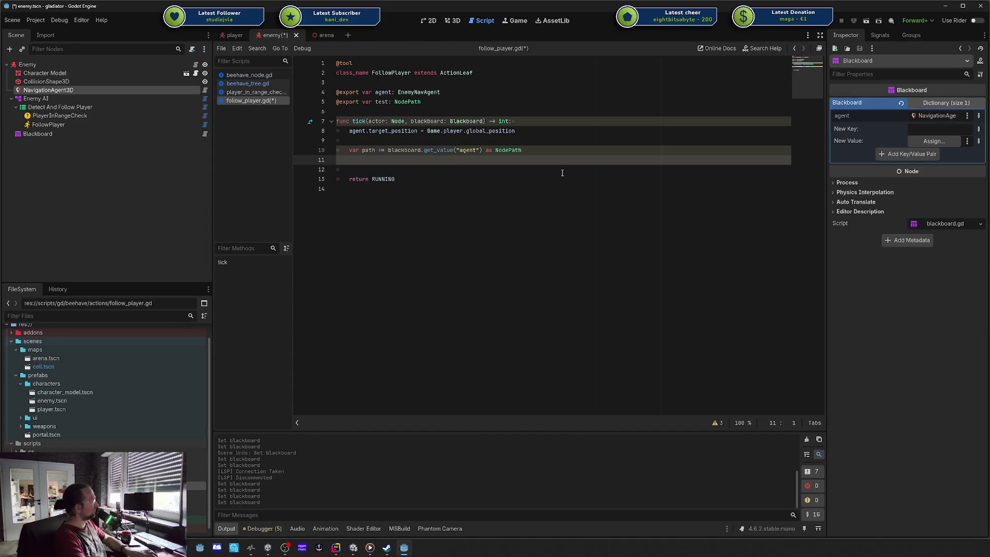
{"action": "left_click", "coordinate": [439, 150], "text": "ctrl"}
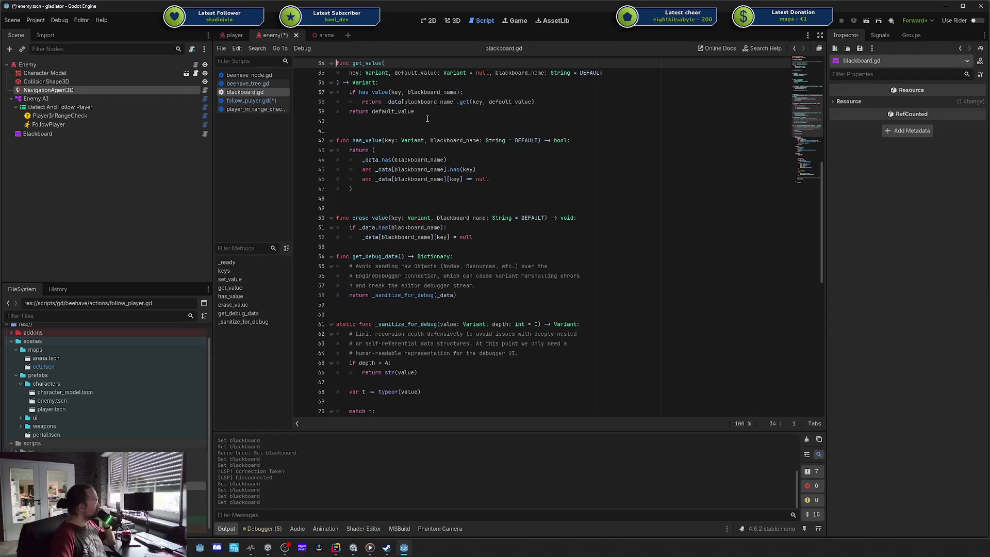
{"action": "scroll", "coordinate": [398, 150], "scroll_direction": "down", "scroll_amount": 2}
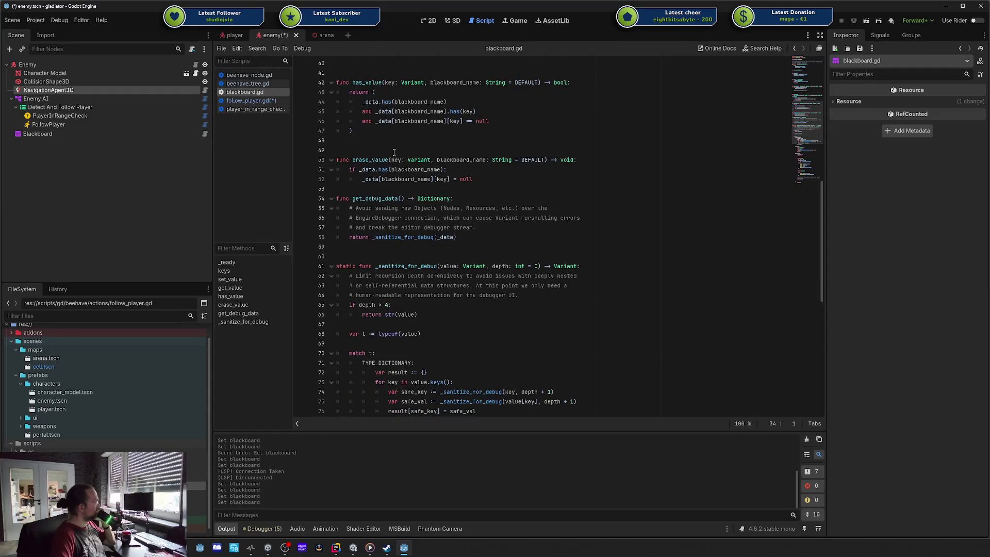
{"action": "scroll", "coordinate": [394, 152], "scroll_direction": "down", "scroll_amount": 9}
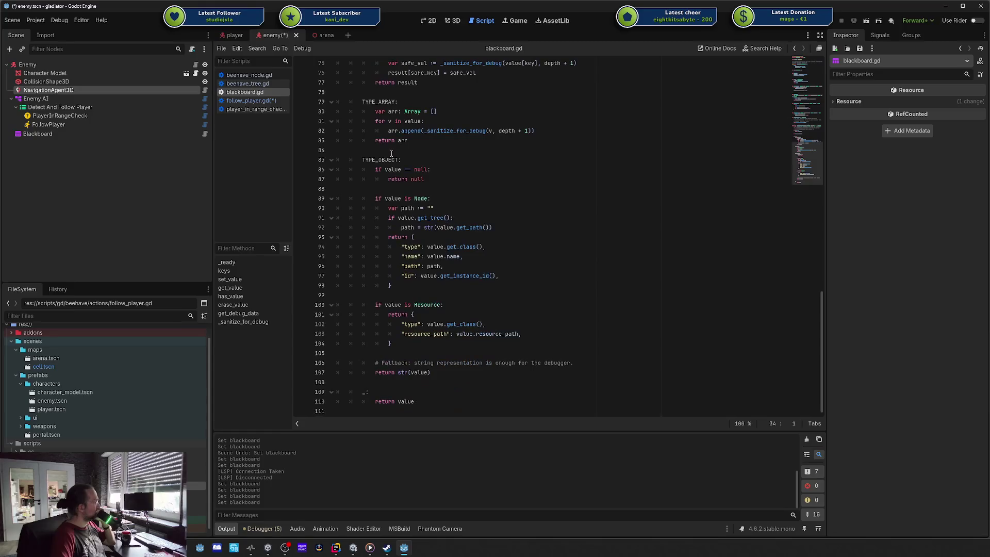
{"action": "scroll", "coordinate": [391, 153], "scroll_direction": "up", "scroll_amount": 18}
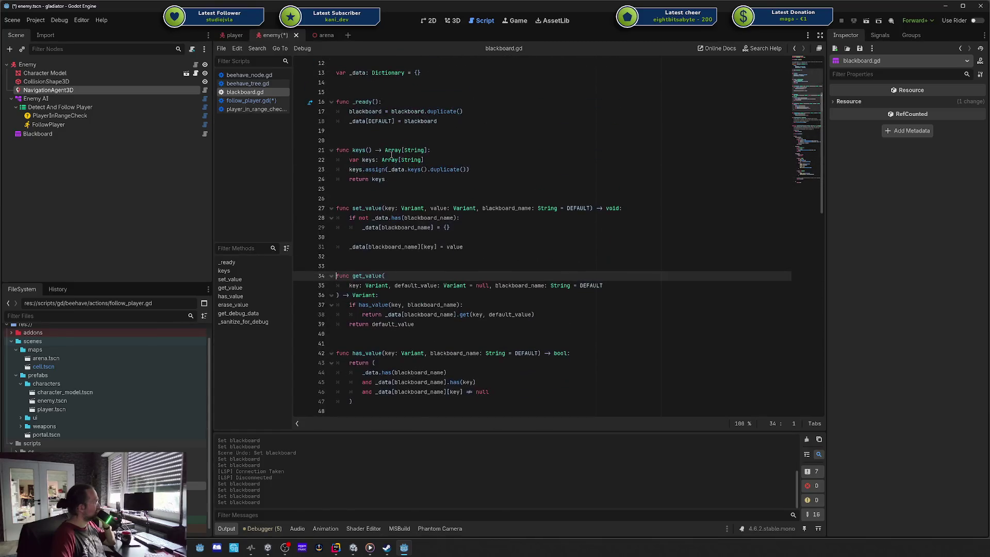
{"action": "scroll", "coordinate": [392, 155], "scroll_direction": "up", "scroll_amount": 4}
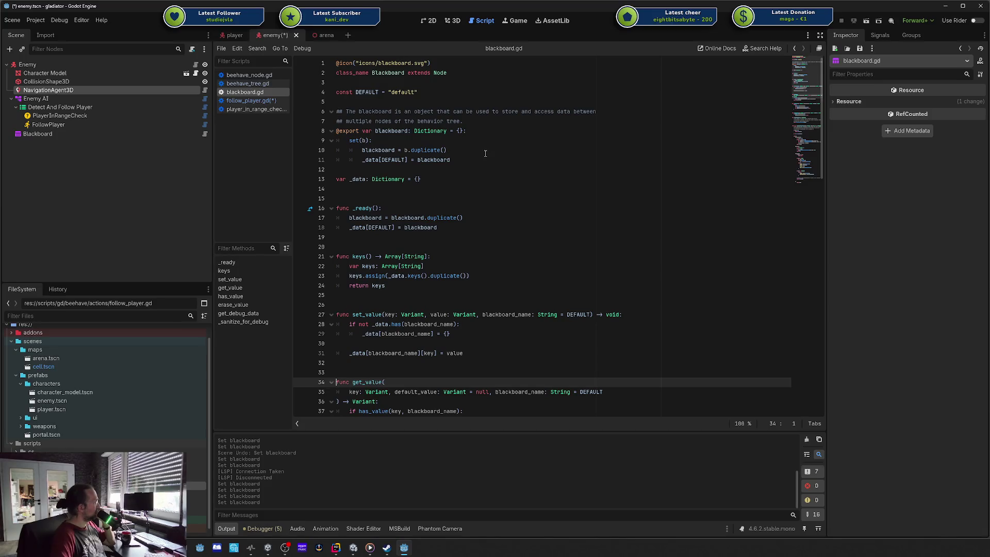
{"action": "scroll", "coordinate": [485, 153], "scroll_direction": "down", "scroll_amount": 11}
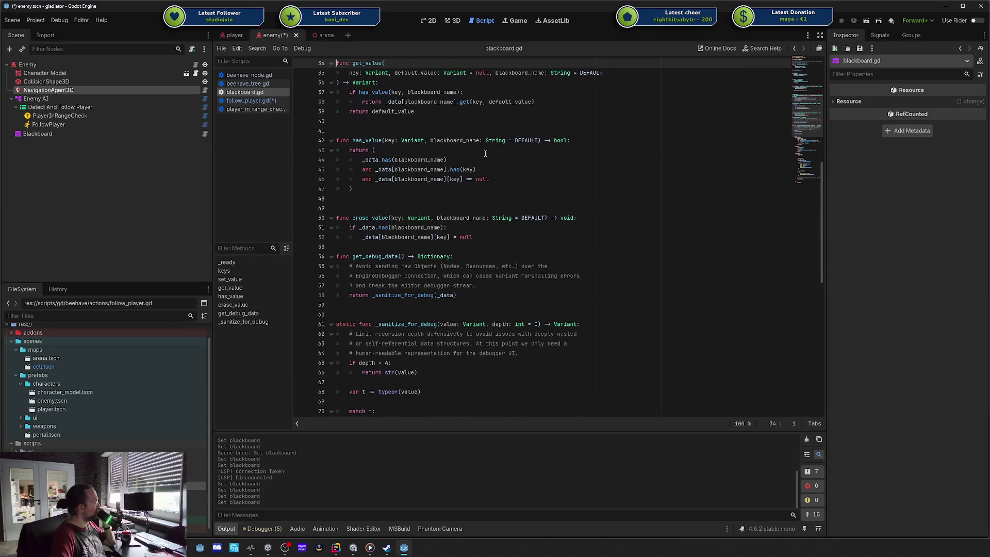
{"action": "scroll", "coordinate": [485, 154], "scroll_direction": "up", "scroll_amount": 3}
{"action": "scroll", "coordinate": [485, 153], "scroll_direction": "up", "scroll_amount": 3}
{"action": "key", "text": "alt+Left"}
{"action": "key", "text": "alt+Left"}
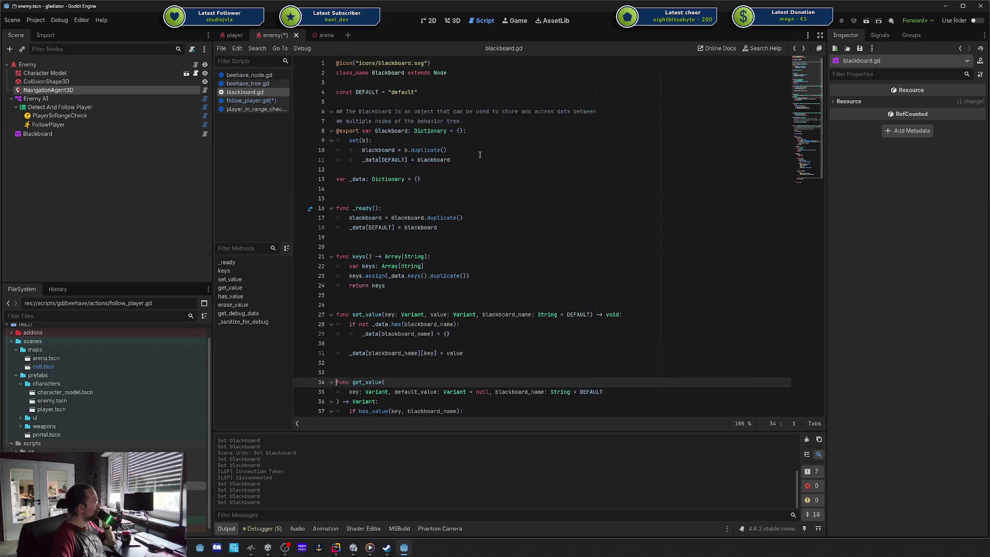
{"action": "left_click", "coordinate": [403, 170]}
Delete the blackboard get_value path line from tick.
{"action": "key", "text": "shift+Home"}
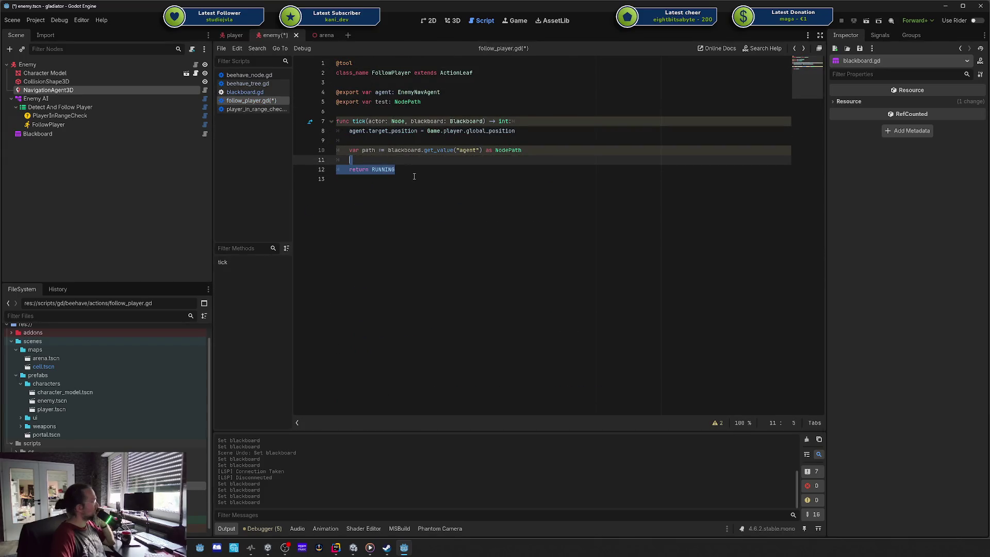
{"action": "key", "text": "Up"}
{"action": "key", "text": "Up"}
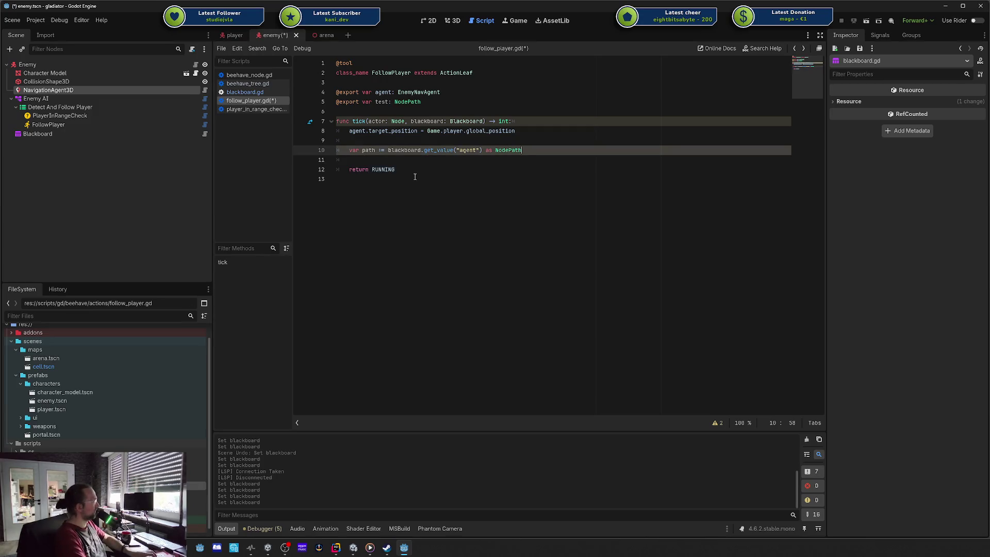
{"action": "key", "text": "shift+End"}
{"action": "key", "text": "Delete"}
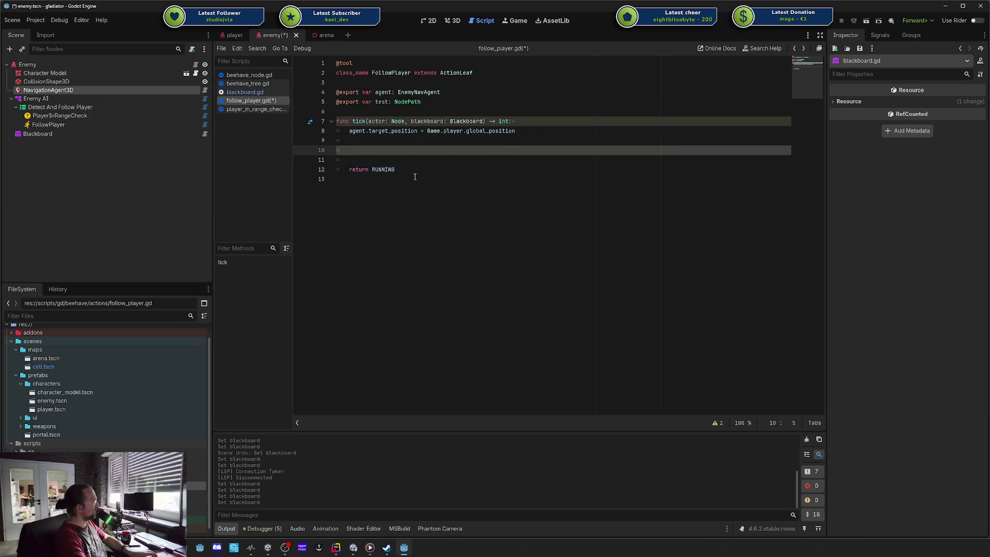
{"action": "key", "text": "BackSpace"}
{"action": "key", "text": "BackSpace"}
{"action": "key", "text": "BackSpace"}
{"action": "key", "text": "Up"}
{"action": "key", "text": "End"}
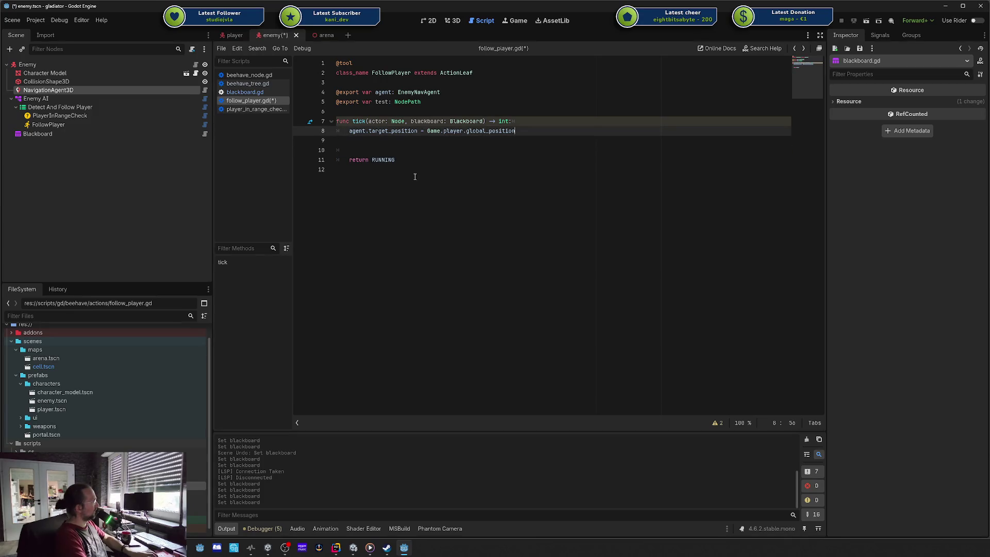
{"action": "key", "text": "Up"}
{"action": "key", "text": "Down"}
{"action": "key", "text": "Up"}
{"action": "key", "text": "Left"}
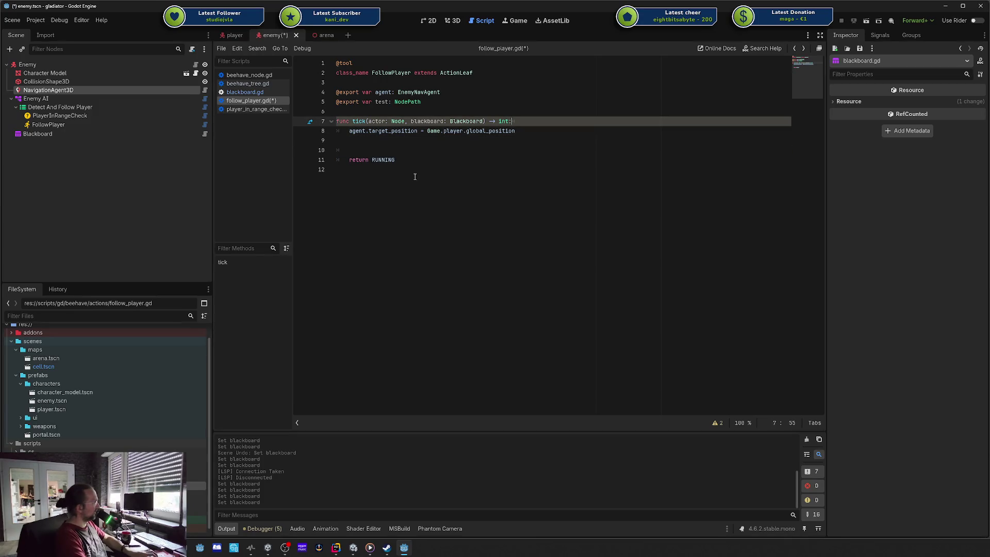
Add a new line 'var my_agent := get_node()' using autocomplete.
{"action": "key", "text": "Down"}
{"action": "key", "text": "Down"}
{"action": "key", "text": "Return"}
{"action": "type", "text": "var my_agent "}
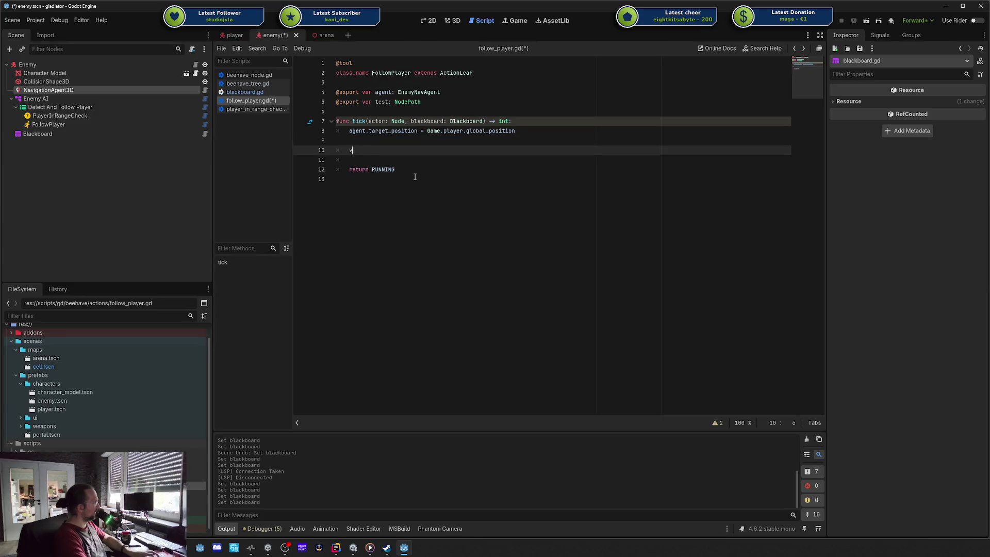
{"action": "type", "text": ":= get"}
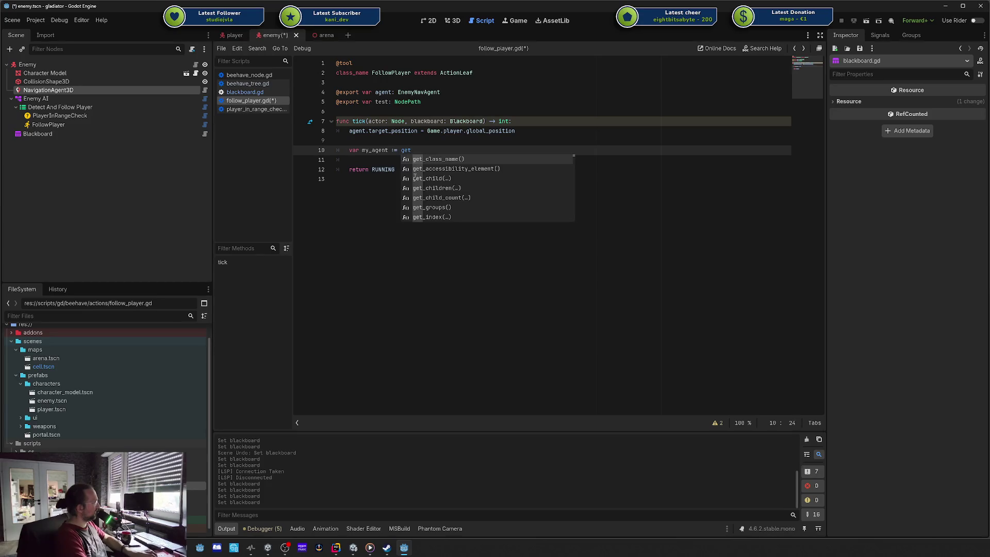
{"action": "type", "text": "_nod"}
{"action": "key", "text": "Return"}
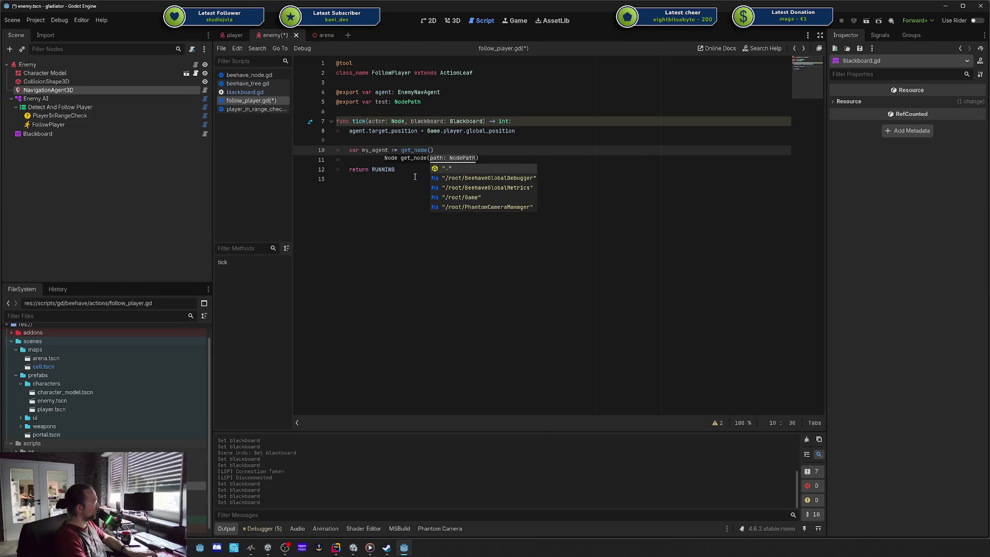